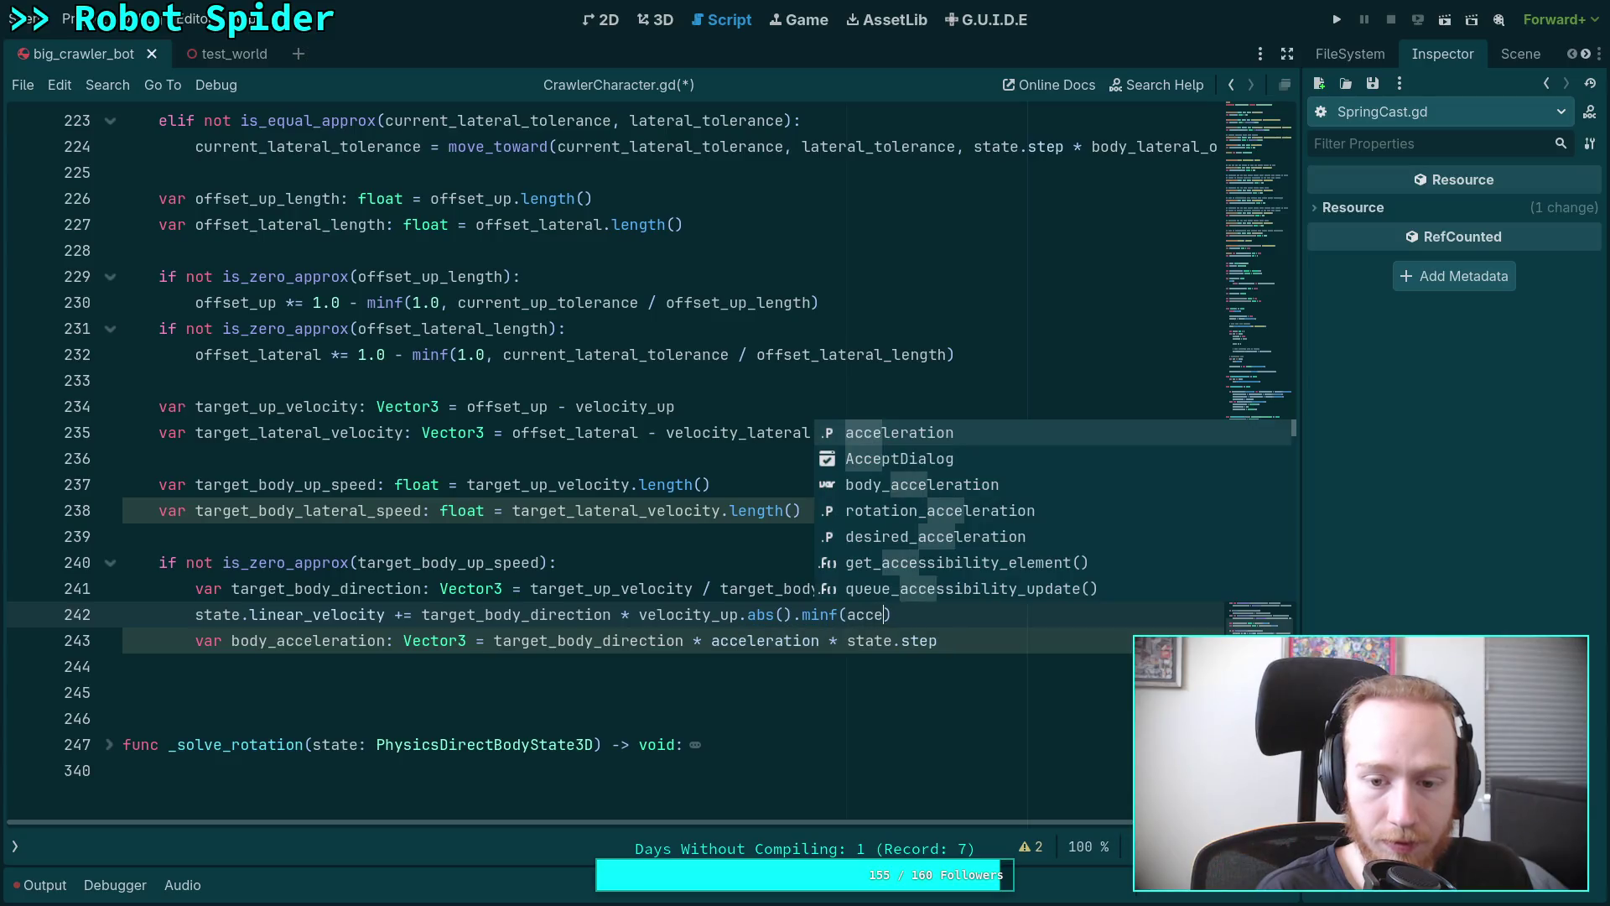
Finish line 242 with minf(acceleration * state.step), autocompleting state.step and closing the parenthesis.
{"action": "type", "text": "* state"}
{"action": "type", "text": ".s"}
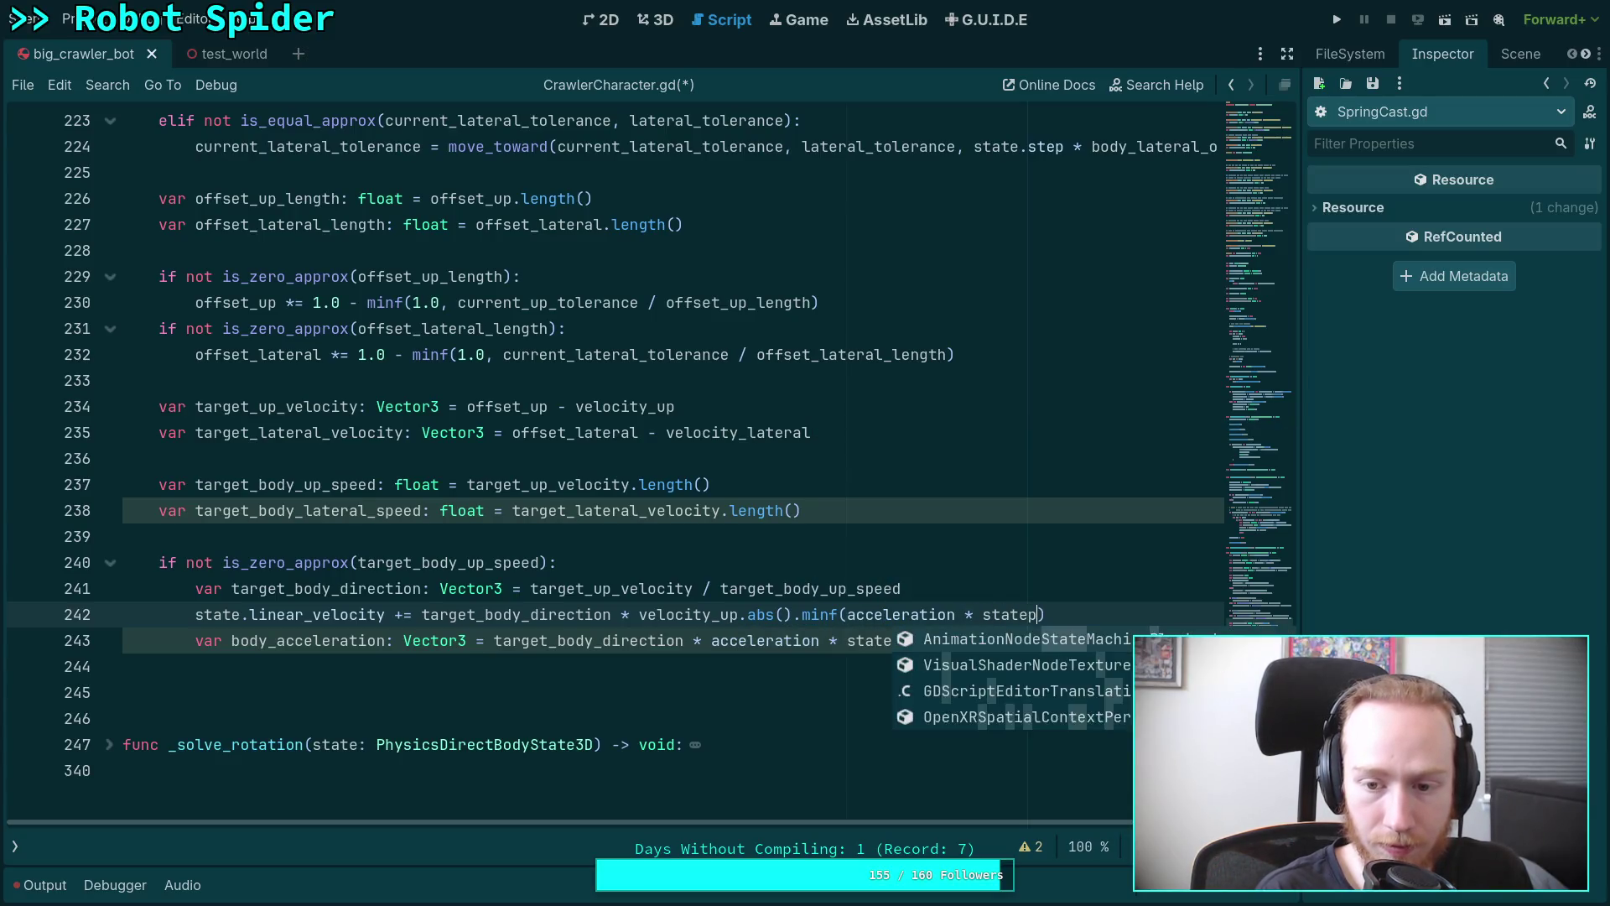
{"action": "key", "text": "Return"}
{"action": "type", "text": ")"}
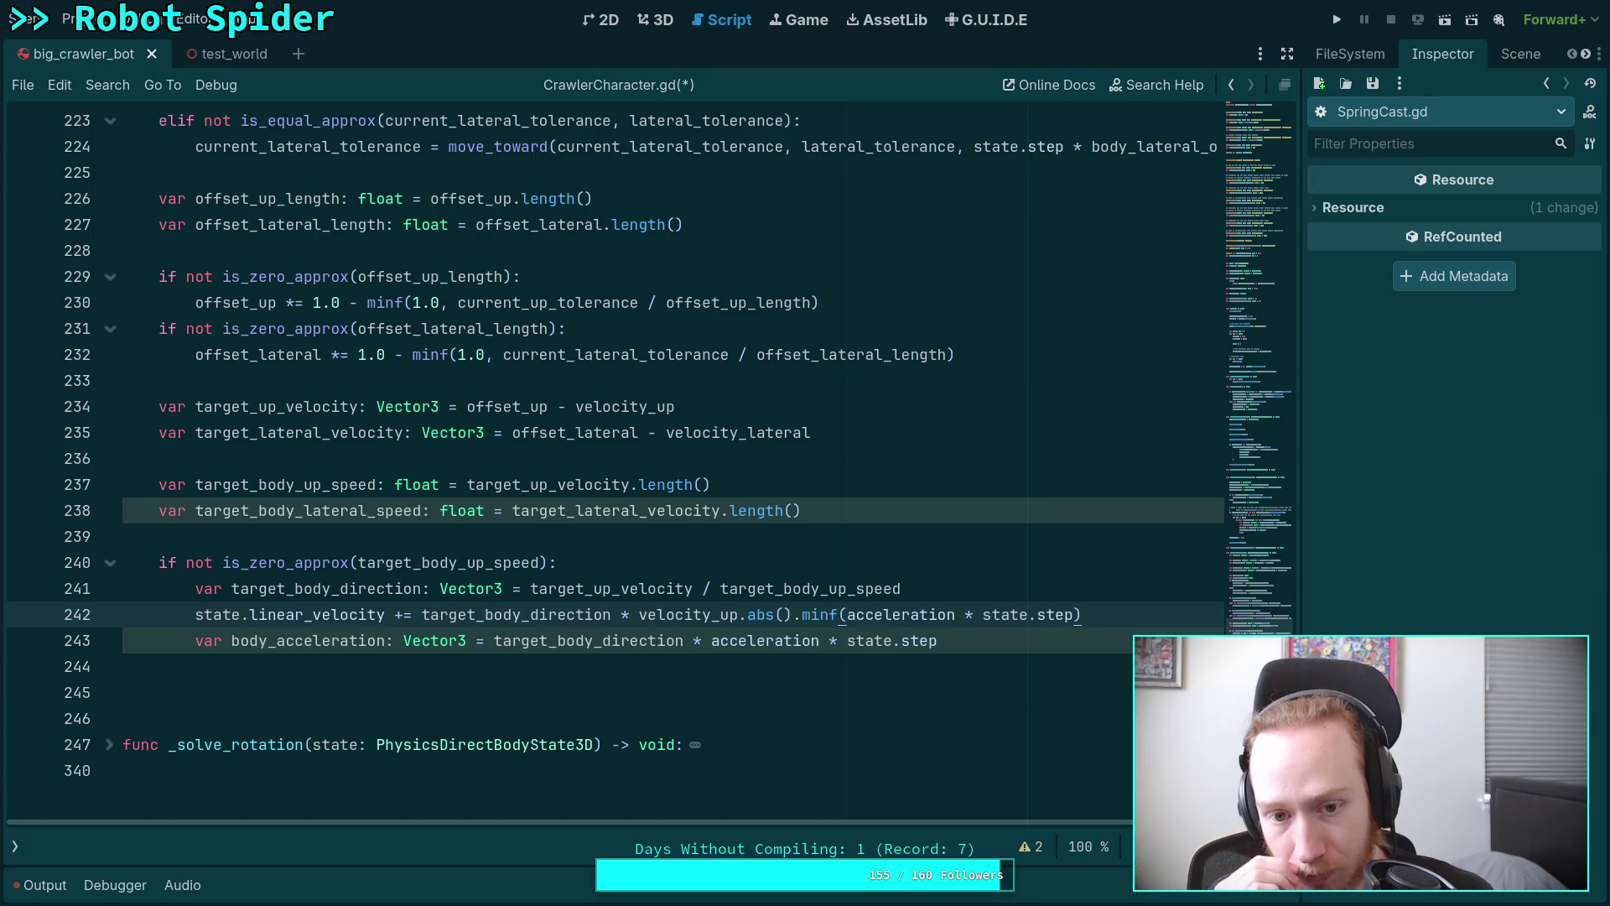
Highlight every use of offset_up and review the _solve_offset code above it.
{"action": "double_click", "coordinate": [487, 406]}
{"action": "scroll", "coordinate": [623, 618], "scroll_direction": "up", "scroll_amount": 3}
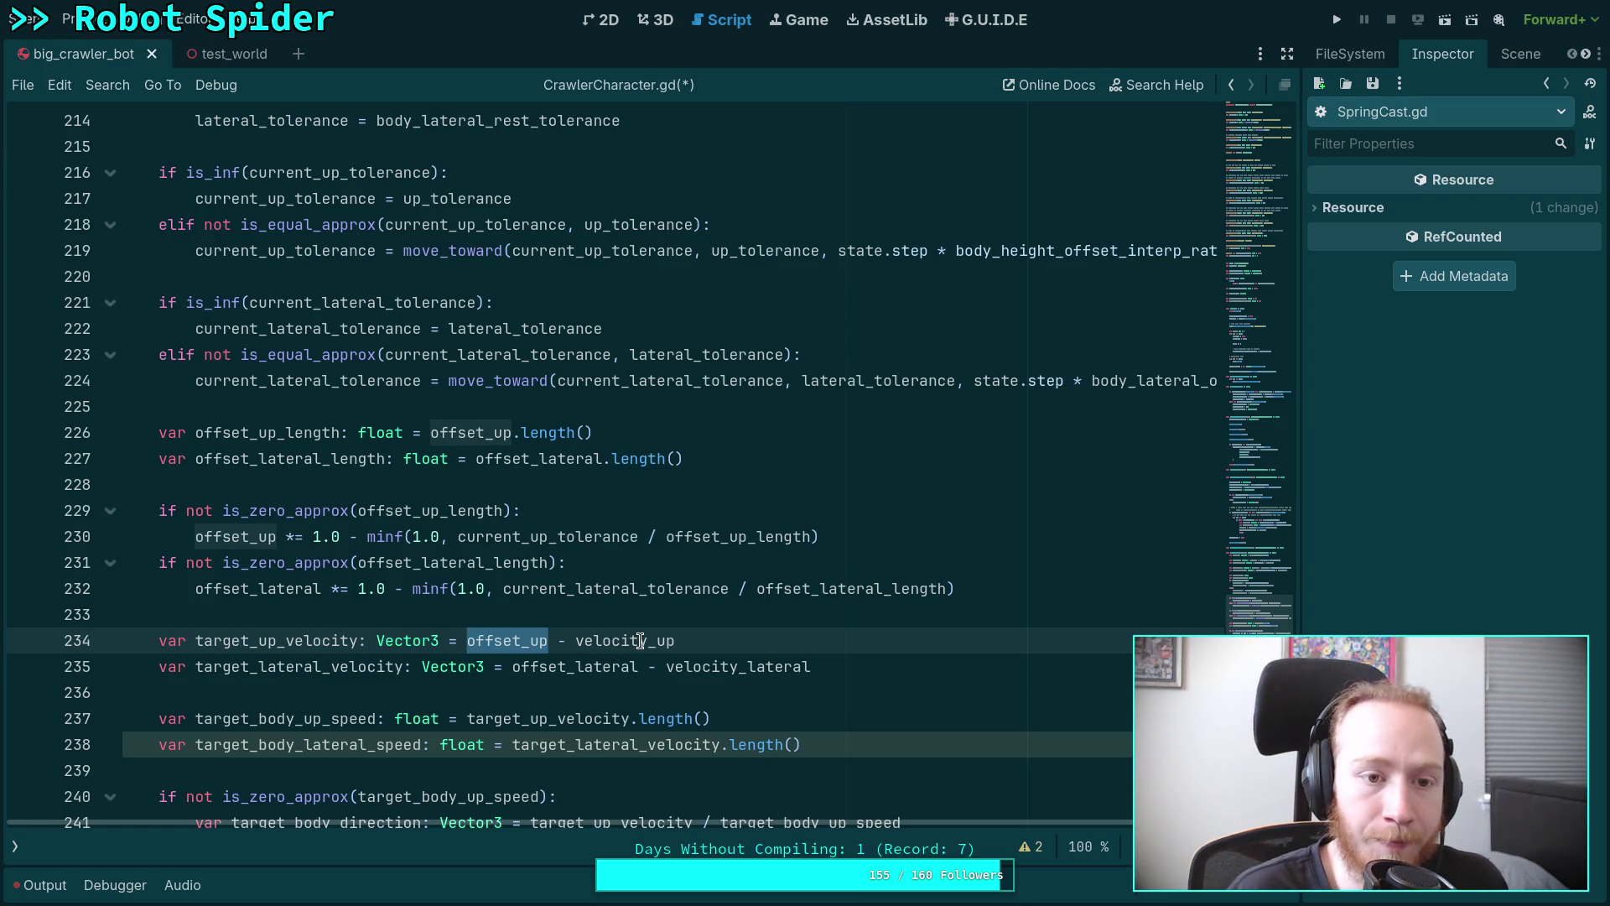
{"action": "scroll", "coordinate": [491, 576], "scroll_direction": "up", "scroll_amount": 6}
{"action": "scroll", "coordinate": [457, 546], "scroll_direction": "up", "scroll_amount": 1}
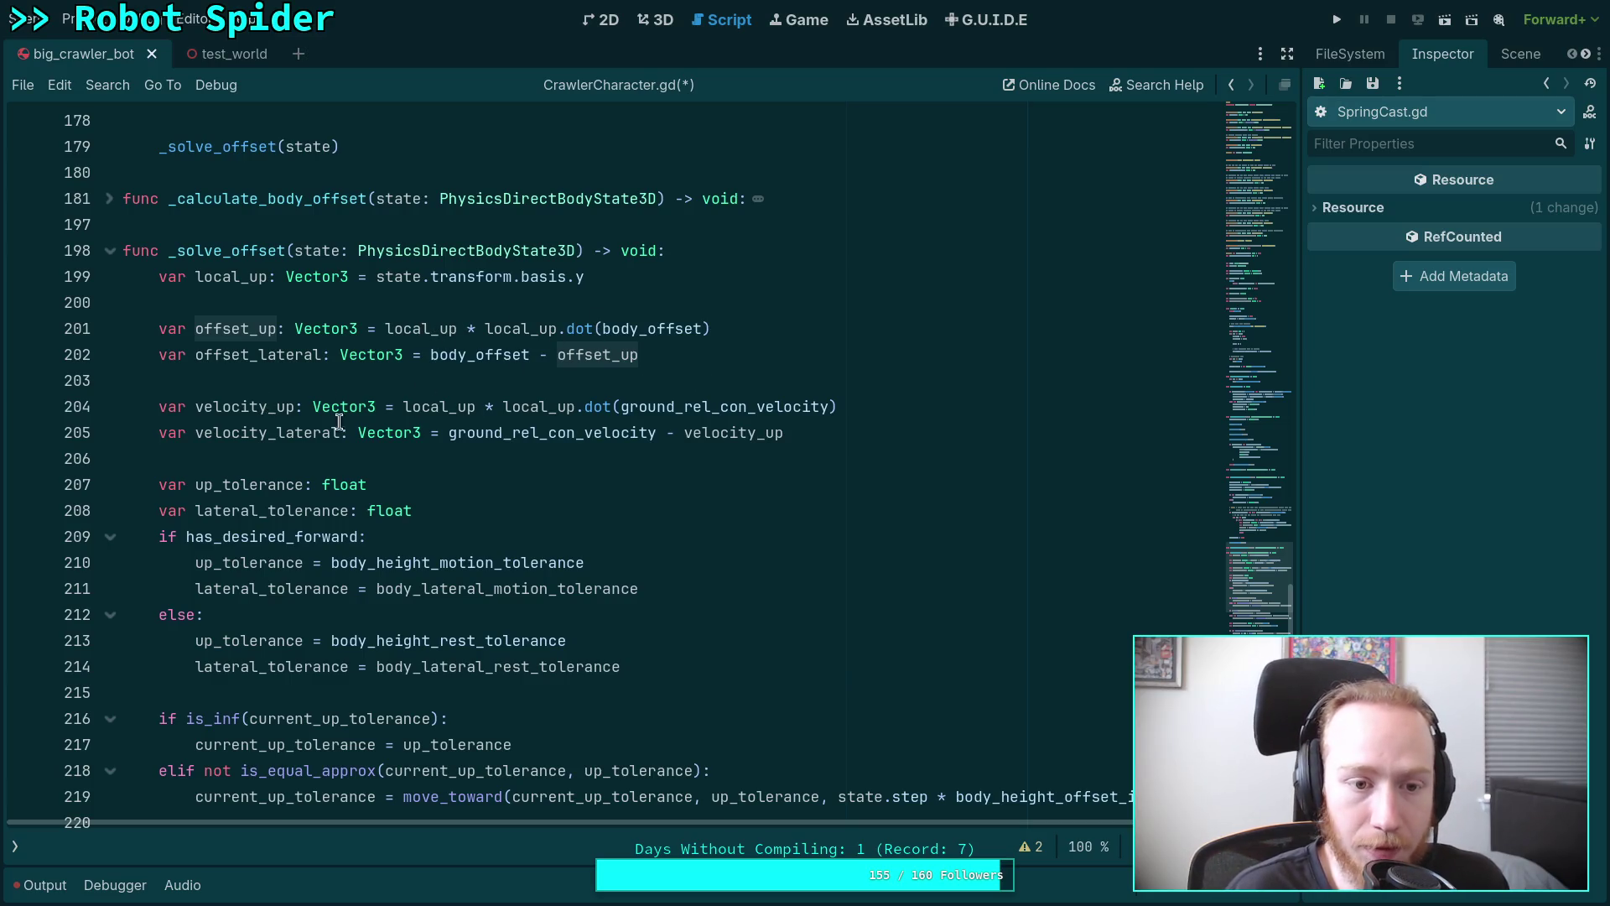
{"action": "scroll", "coordinate": [628, 546], "scroll_direction": "down", "scroll_amount": 13}
{"action": "scroll", "coordinate": [629, 546], "scroll_direction": "down", "scroll_amount": 5}
{"action": "scroll", "coordinate": [715, 557], "scroll_direction": "up", "scroll_amount": 3}
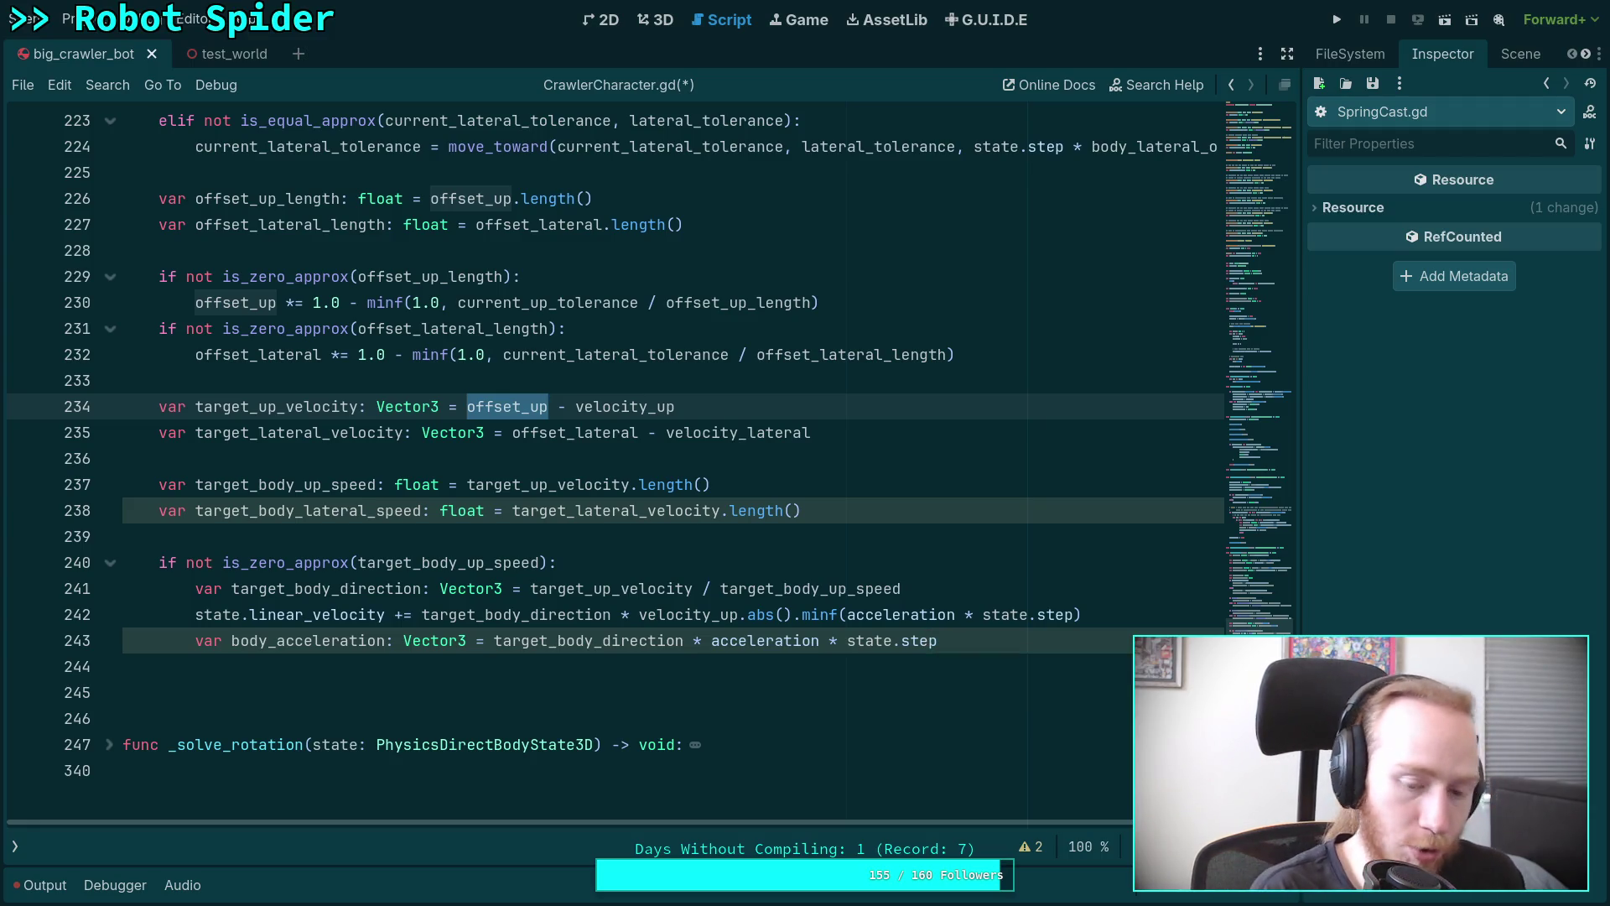
Switch to the Krita sketch of coloured arrows.
{"action": "key", "text": "alt+Tab"}
{"action": "scroll", "coordinate": [841, 688], "scroll_direction": "down", "scroll_amount": 2}
{"action": "scroll", "coordinate": [840, 688], "scroll_direction": "right", "scroll_amount": 2}
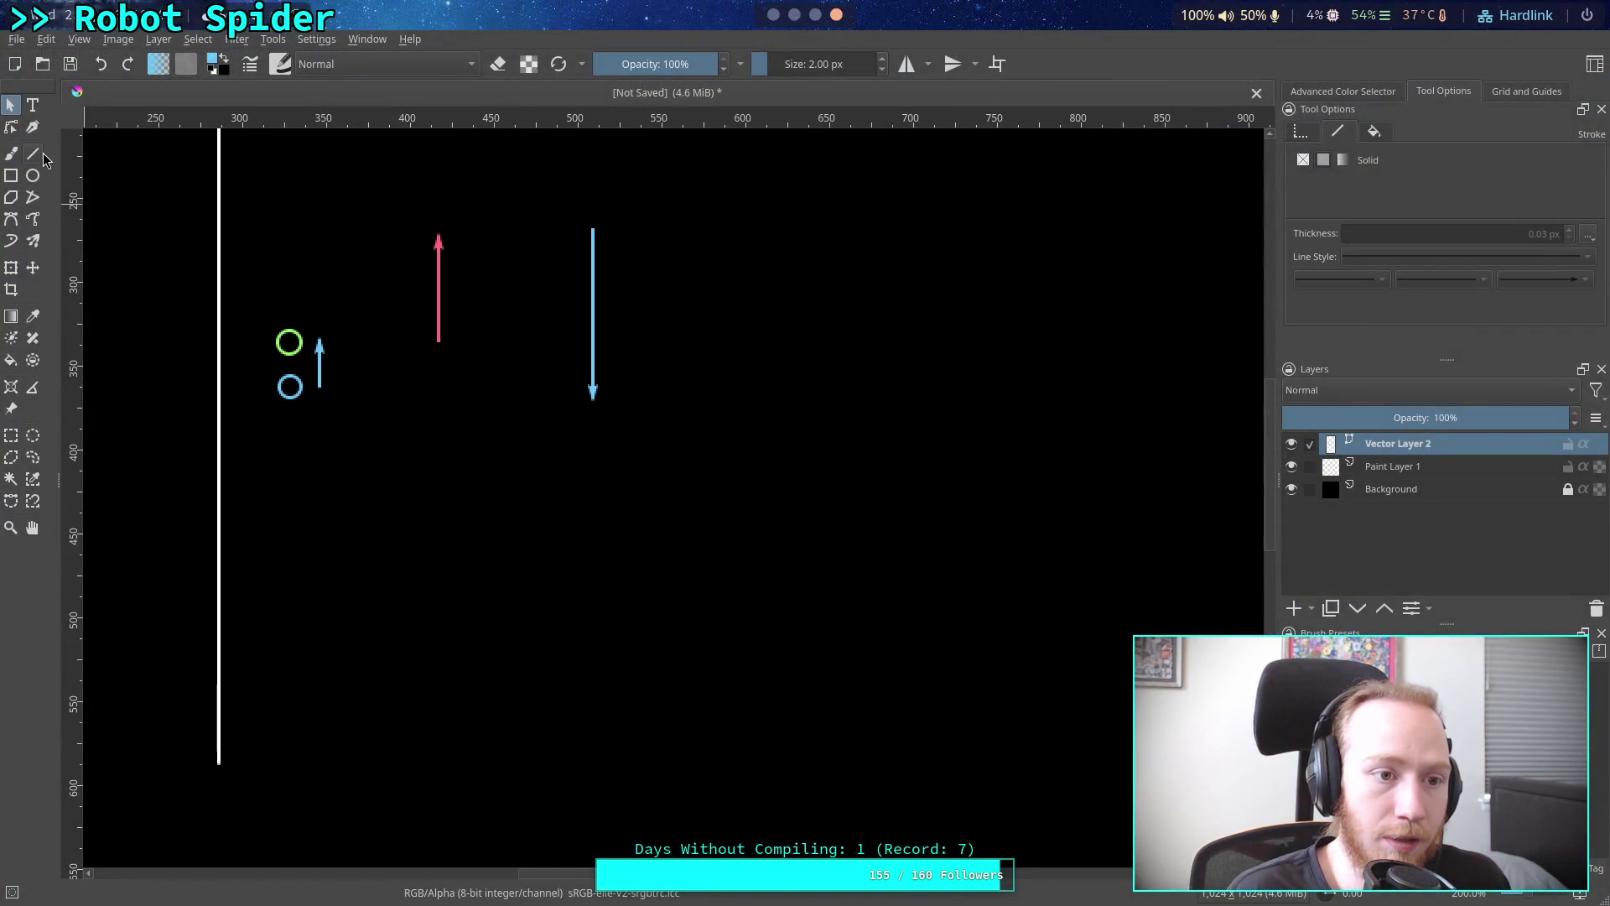
Pick Krita's Line tool, zoom to 400% on the red and blue arrows, then return to Godot.
{"action": "left_click", "coordinate": [33, 153]}
{"action": "scroll", "coordinate": [566, 486], "scroll_direction": "right", "scroll_amount": 3}
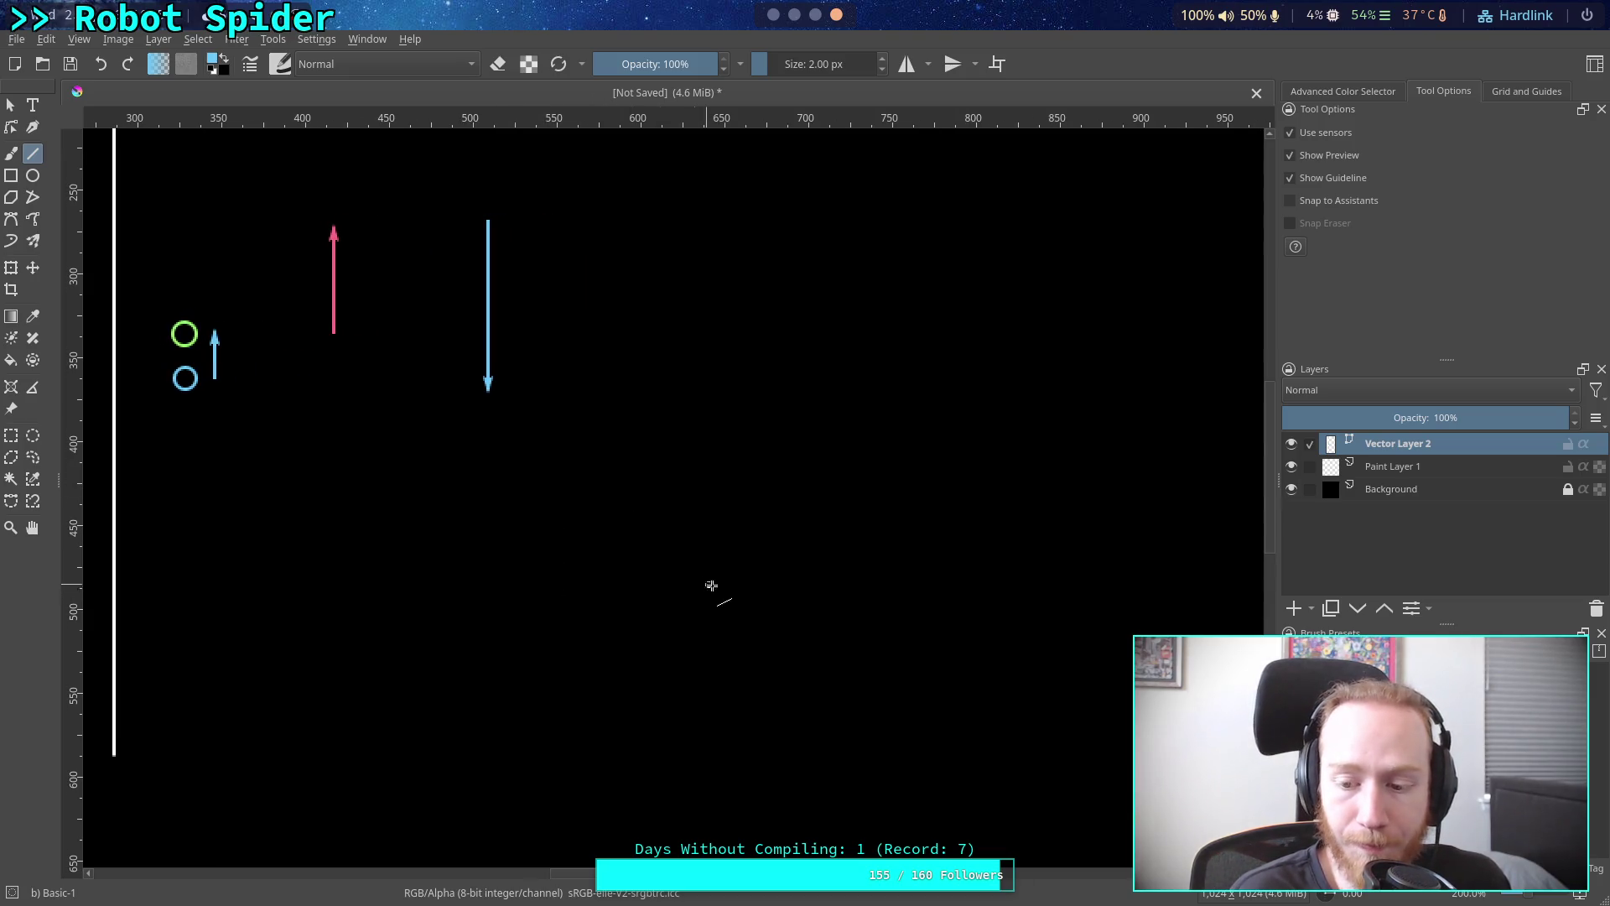
{"action": "scroll", "coordinate": [600, 585], "scroll_direction": "right", "scroll_amount": 3}
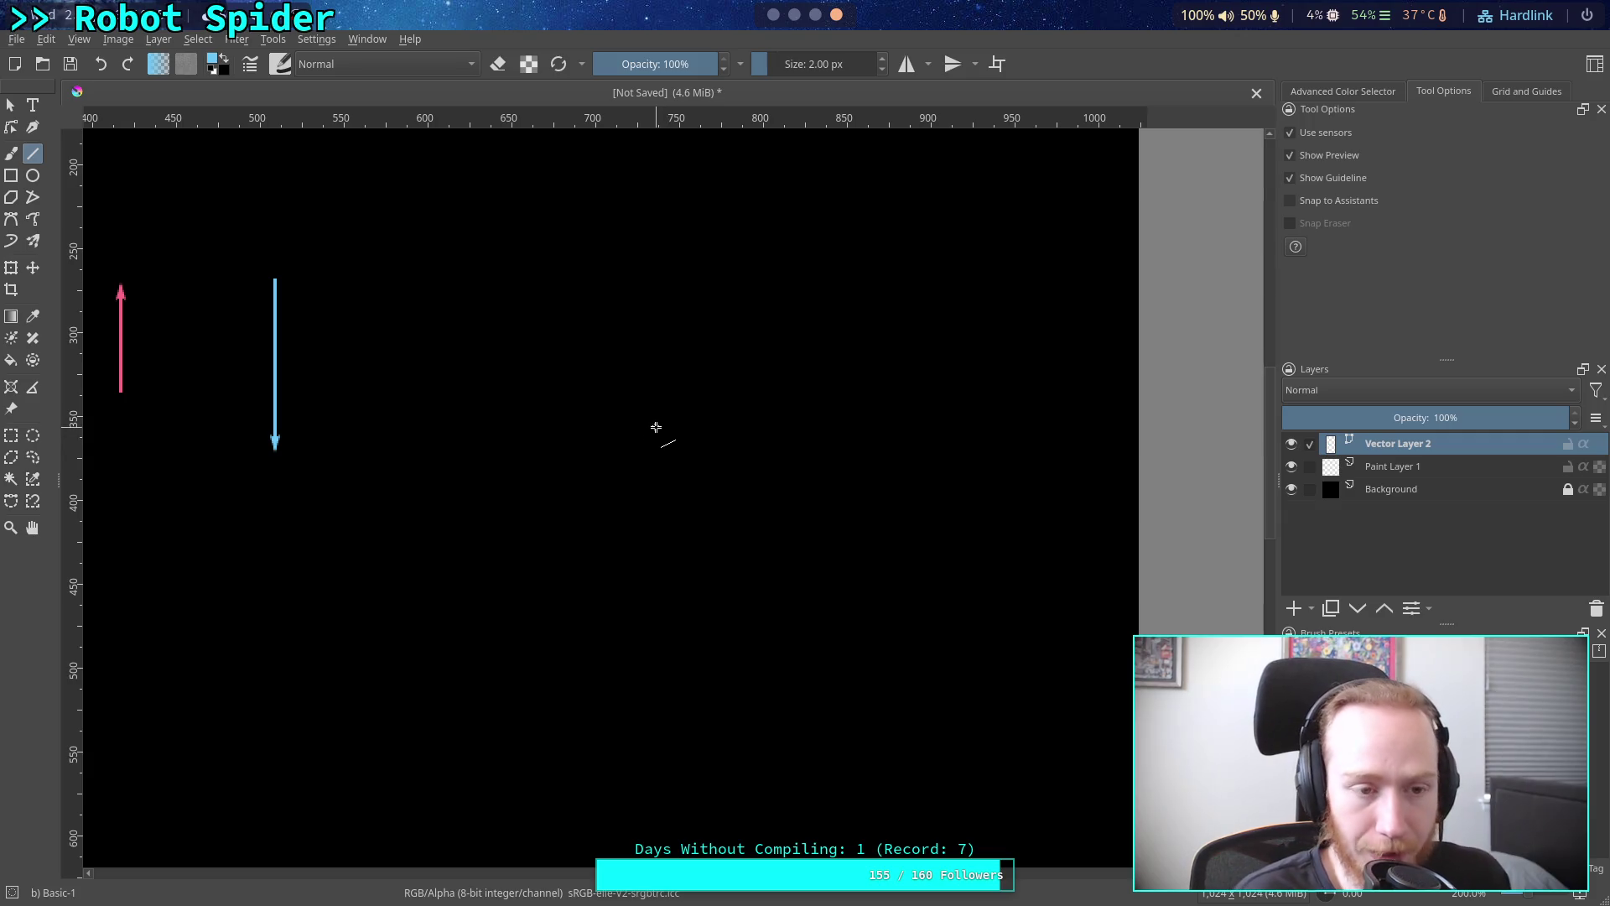
{"action": "mouse_move", "coordinate": [487, 375]}
{"action": "left_mouse_down"}
{"action": "mouse_move", "coordinate": [600, 444]}
{"action": "mouse_move", "coordinate": [733, 485]}
{"action": "left_mouse_up"}
{"action": "scroll", "coordinate": [428, 416], "scroll_direction": "up", "scroll_amount": 2}
{"action": "mouse_move", "coordinate": [482, 410]}
{"action": "left_mouse_down"}
{"action": "mouse_move", "coordinate": [500, 395]}
{"action": "mouse_move", "coordinate": [435, 370]}
{"action": "mouse_move", "coordinate": [485, 385]}
{"action": "mouse_move", "coordinate": [474, 313]}
{"action": "left_mouse_up"}
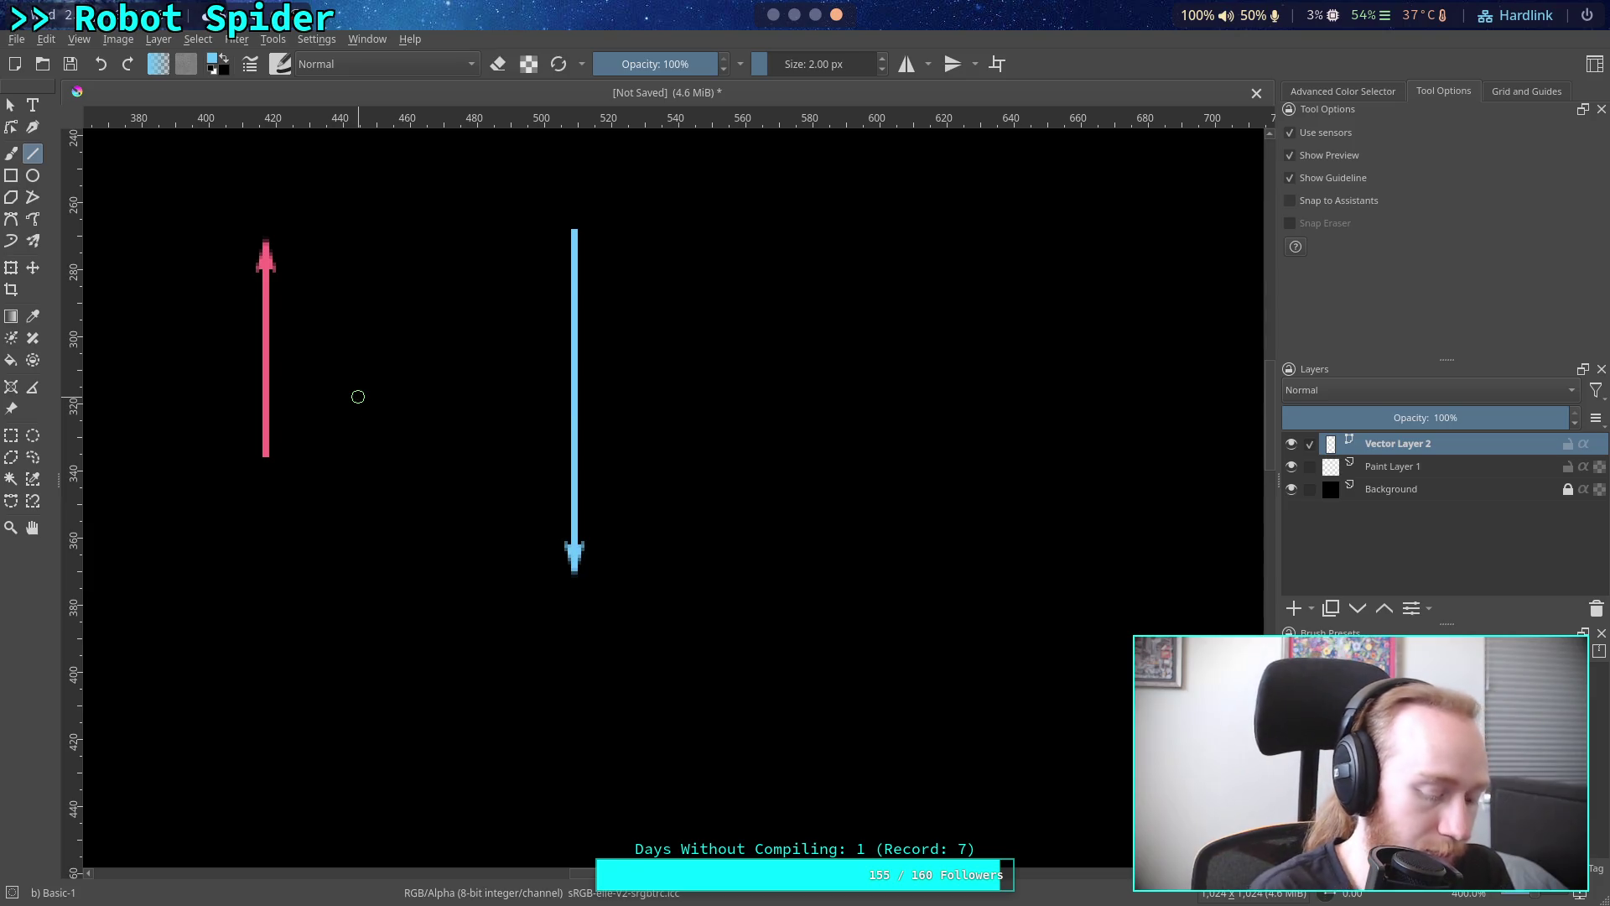
{"action": "key", "text": "alt+Tab"}
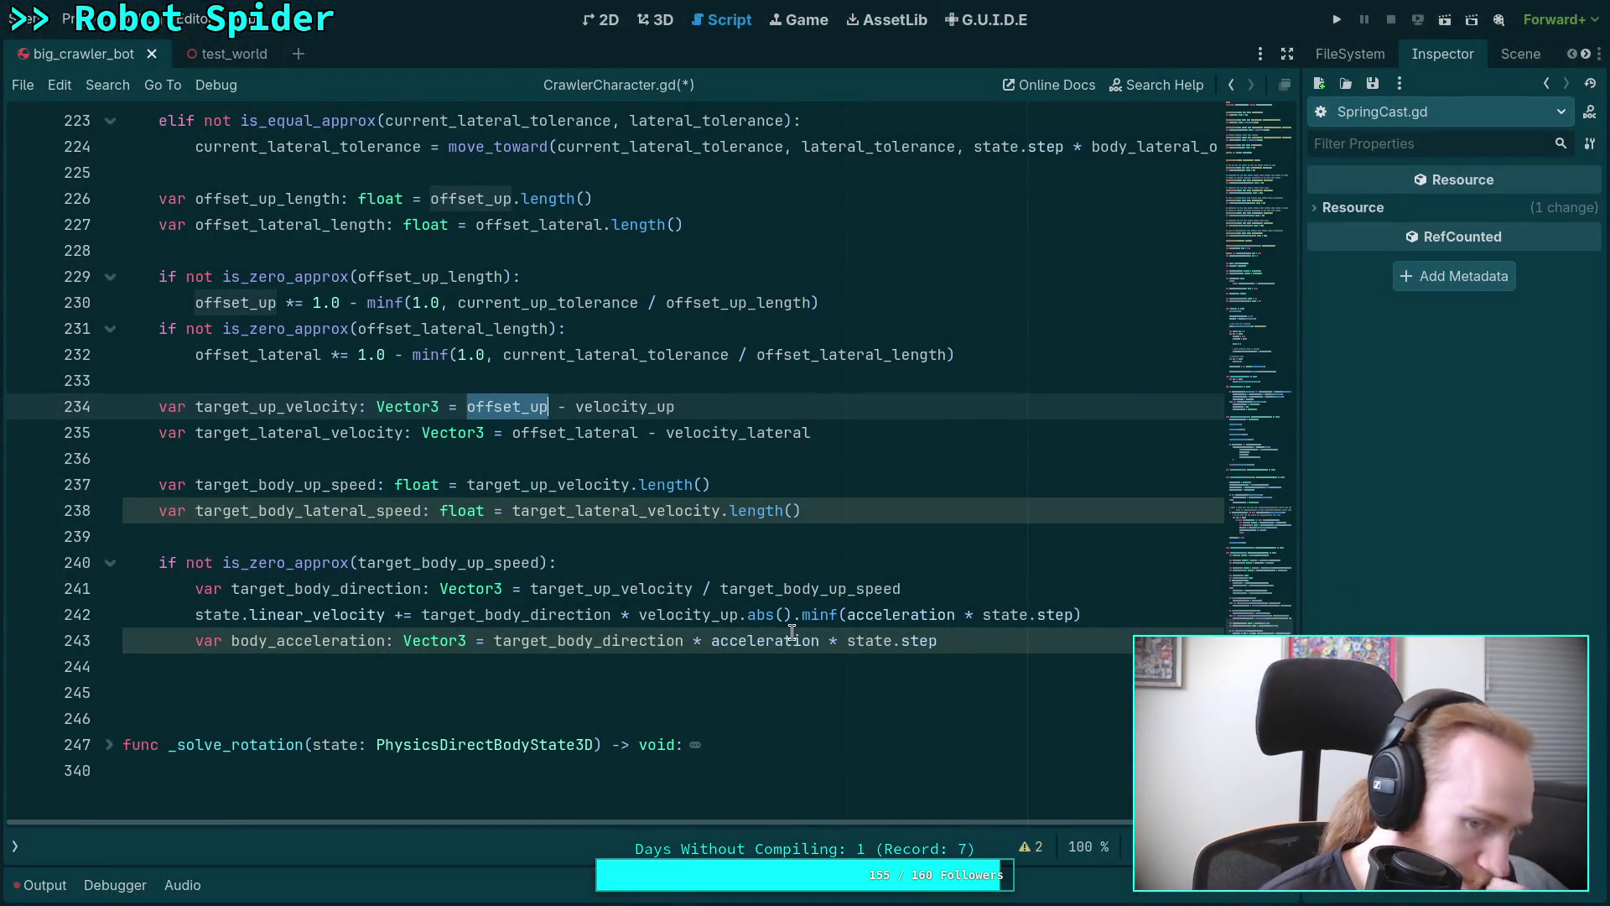
Check where velocity_up is used and delete the body_acceleration line.
{"action": "double_click", "coordinate": [687, 614]}
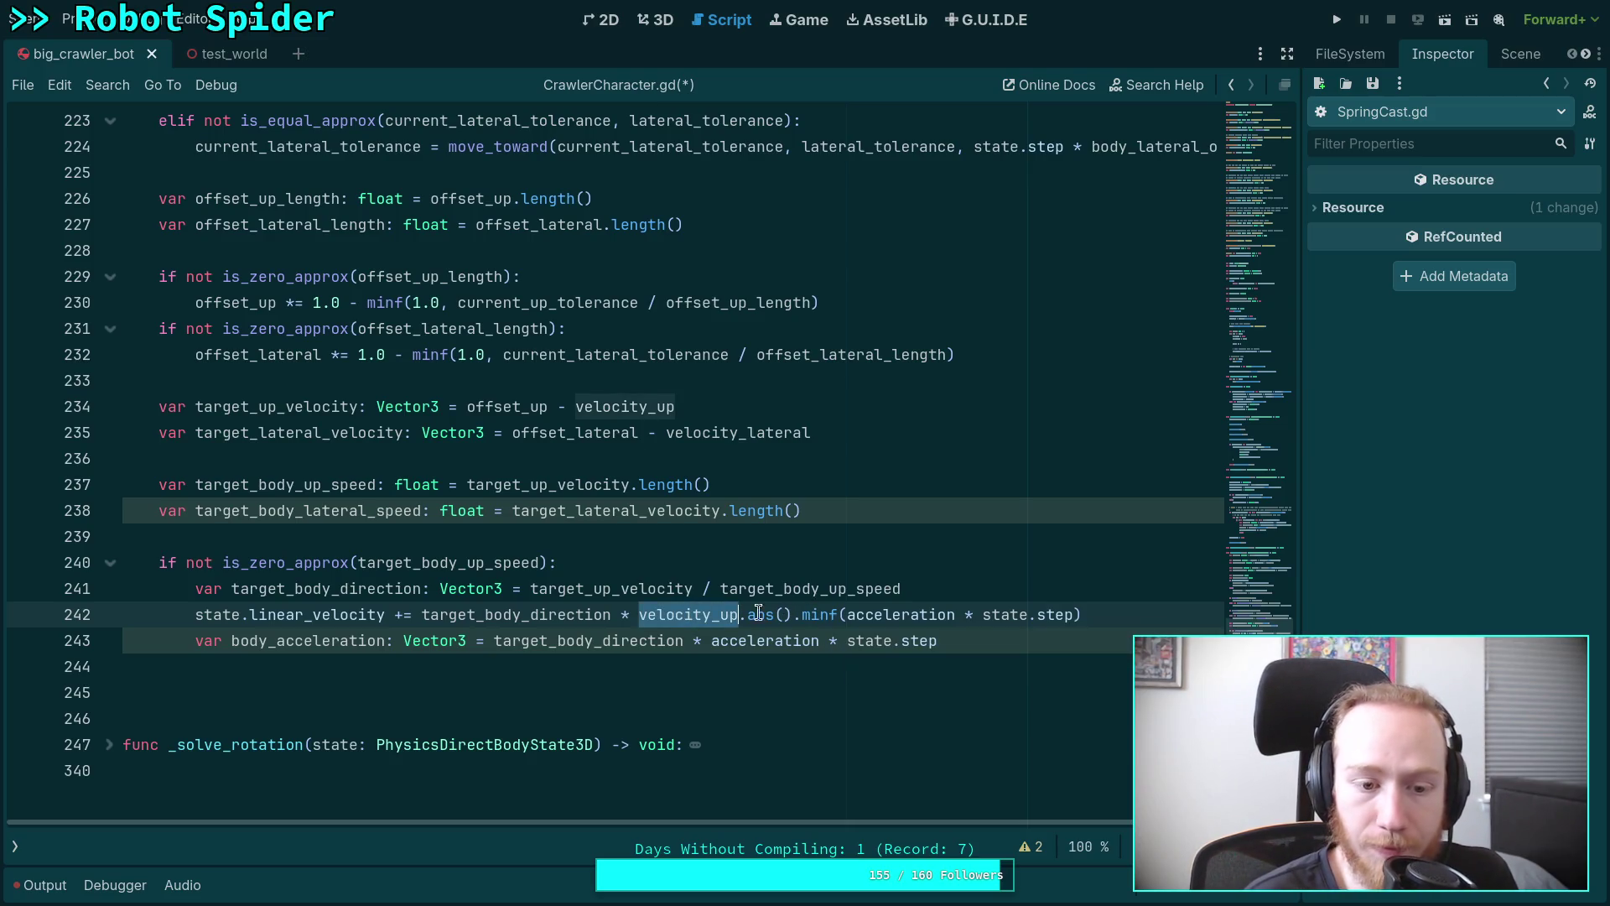
{"action": "left_click", "coordinate": [629, 614]}
{"action": "left_click", "coordinate": [1125, 640]}
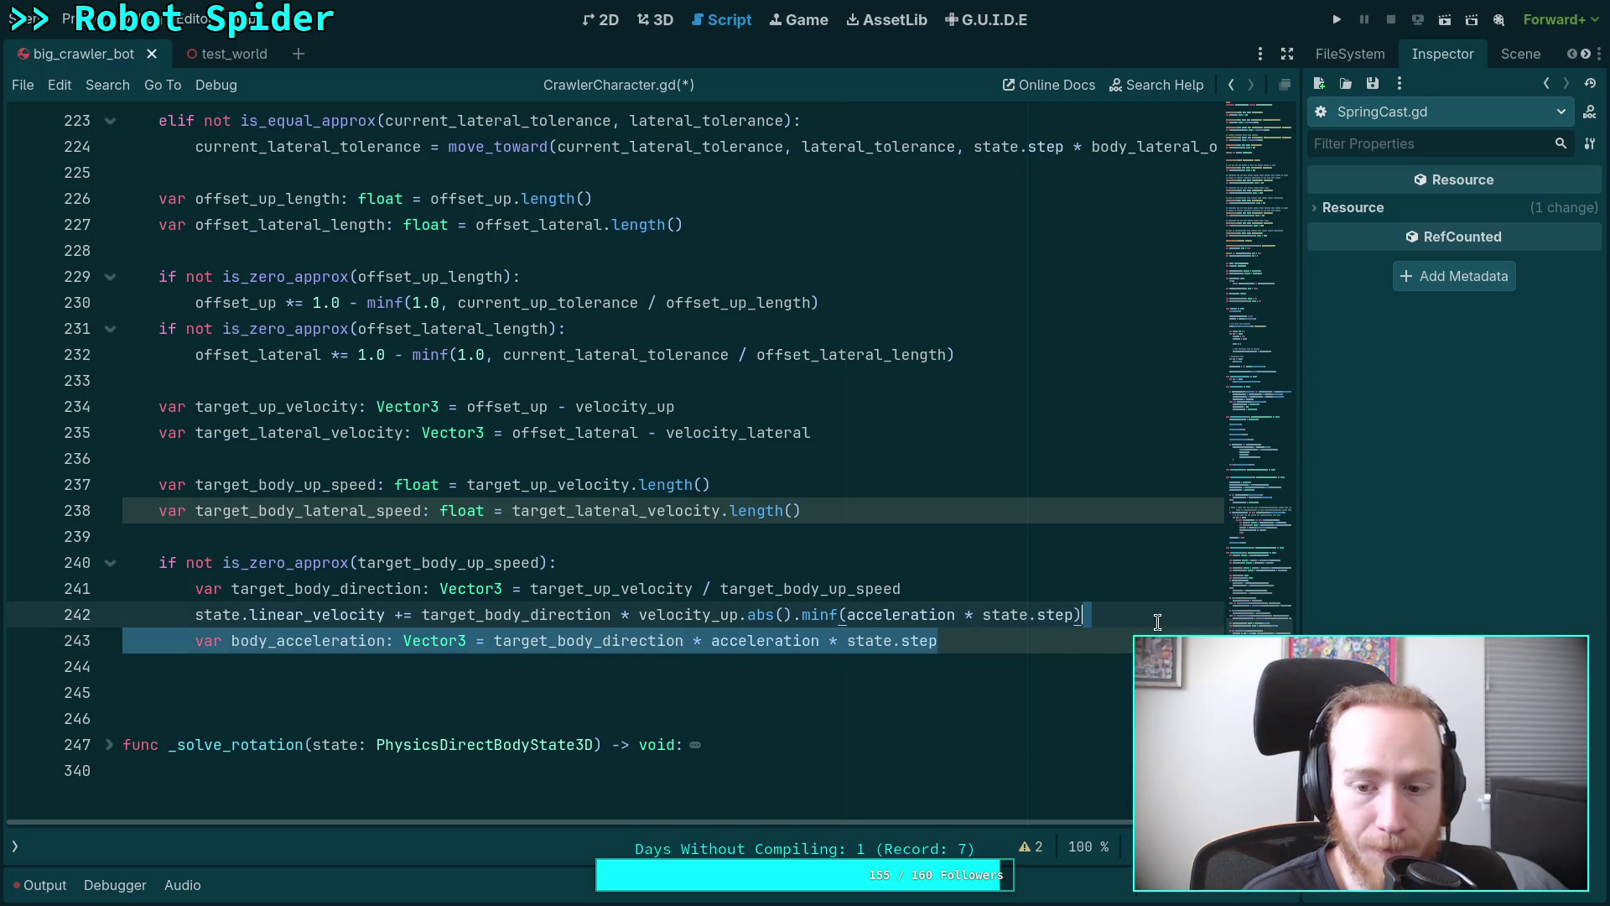
{"action": "key", "text": "ctrl+shift+k"}
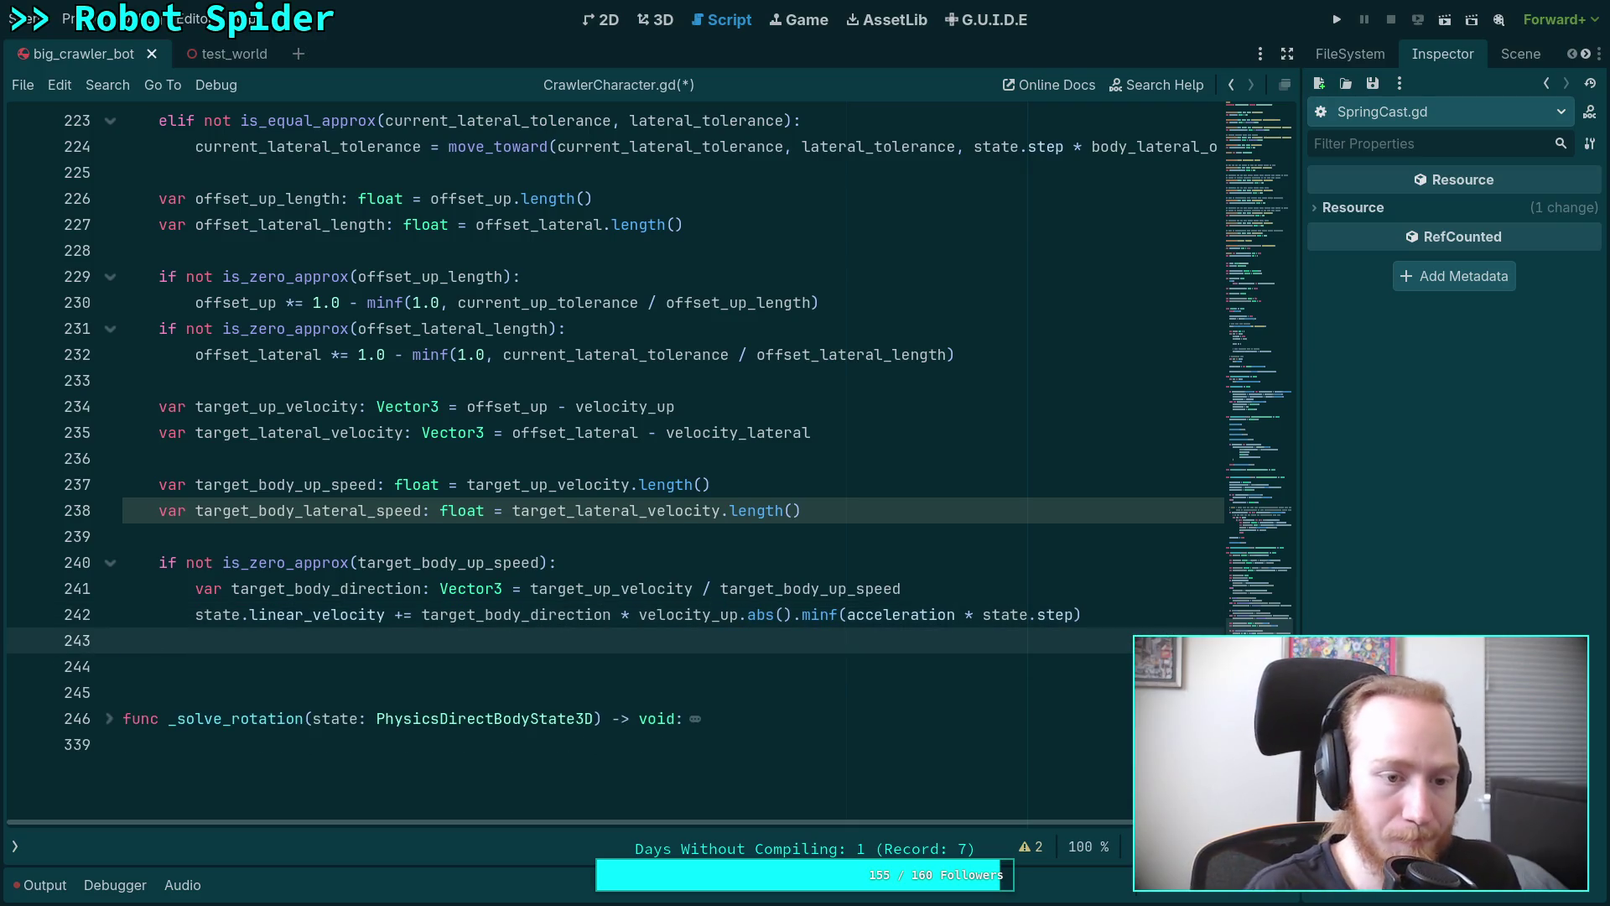
Start an 'if not is_zero_approx(target_b' check below the up-speed block.
{"action": "key", "text": "Return"}
{"action": "type", "text": "if not "}
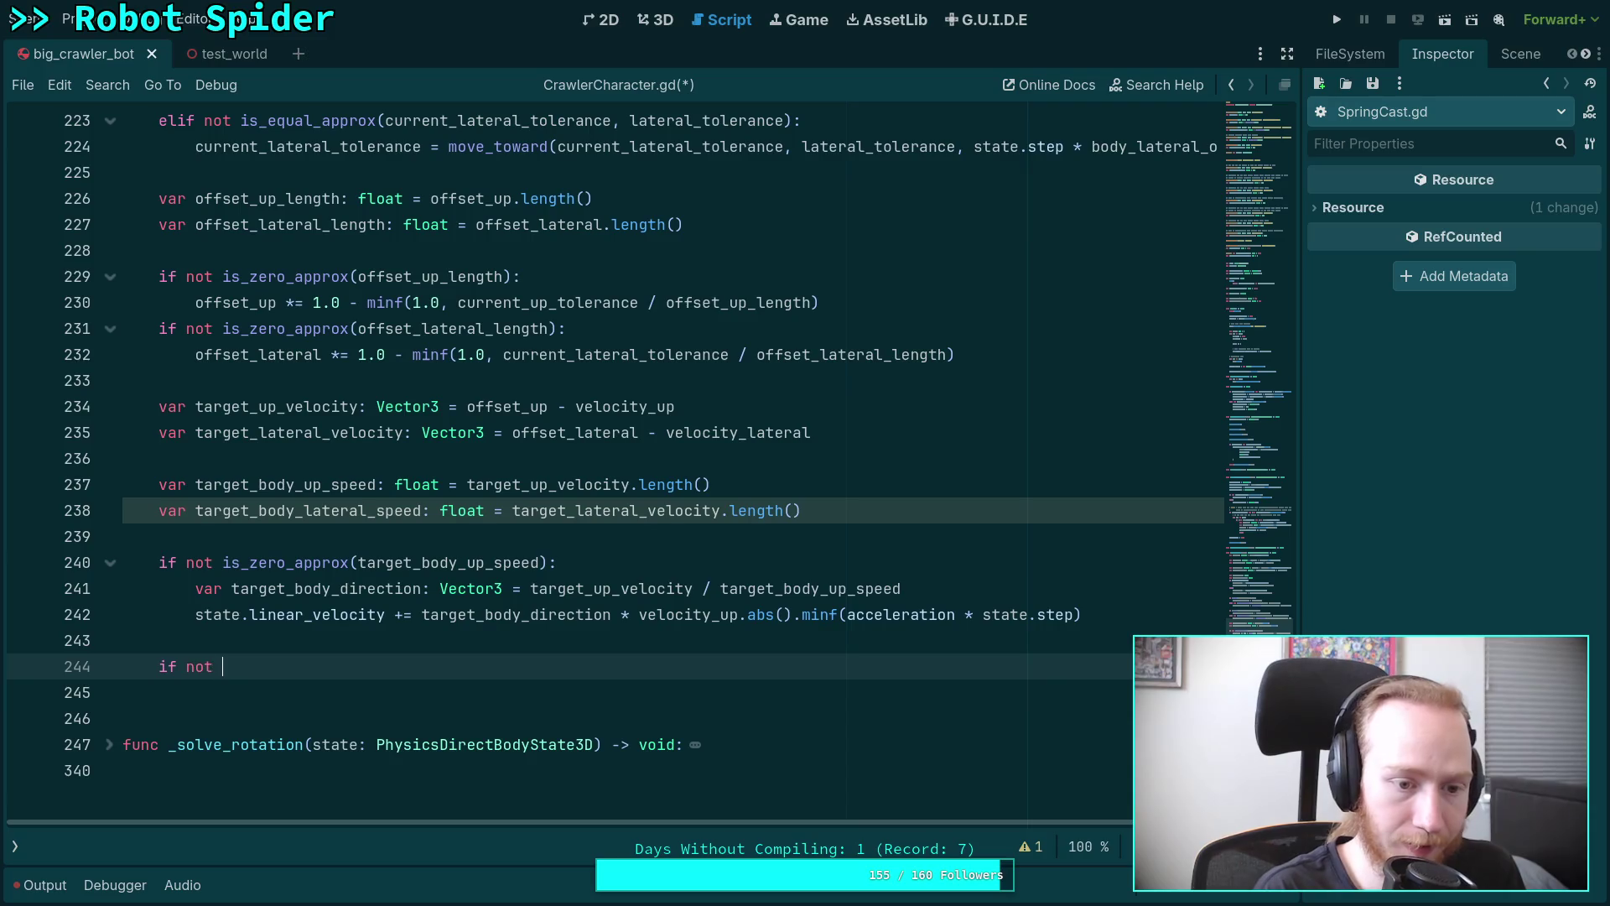
{"action": "type", "text": "is_ze"}
{"action": "key", "text": "Return"}
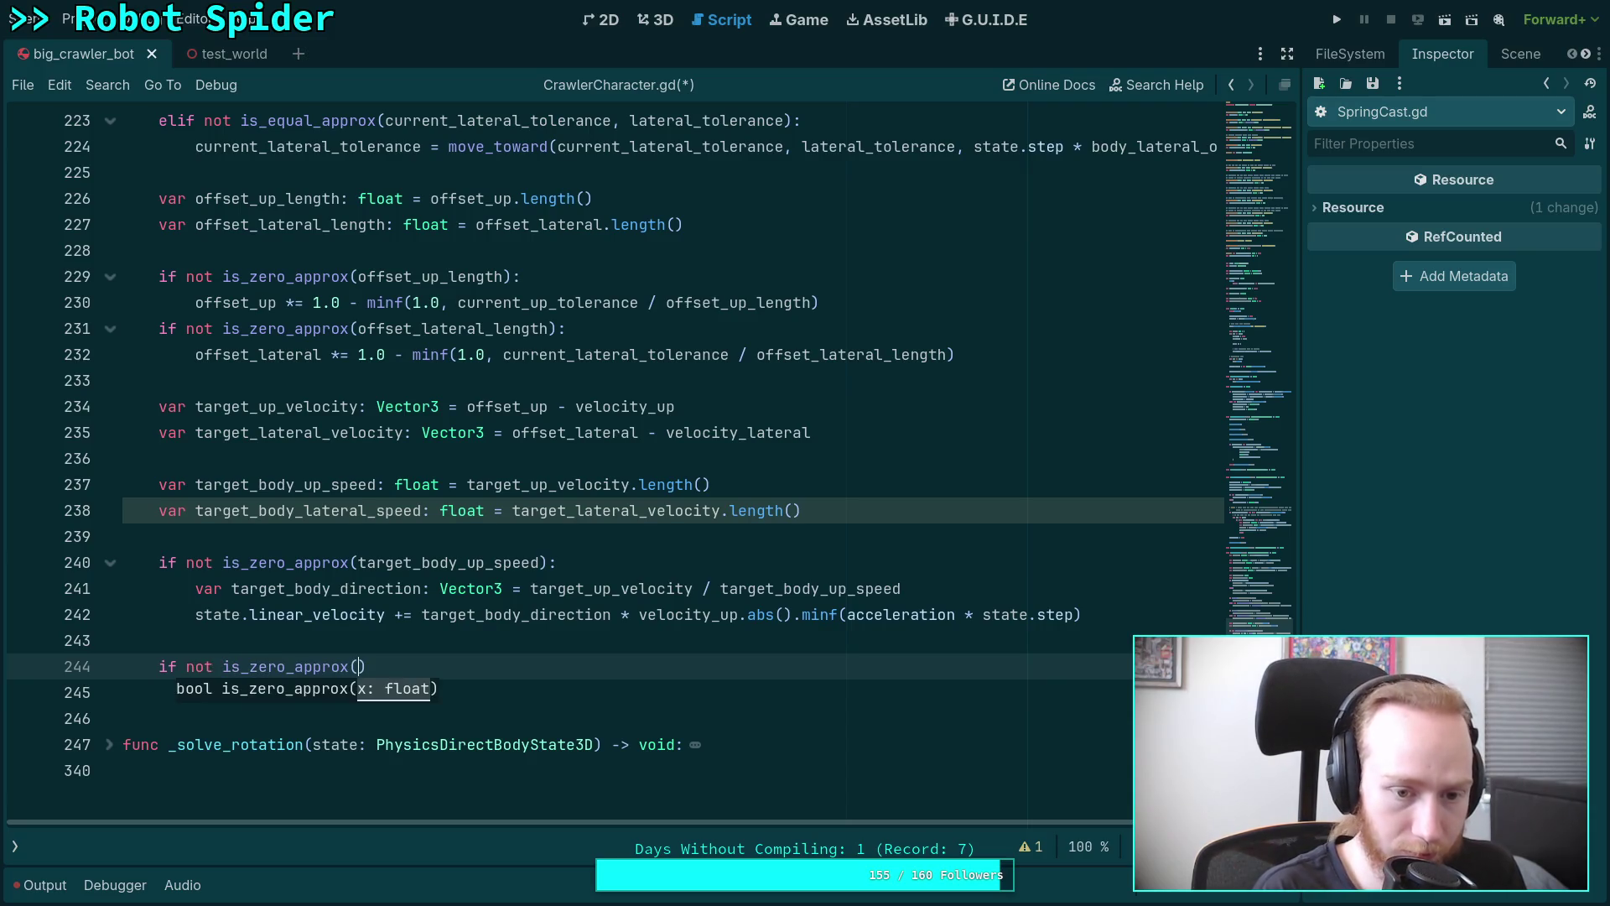
{"action": "type", "text": "target_b"}
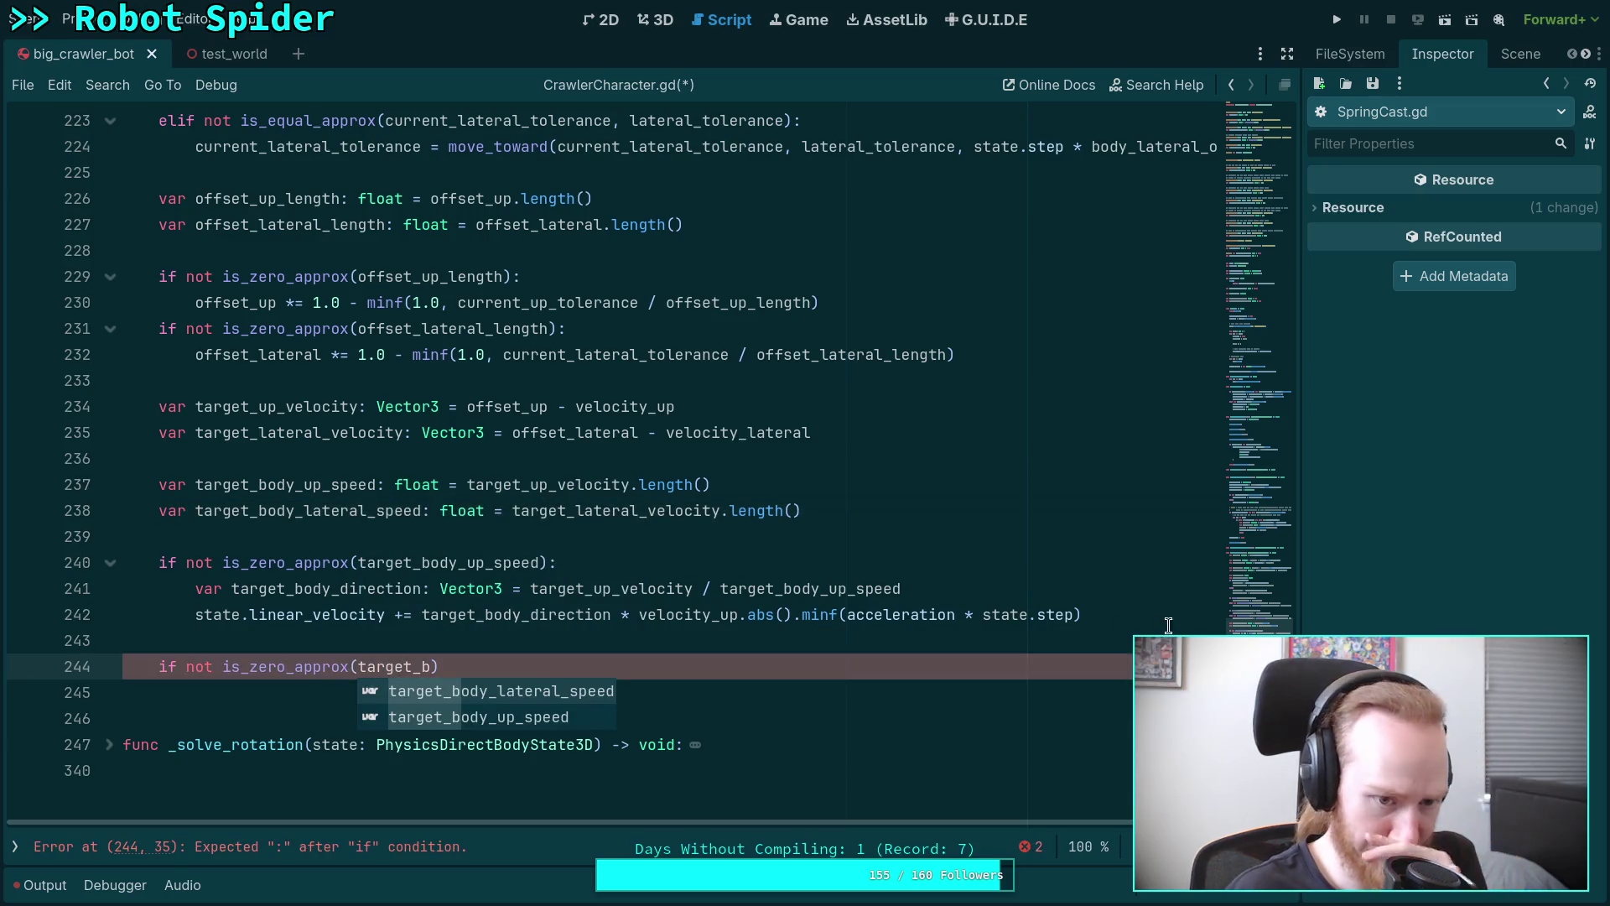
Declare var velocity_delta: Vector3 = Vector3.ZERO above the up-speed check.
{"action": "left_click", "coordinate": [664, 537]}
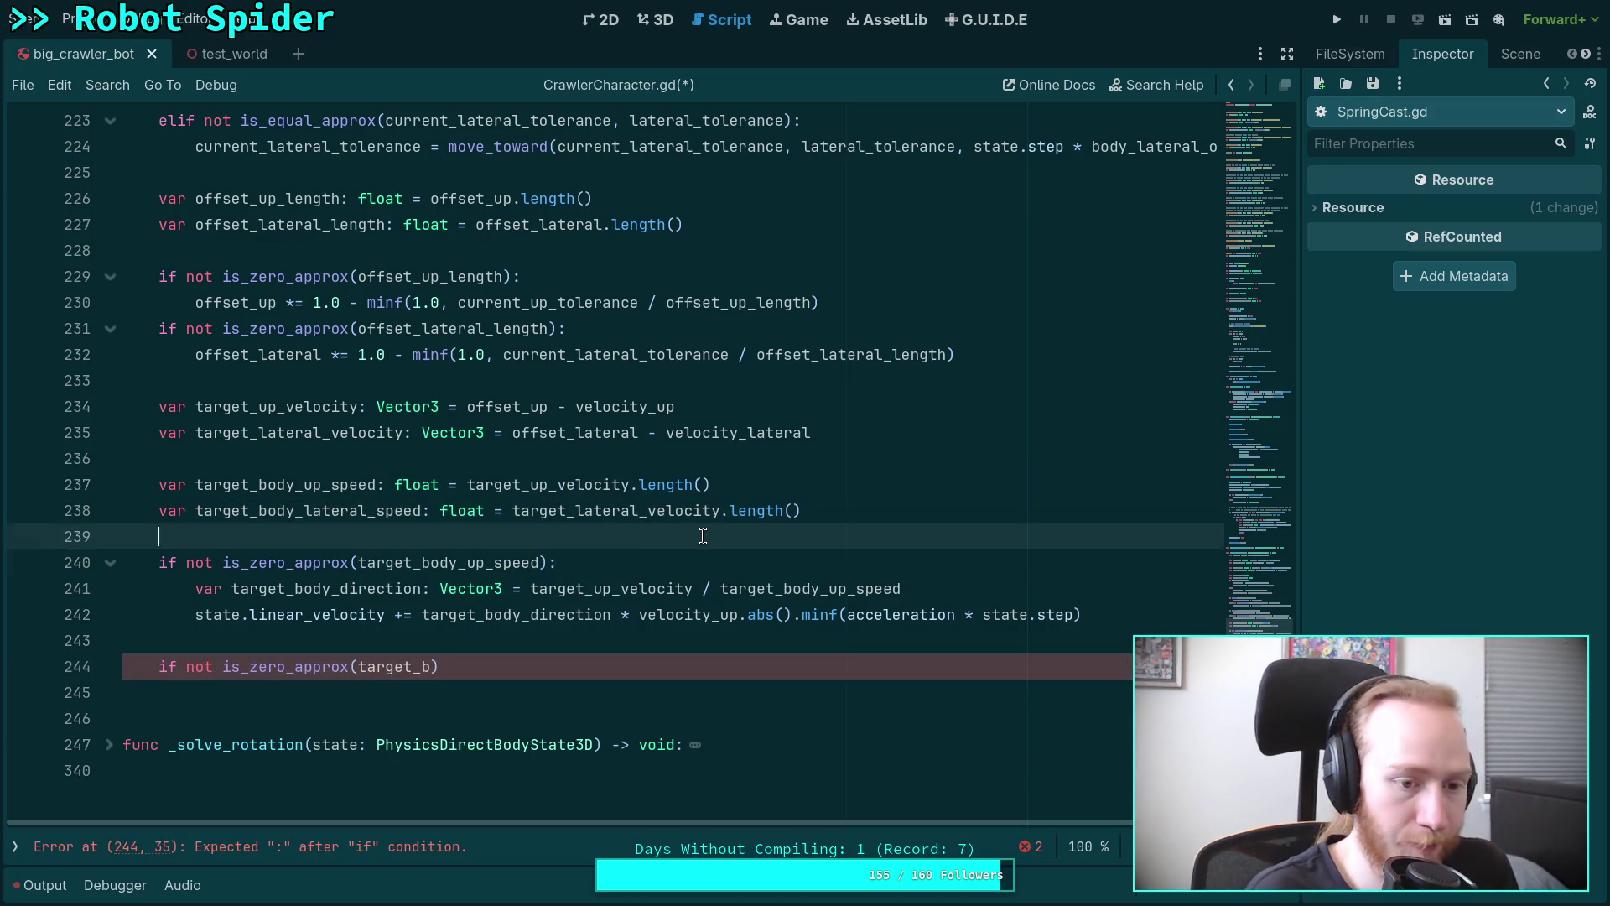
{"action": "key", "text": "Return"}
{"action": "type", "text": "var"}
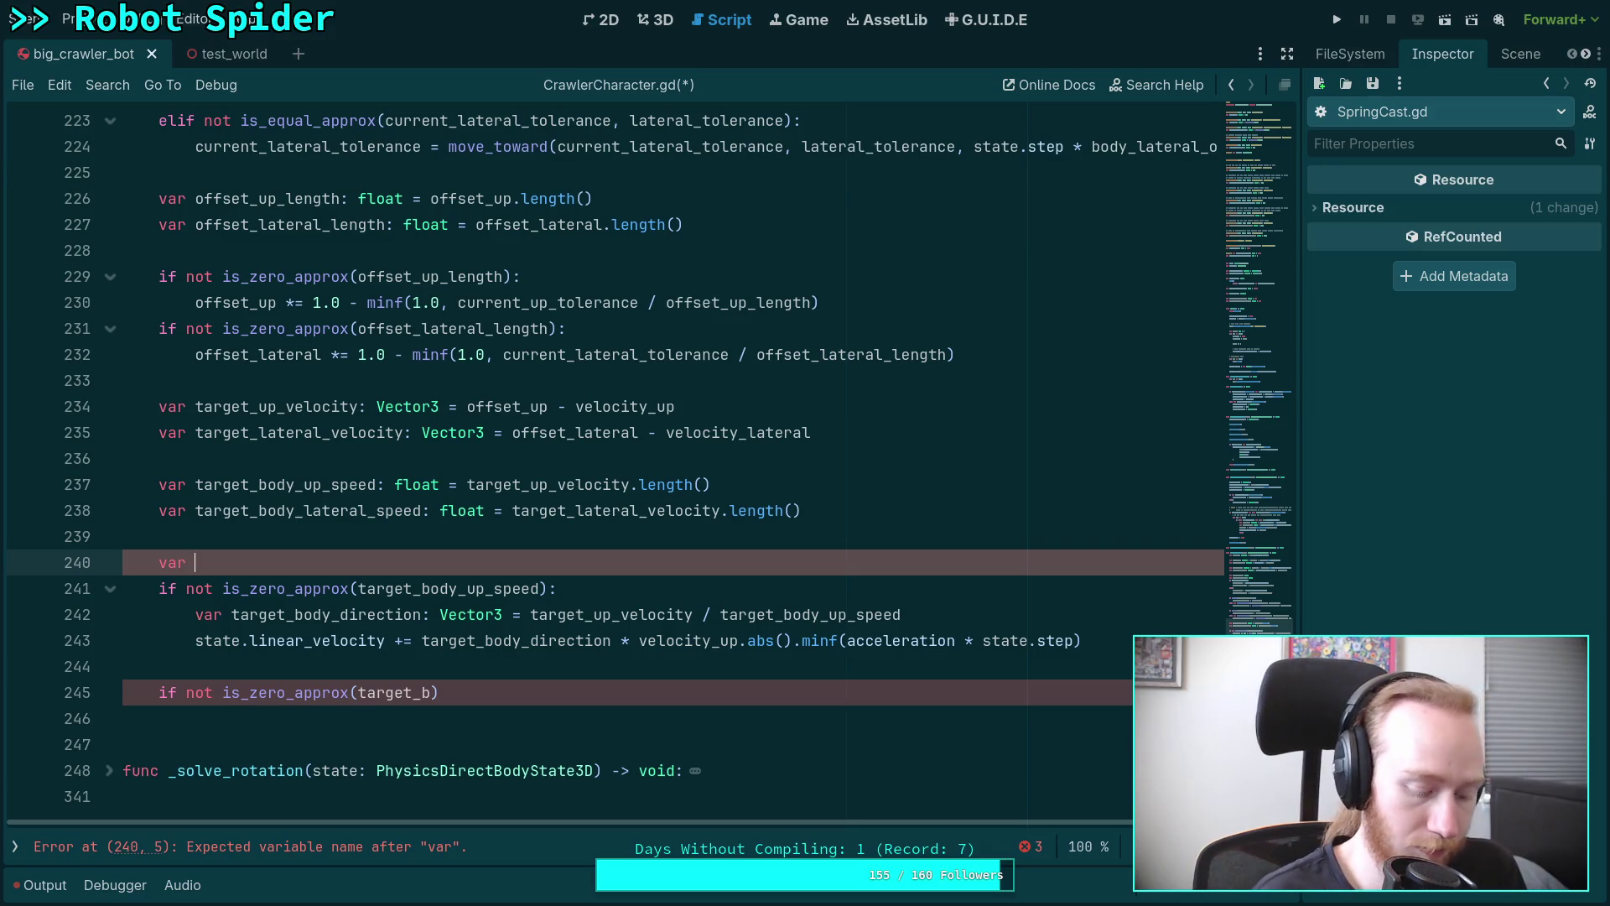
{"action": "type", "text": "velocity"}
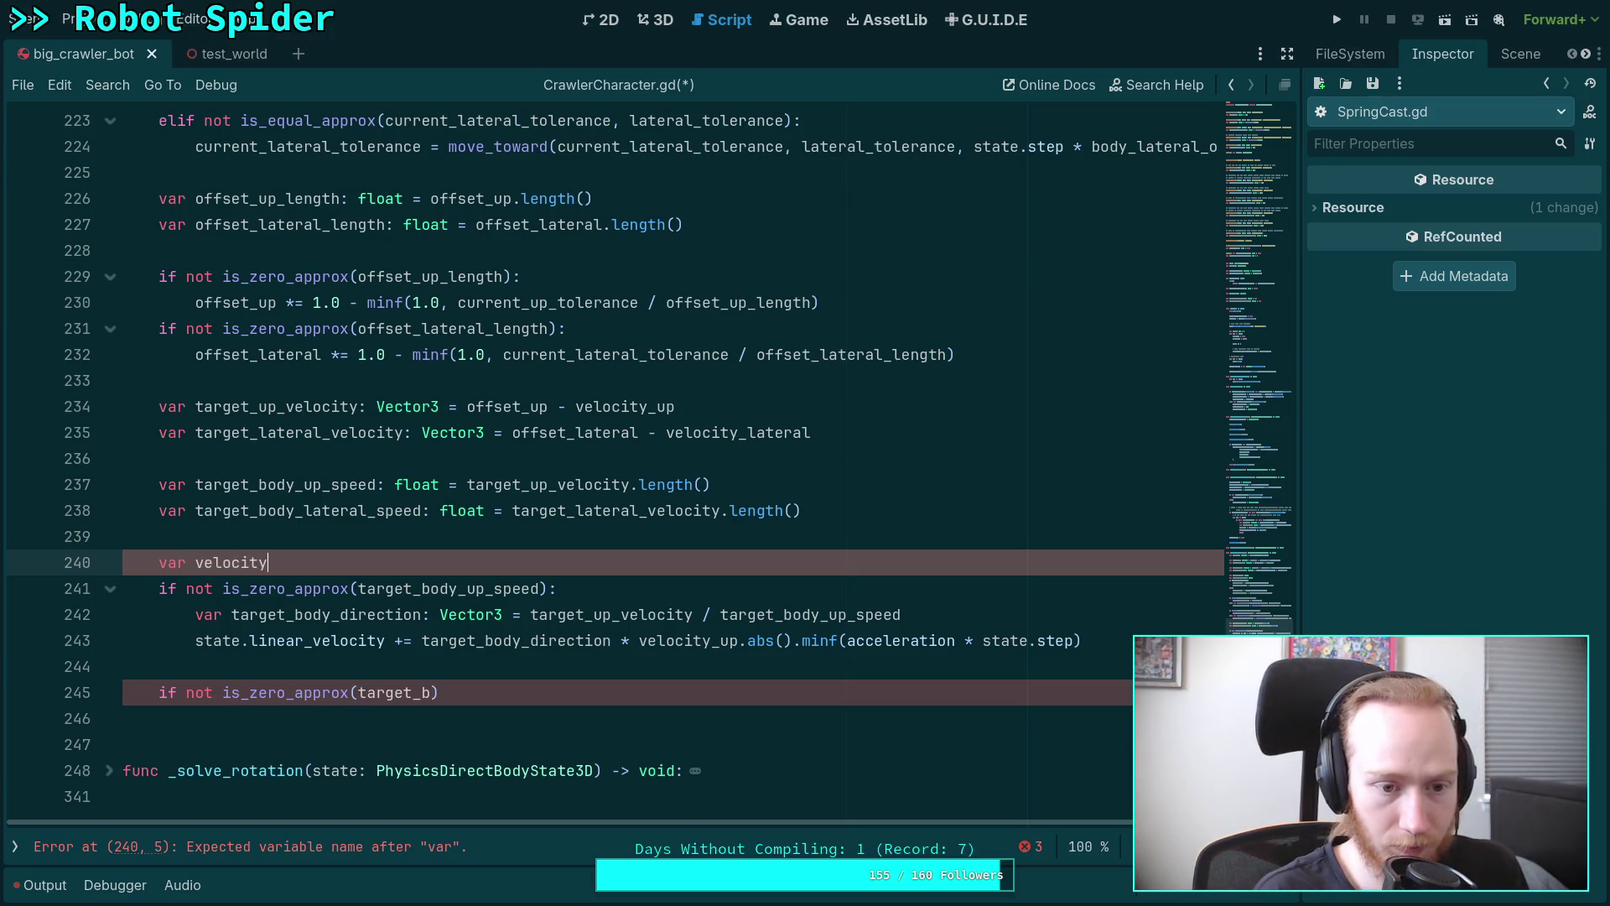
{"action": "type", "text": "_delta: Vector3 = Vet"}
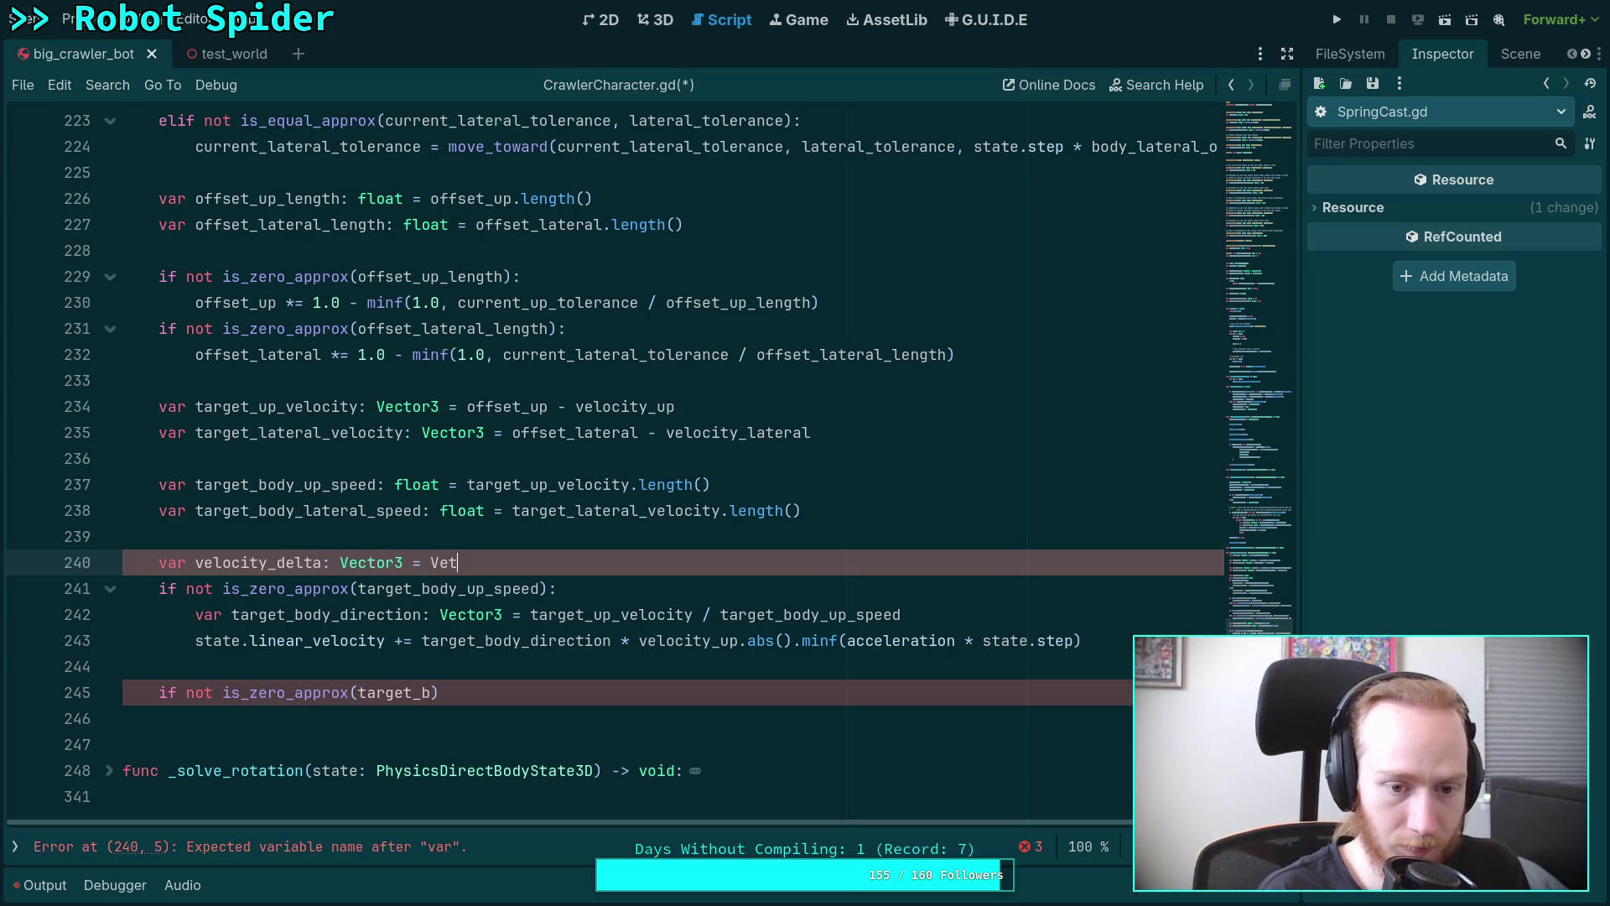
{"action": "key", "text": "BackSpace"}
{"action": "type", "text": "ctor3.Z"}
{"action": "key", "text": "Return"}
Replace state.linear_velocity with velocity_delta in the accumulation line.
{"action": "left_click", "coordinate": [205, 641]}
{"action": "left_click_drag", "start_coordinate": [197, 641], "coordinate": [385, 641]}
{"action": "type", "text": "vel"}
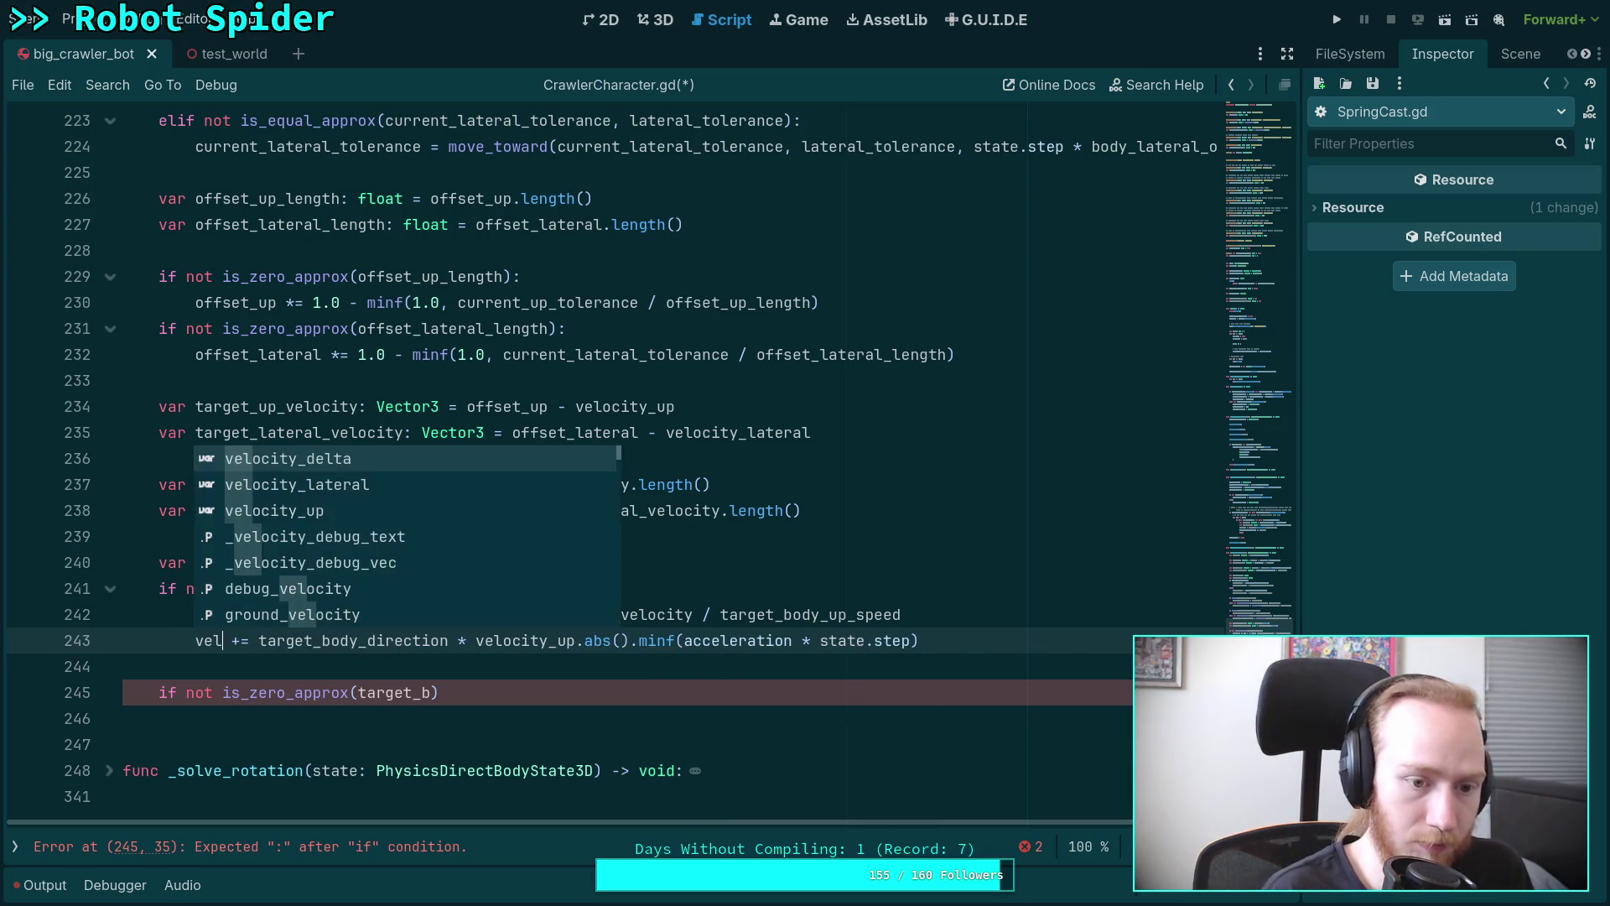
{"action": "key", "text": "Return"}
Complete the check as if not is_zero_approx(target_body_lateral_speed).
{"action": "scroll", "coordinate": [480, 649], "scroll_direction": "down", "scroll_amount": 1}
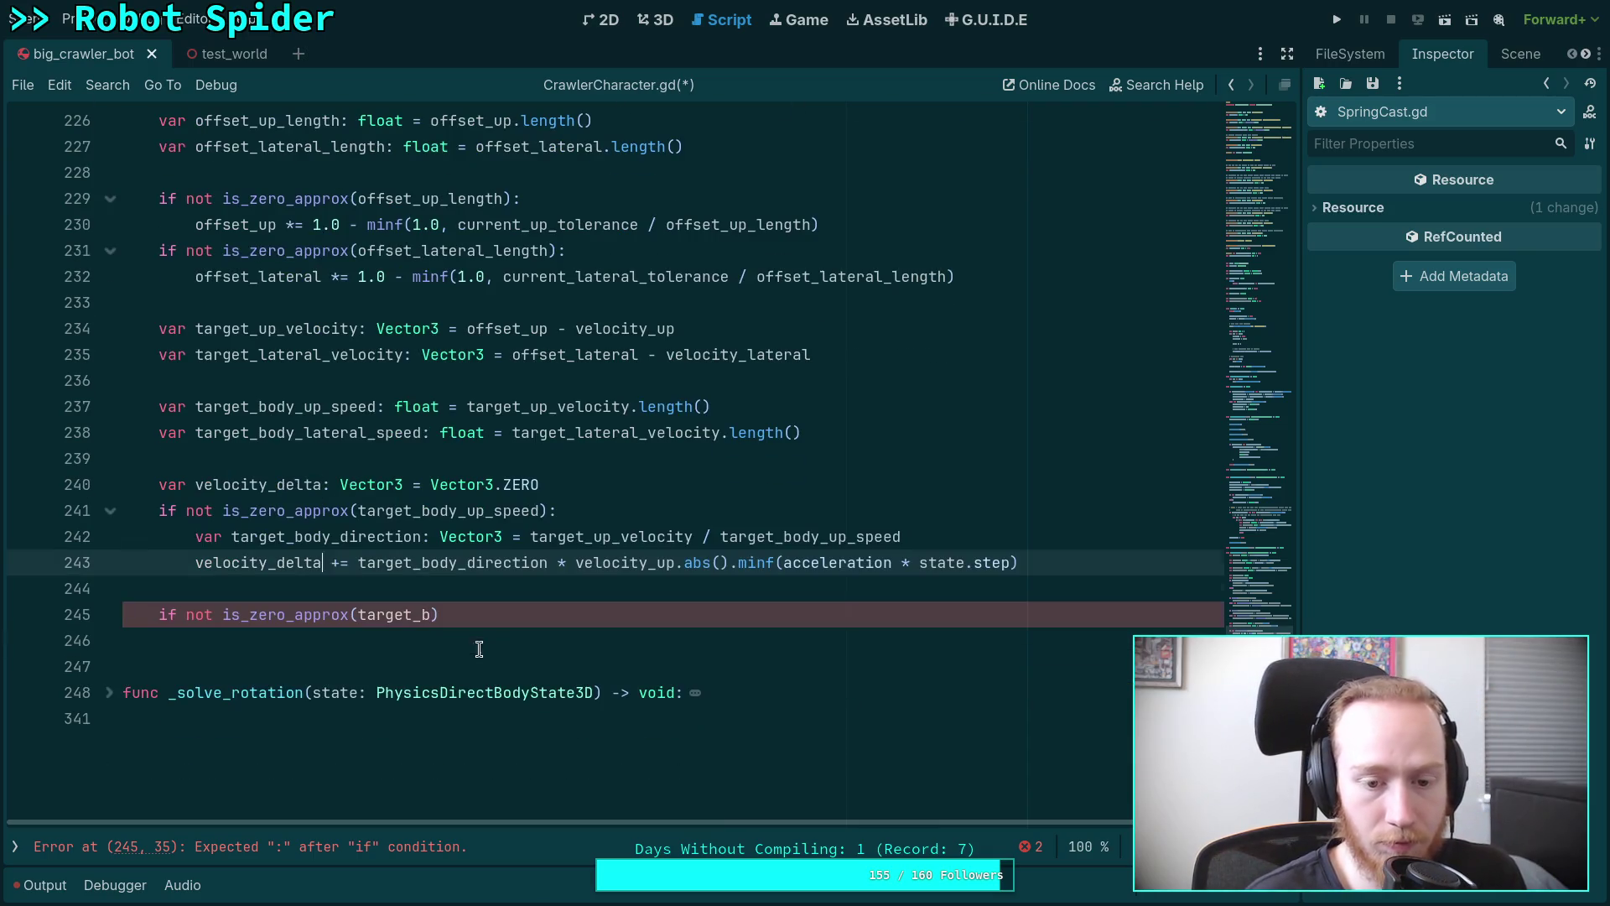
{"action": "left_click", "coordinate": [594, 615]}
{"action": "type", "text": "od"}
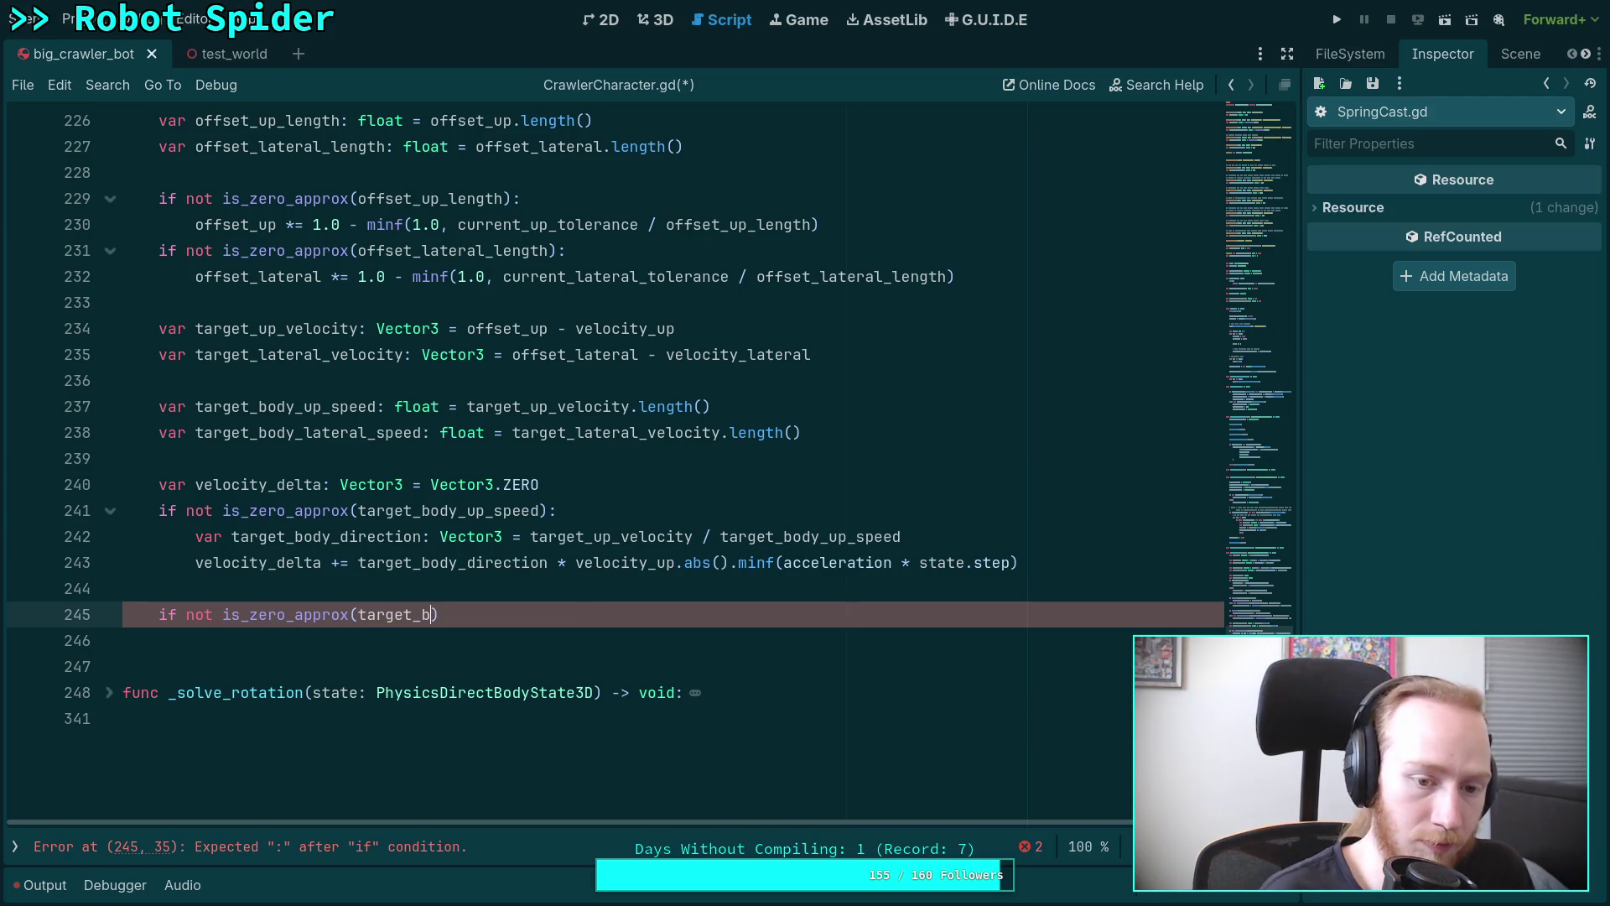
{"action": "key", "text": "Return"}
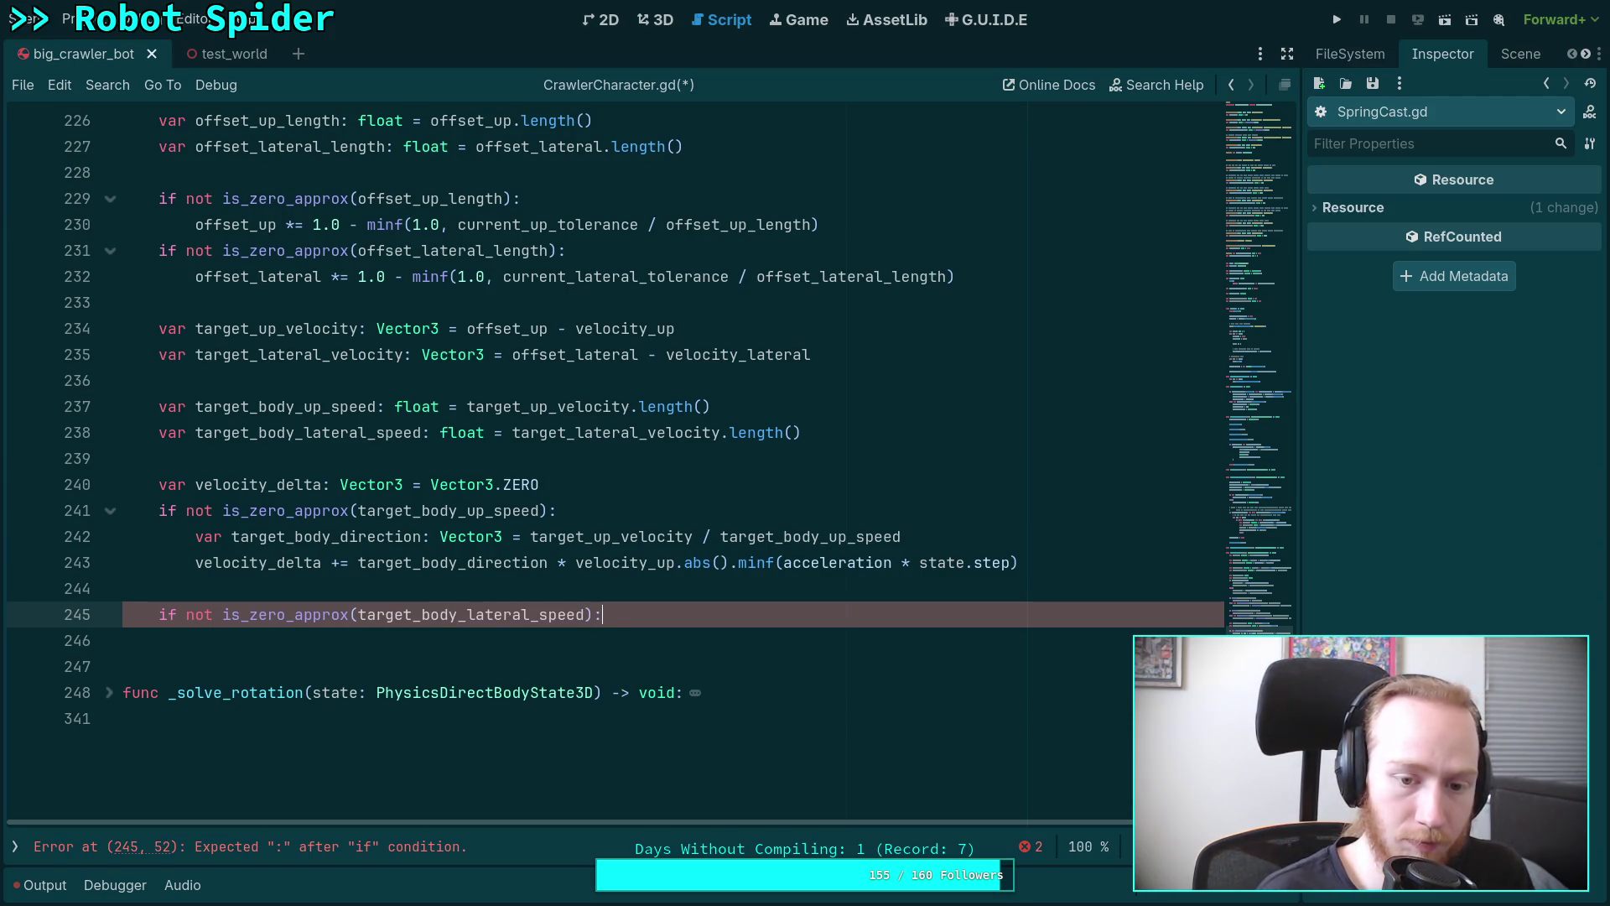
Copy the up-block direction and velocity lines into the lateral check.
{"action": "key", "text": "Return"}
{"action": "left_click_drag", "start_coordinate": [1065, 567], "coordinate": [975, 534]}
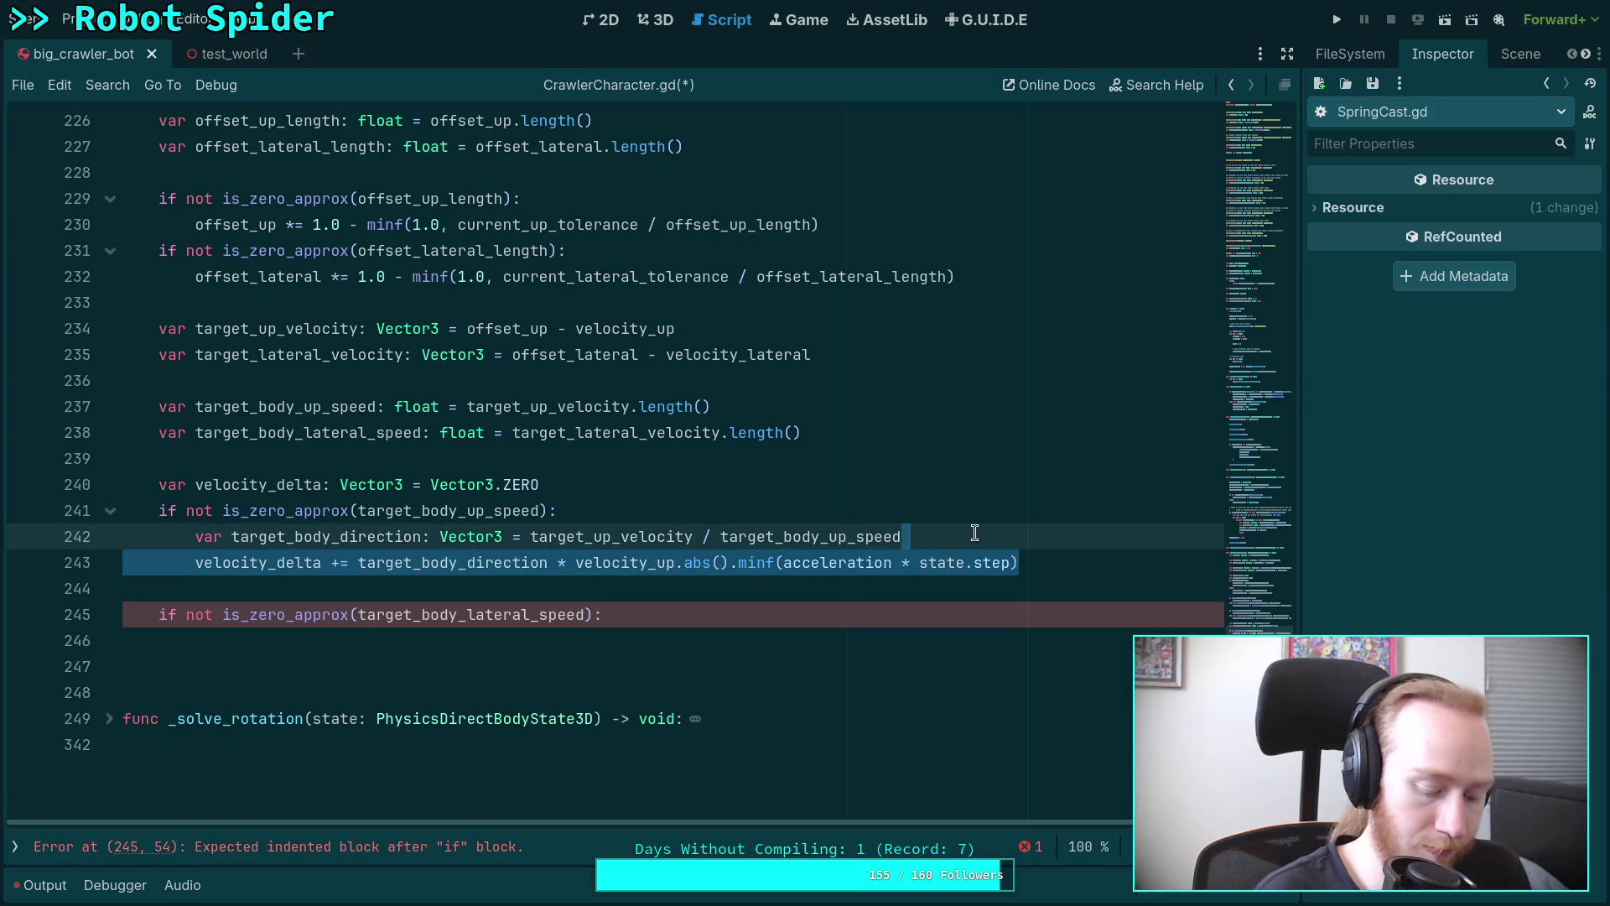
{"action": "key", "text": "shift+Up"}
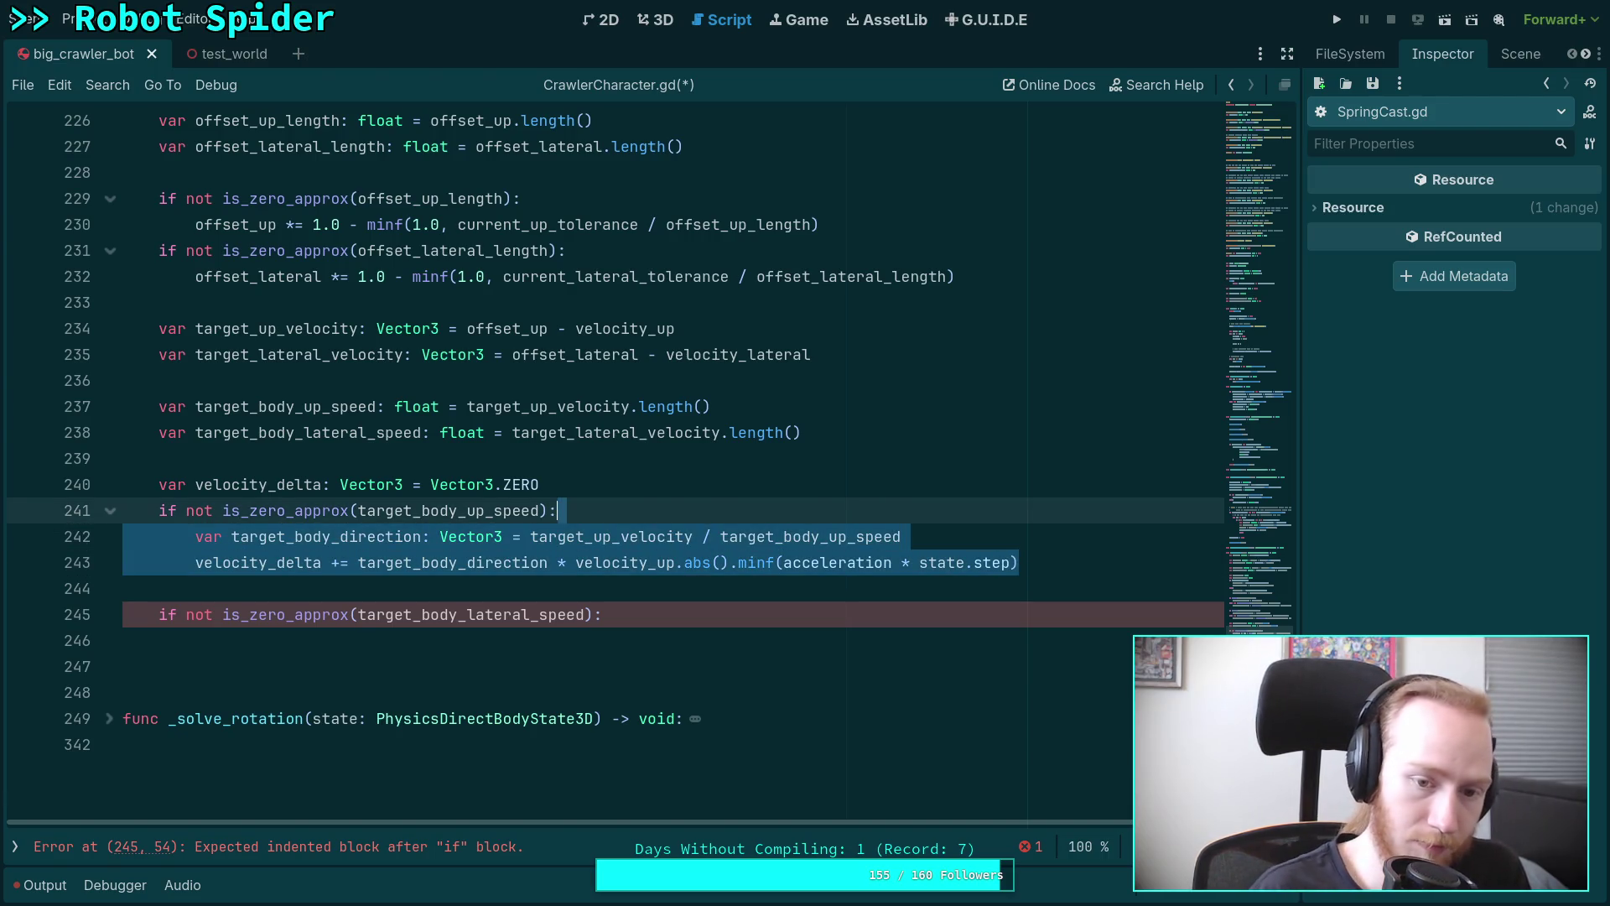
{"action": "key", "text": "ctrl+c"}
{"action": "left_click", "coordinate": [475, 598]}
{"action": "key", "text": "Down"}
{"action": "key", "text": "End"}
{"action": "key", "text": "ctrl+v"}
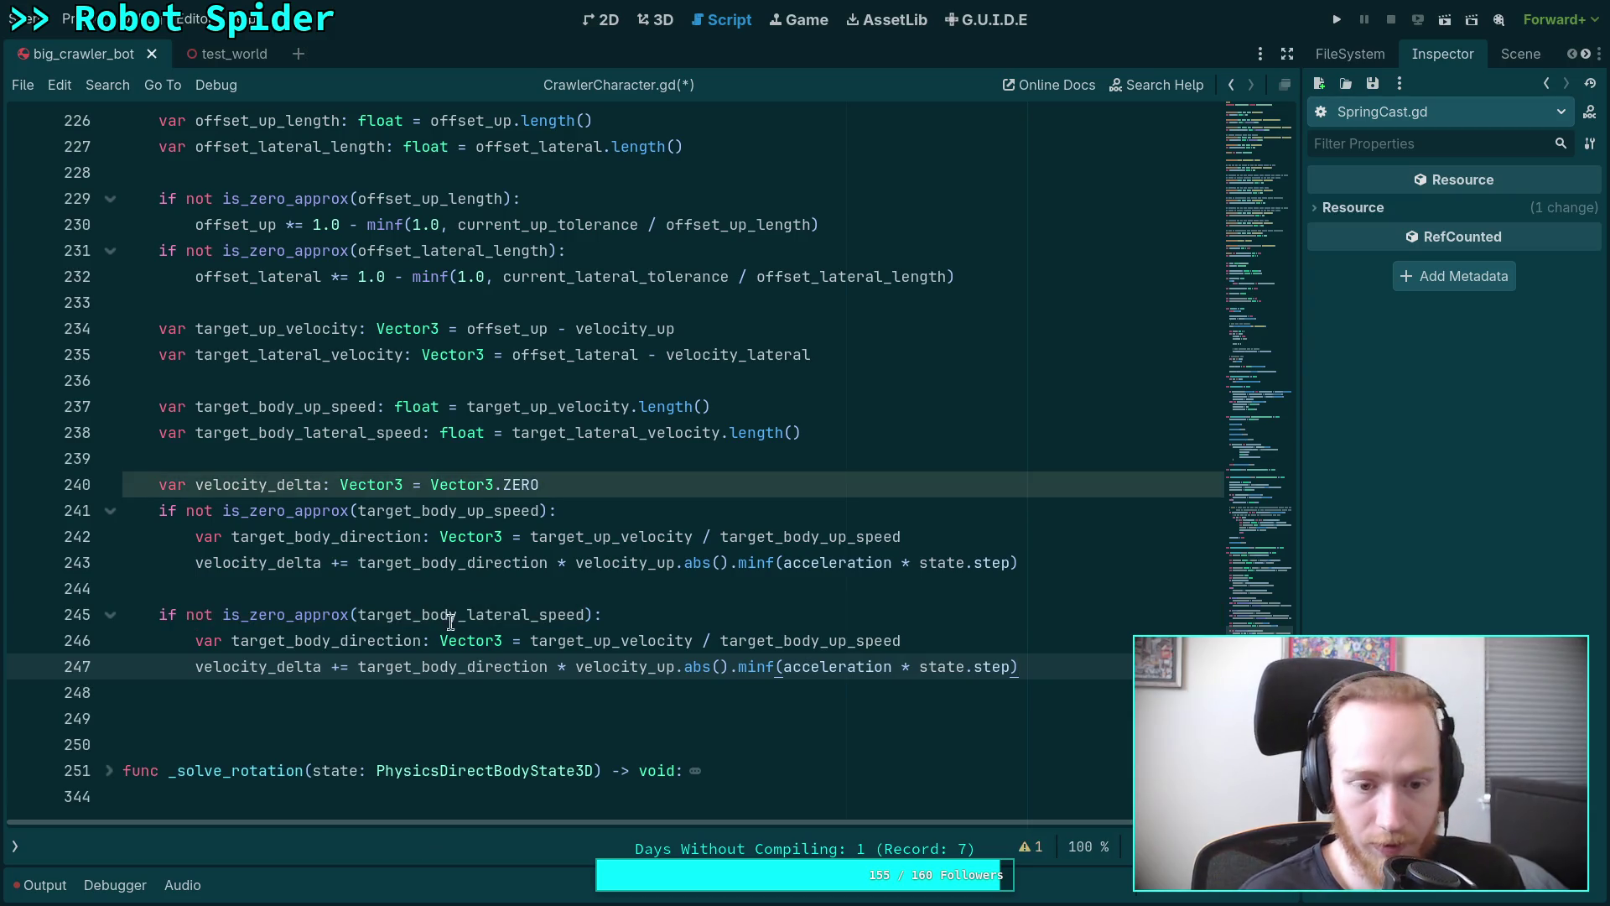
Rename the pasted names to target_lateral_velocity, target_body_lateral_speed and velocity_lateral.
{"action": "left_click", "coordinate": [585, 642]}
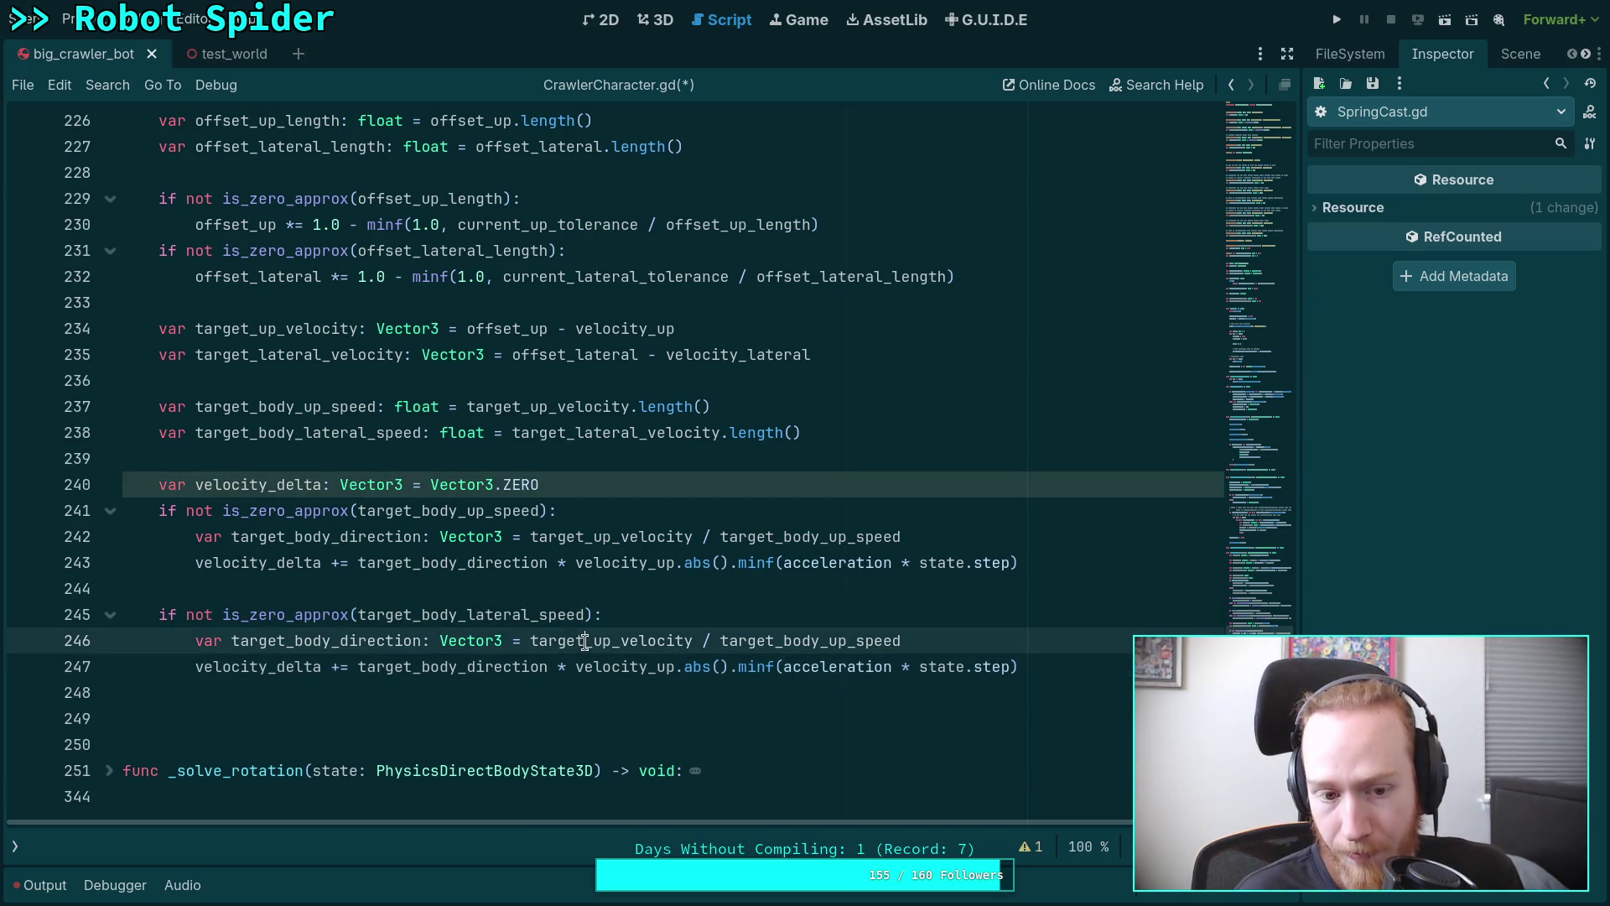
{"action": "left_click_drag", "start_coordinate": [595, 641], "coordinate": [611, 642]}
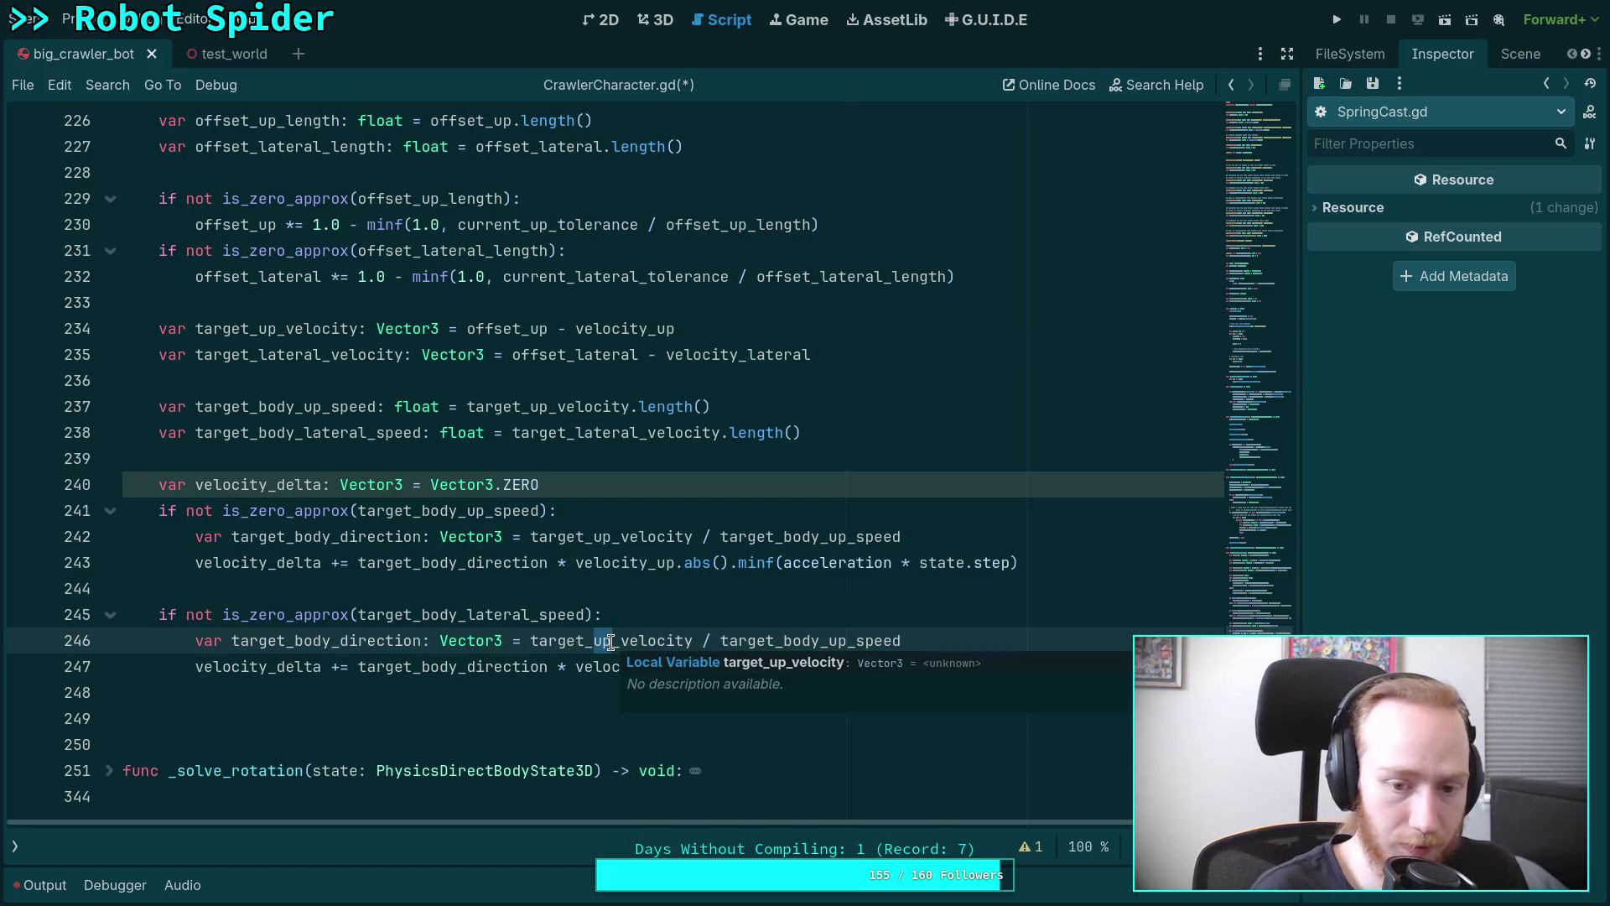
{"action": "type", "text": "lateral"}
{"action": "key", "text": "Return"}
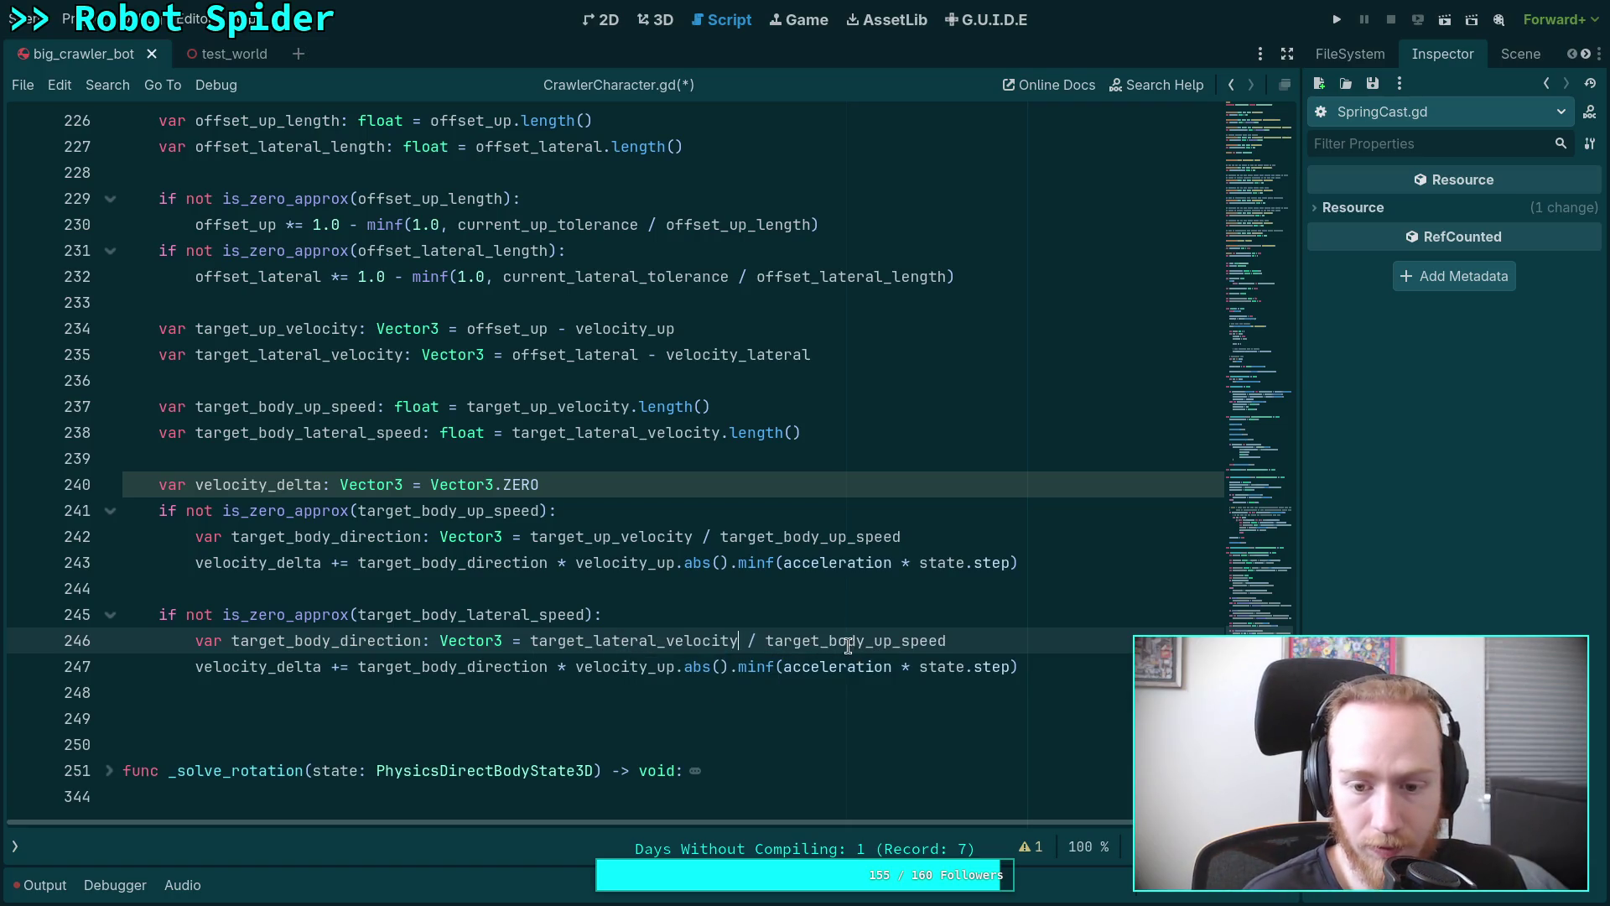
{"action": "left_click_drag", "start_coordinate": [865, 642], "coordinate": [883, 641]}
{"action": "type", "text": "lateral"}
{"action": "key", "text": "Return"}
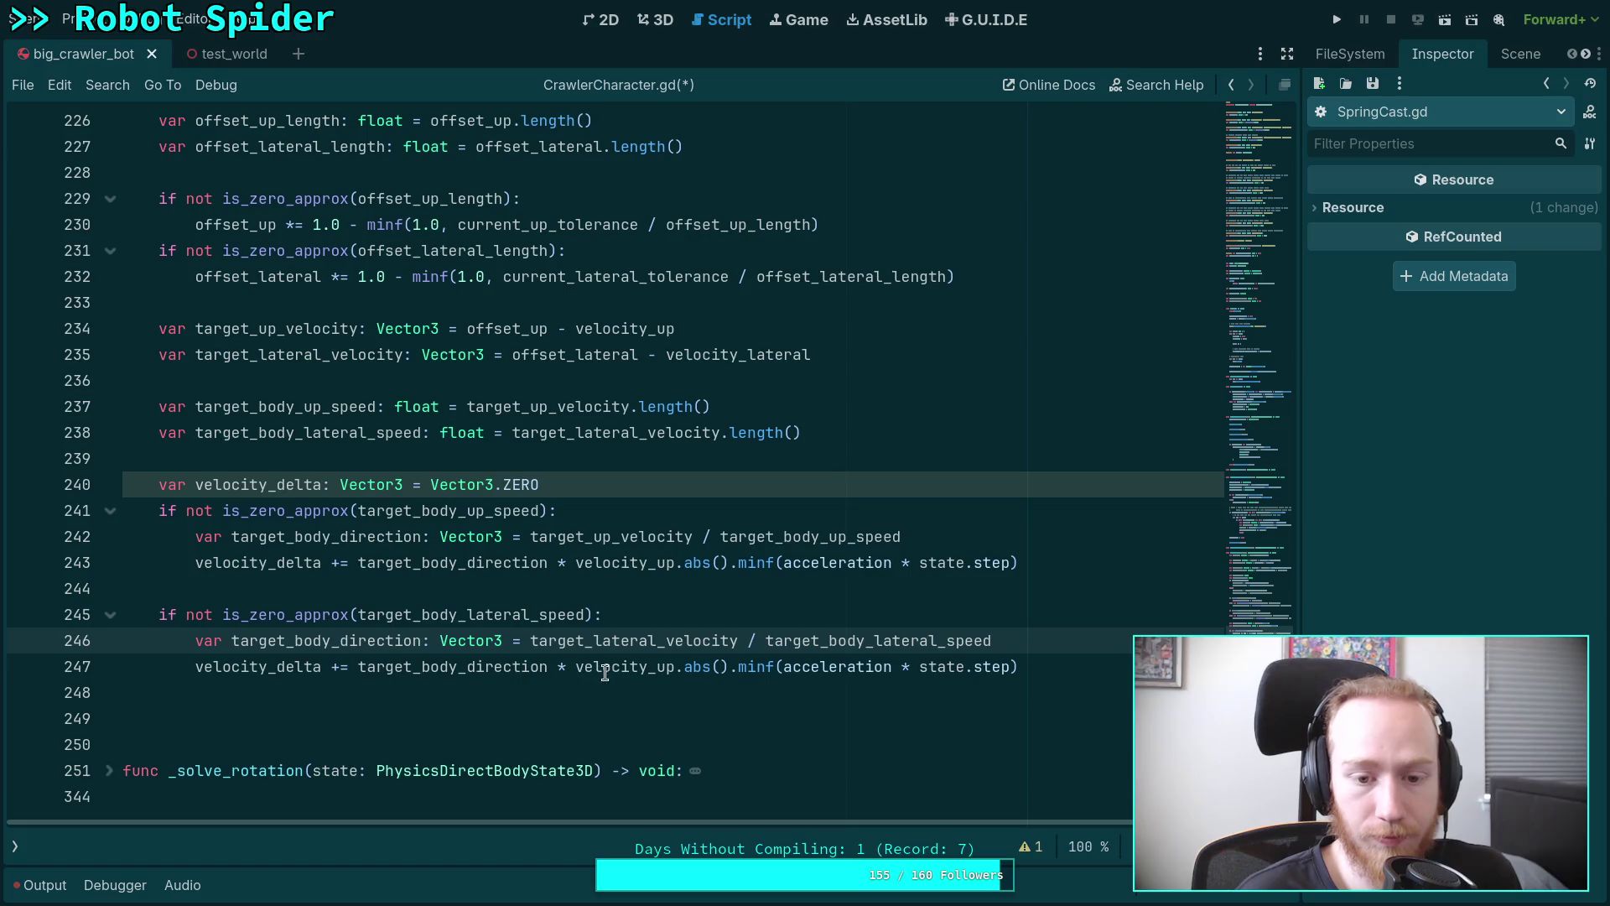
{"action": "left_click_drag", "start_coordinate": [658, 667], "coordinate": [676, 667]}
{"action": "type", "text": "lat"}
{"action": "key", "text": "Return"}
Add 'state.linear_velocity += velocity_delta' on line 249, remove the extra blank line, and save.
{"action": "scroll", "coordinate": [762, 693], "scroll_direction": "down", "scroll_amount": 1}
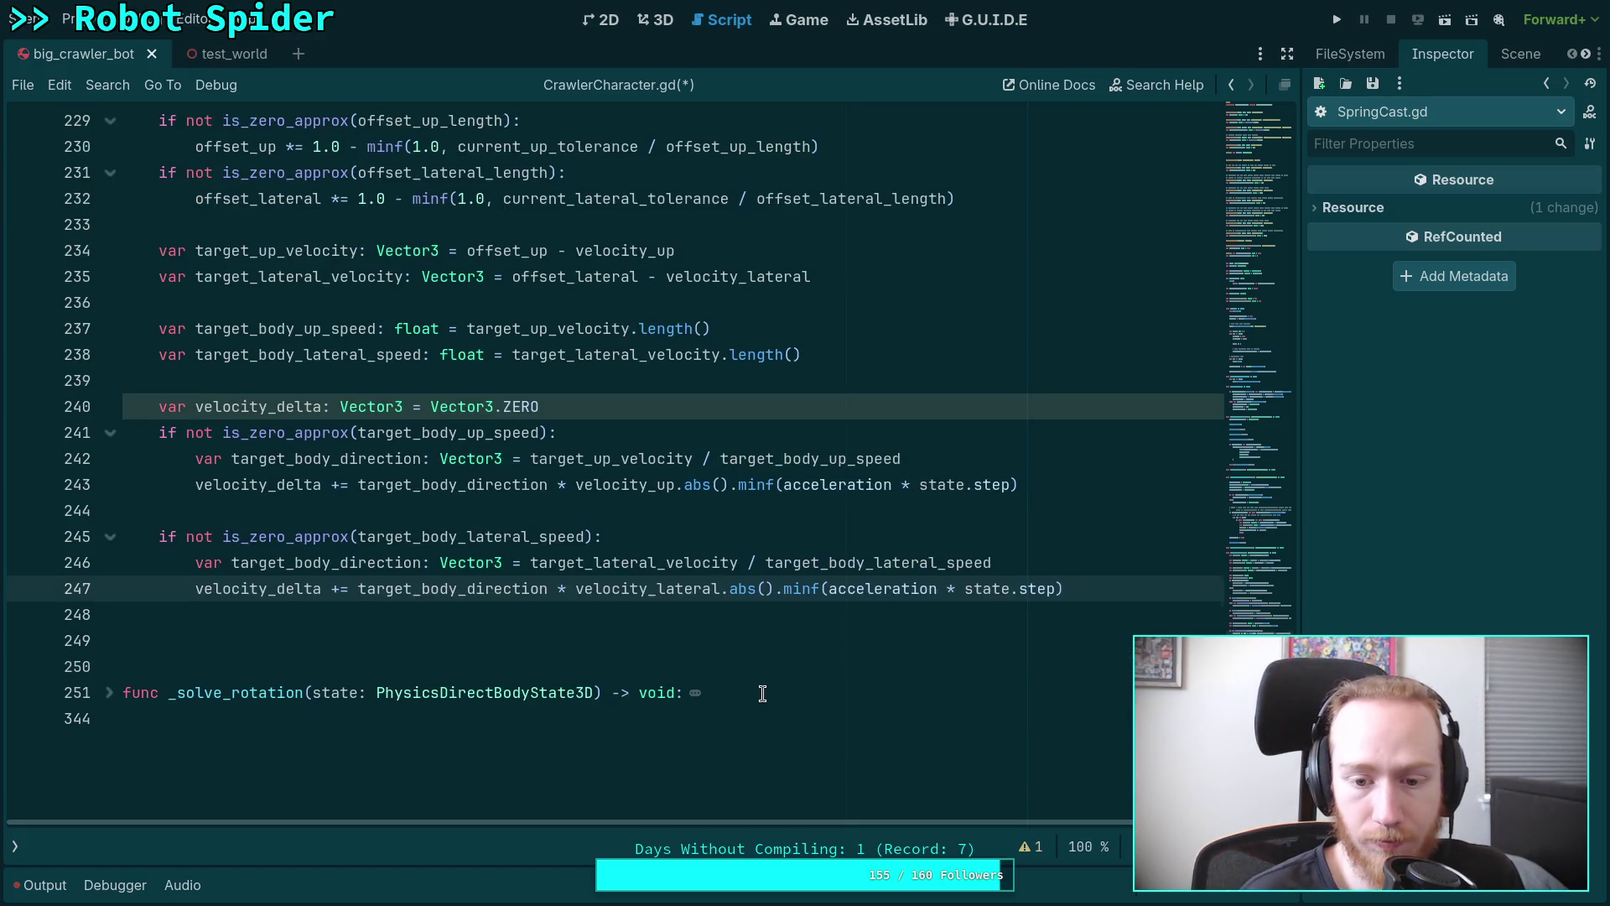
{"action": "left_click", "coordinate": [654, 606]}
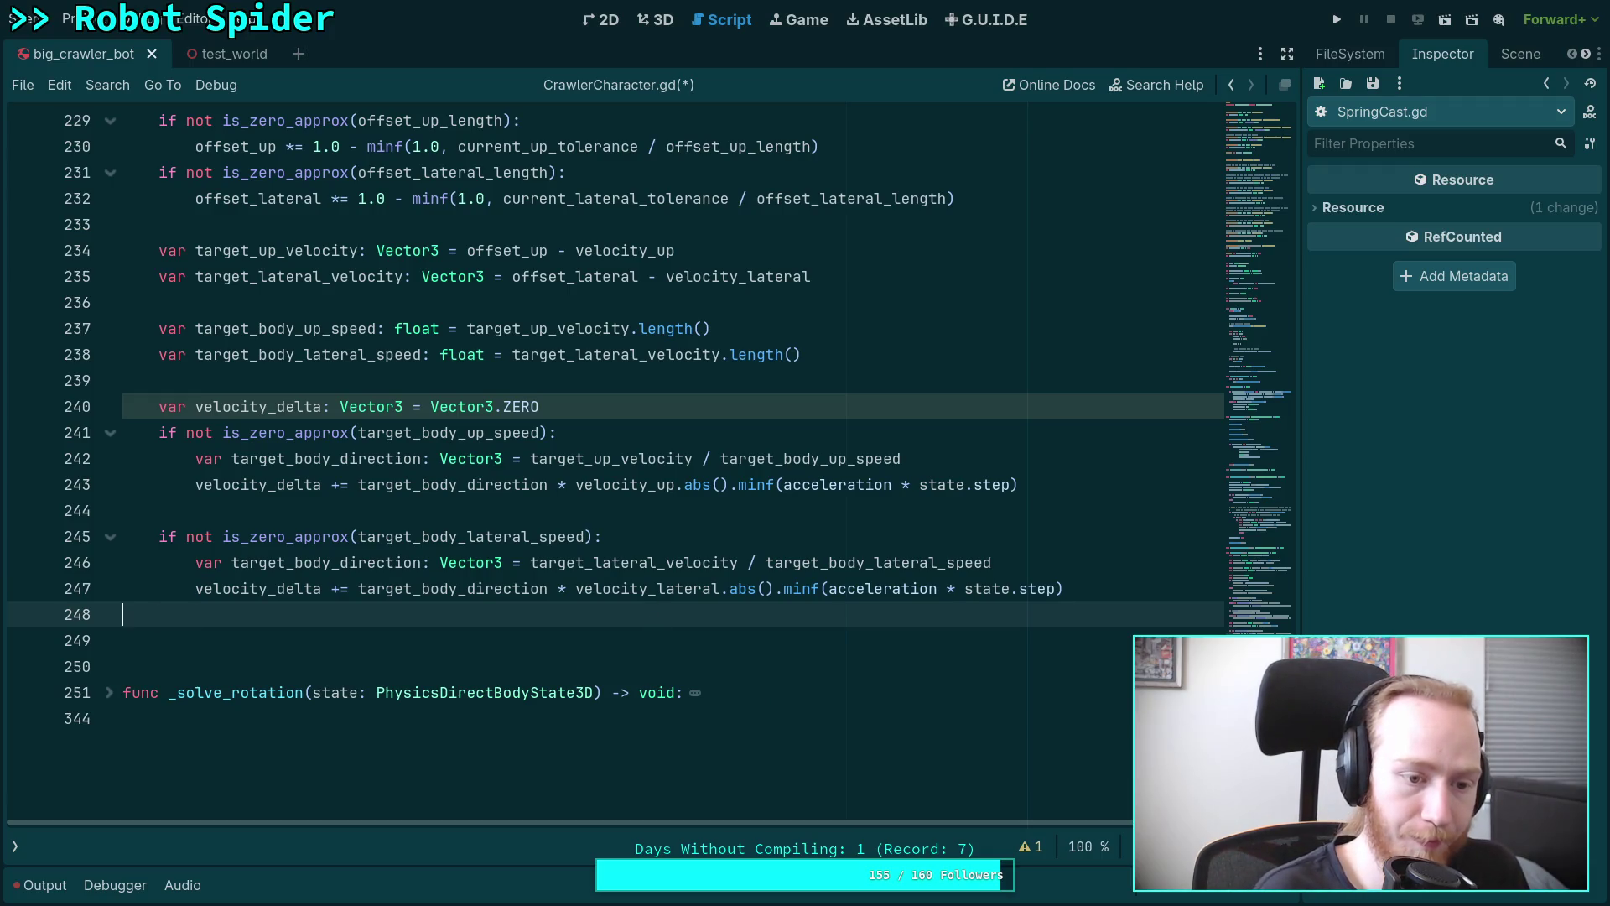
{"action": "key", "text": "Return"}
{"action": "type", "text": "state.lin"}
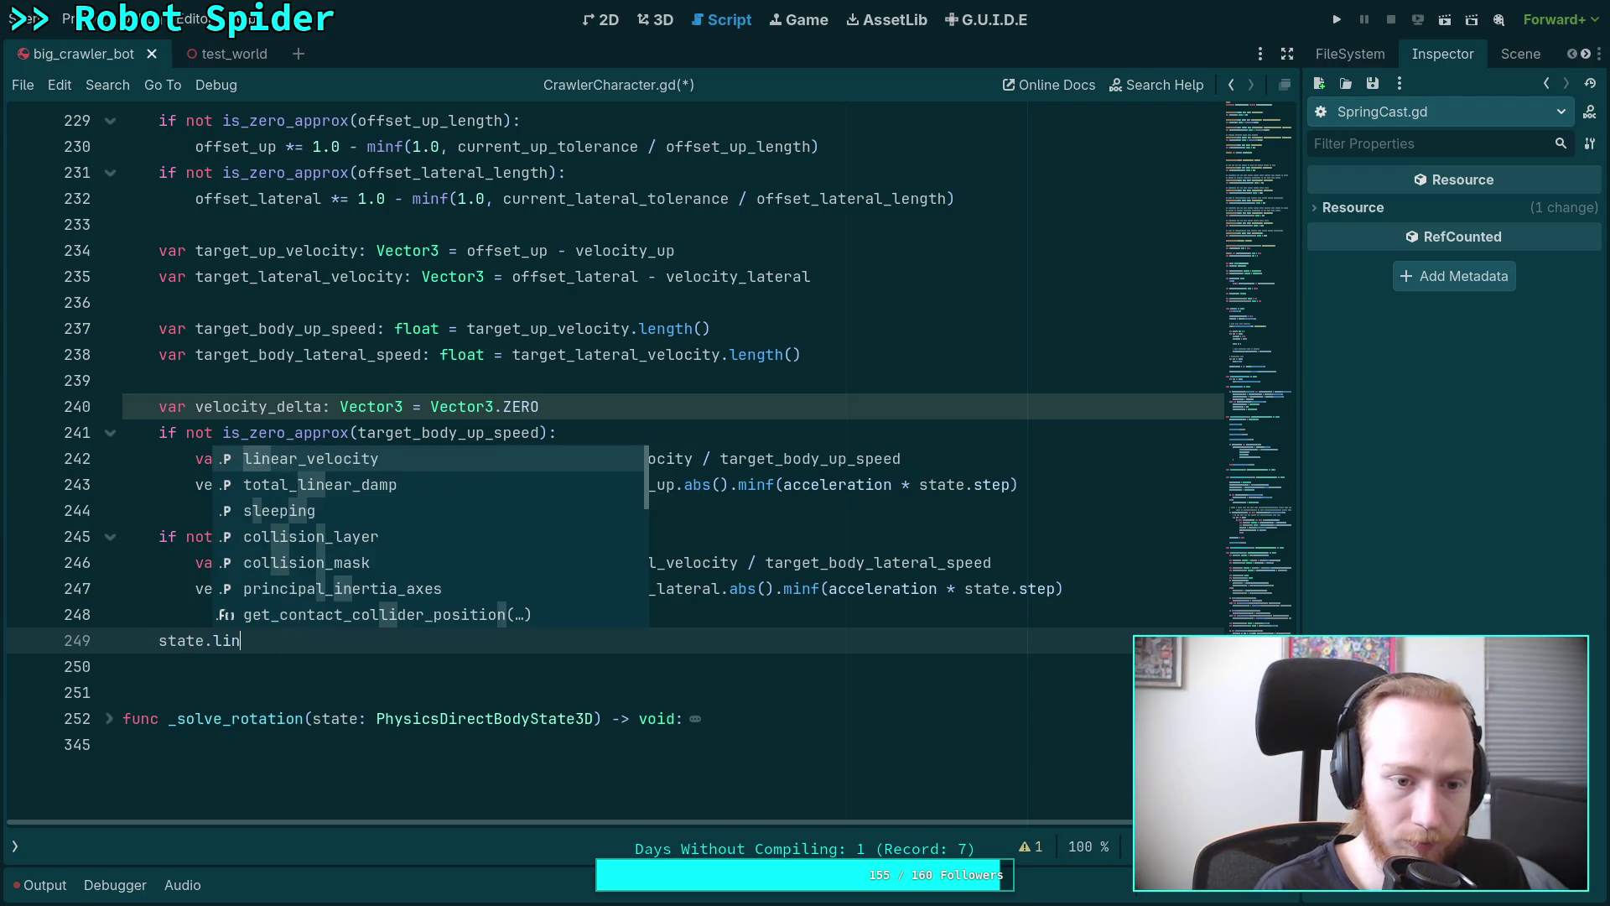
{"action": "key", "text": "Return"}
{"action": "type", "text": "vec"}
{"action": "key", "text": "BackSpace"}
{"action": "type", "text": "l"}
{"action": "key", "text": "Return"}
{"action": "key", "text": "Down"}
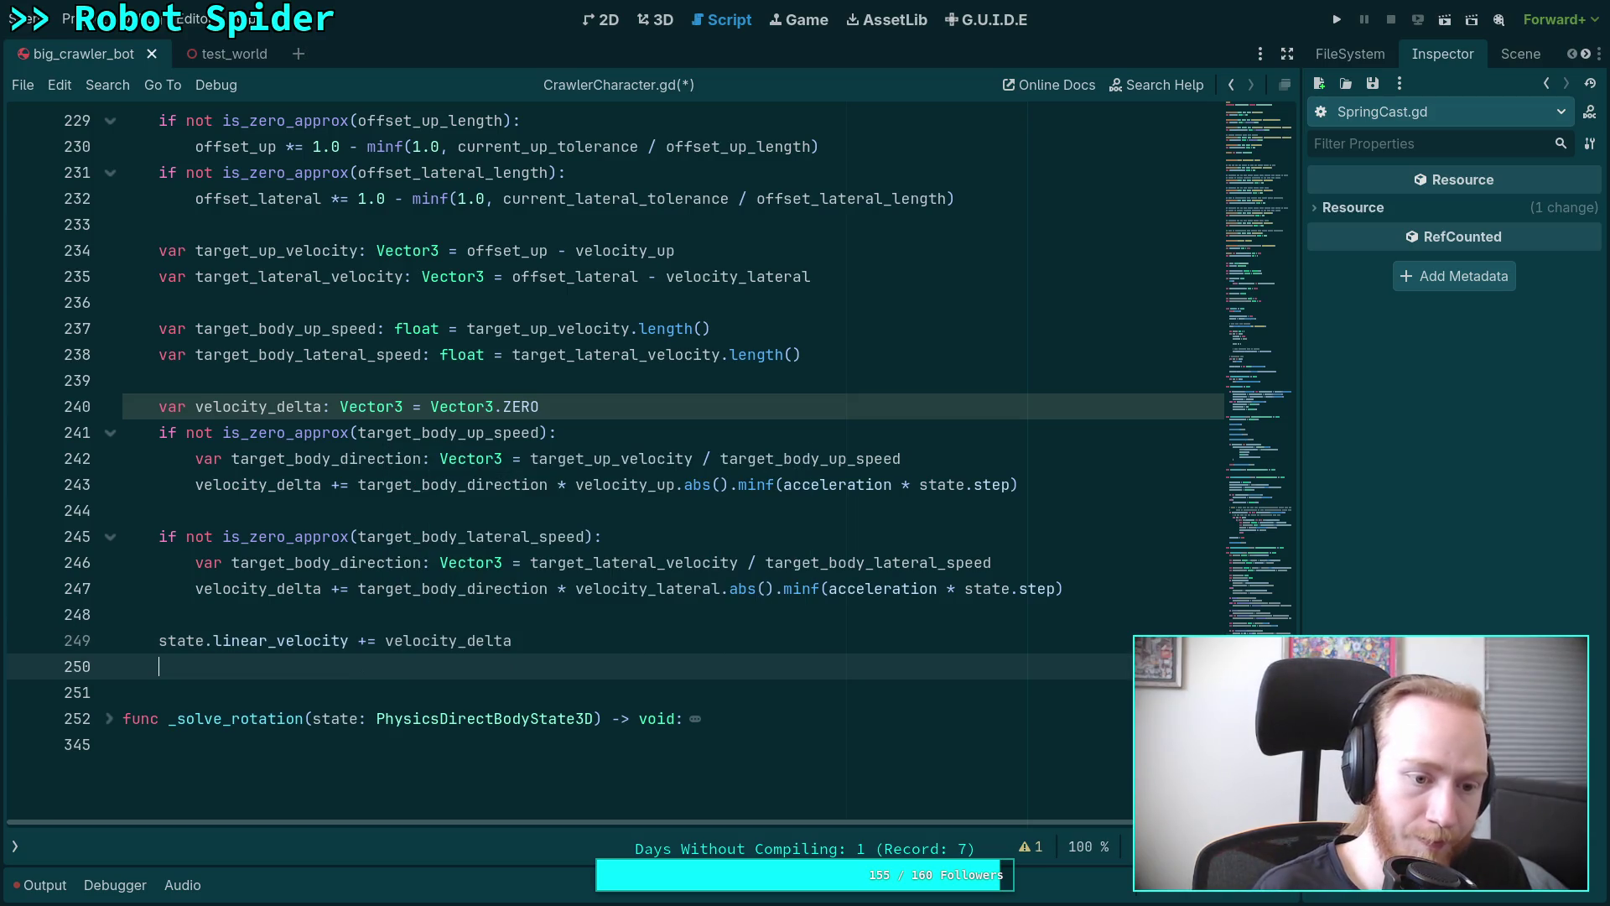
{"action": "key", "text": "BackSpace"}
{"action": "key", "text": "ctrl+s"}
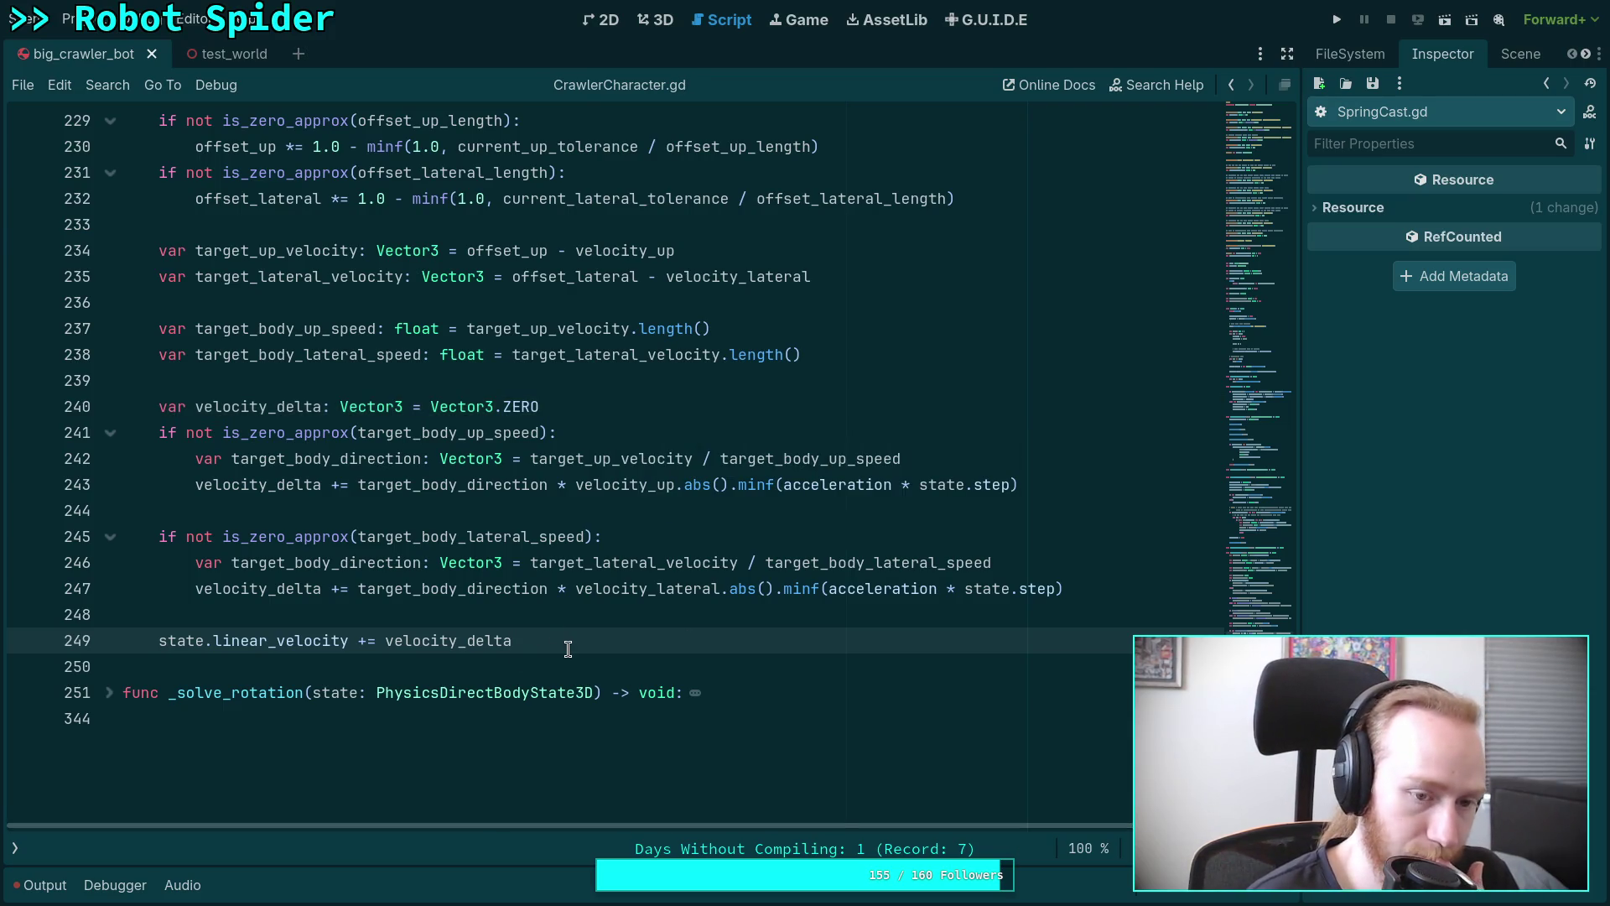
{"action": "scroll", "coordinate": [578, 606], "scroll_direction": "up", "scroll_amount": 8}
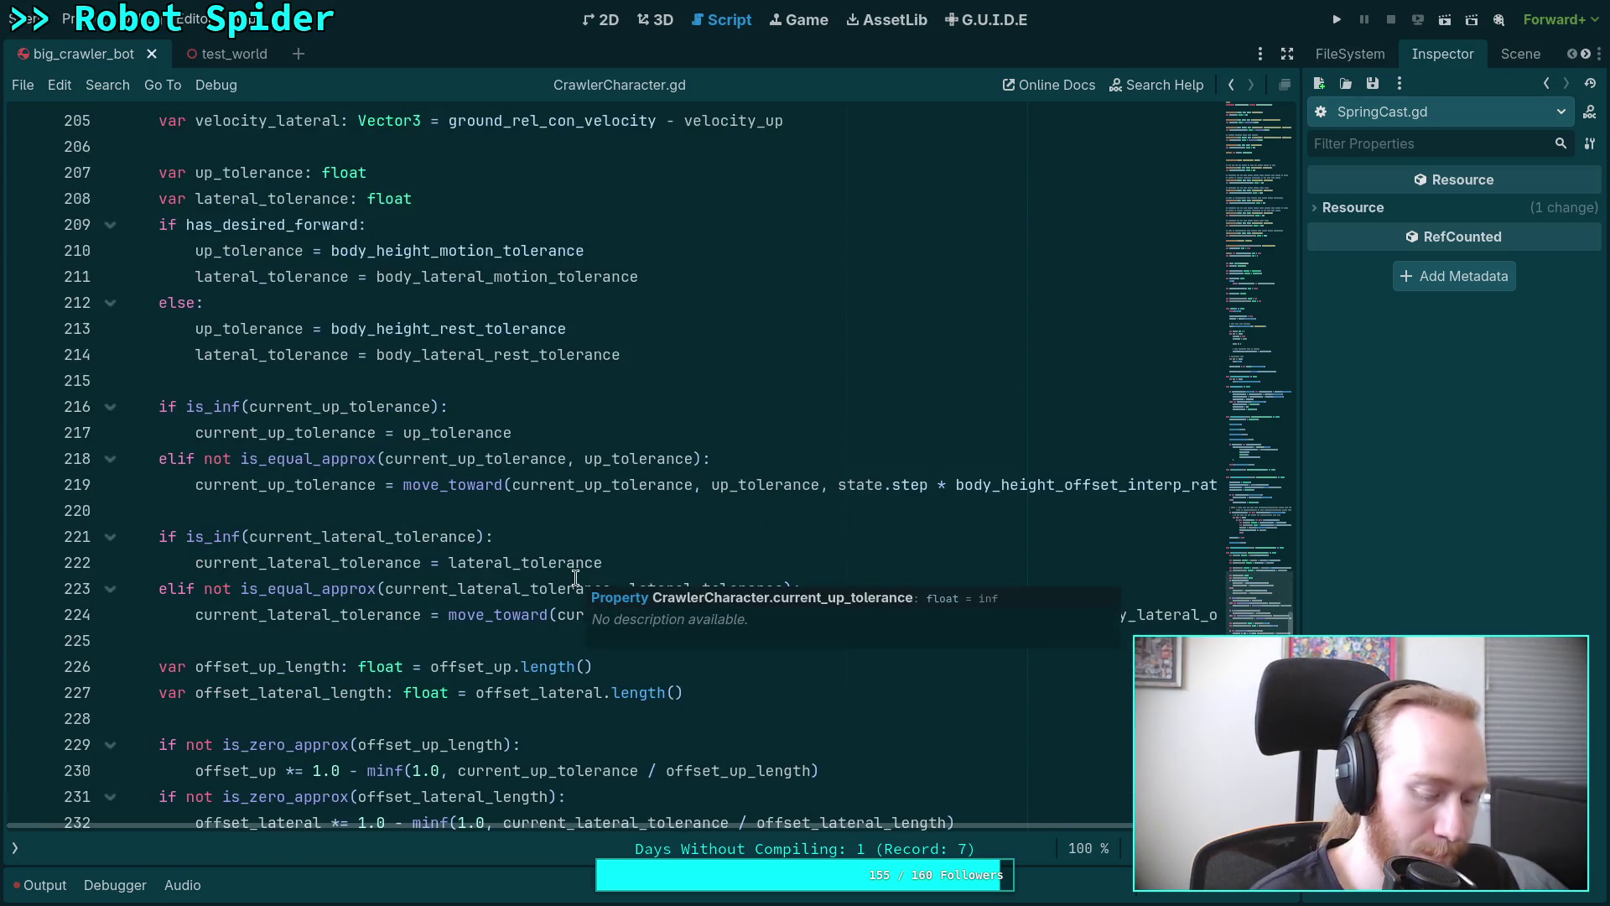
Glance at the Crawler Bot design notes and terminal, then scroll through the Godot script.
{"action": "key", "text": "alt+Tab"}
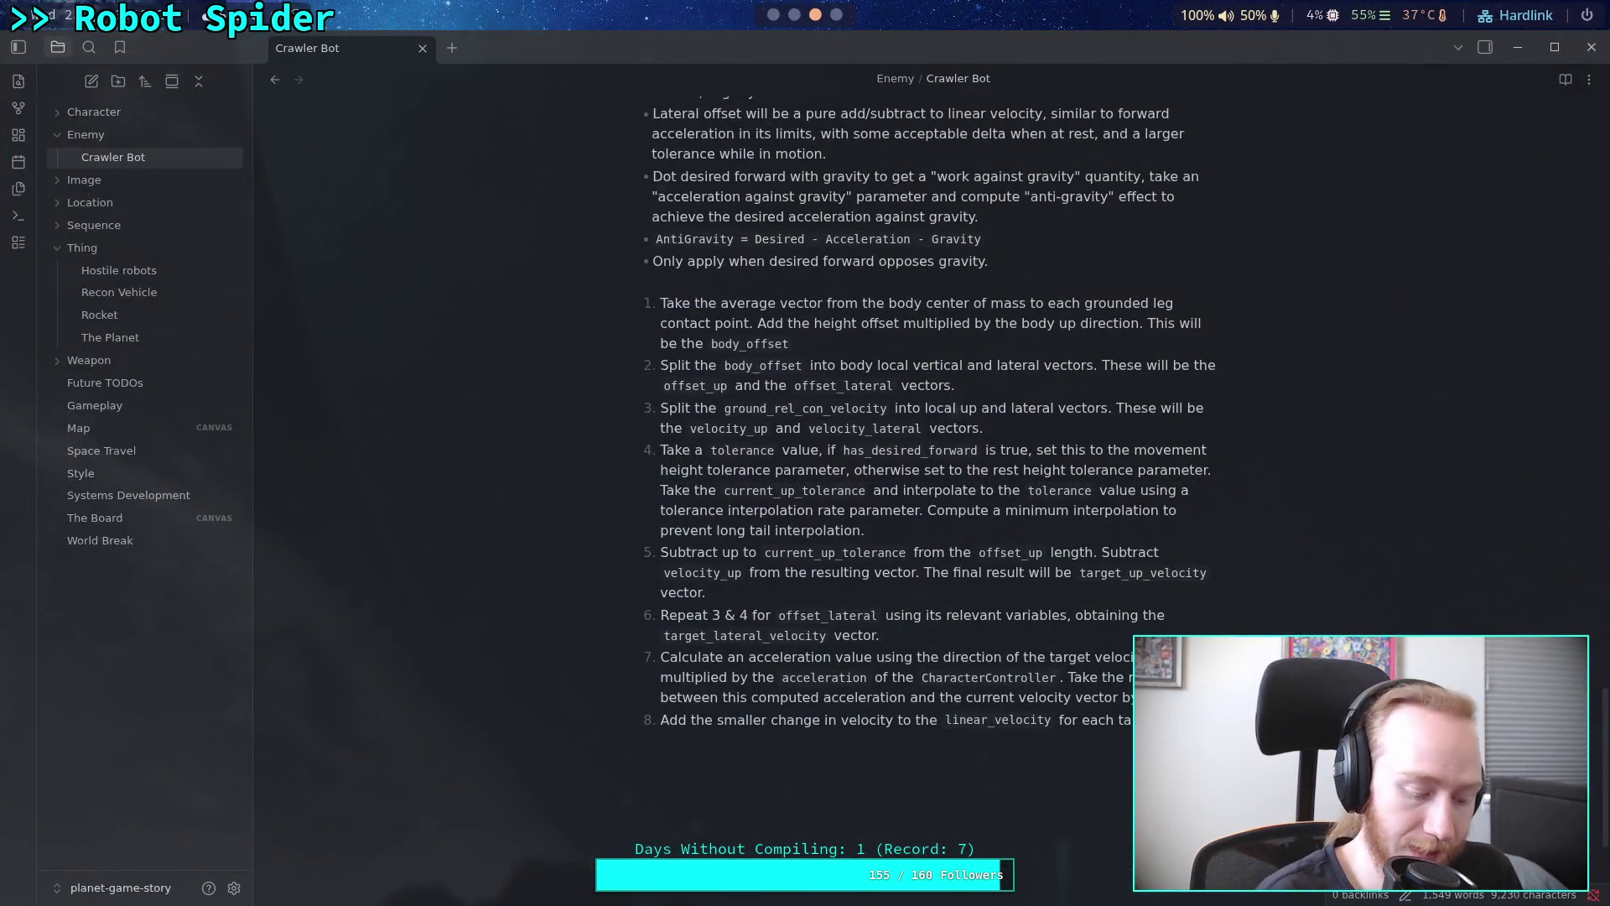
{"action": "key", "text": "super+2"}
{"action": "key", "text": "super+1"}
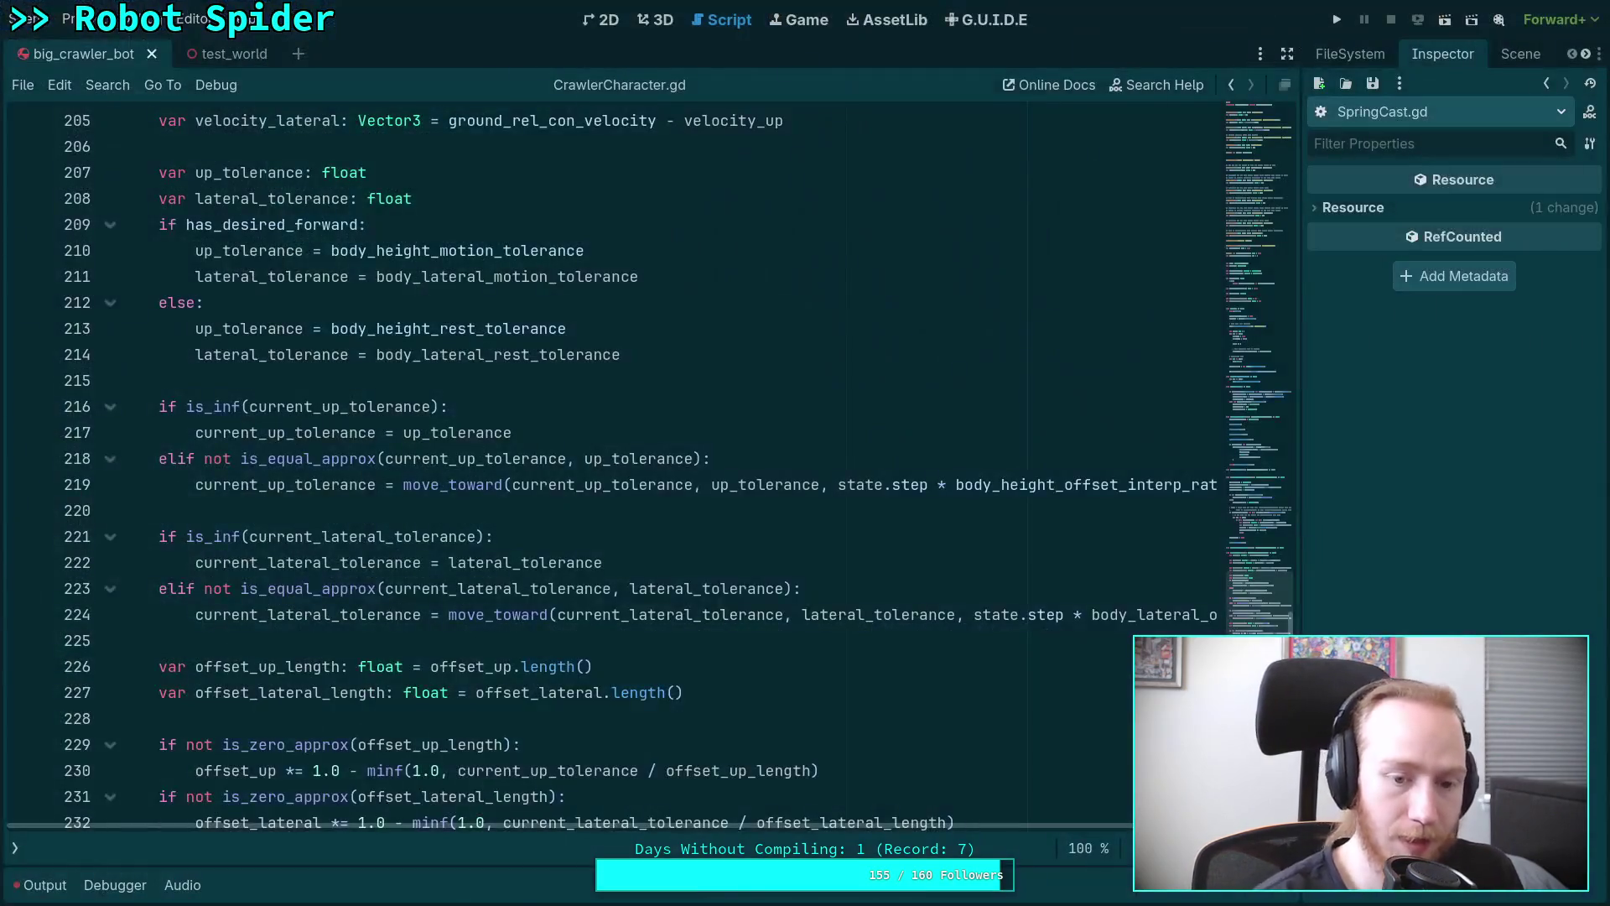
{"action": "scroll", "coordinate": [424, 668], "scroll_direction": "down", "scroll_amount": 6}
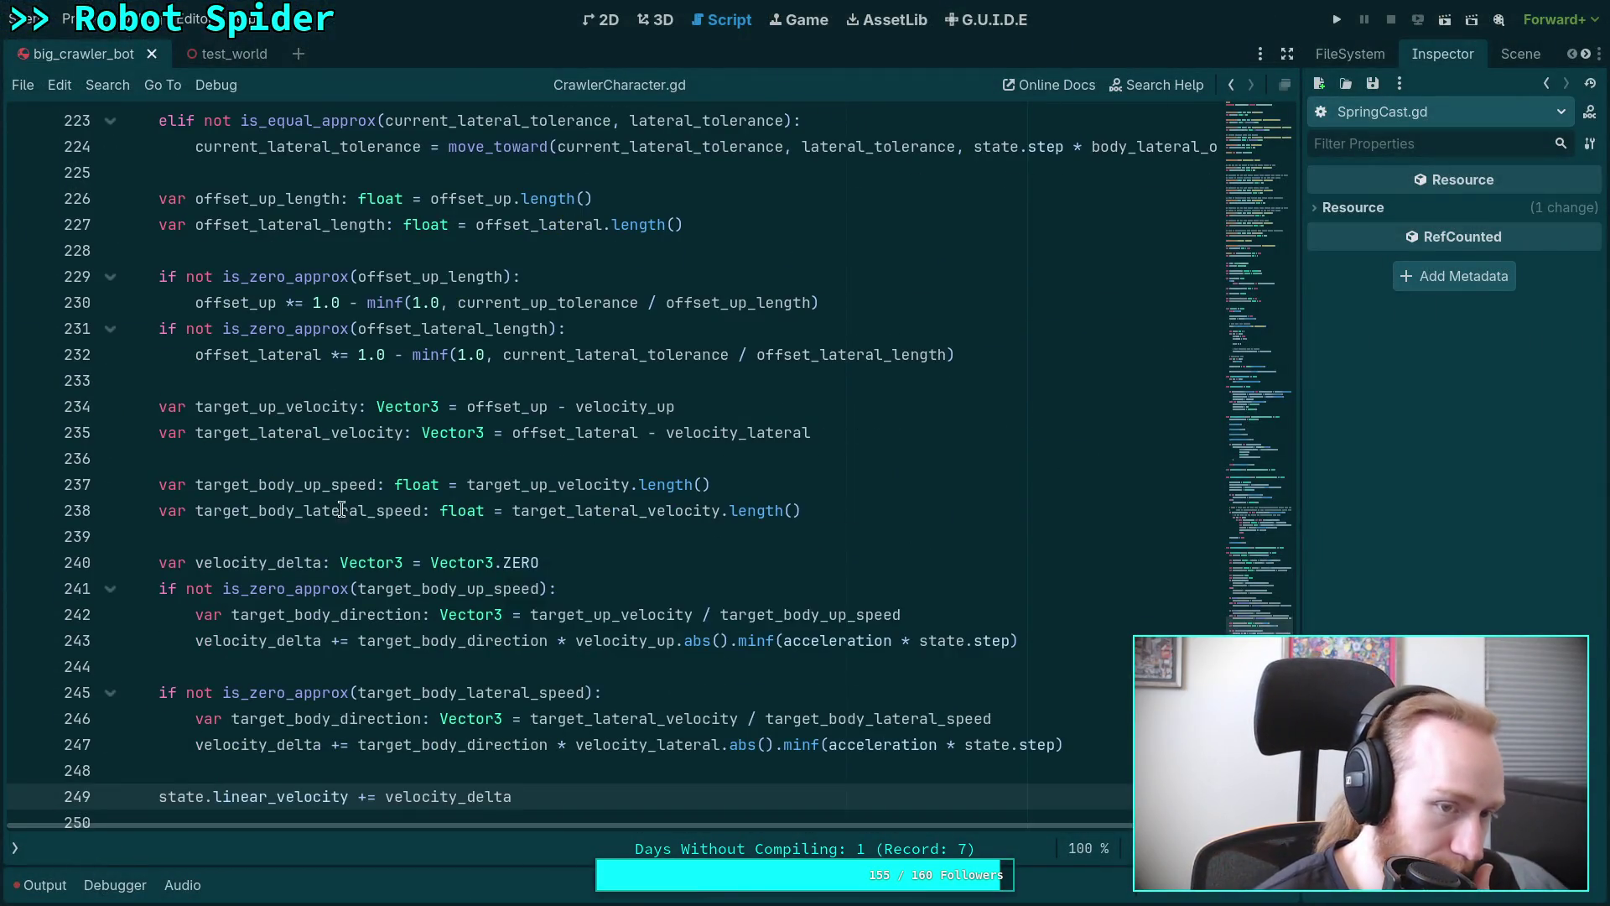
{"action": "scroll", "coordinate": [424, 668], "scroll_direction": "up", "scroll_amount": 18}
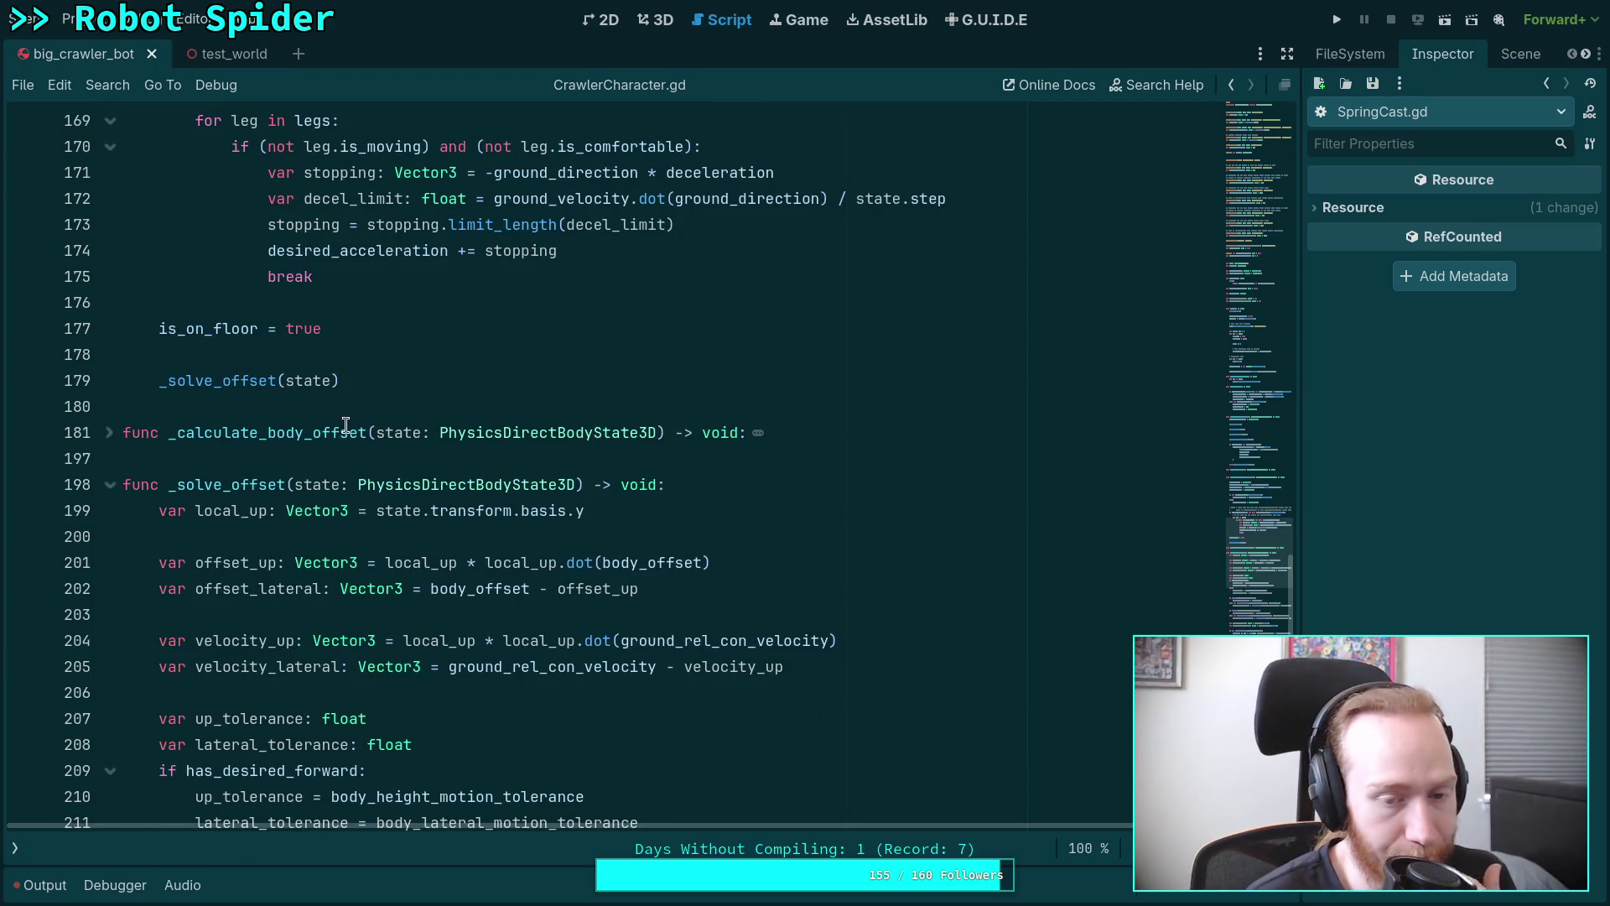
{"action": "scroll", "coordinate": [285, 429], "scroll_direction": "down", "scroll_amount": 12}
{"action": "scroll", "coordinate": [286, 429], "scroll_direction": "down", "scroll_amount": 13}
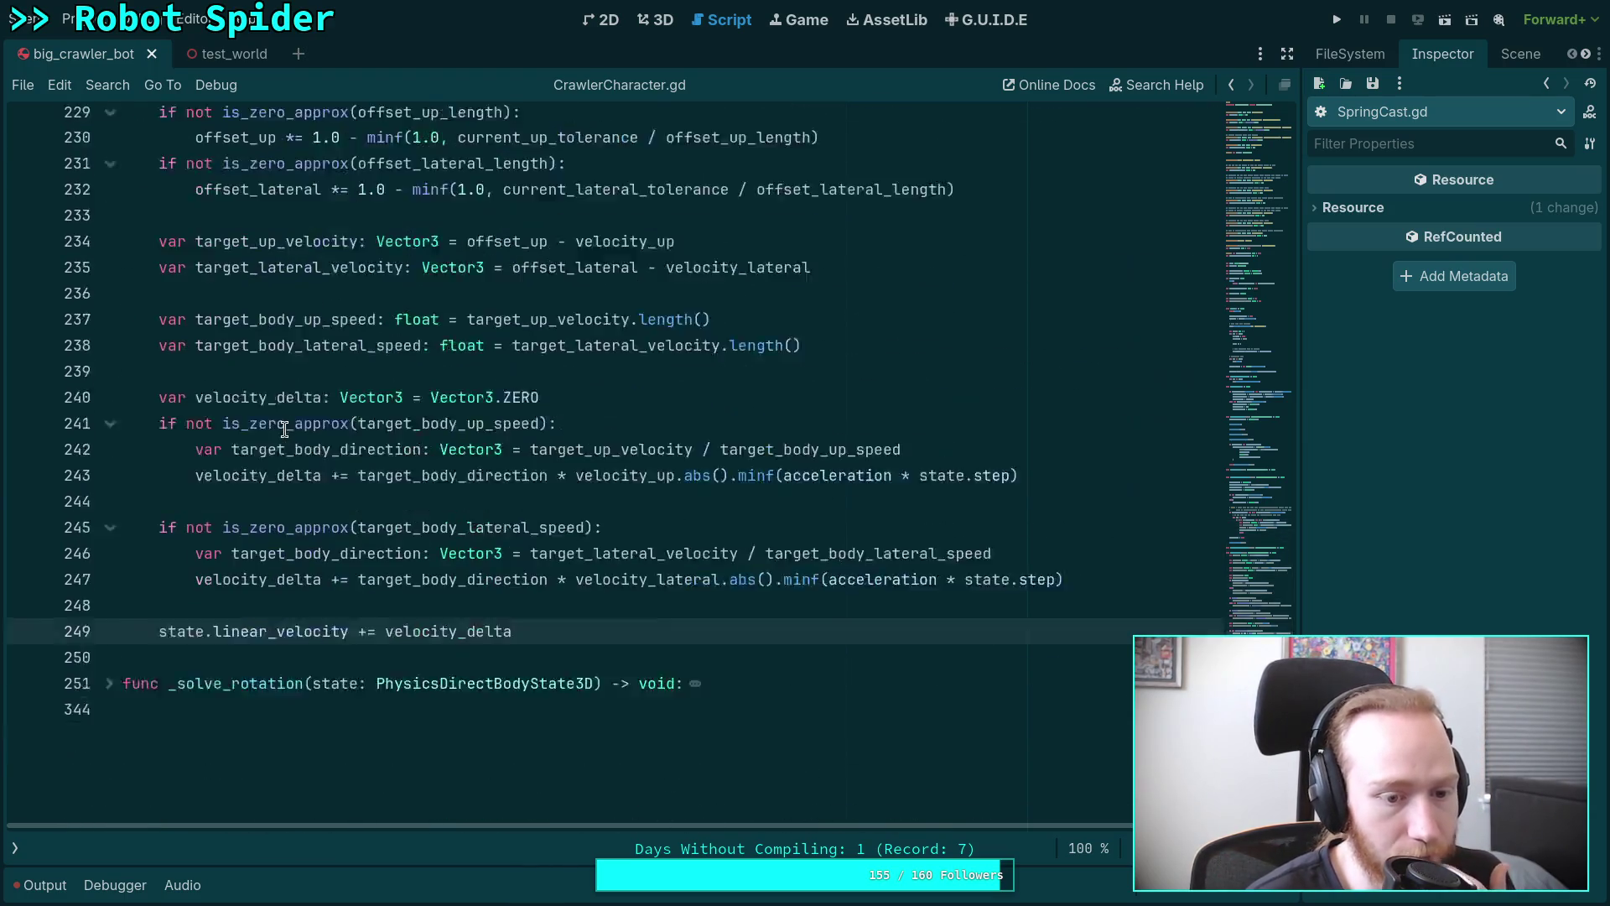
{"action": "scroll", "coordinate": [302, 411], "scroll_direction": "up", "scroll_amount": 10}
{"action": "scroll", "coordinate": [324, 383], "scroll_direction": "up", "scroll_amount": 18}
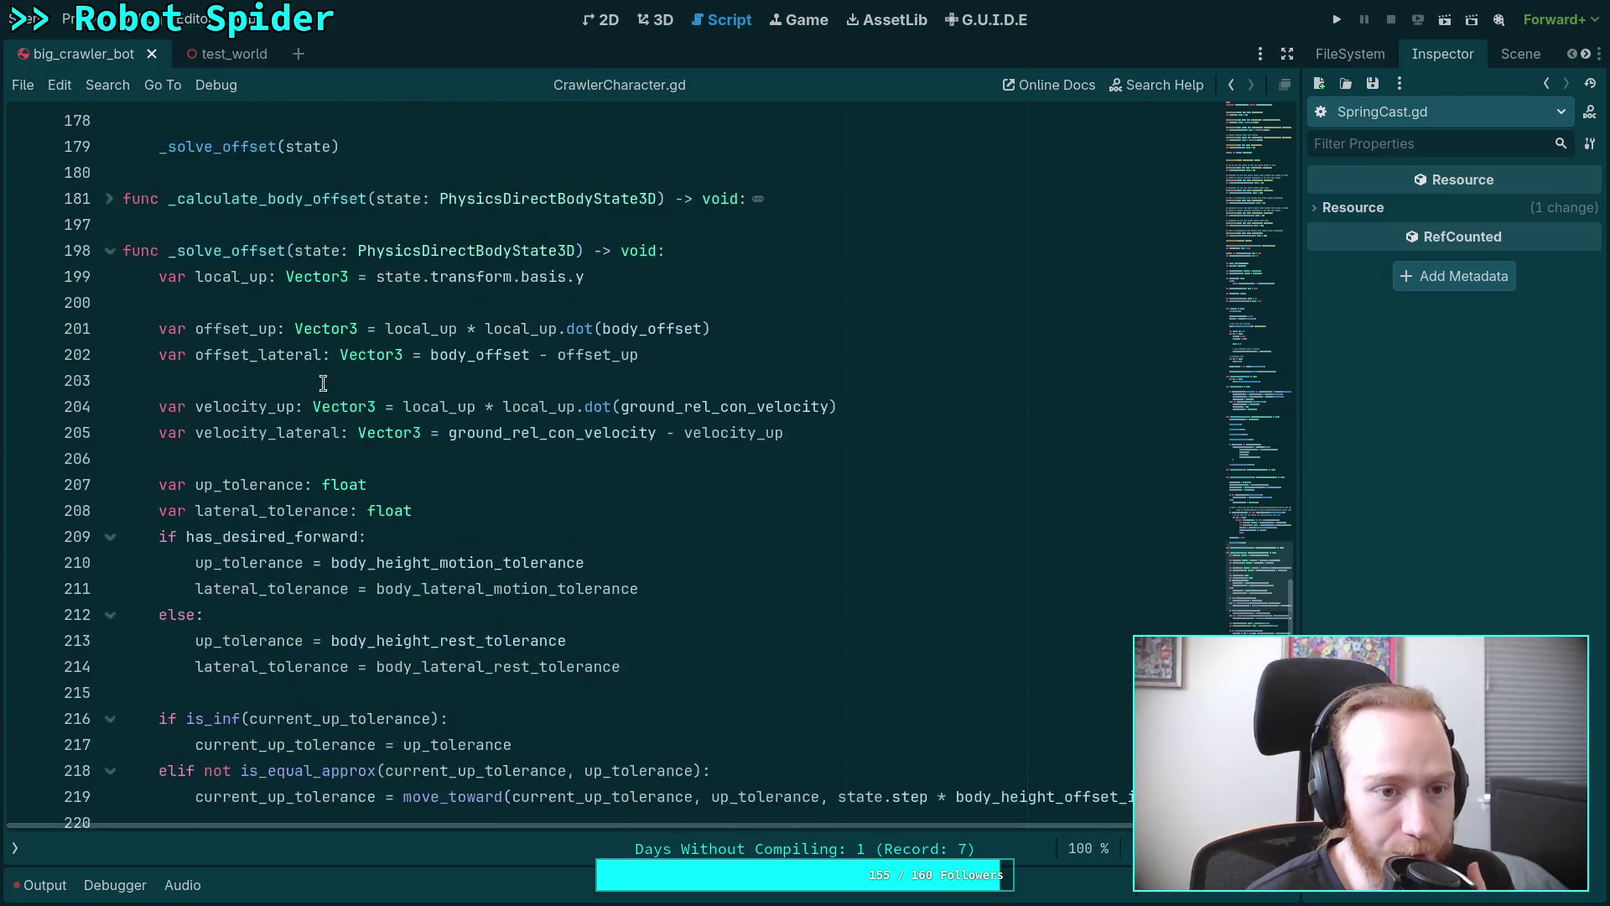
{"action": "scroll", "coordinate": [324, 383], "scroll_direction": "up", "scroll_amount": 5}
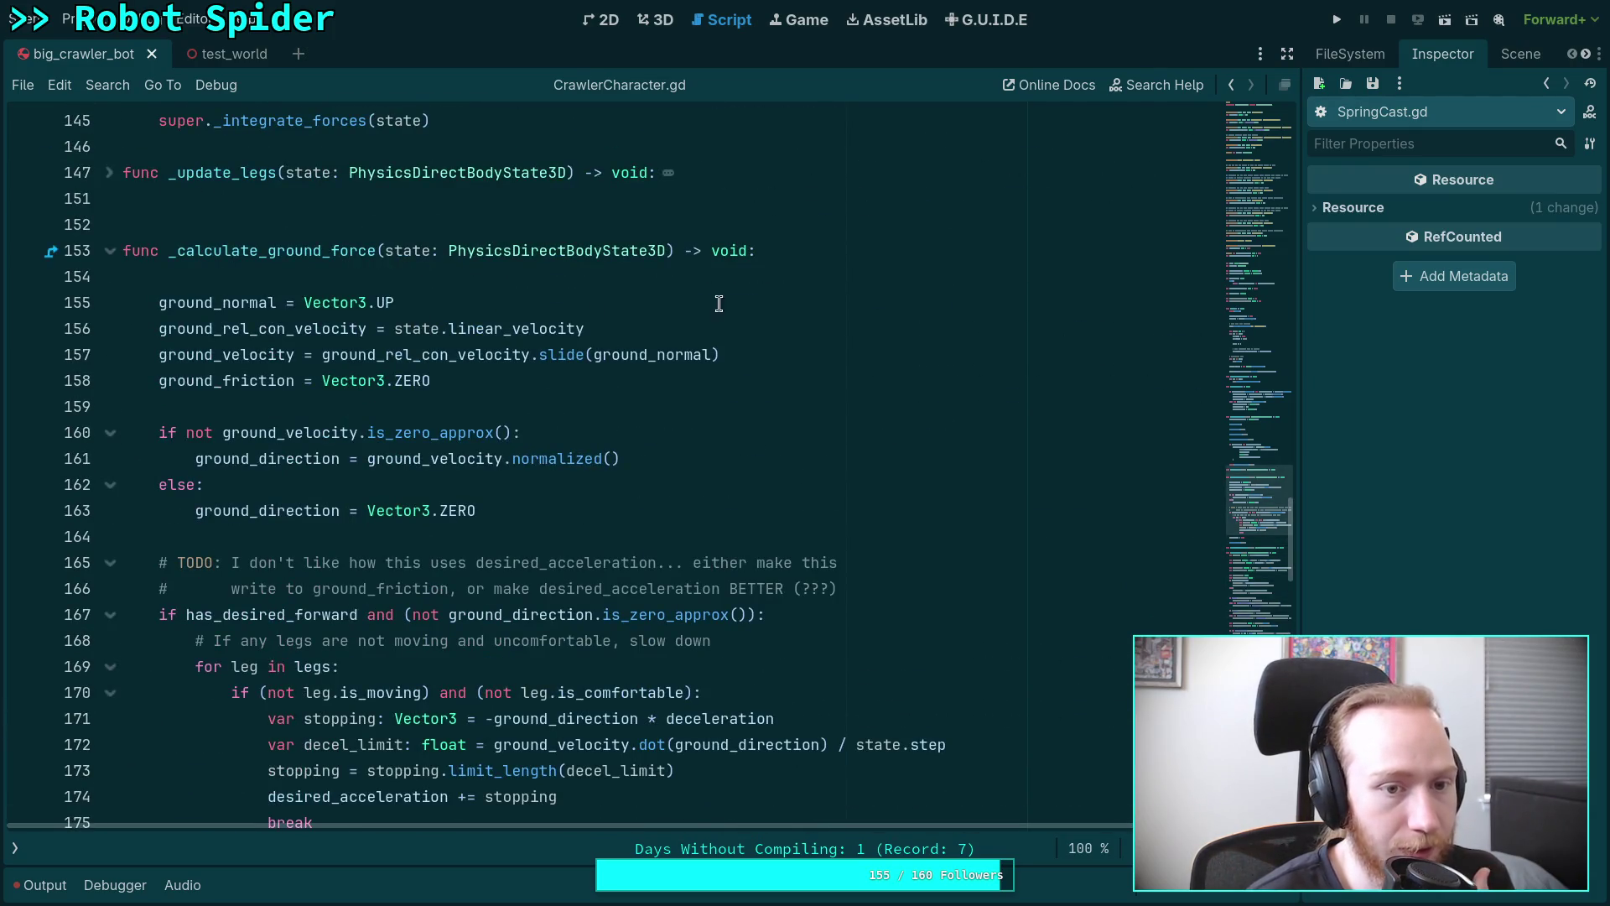
Begin a 'desired_acceleration = -stat' line at the top of _calculate_ground_force.
{"action": "left_click", "coordinate": [771, 275]}
{"action": "key", "text": "Return"}
{"action": "key", "text": "Return"}
{"action": "key", "text": "Up"}
{"action": "type", "text": "des"}
{"action": "key", "text": "Return"}
{"action": "type", "text": "-stat"}
{"action": "scroll", "coordinate": [407, 500], "scroll_direction": "up", "scroll_amount": 4}
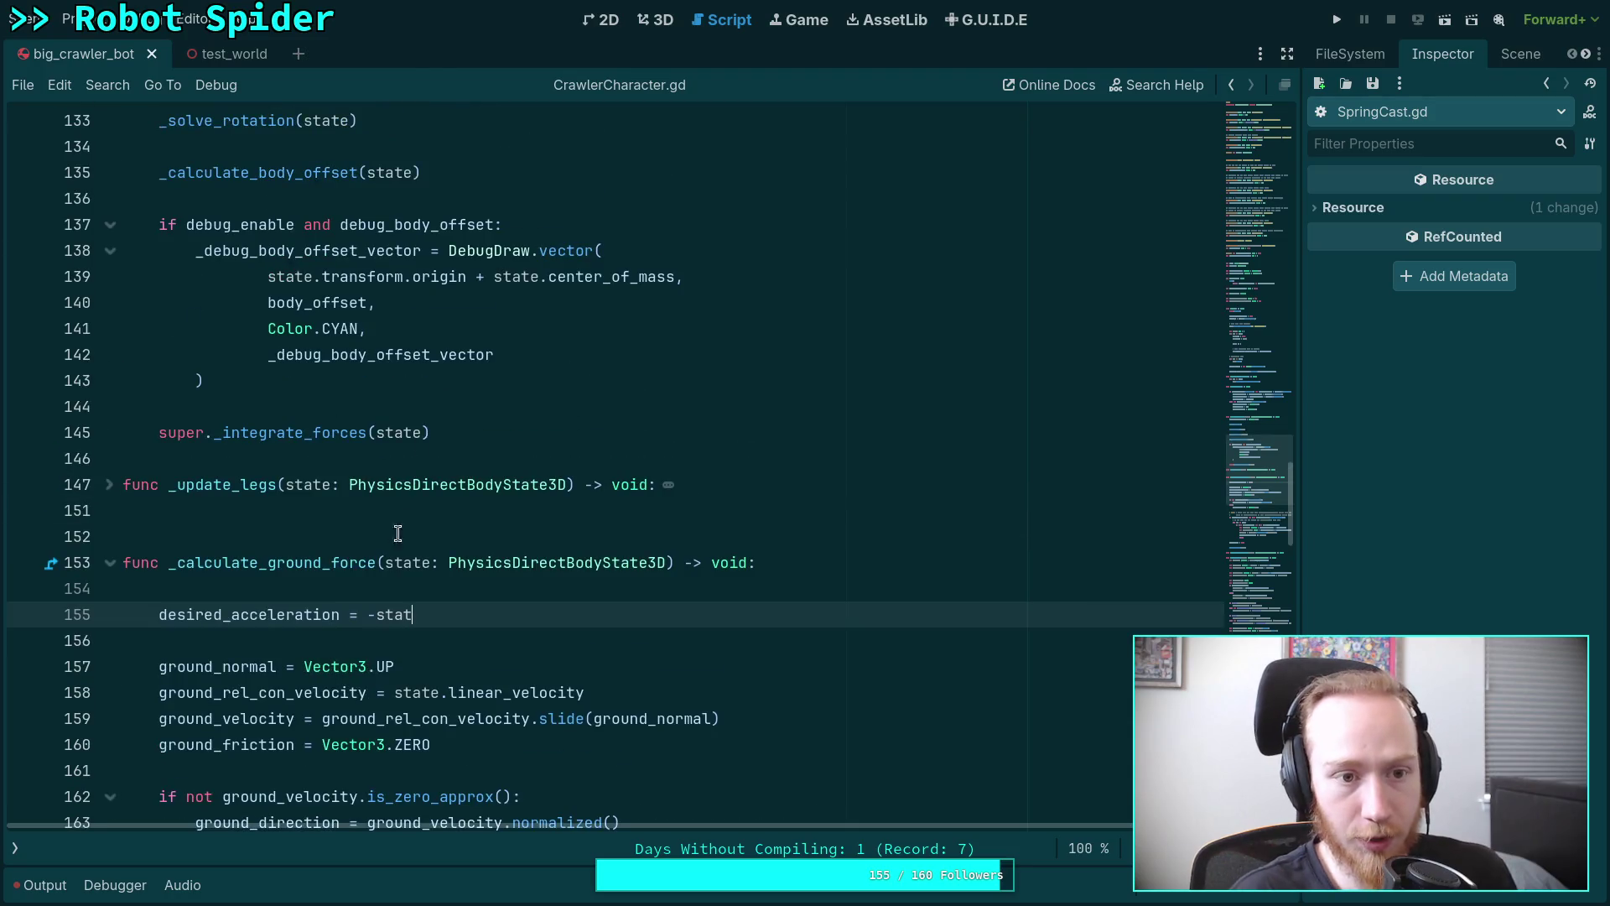
Delete the stray line and replace Vector3.ZERO on line 127 with -state.total_gravity, then save.
{"action": "left_click", "coordinate": [406, 663]}
{"action": "key", "text": "ctrl+shift+k"}
{"action": "key", "text": "ctrl+shift+k"}
{"action": "scroll", "coordinate": [384, 466], "scroll_direction": "up", "scroll_amount": 3}
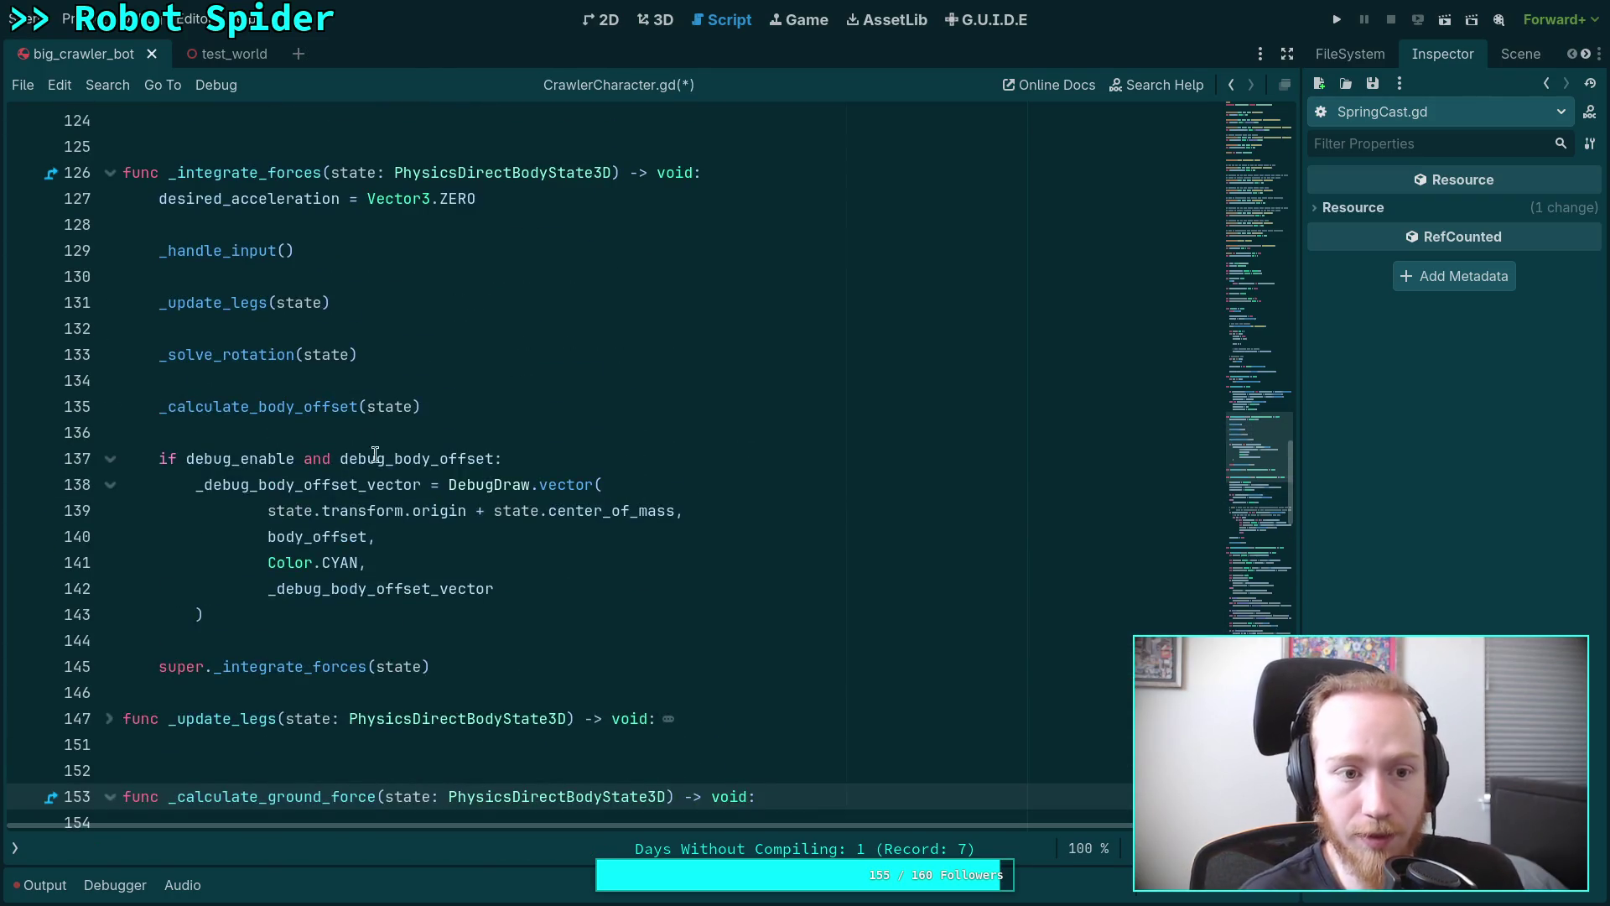
{"action": "left_click_drag", "start_coordinate": [495, 186], "coordinate": [365, 198]}
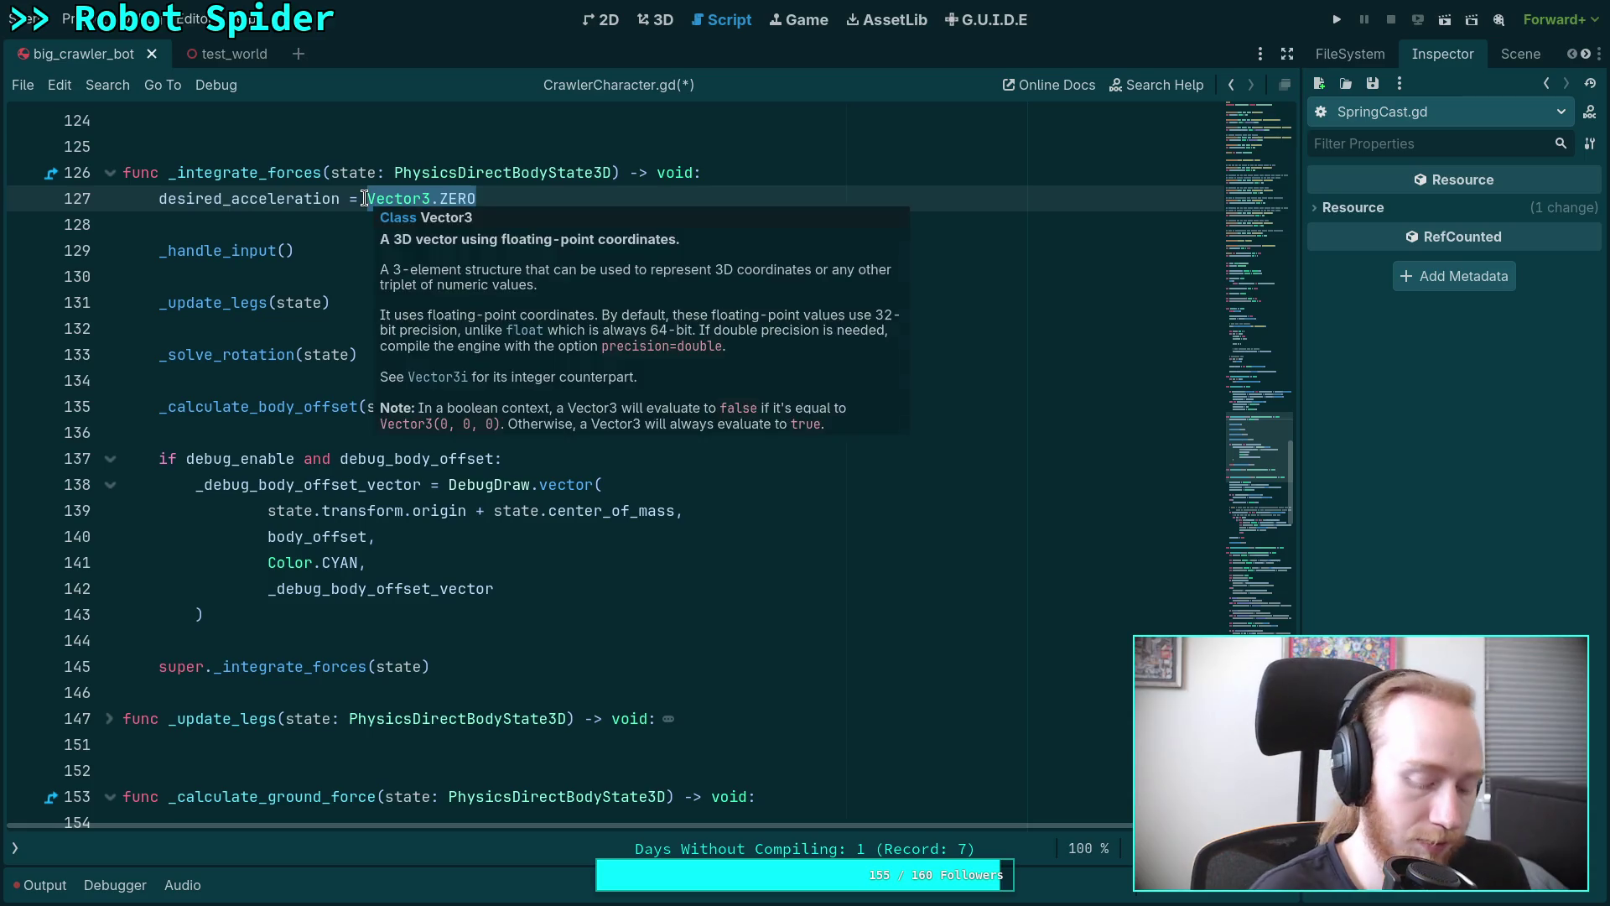
{"action": "type", "text": "-state.to"}
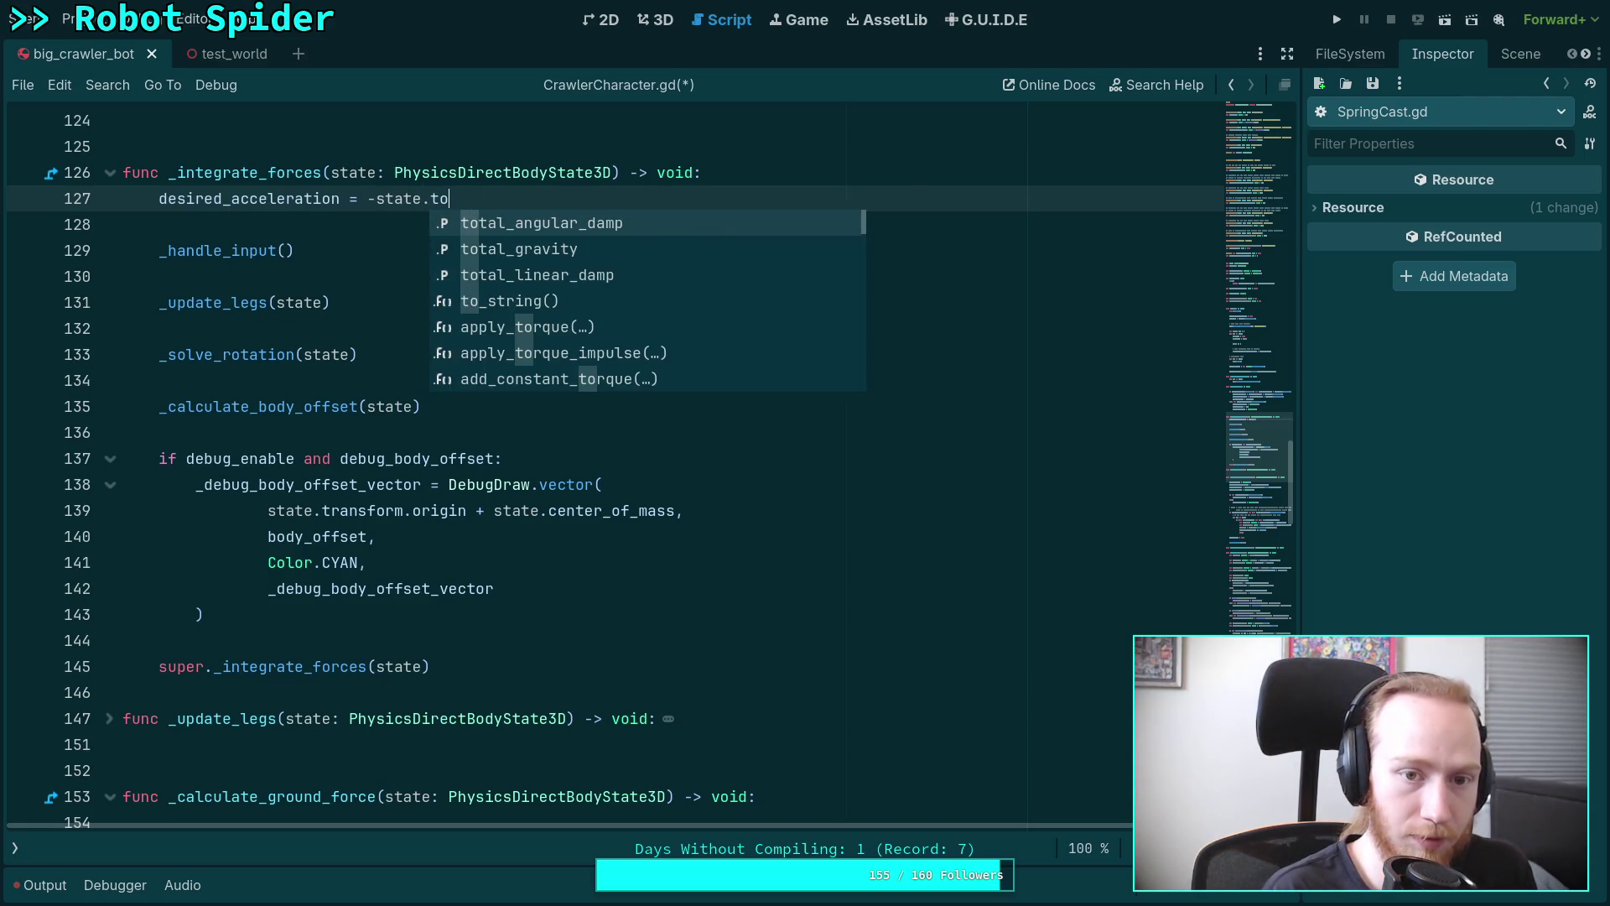
{"action": "key", "text": "Down"}
{"action": "key", "text": "Return"}
{"action": "key", "text": "ctrl+s"}
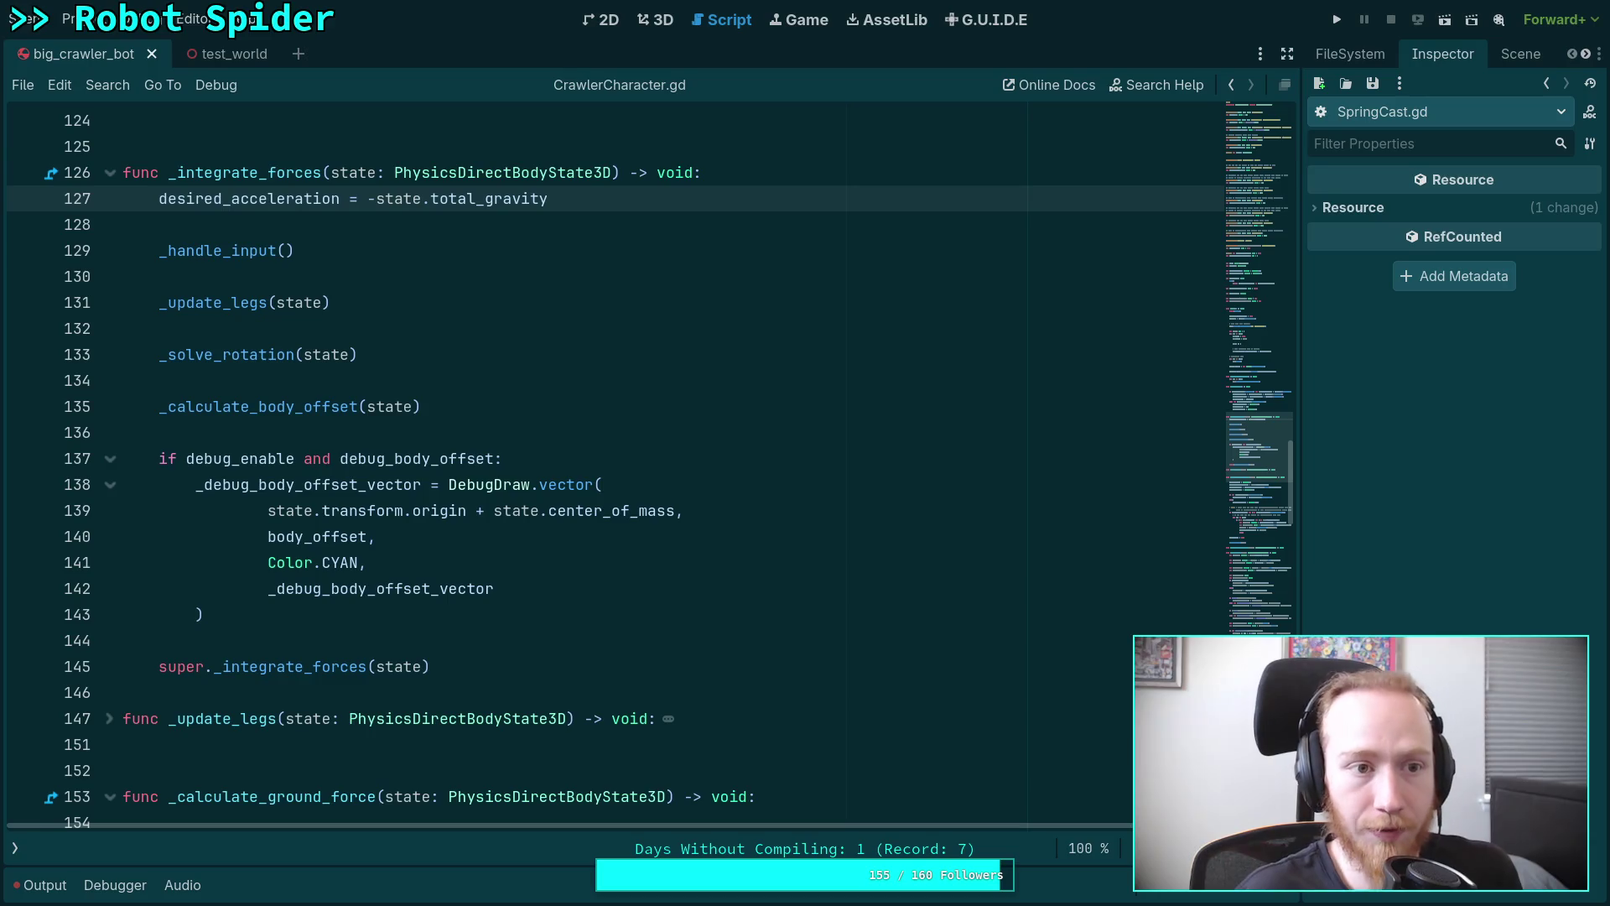
Make line 127 read -(state.total_gravity.normalized() ...) with parentheses, and save.
{"action": "left_click", "coordinate": [280, 643]}
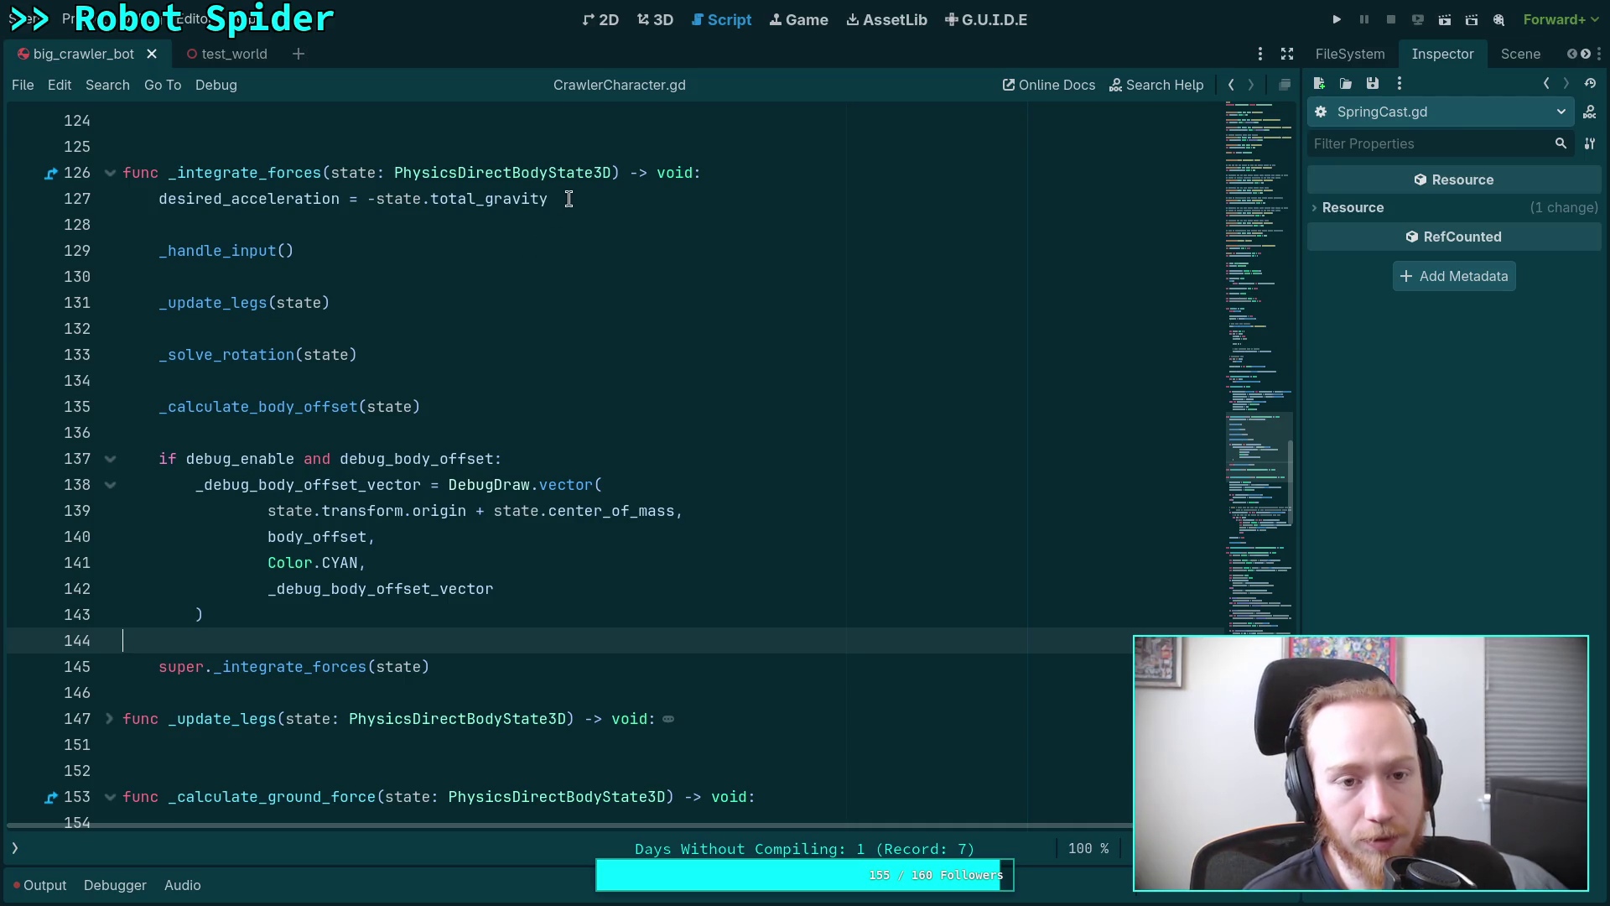
{"action": "left_click", "coordinate": [383, 200]}
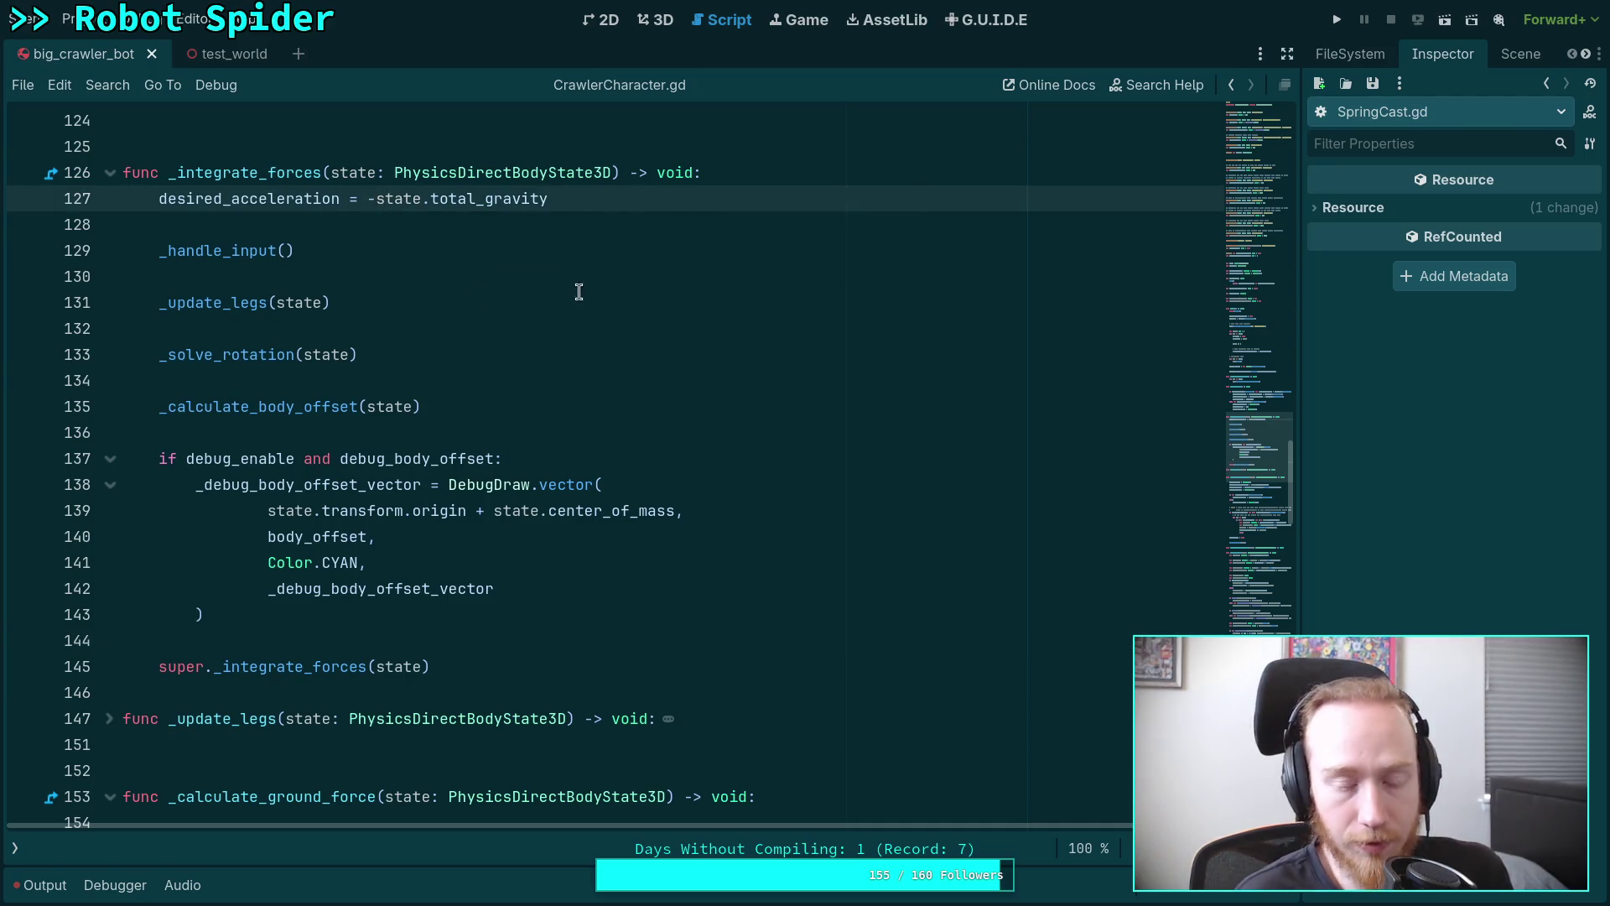
{"action": "left_click", "coordinate": [653, 193]}
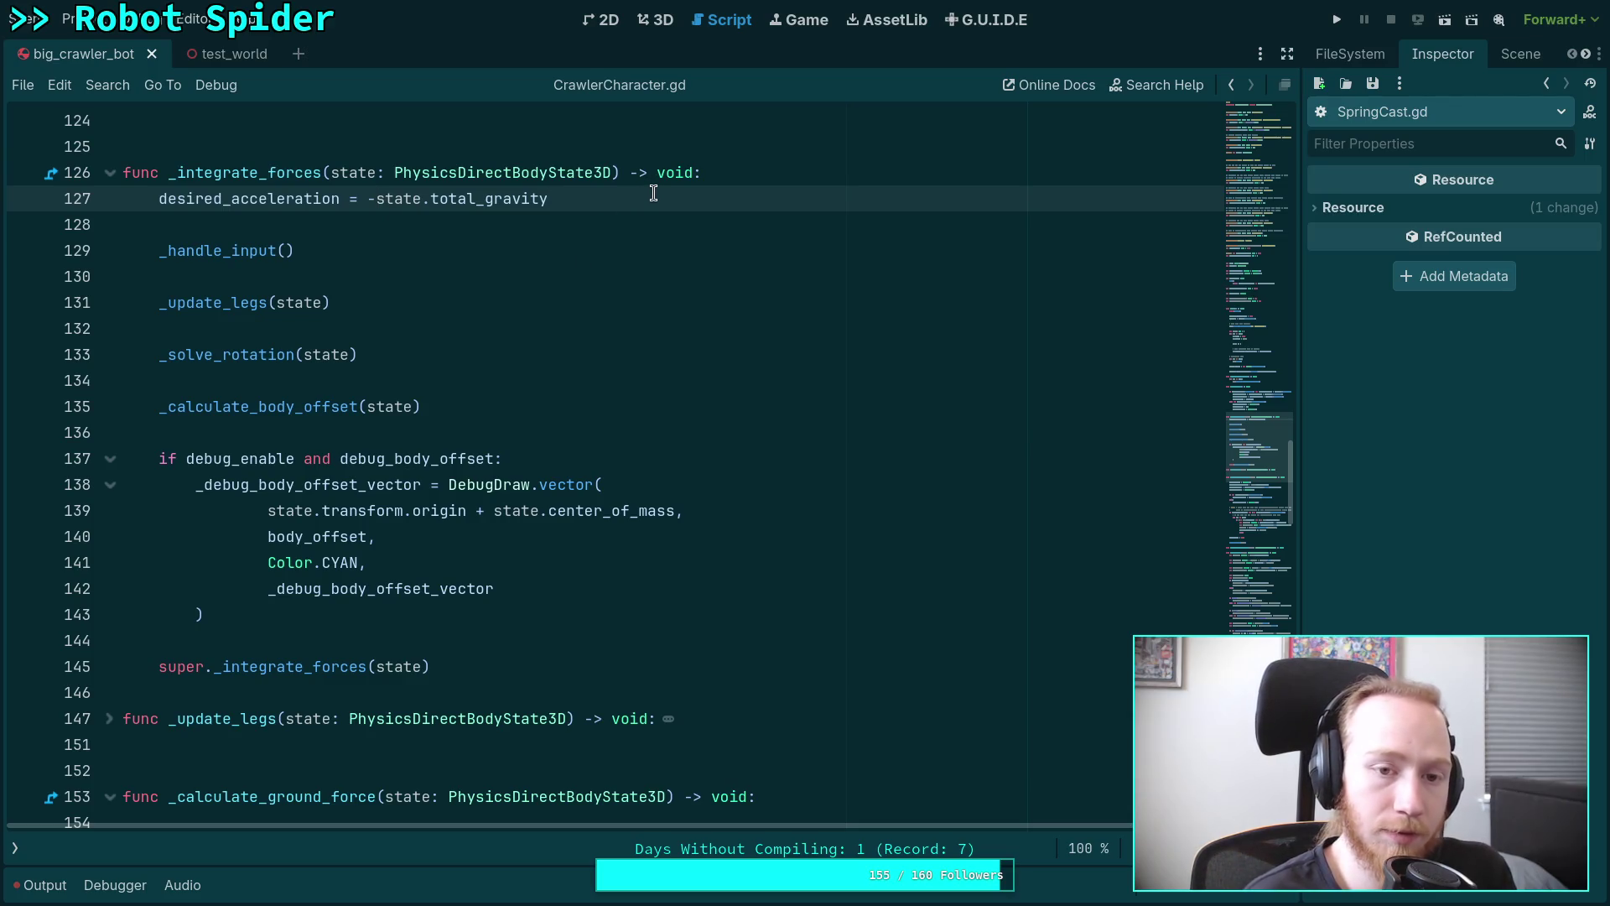
{"action": "type", "text": ".norm"}
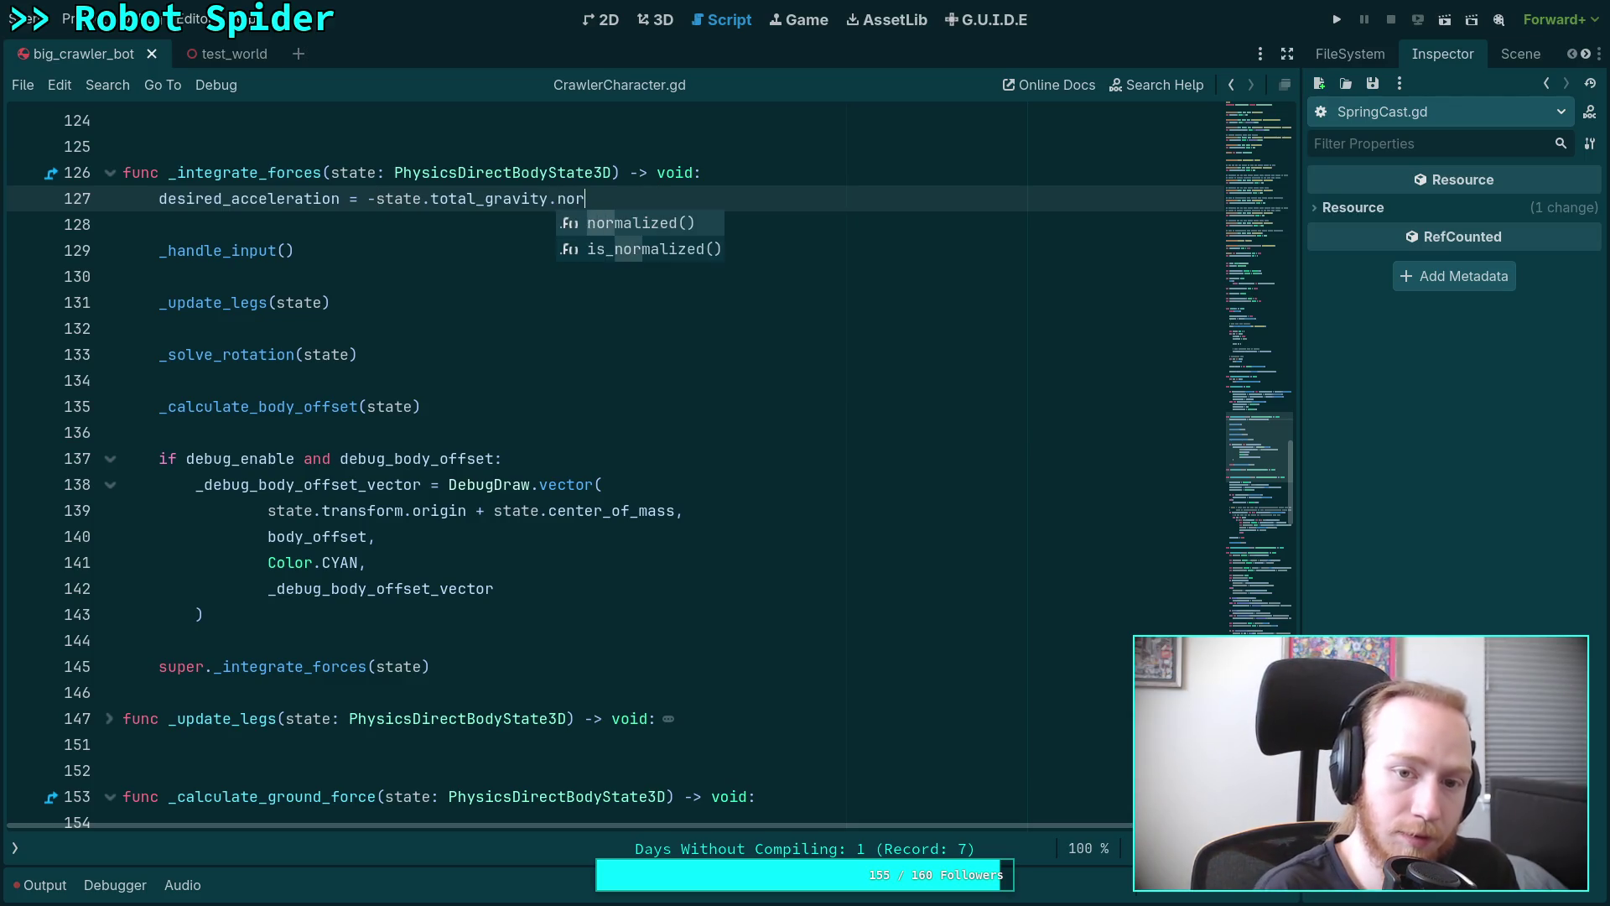
{"action": "key", "text": "Return"}
{"action": "left_click", "coordinate": [384, 200]}
{"action": "type", "text": "("}
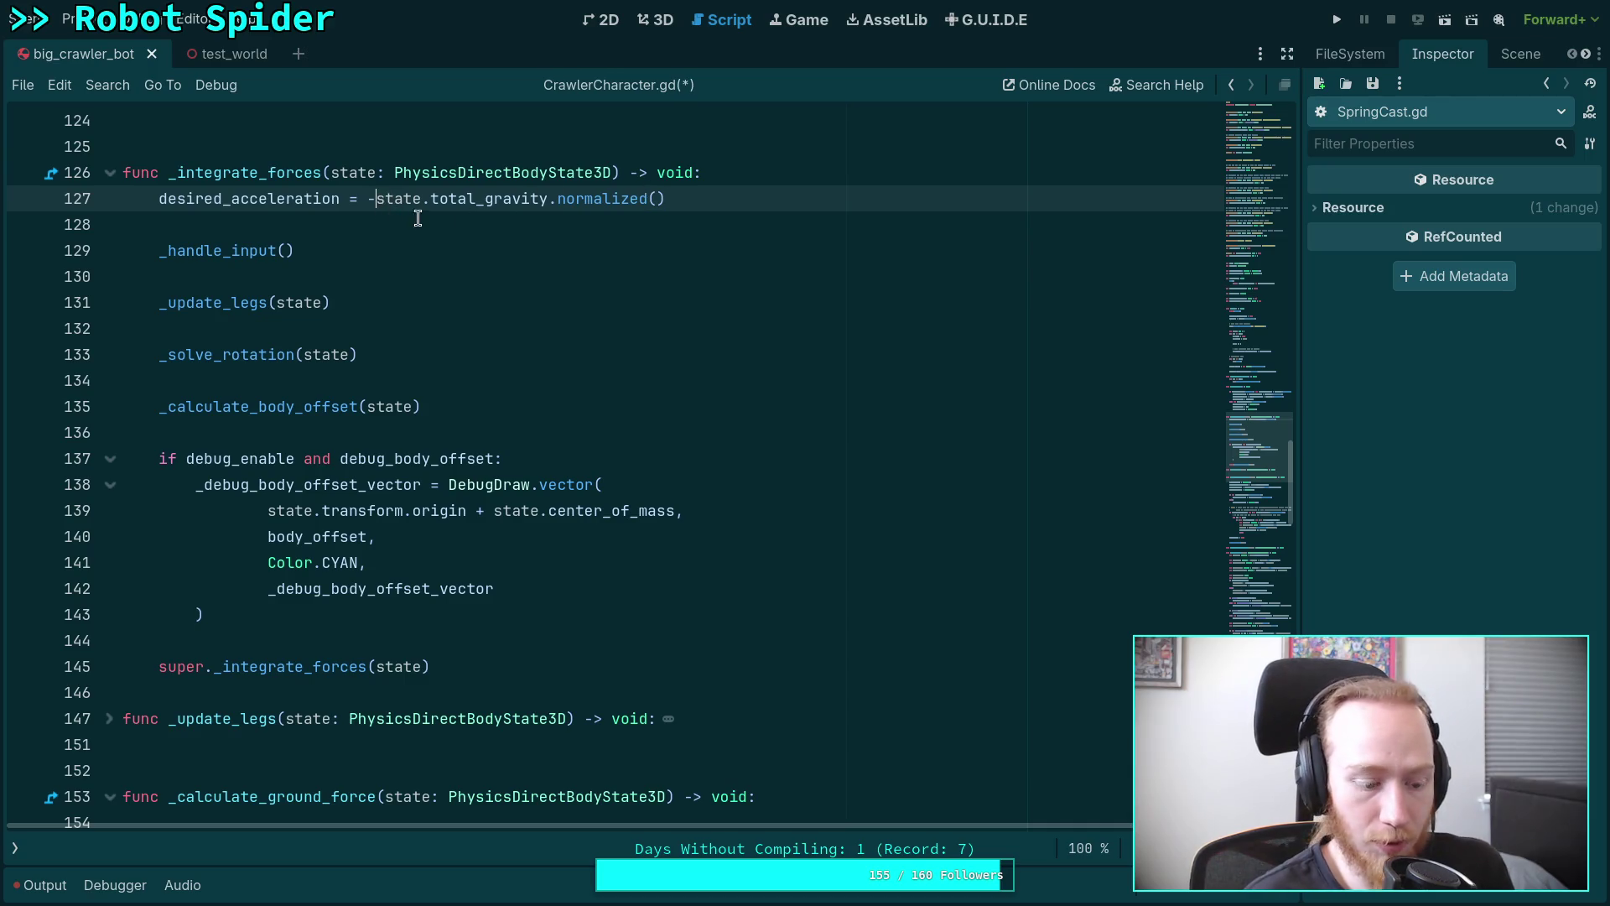
{"action": "left_click", "coordinate": [749, 197]}
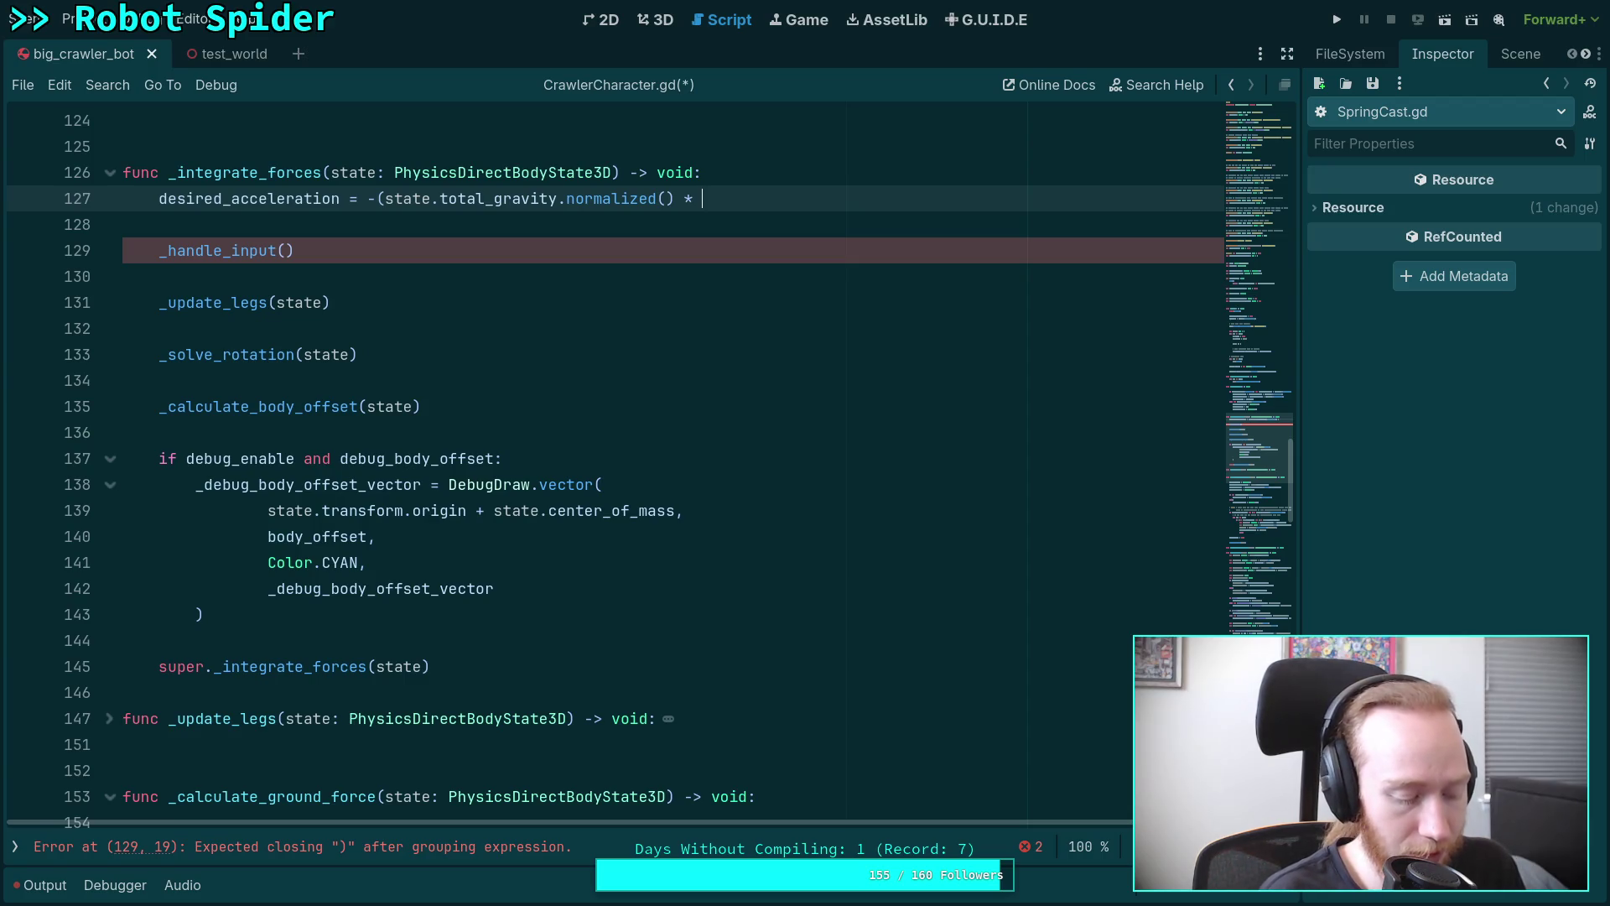
{"action": "type", "text": ")"}
{"action": "key", "text": "ctrl+s"}
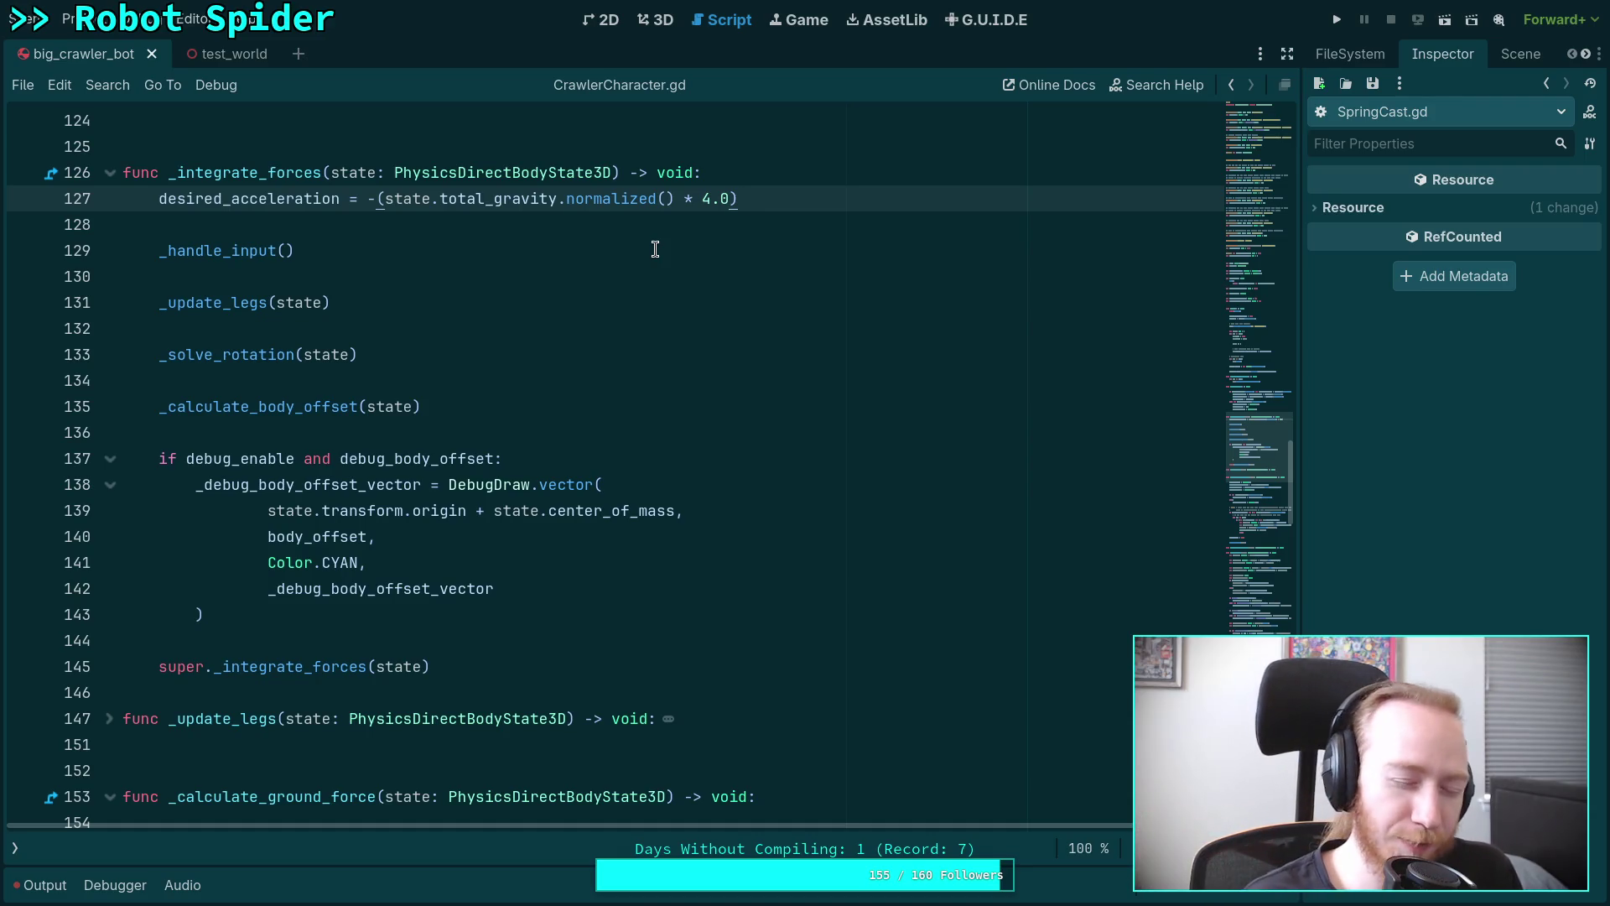
Change the gravity multiplier on line 127 from 4.0 to 5.8.
{"action": "key", "text": "Left"}
{"action": "key", "text": "Left"}
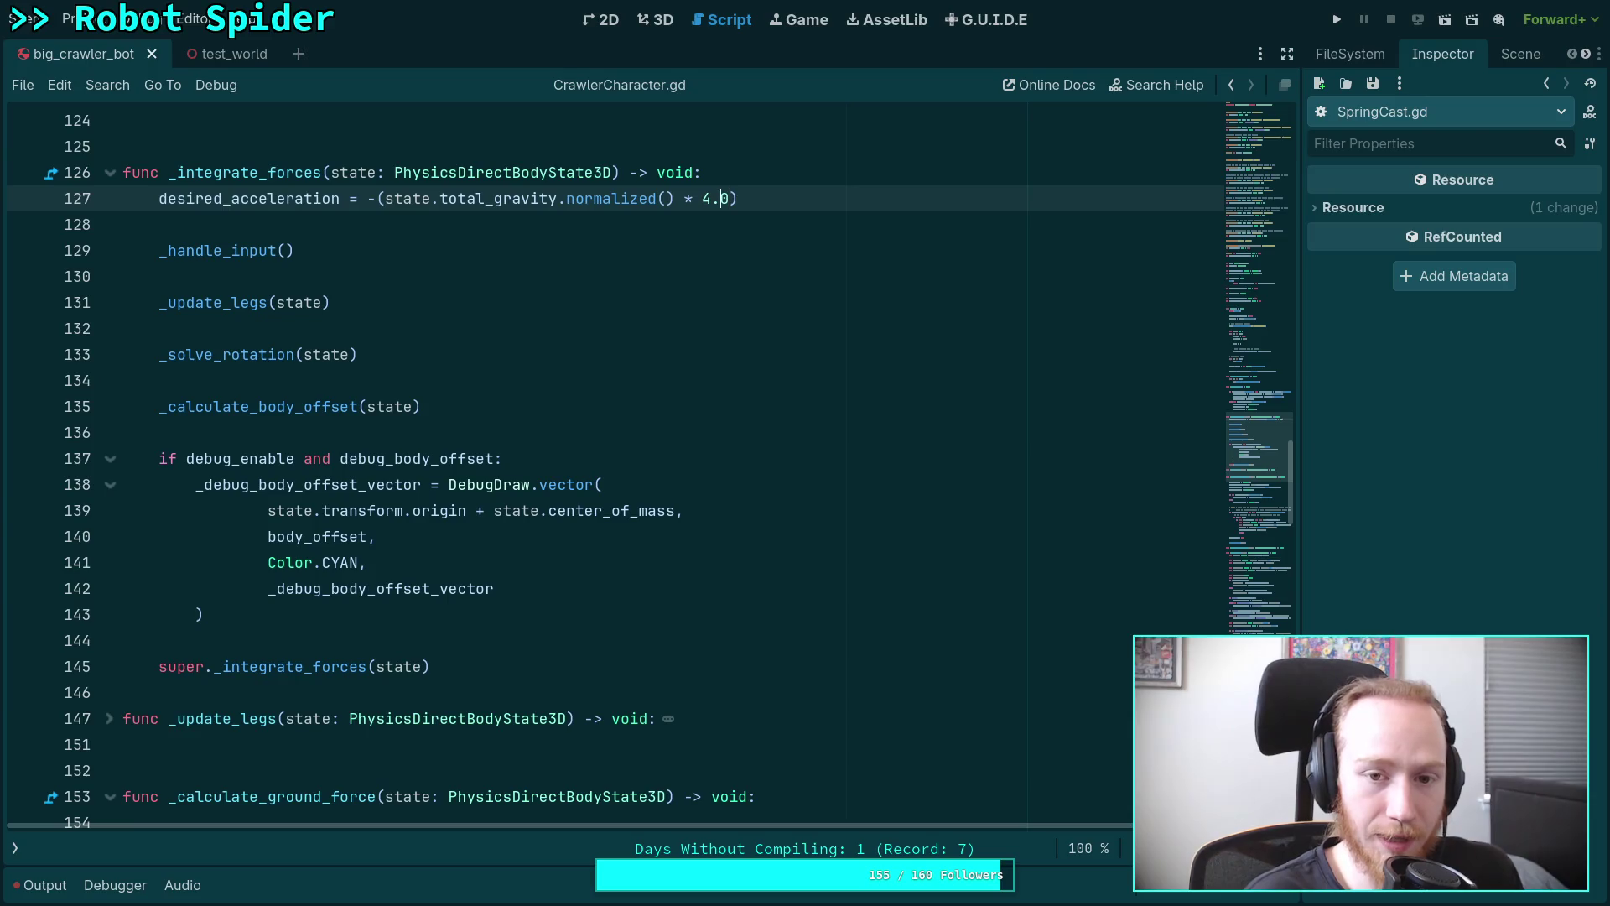
{"action": "key", "text": "shift+Left"}
{"action": "type", "text": "6"}
{"action": "key", "text": "Delete"}
{"action": "type", "text": "5"}
{"action": "key", "text": "Right"}
{"action": "key", "text": "Delete"}
{"action": "type", "text": "8"}
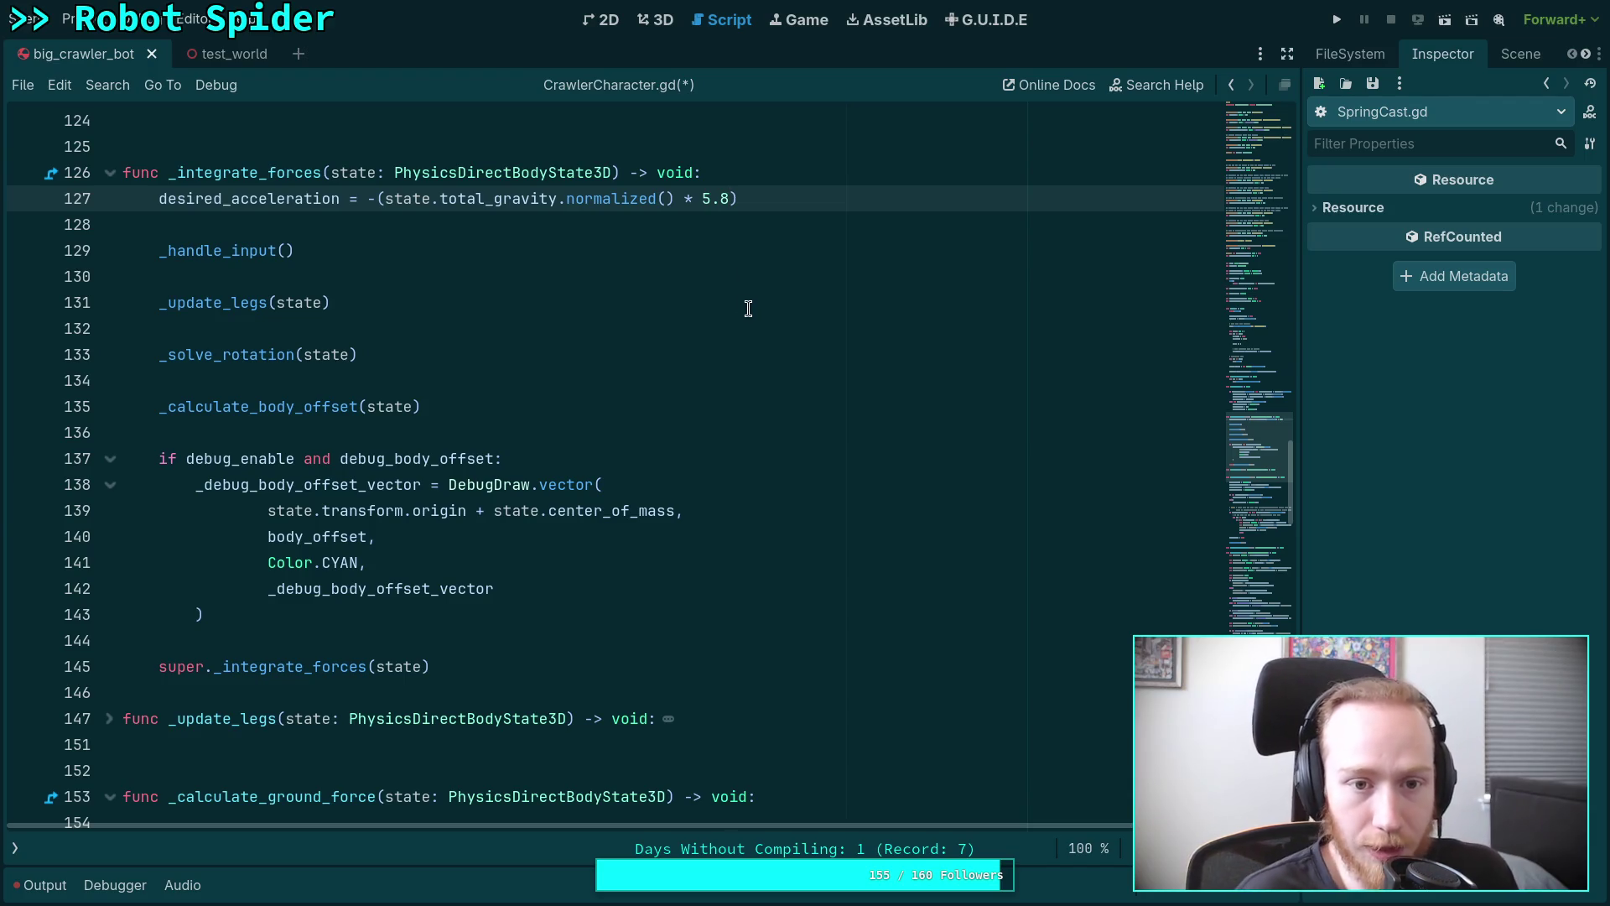
{"action": "scroll", "coordinate": [757, 309], "scroll_direction": "down", "scroll_amount": 7}
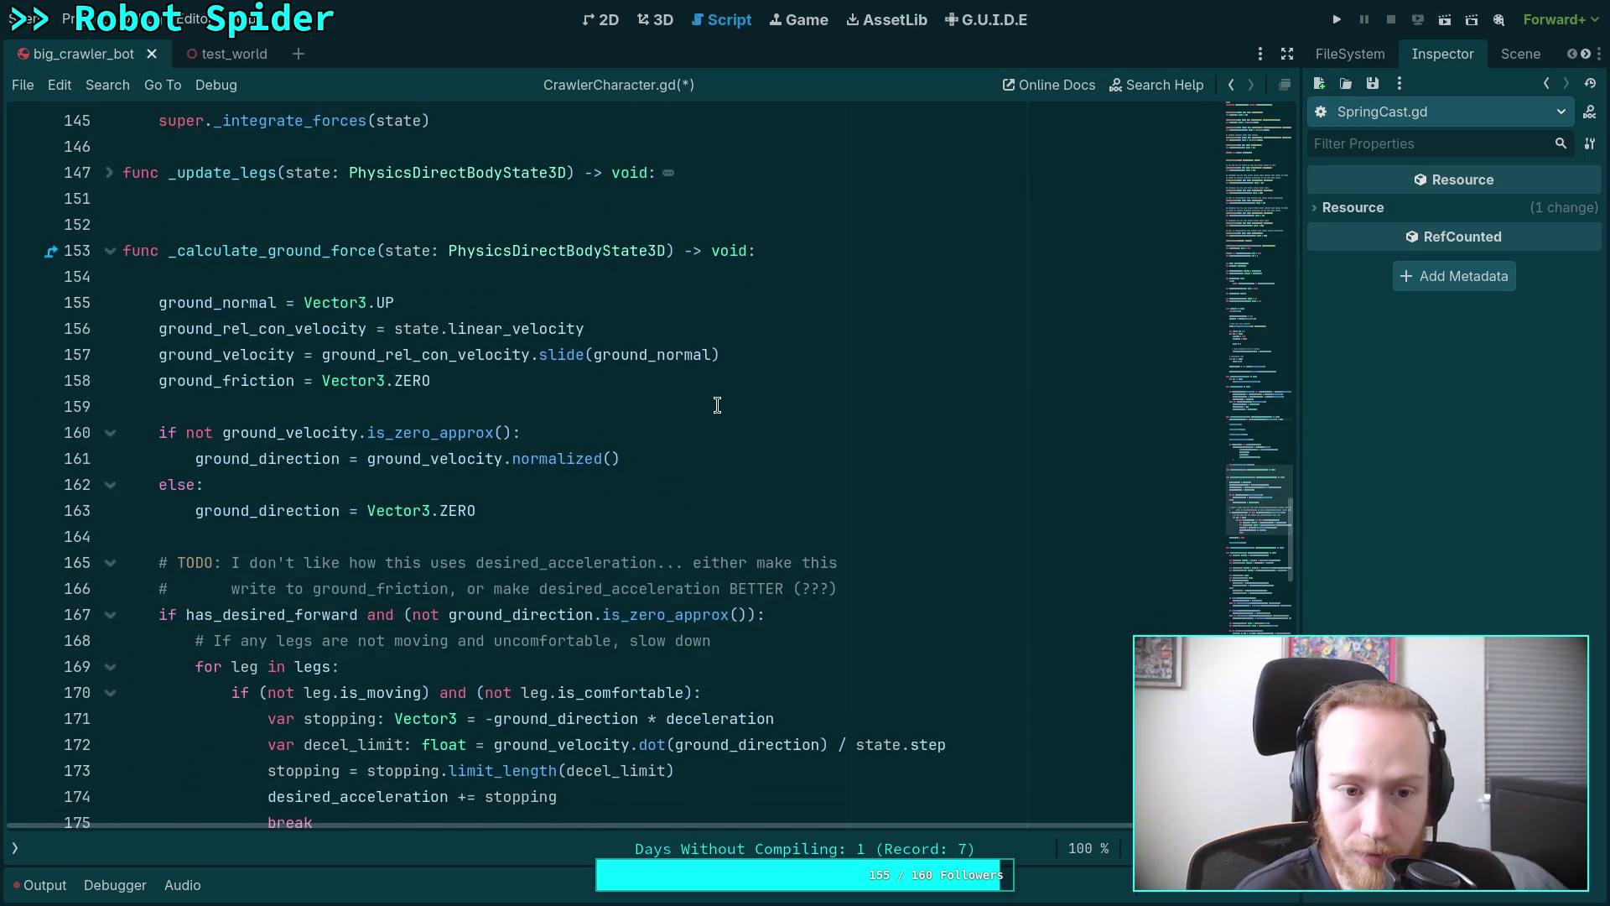
{"action": "left_click", "coordinate": [559, 530]}
{"action": "scroll", "coordinate": [723, 486], "scroll_direction": "down", "scroll_amount": 5}
{"action": "key", "text": "ctrl+s"}
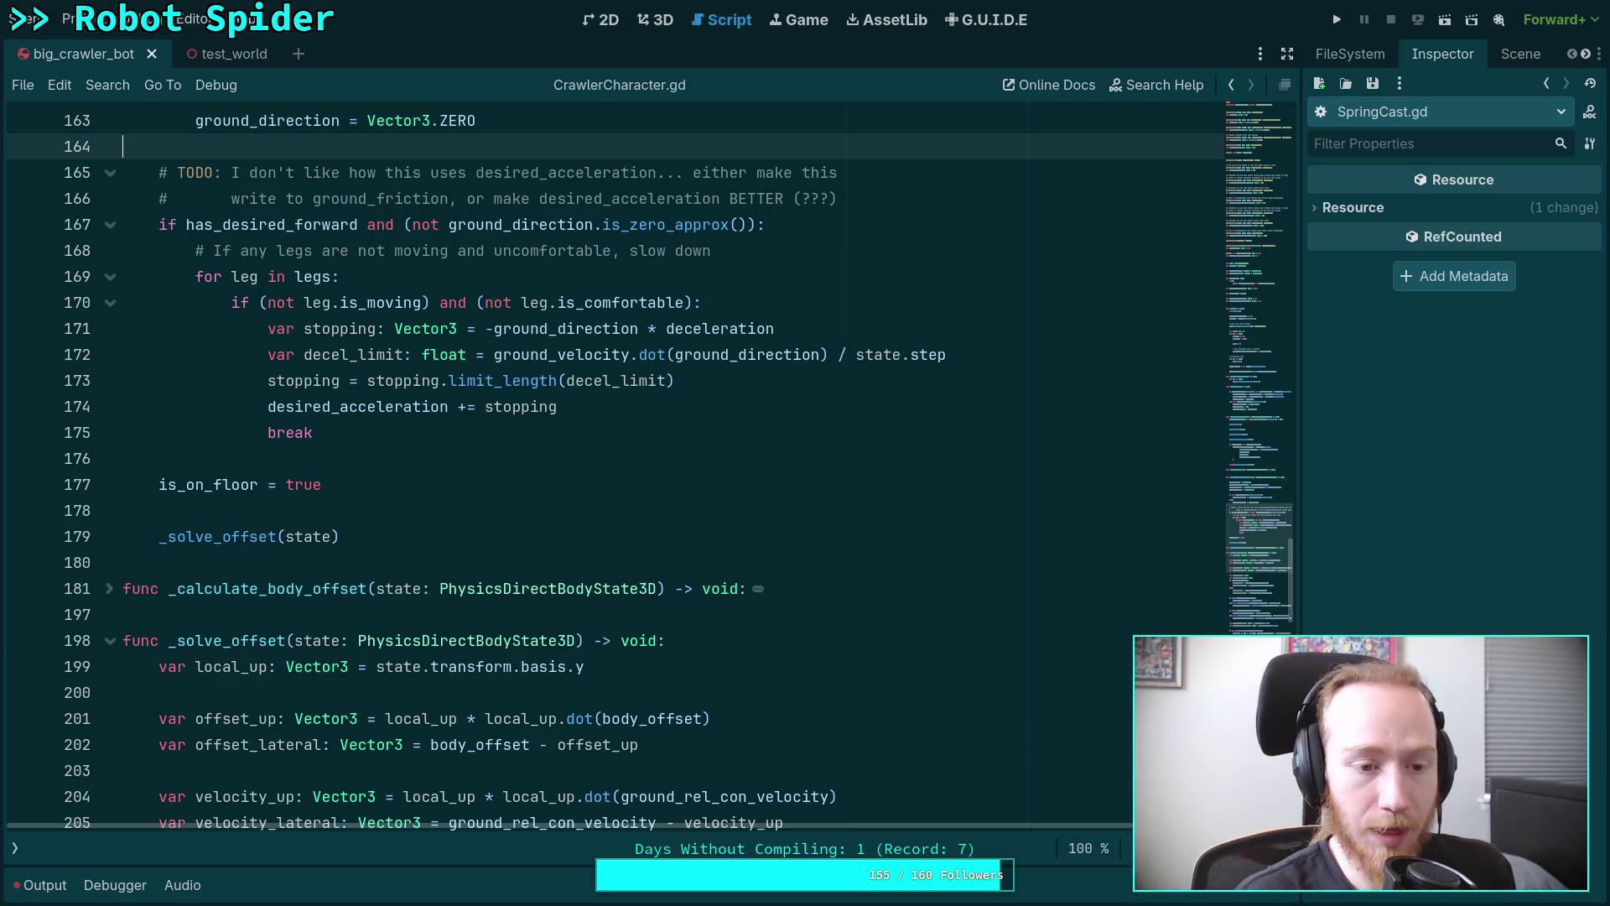
{"action": "scroll", "coordinate": [250, 477], "scroll_direction": "down", "scroll_amount": 12}
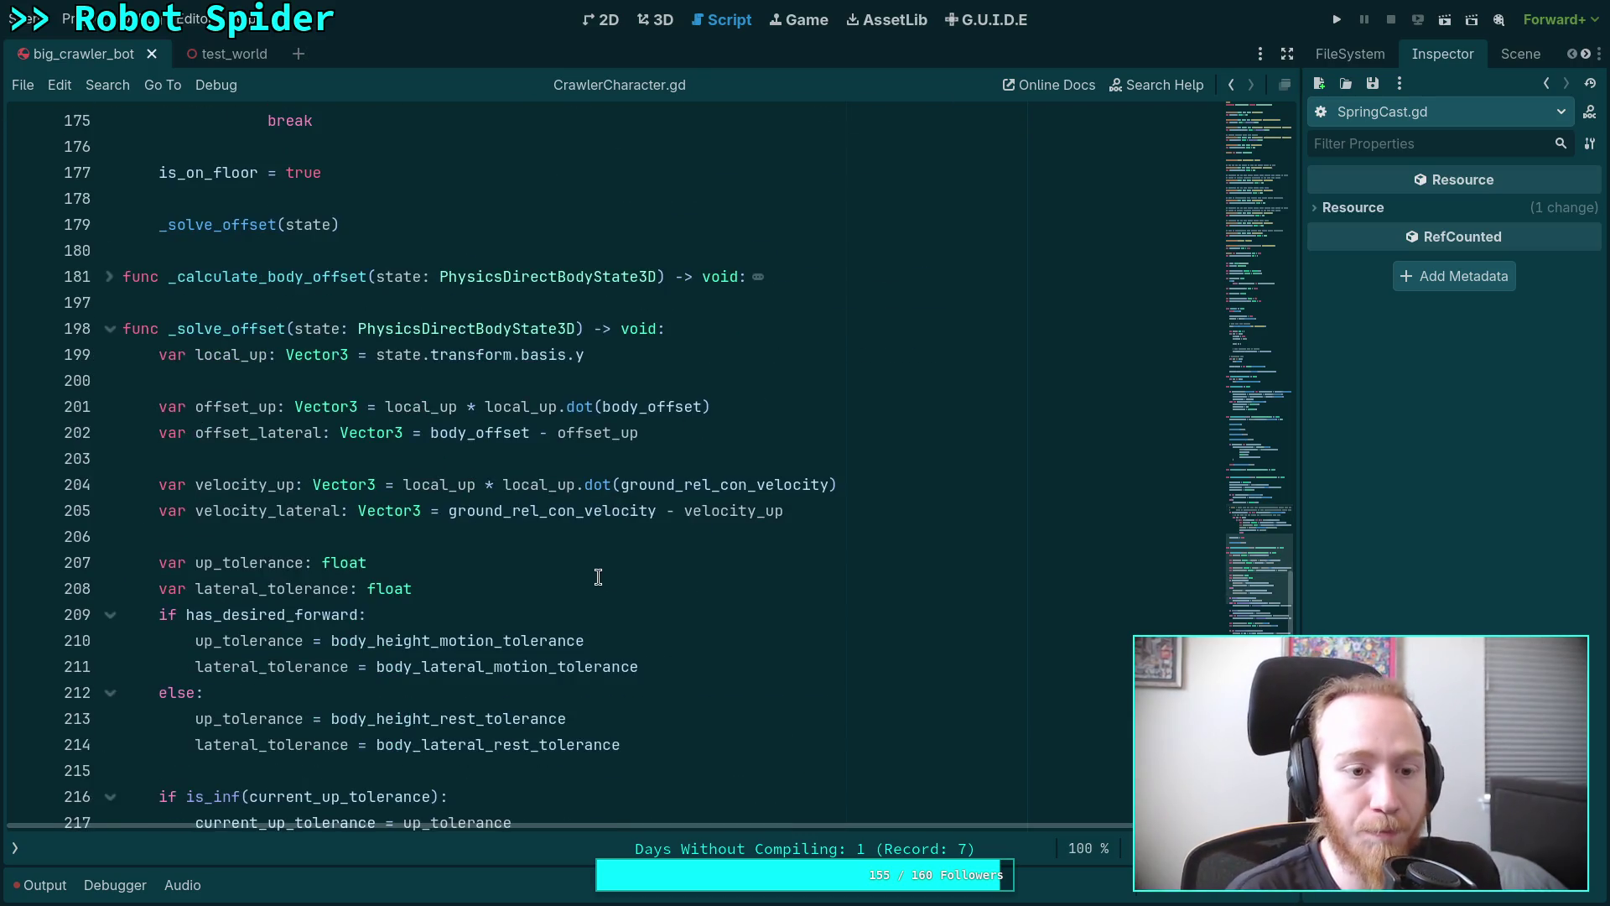
{"action": "left_click_drag", "start_coordinate": [250, 484], "coordinate": [467, 614]}
{"action": "scroll", "coordinate": [467, 503], "scroll_direction": "down", "scroll_amount": 2}
{"action": "left_click", "coordinate": [587, 486]}
{"action": "scroll", "coordinate": [813, 585], "scroll_direction": "down", "scroll_amount": 2}
{"action": "scroll", "coordinate": [813, 585], "scroll_direction": "down", "scroll_amount": 7}
{"action": "left_click_drag", "start_coordinate": [1287, 198], "coordinate": [1286, 166]}
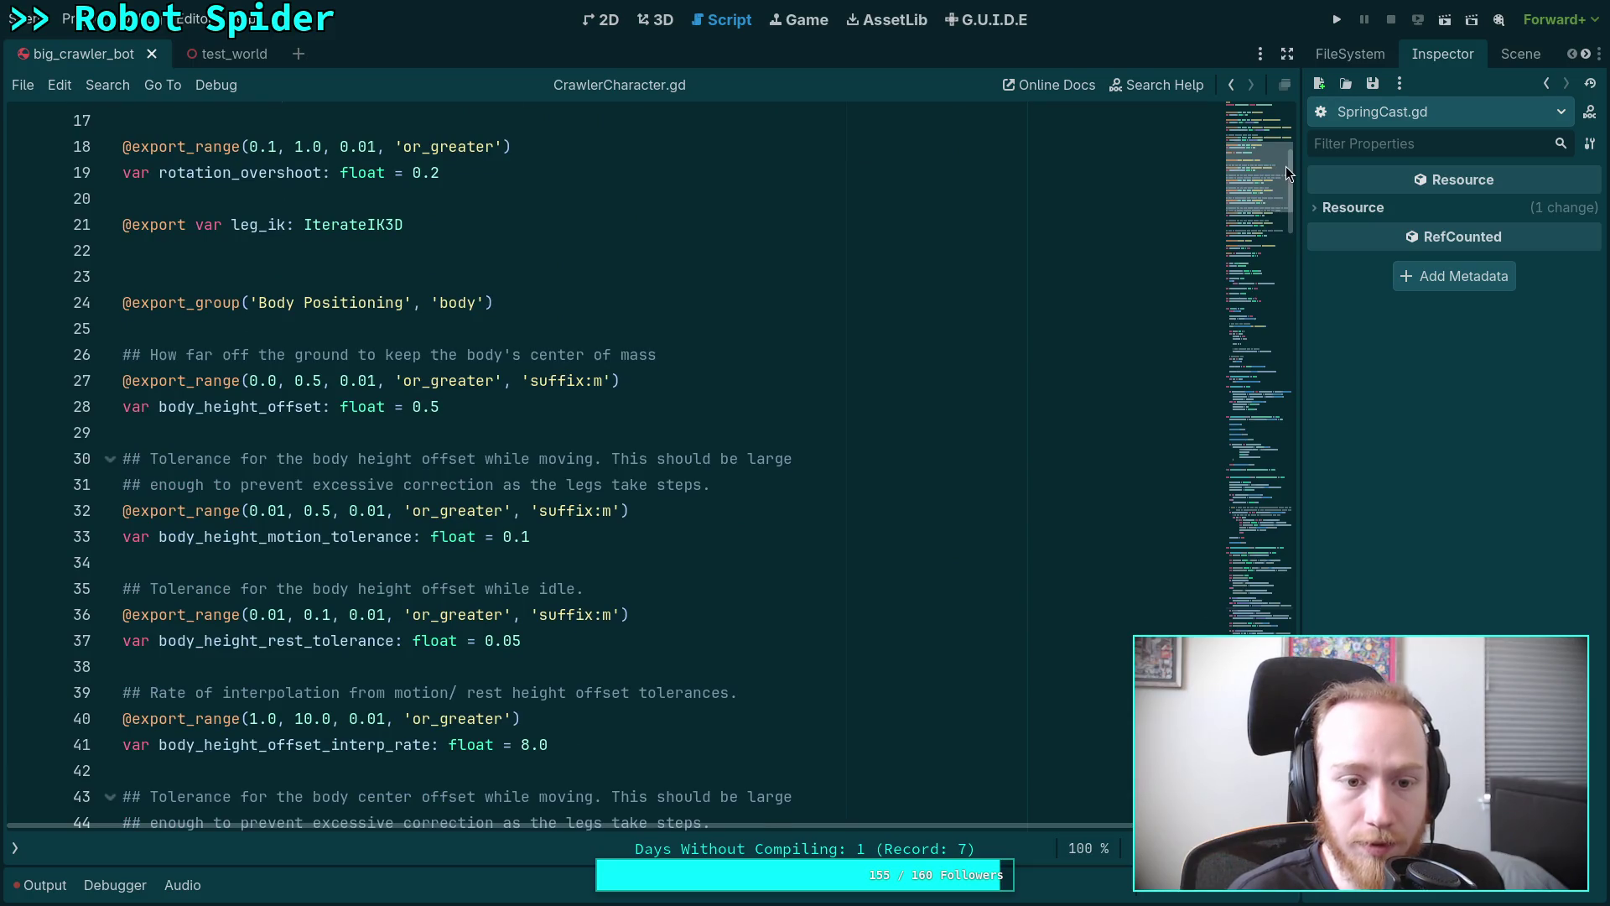
Widen the CrawlerBot node tree panel and show CrawlerBot's properties in the Inspector.
{"action": "left_click", "coordinate": [1521, 54]}
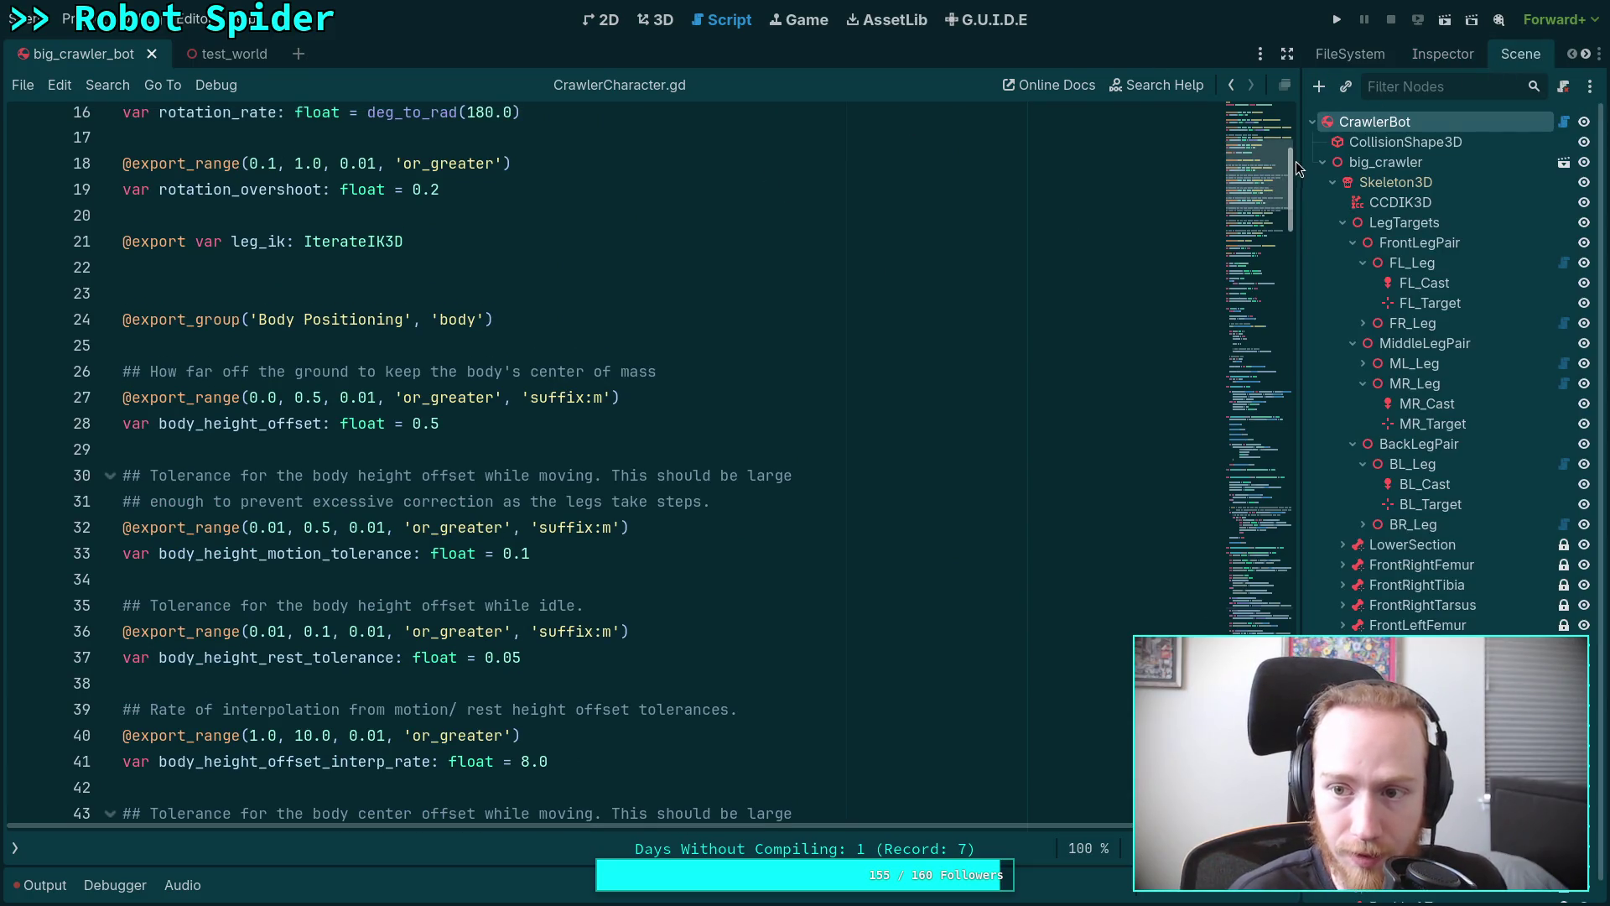
{"action": "left_click_drag", "start_coordinate": [1299, 168], "coordinate": [1184, 163]}
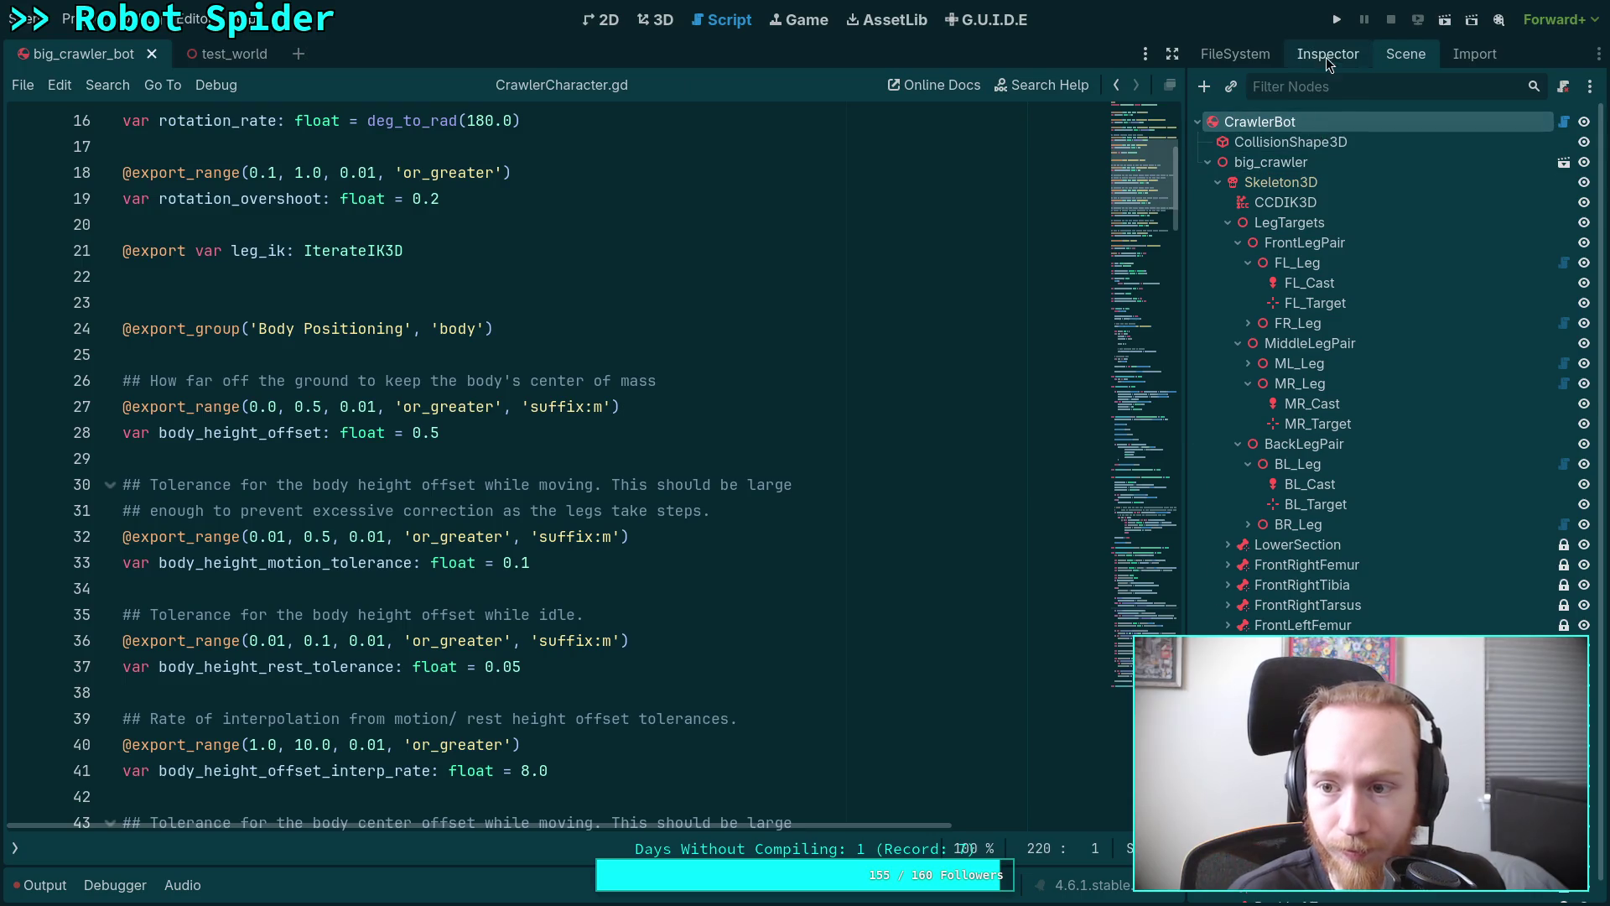
{"action": "left_click", "coordinate": [1328, 57]}
{"action": "scroll", "coordinate": [1310, 555], "scroll_direction": "down", "scroll_amount": 2}
{"action": "scroll", "coordinate": [1311, 555], "scroll_direction": "up", "scroll_amount": 2}
Revert the Body Positioning height tolerances and interp rates to defaults and save big_crawler_bot.
{"action": "left_click", "coordinate": [1234, 385]}
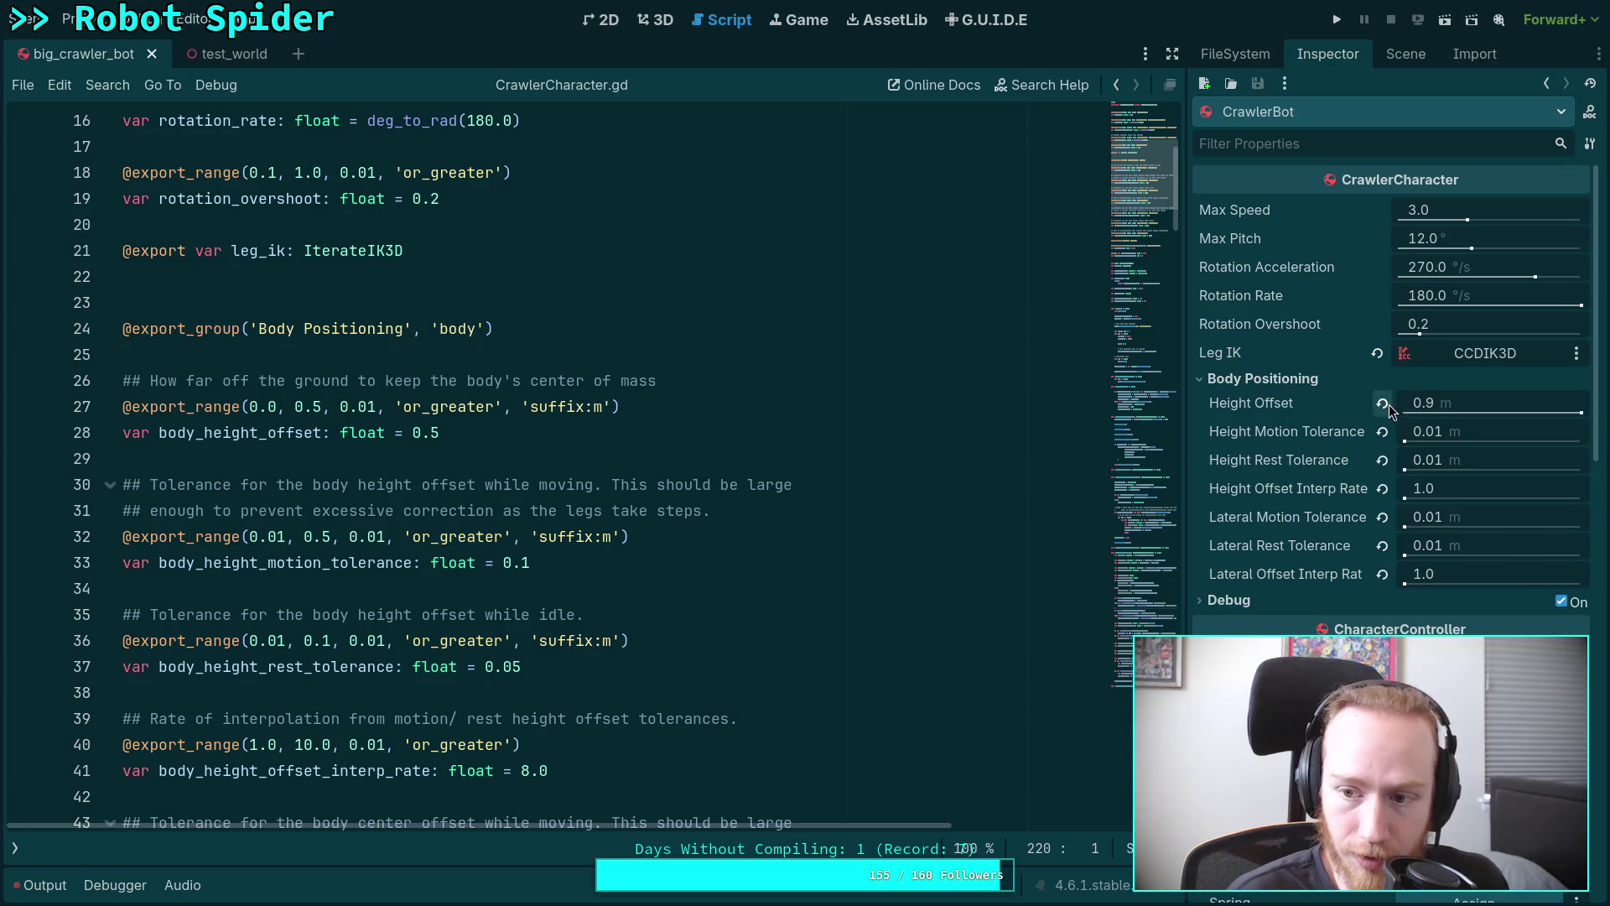
{"action": "left_click", "coordinate": [1382, 431]}
{"action": "left_click", "coordinate": [1383, 460]}
{"action": "left_click", "coordinate": [1382, 488]}
{"action": "left_click", "coordinate": [1383, 574]}
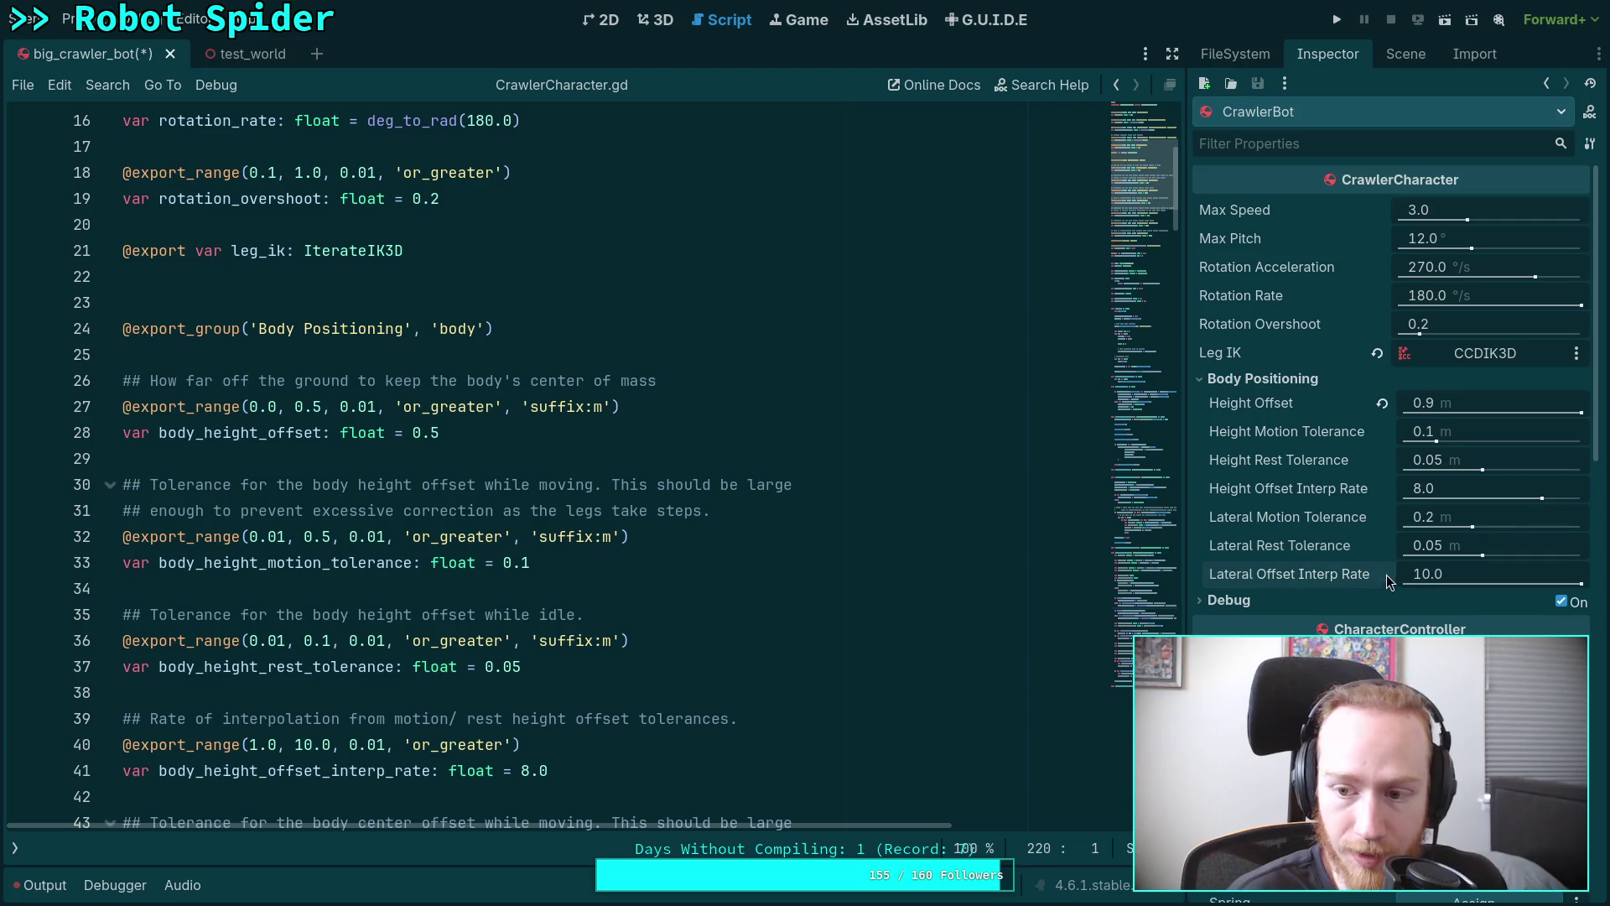
{"action": "key", "text": "ctrl+s"}
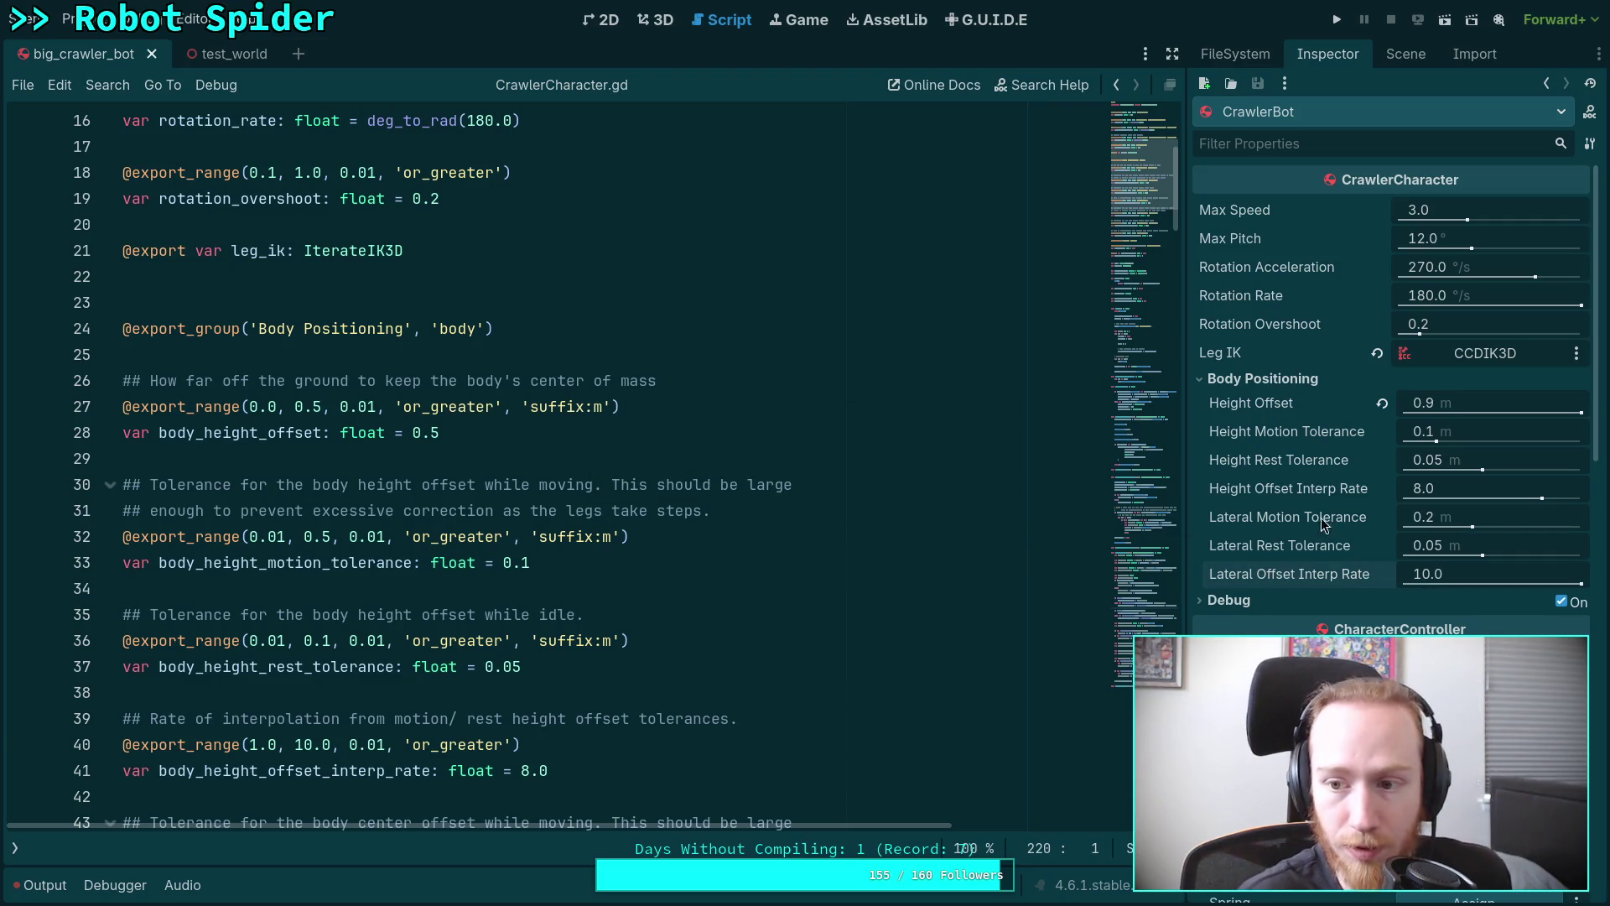
Switch to the test_world scene and run the project with F5 to test the robot.
{"action": "left_click", "coordinate": [215, 56]}
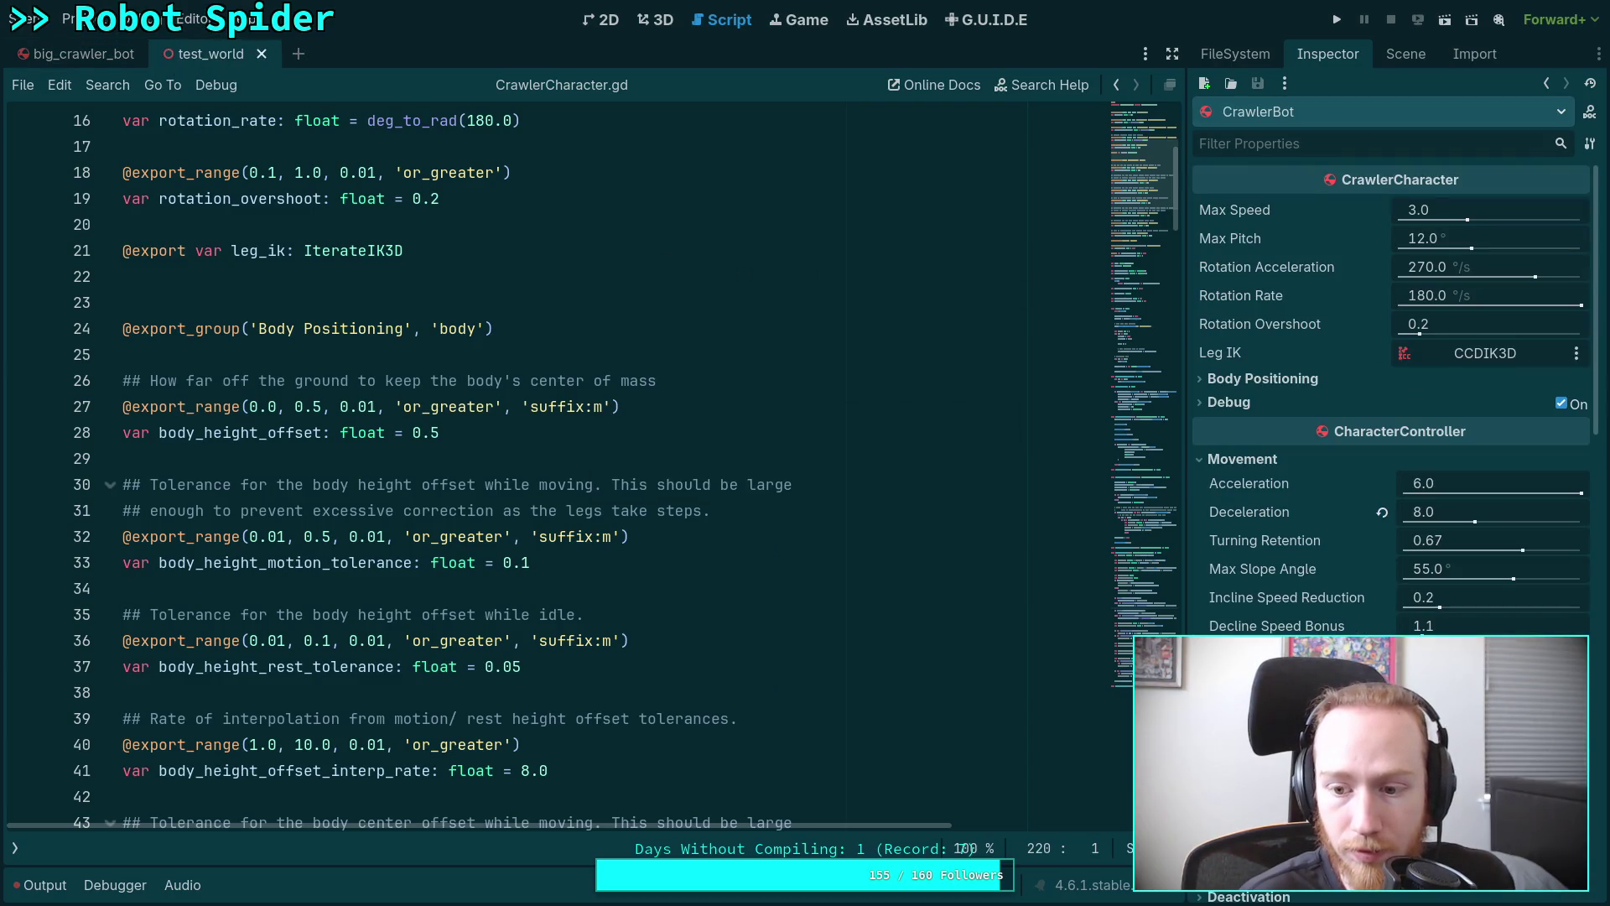
{"action": "left_click", "coordinate": [1245, 374]}
{"action": "left_click", "coordinate": [1248, 375]}
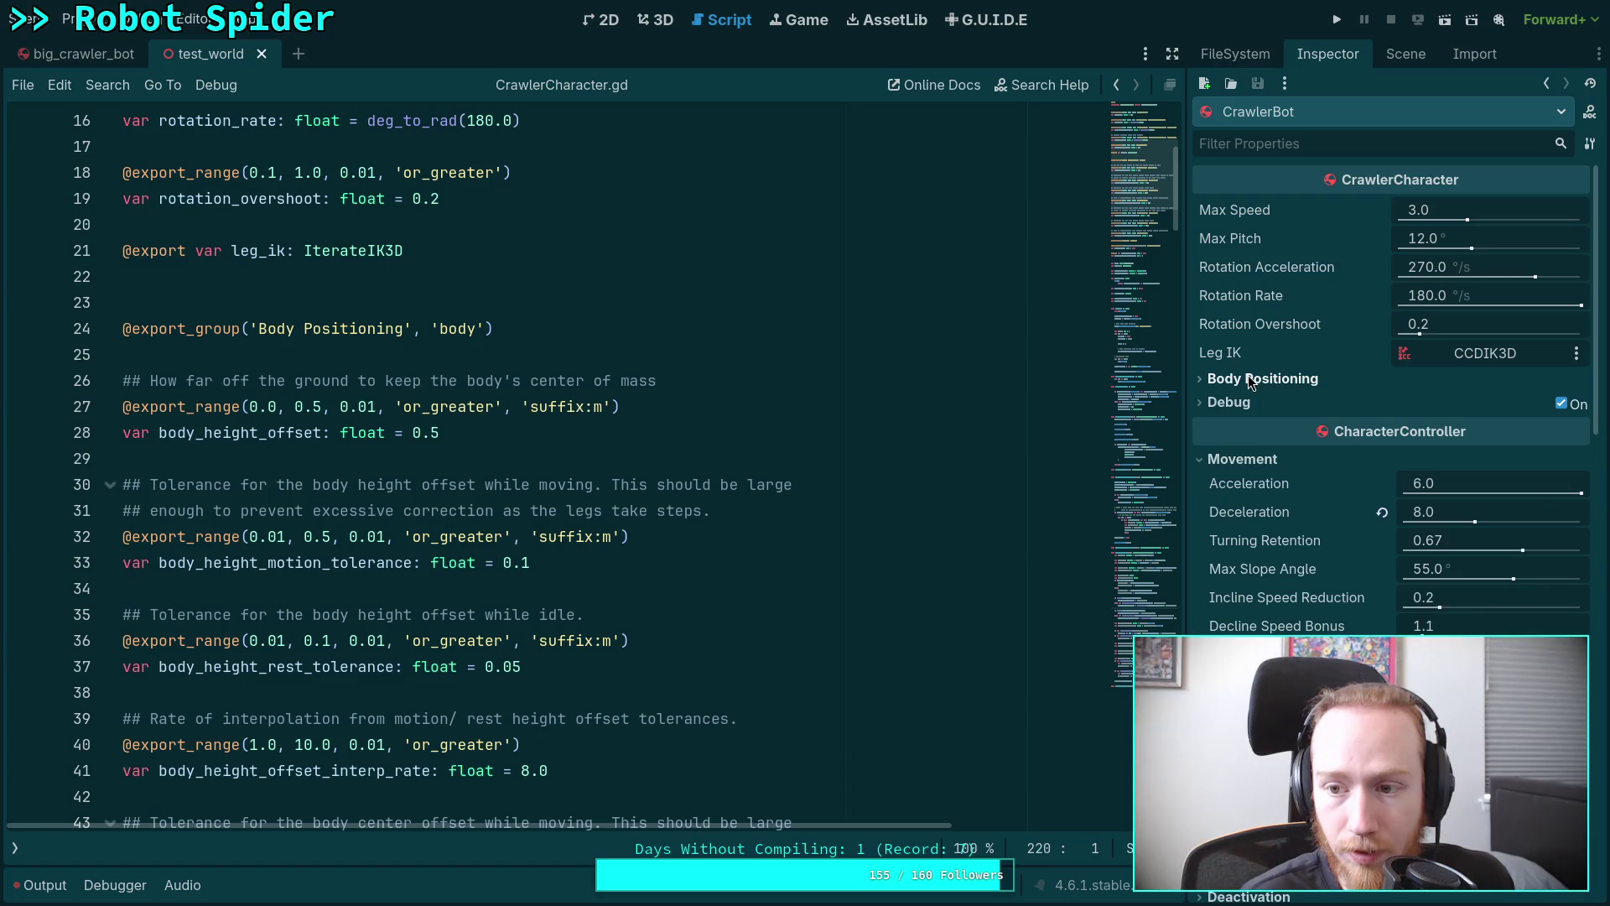
{"action": "left_click", "coordinate": [1248, 375]}
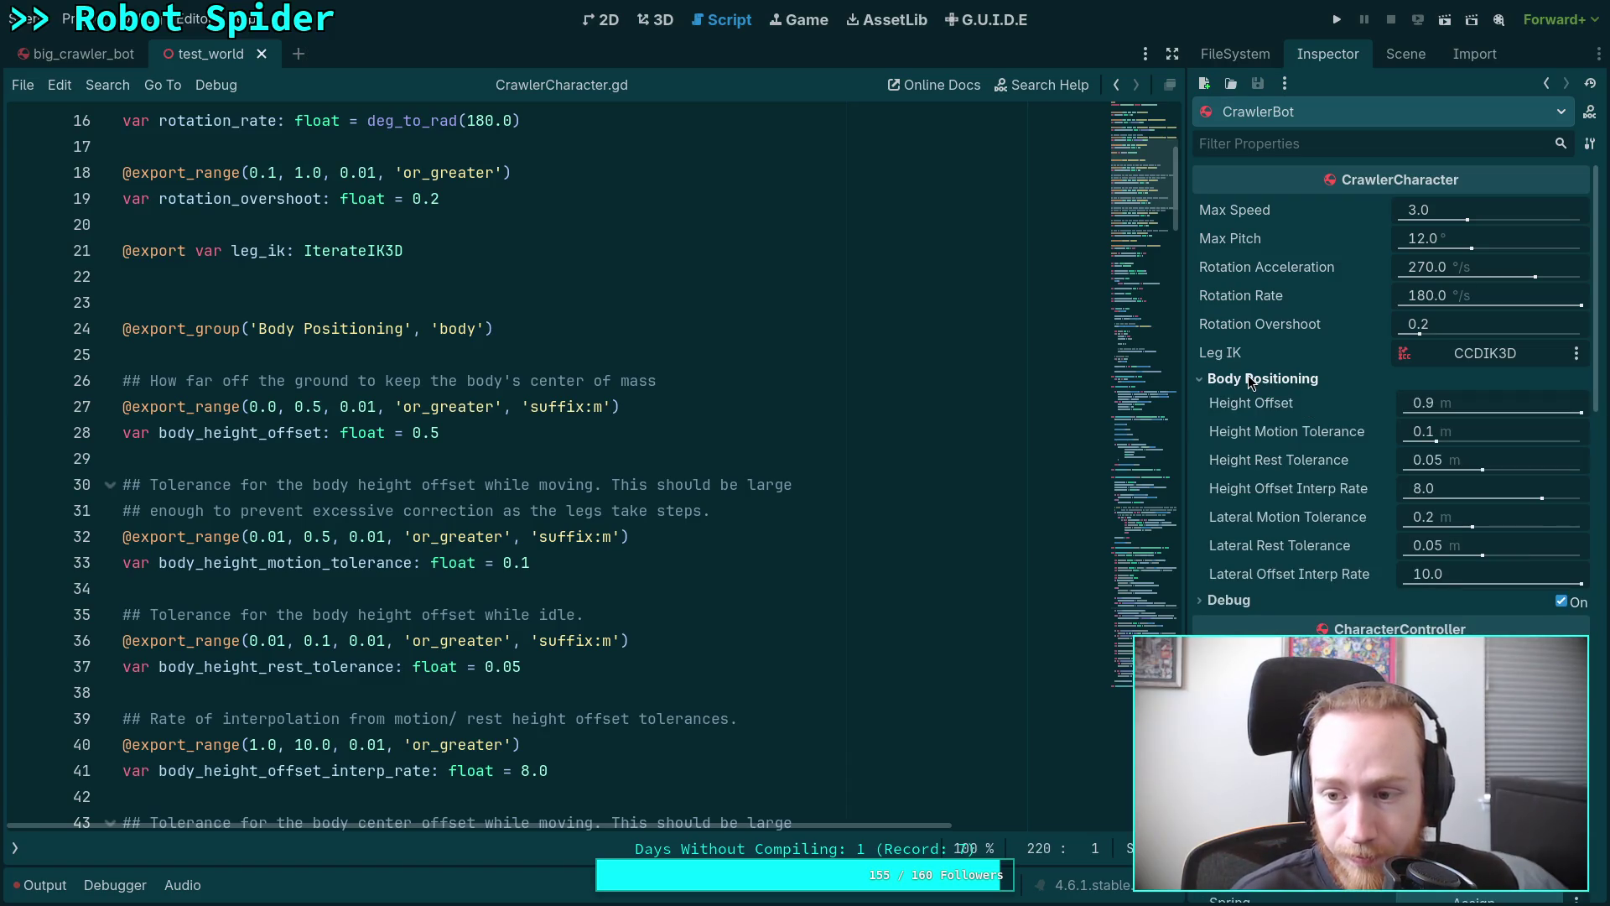
{"action": "left_click", "coordinate": [1248, 375]}
{"action": "key", "text": "F5"}
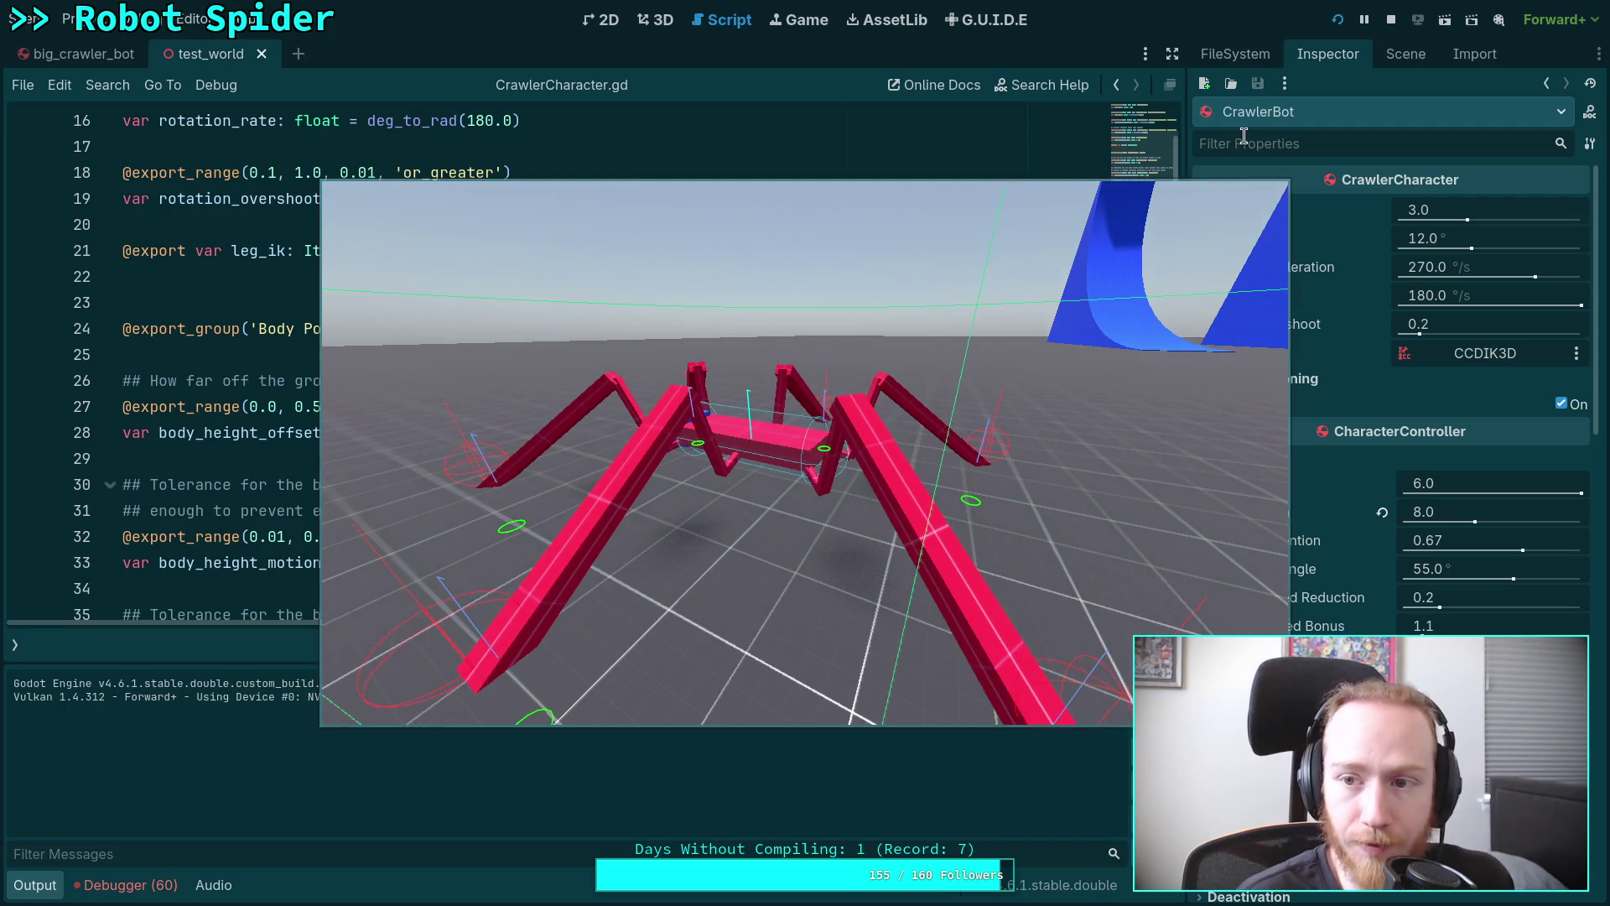
Run the test world, walk the spider toward the camera with S, then stop the game.
{"action": "mouse_move", "coordinate": [900, 457]}
{"action": "left_mouse_down"}
{"action": "mouse_move", "coordinate": [858, 456]}
{"action": "mouse_move", "coordinate": [771, 407]}
{"action": "left_mouse_up"}
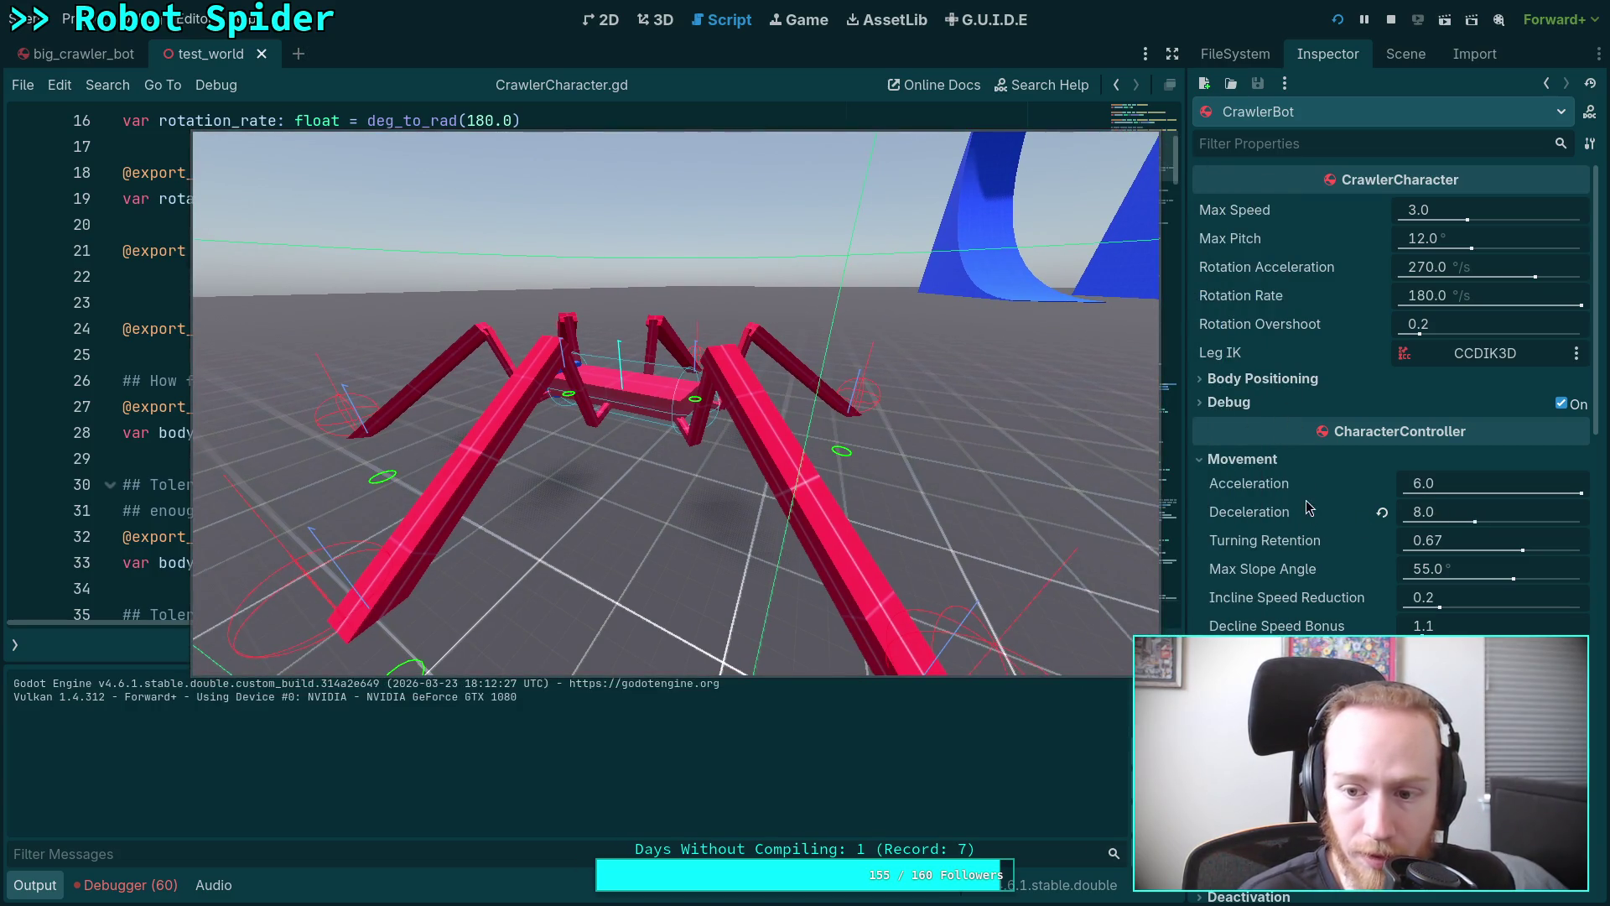
{"action": "left_click", "coordinate": [782, 381]}
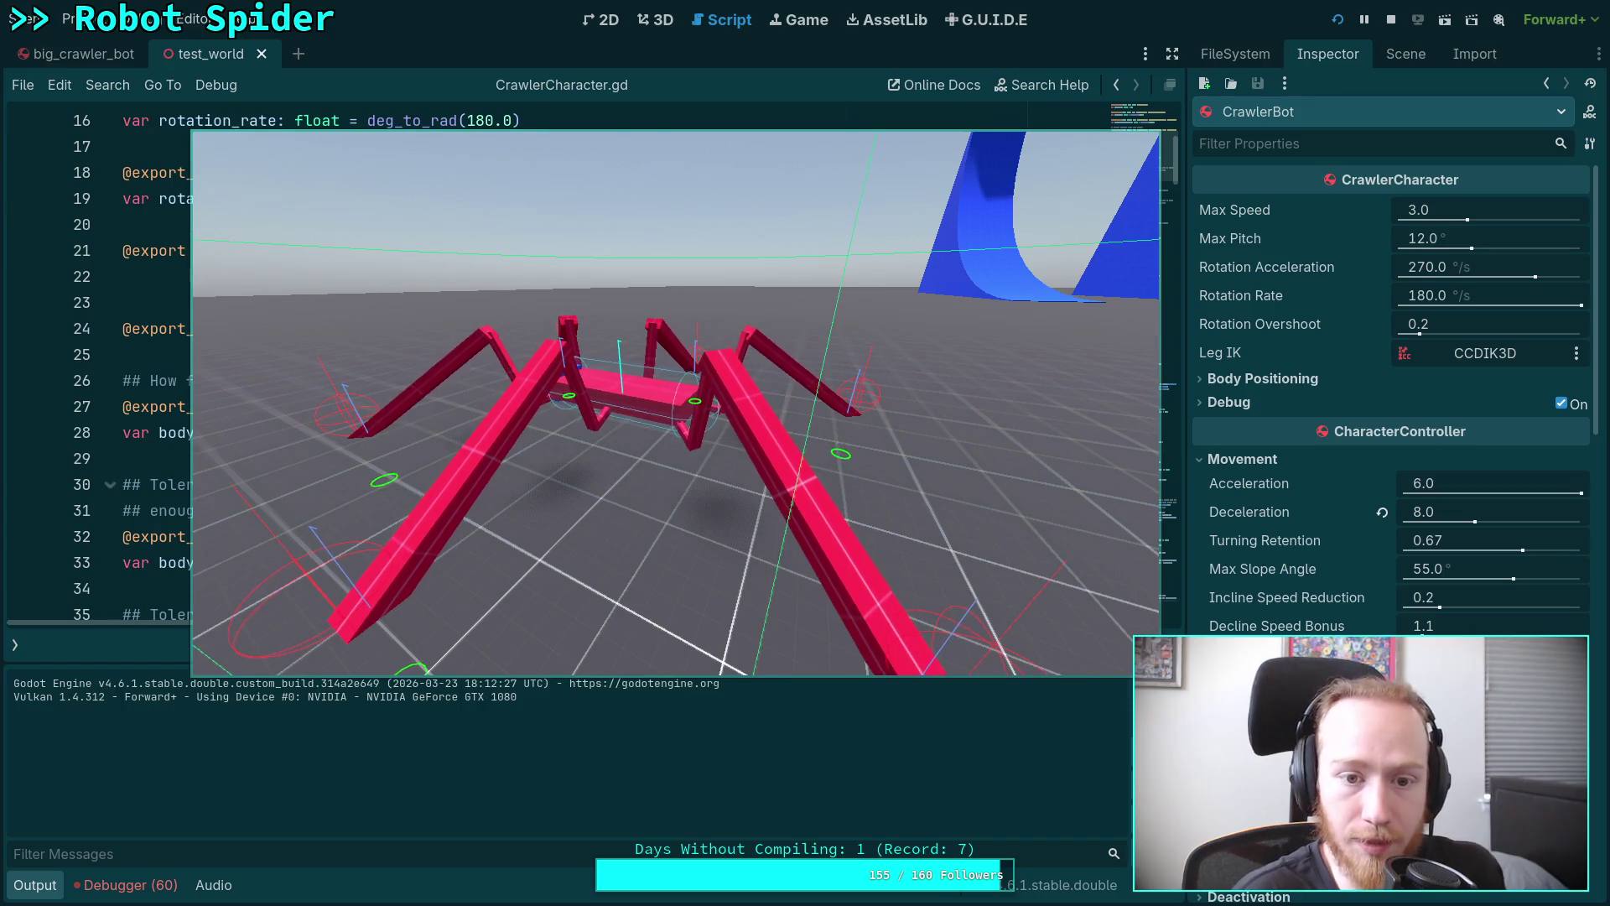
{"action": "key", "text": "s"}
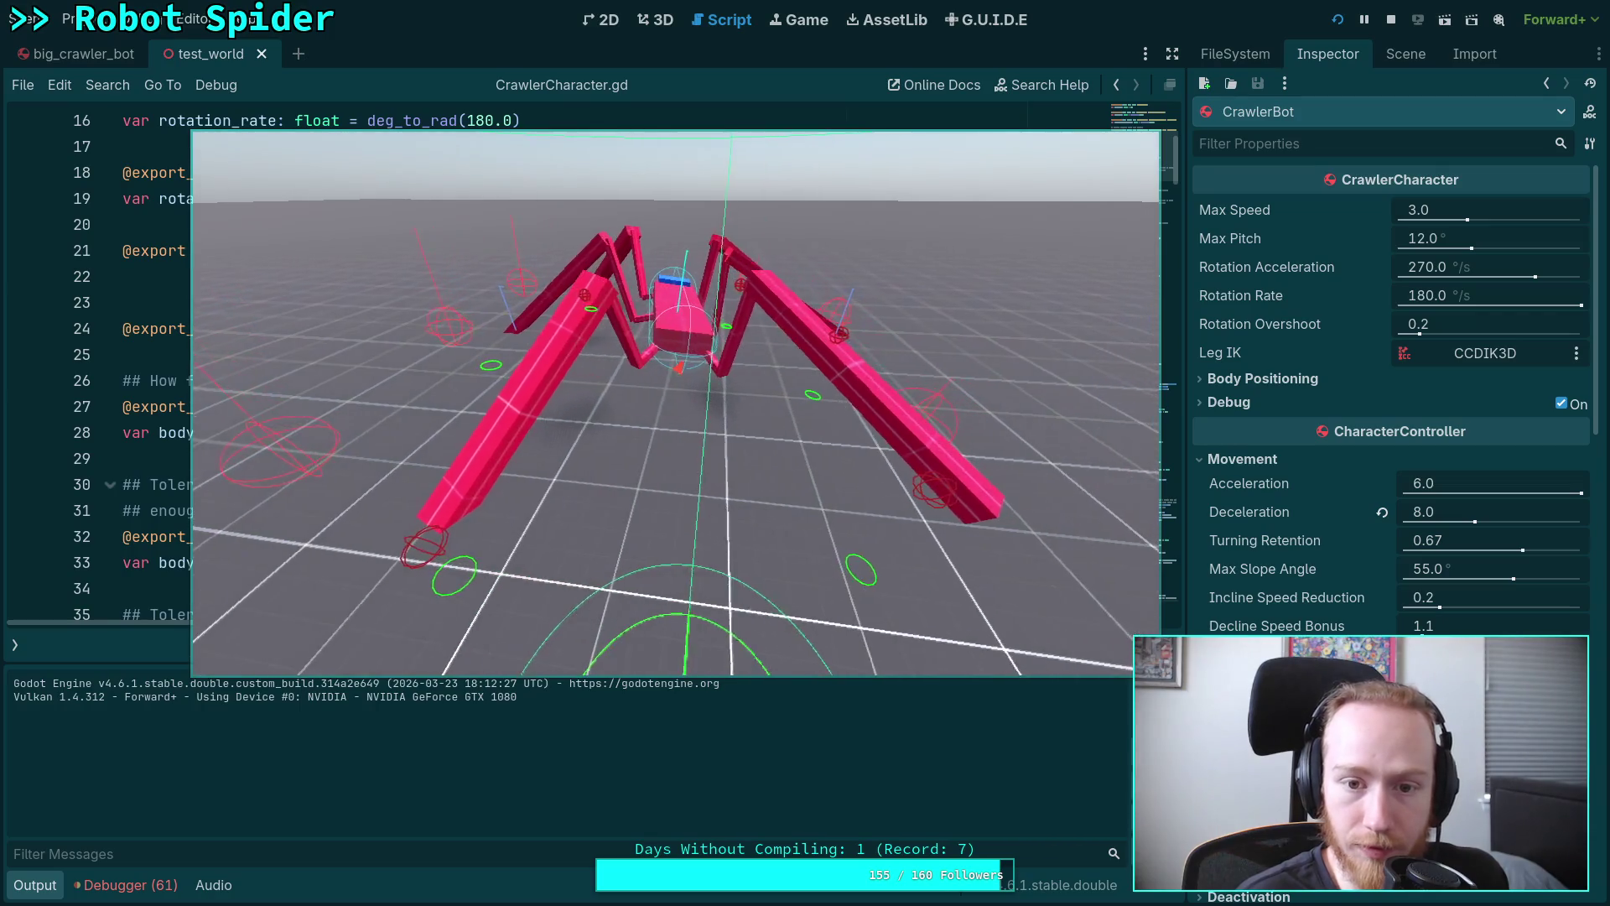
{"action": "left_click", "coordinate": [1401, 18]}
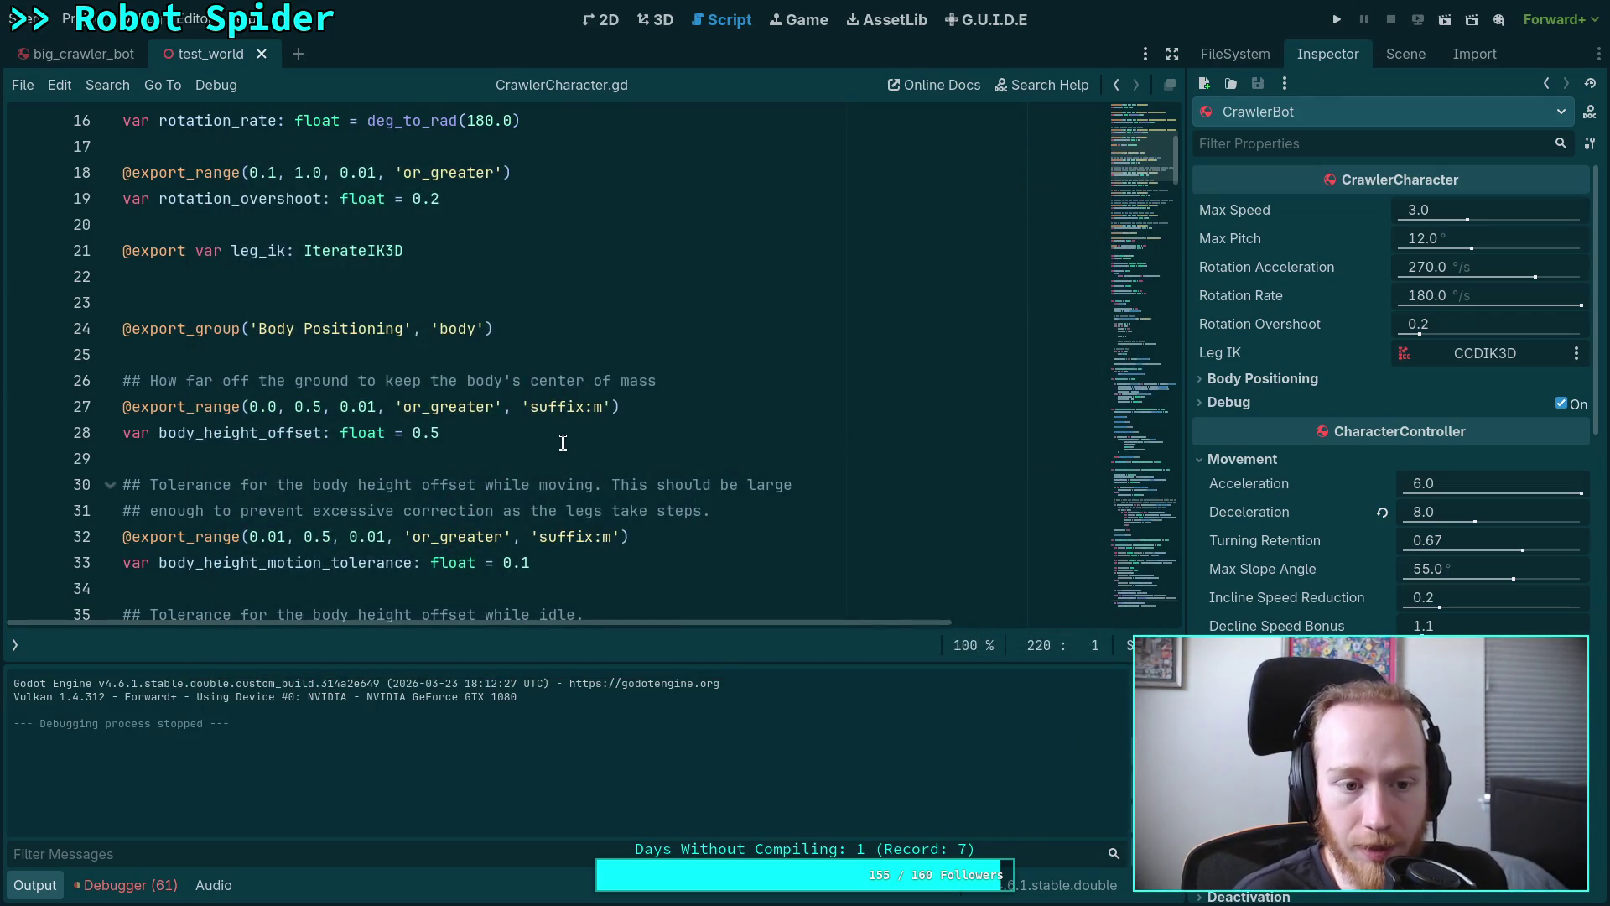
{"action": "scroll", "coordinate": [562, 442], "scroll_direction": "down", "scroll_amount": 3}
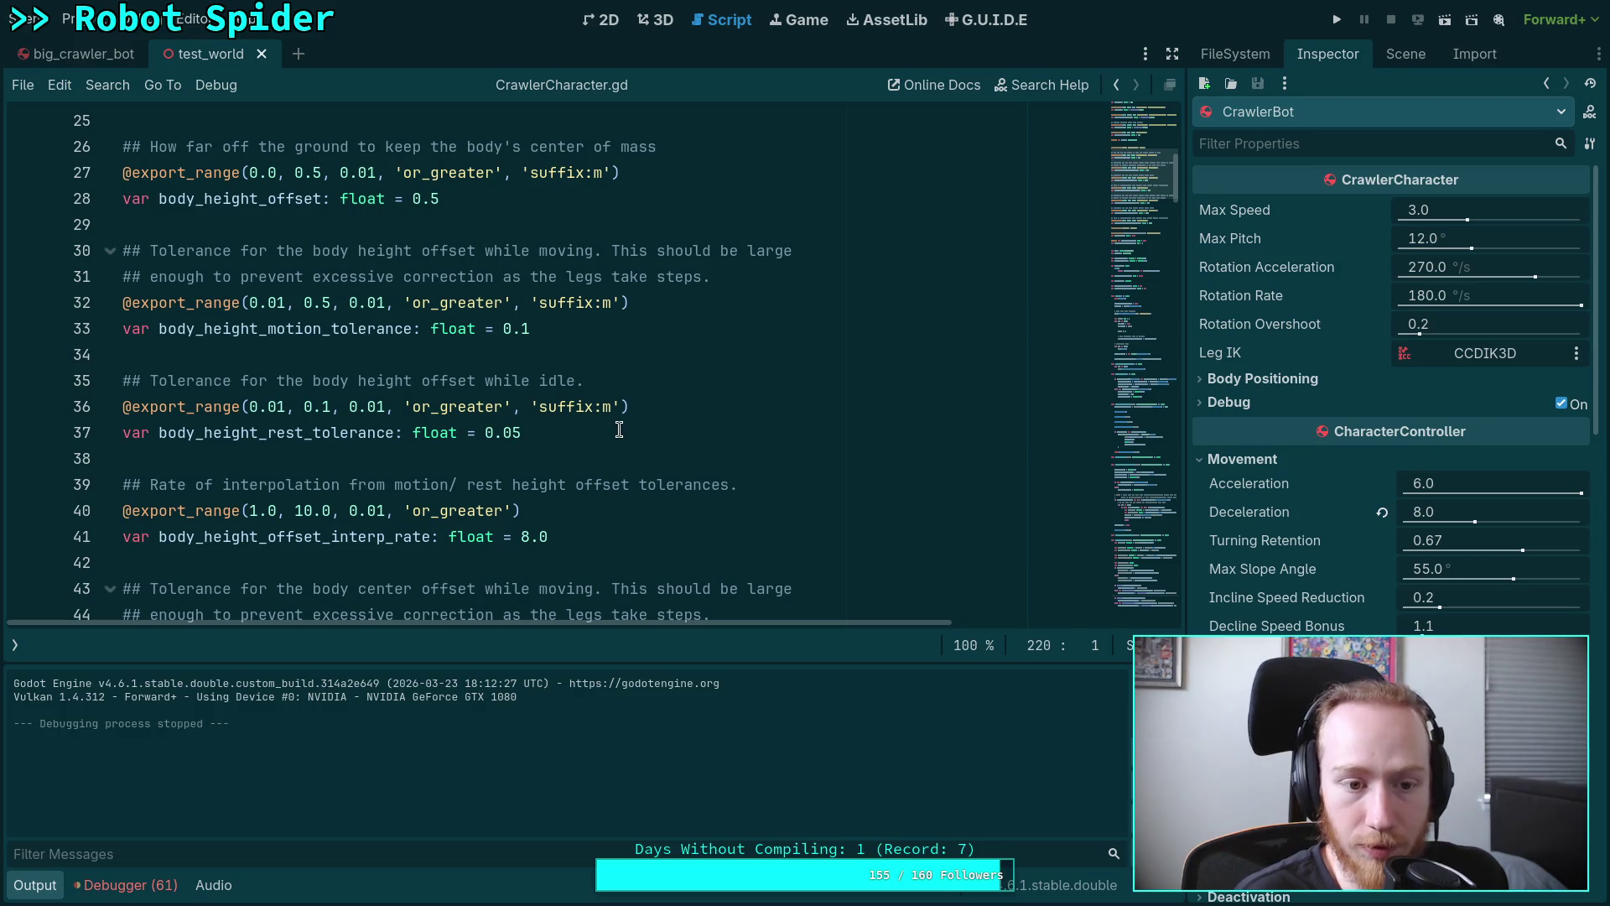
{"action": "left_click", "coordinate": [1142, 576]}
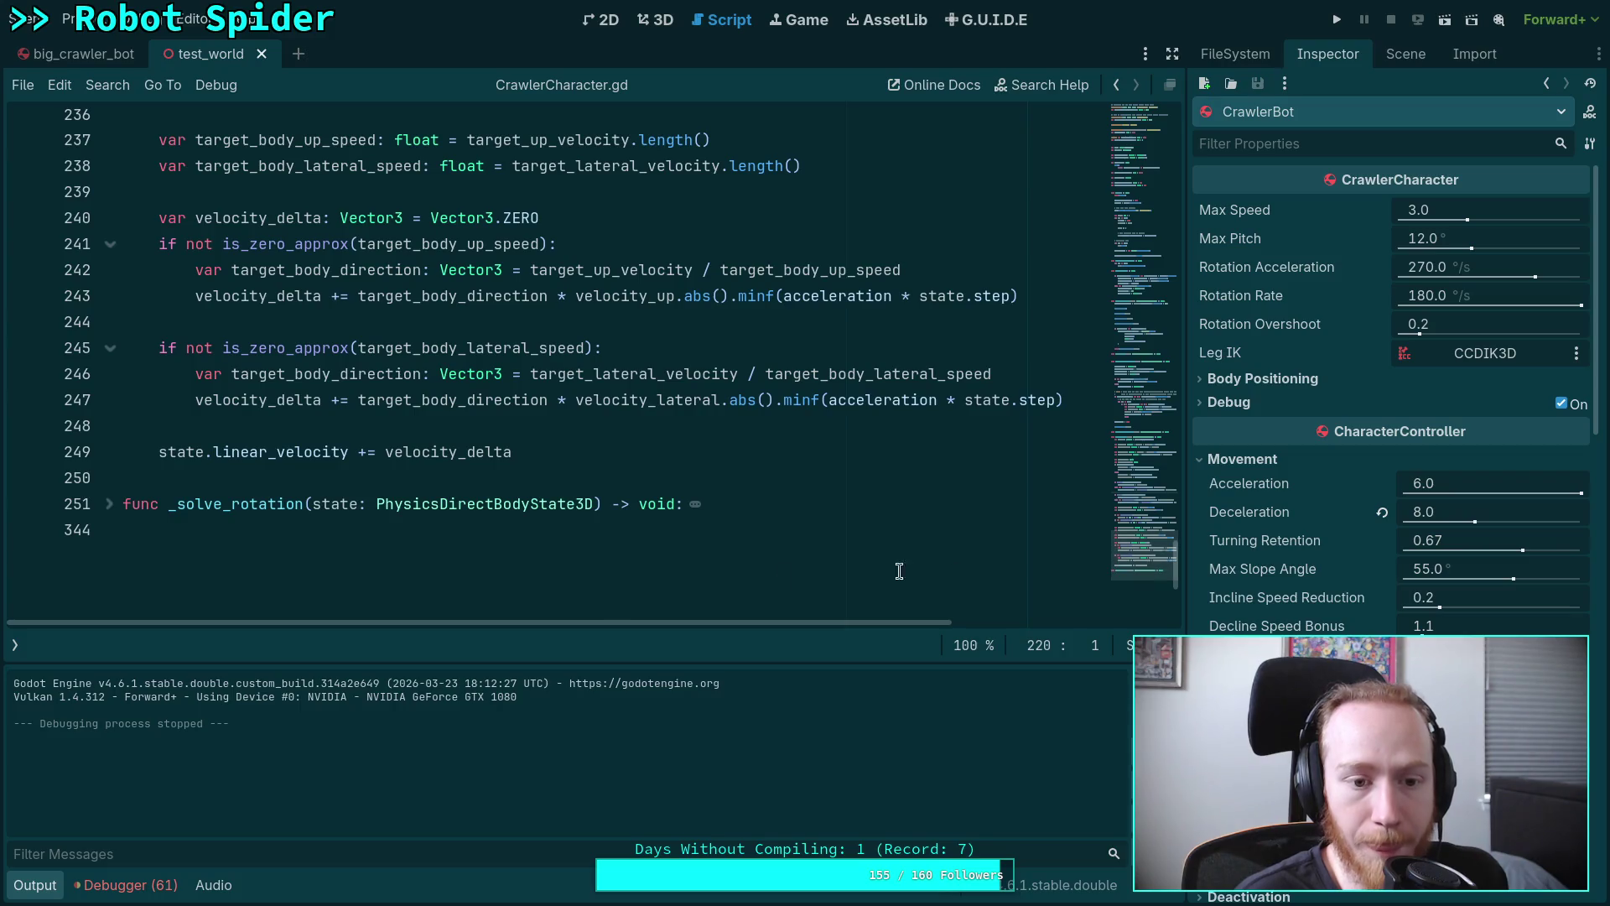
{"action": "left_click", "coordinate": [33, 887]}
{"action": "scroll", "coordinate": [299, 601], "scroll_direction": "up", "scroll_amount": 14}
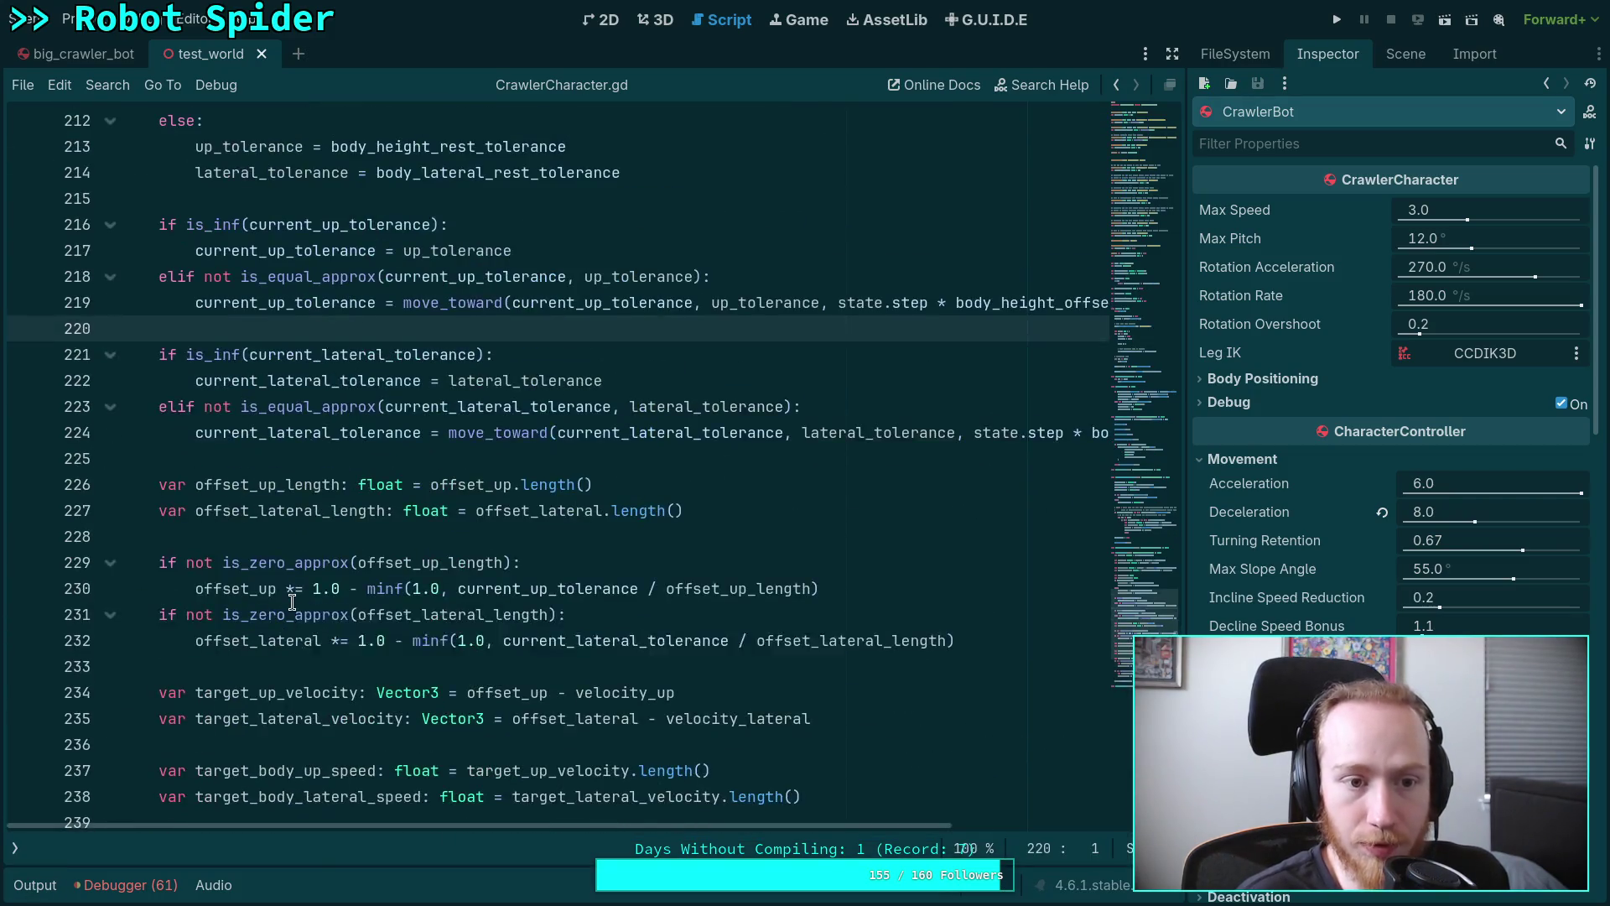
{"action": "left_click", "coordinate": [110, 406]}
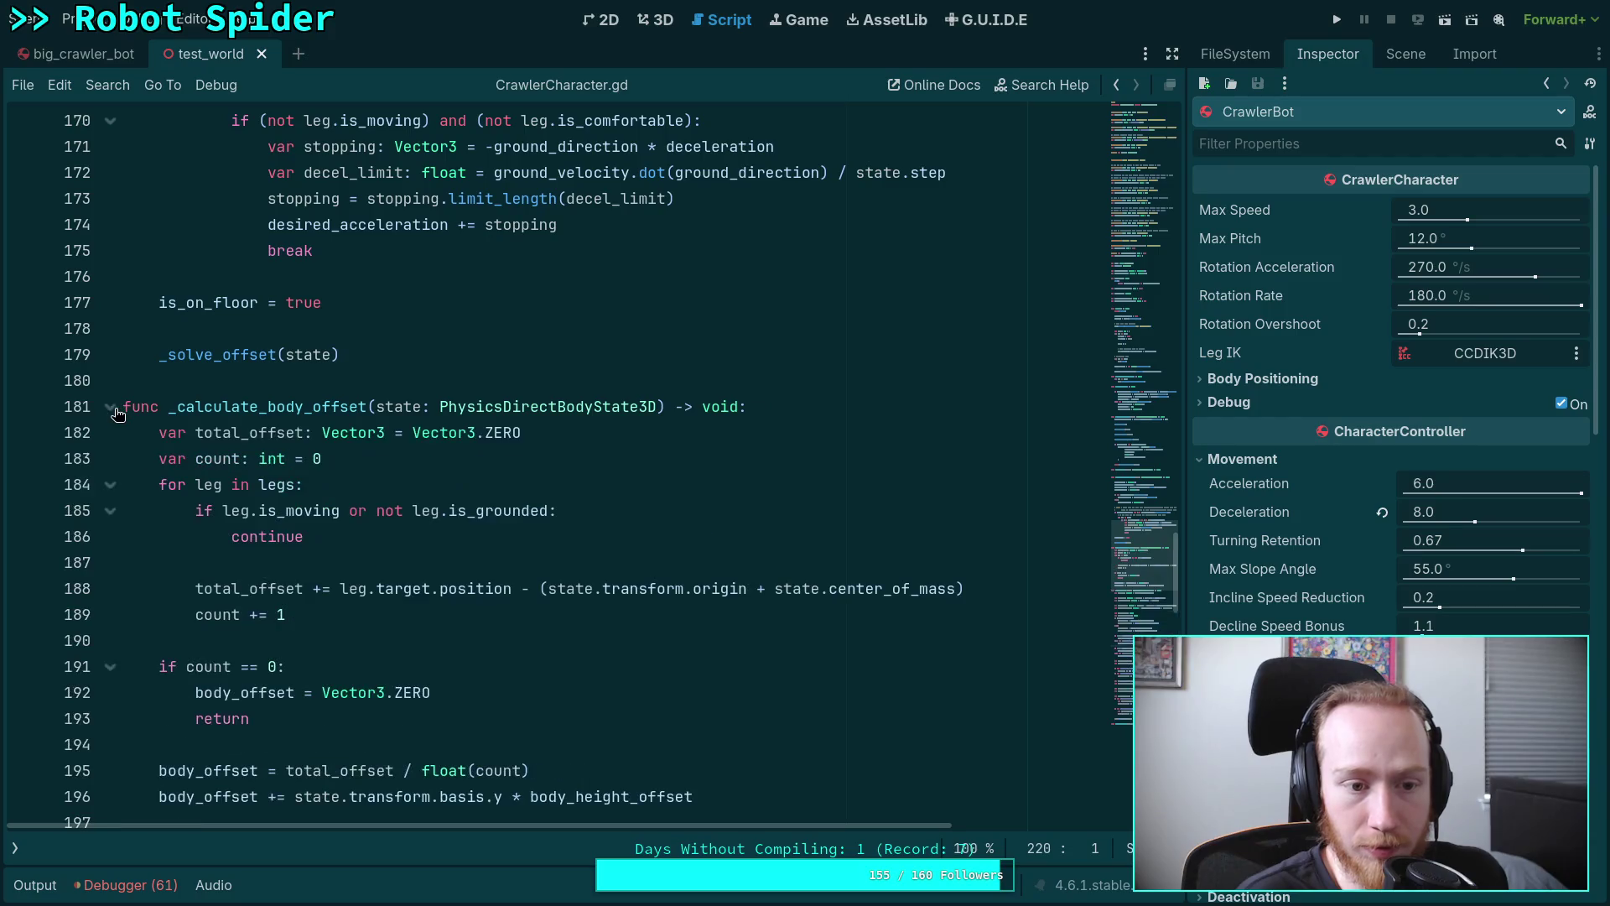
{"action": "scroll", "coordinate": [331, 546], "scroll_direction": "down", "scroll_amount": 5}
{"action": "scroll", "coordinate": [168, 330], "scroll_direction": "up", "scroll_amount": 4}
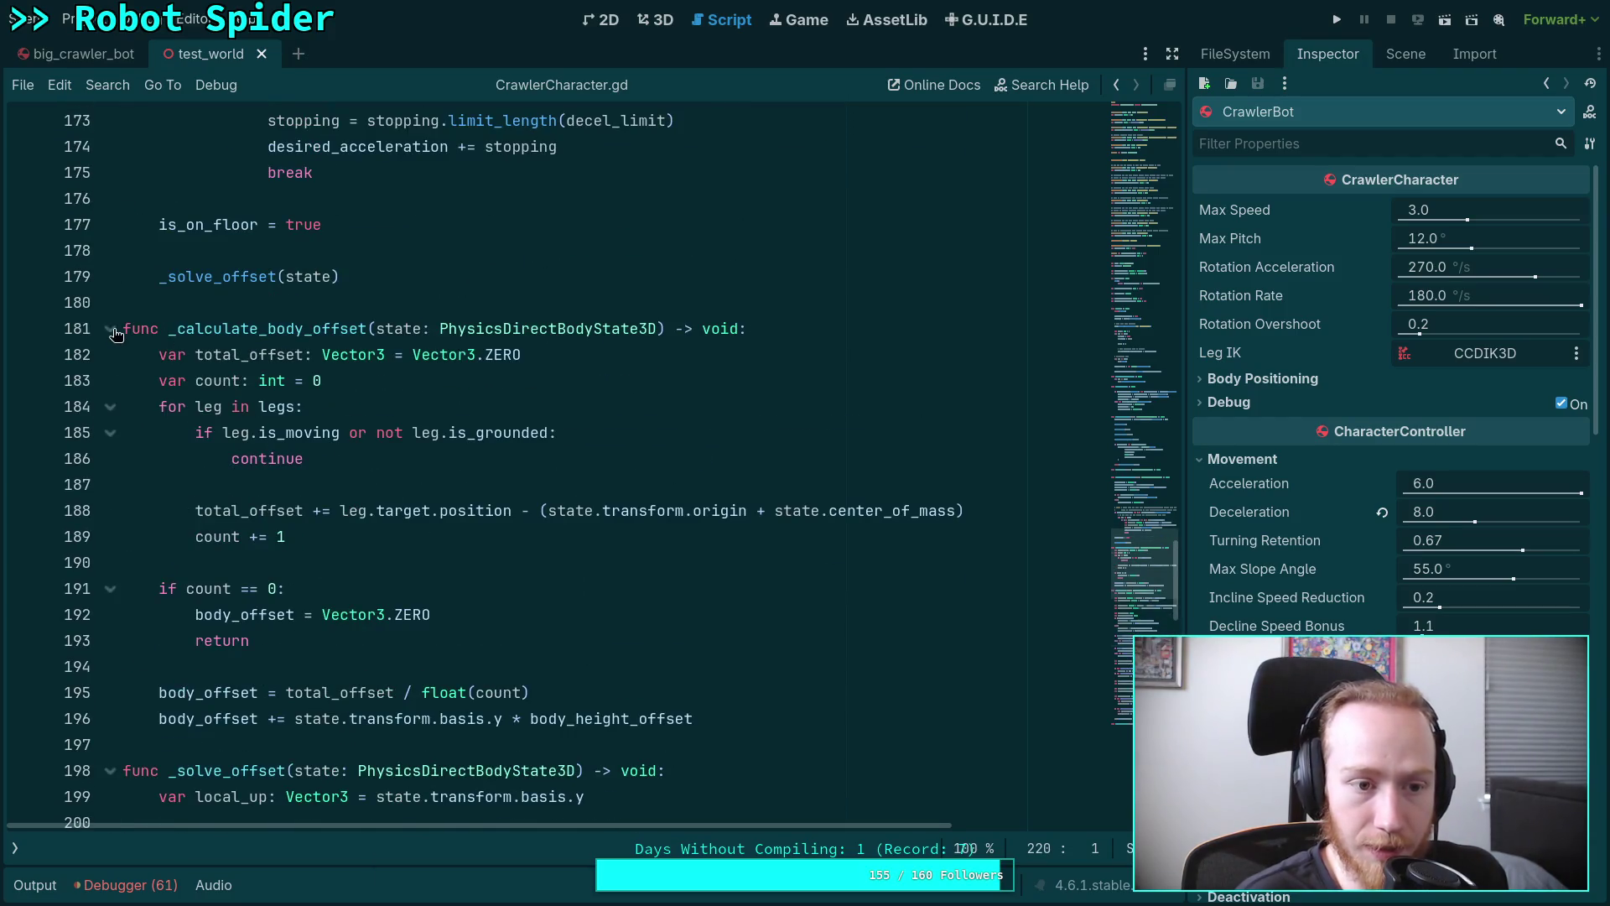
{"action": "scroll", "coordinate": [247, 408], "scroll_direction": "down", "scroll_amount": 18}
{"action": "scroll", "coordinate": [247, 408], "scroll_direction": "up", "scroll_amount": 20}
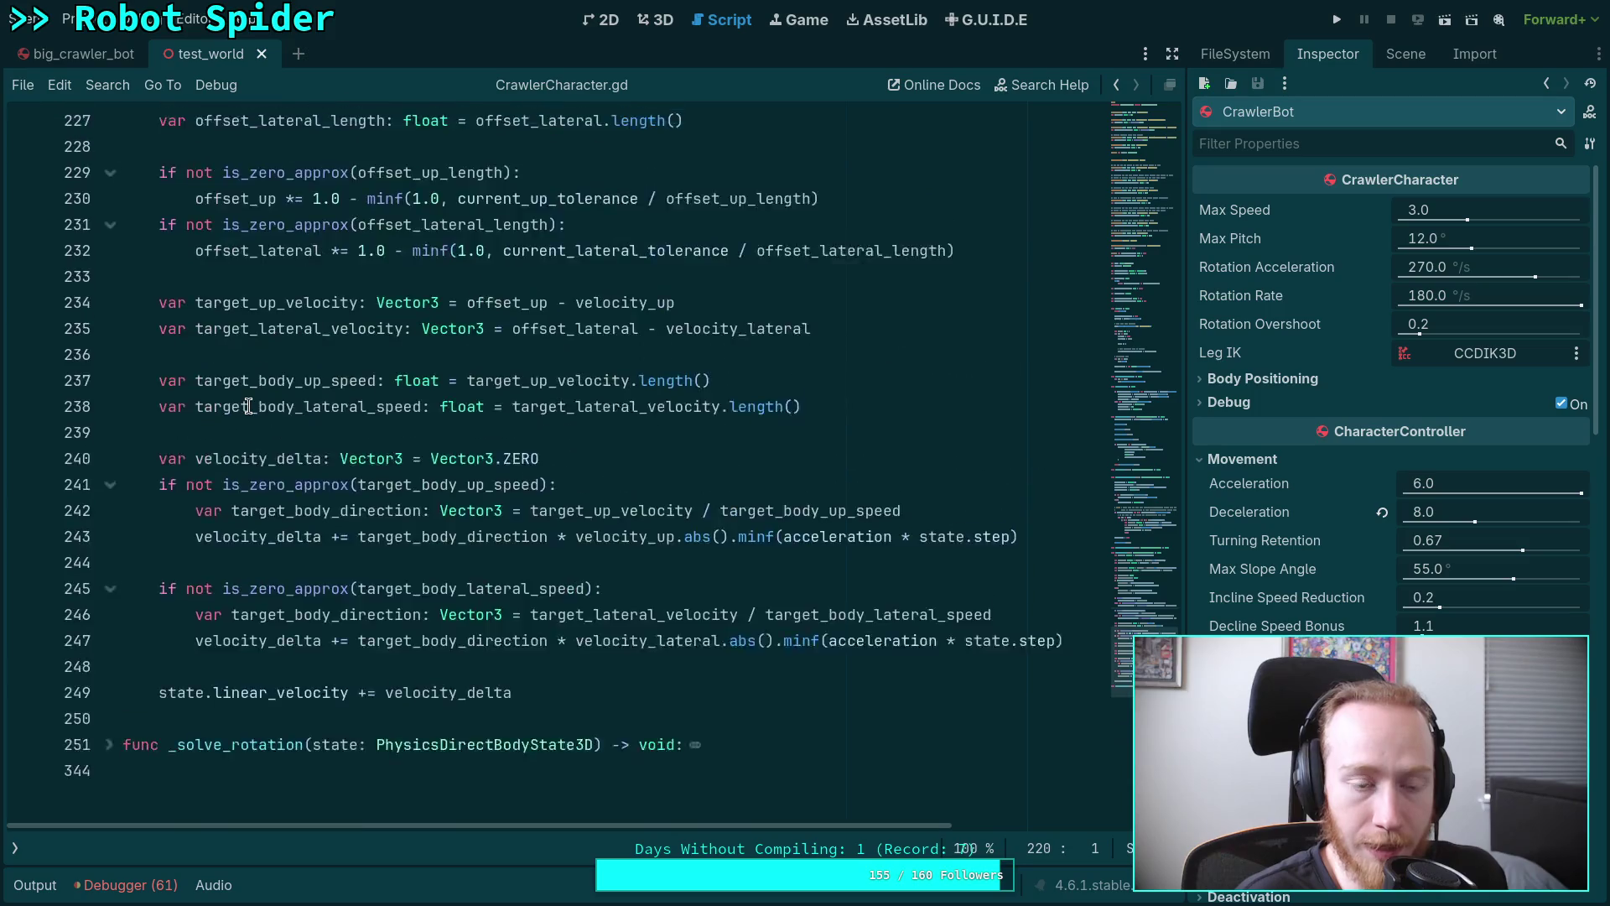
{"action": "double_click", "coordinate": [267, 479]}
{"action": "double_click", "coordinate": [282, 458]}
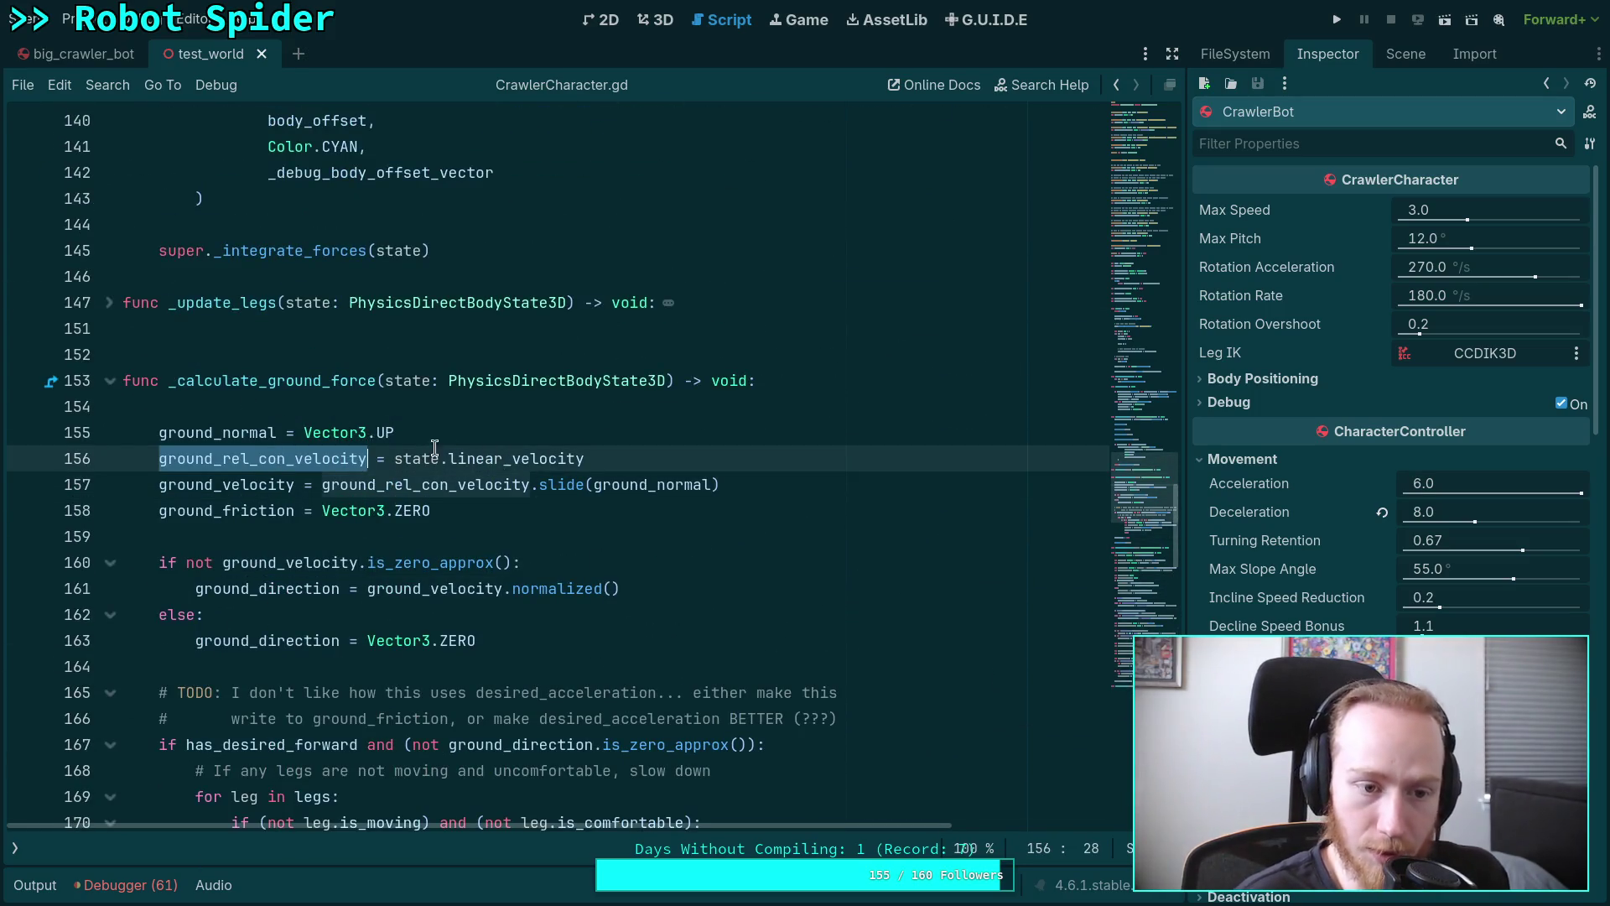
{"action": "scroll", "coordinate": [392, 442], "scroll_direction": "down", "scroll_amount": 10}
{"action": "scroll", "coordinate": [393, 442], "scroll_direction": "down", "scroll_amount": 4}
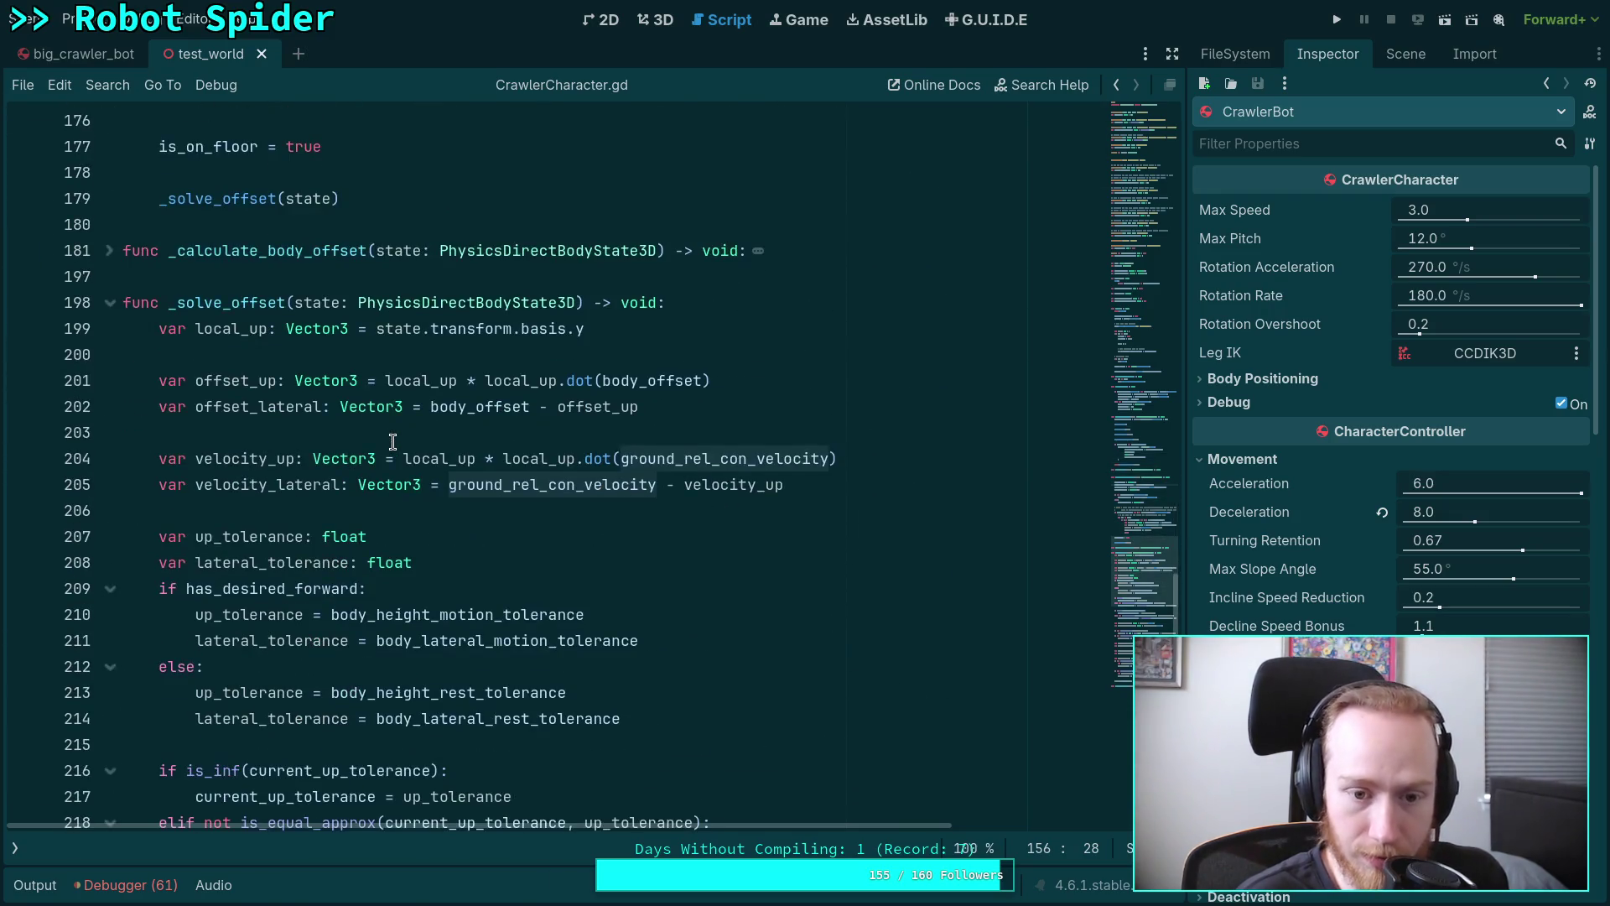
{"action": "left_click", "coordinate": [443, 443]}
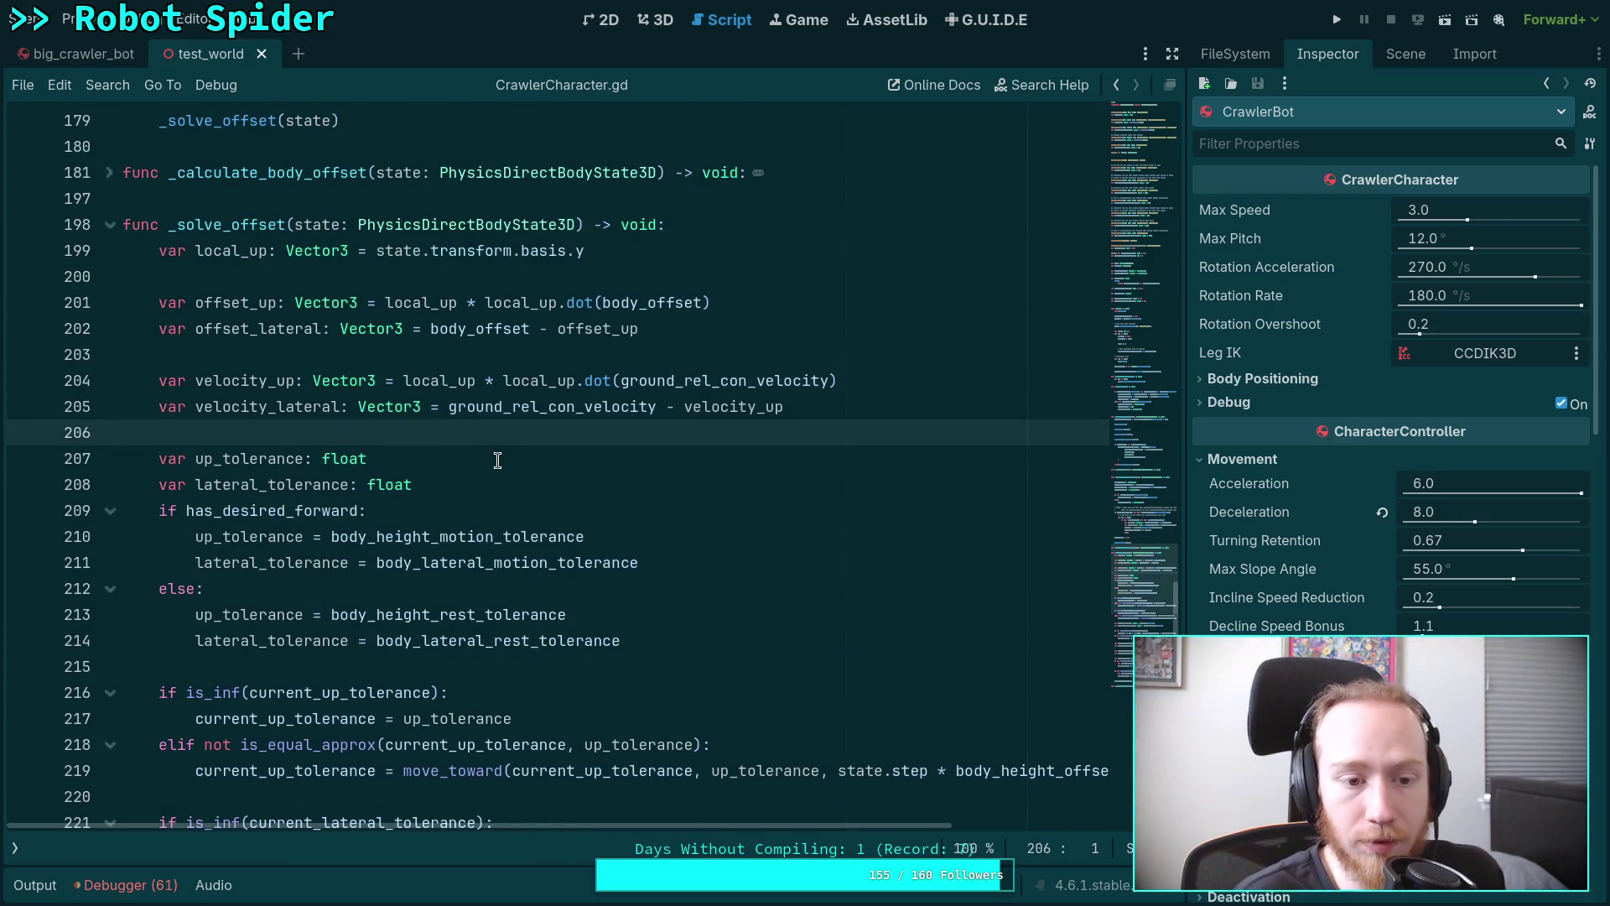
{"action": "scroll", "coordinate": [498, 460], "scroll_direction": "down", "scroll_amount": 10}
{"action": "scroll", "coordinate": [498, 460], "scroll_direction": "down", "scroll_amount": 5}
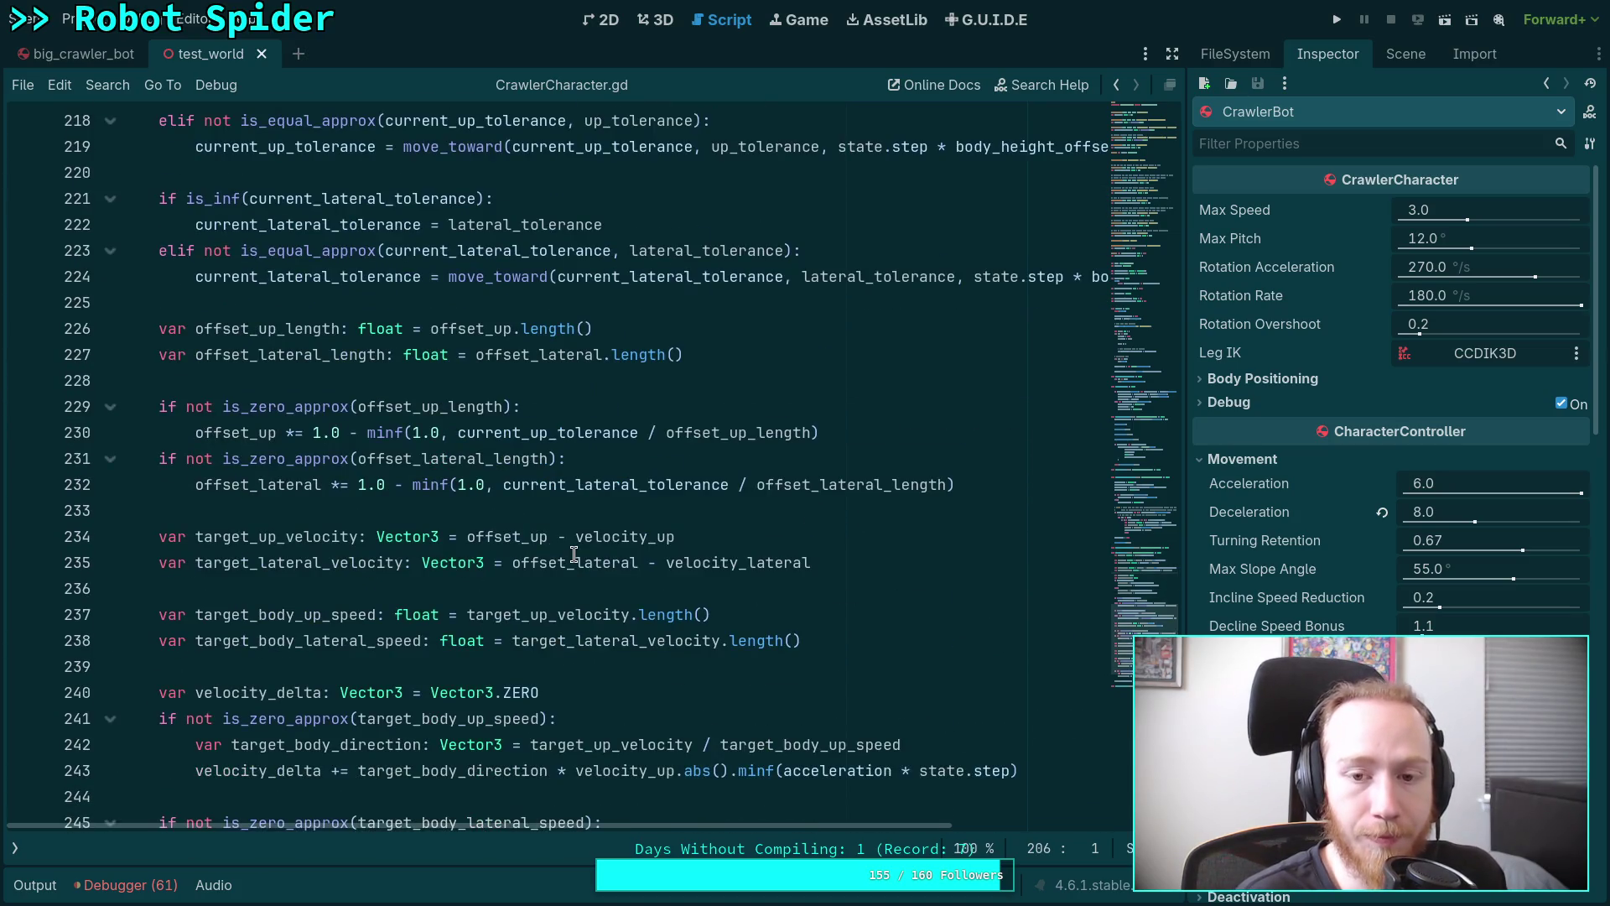
{"action": "scroll", "coordinate": [516, 551], "scroll_direction": "down", "scroll_amount": 2}
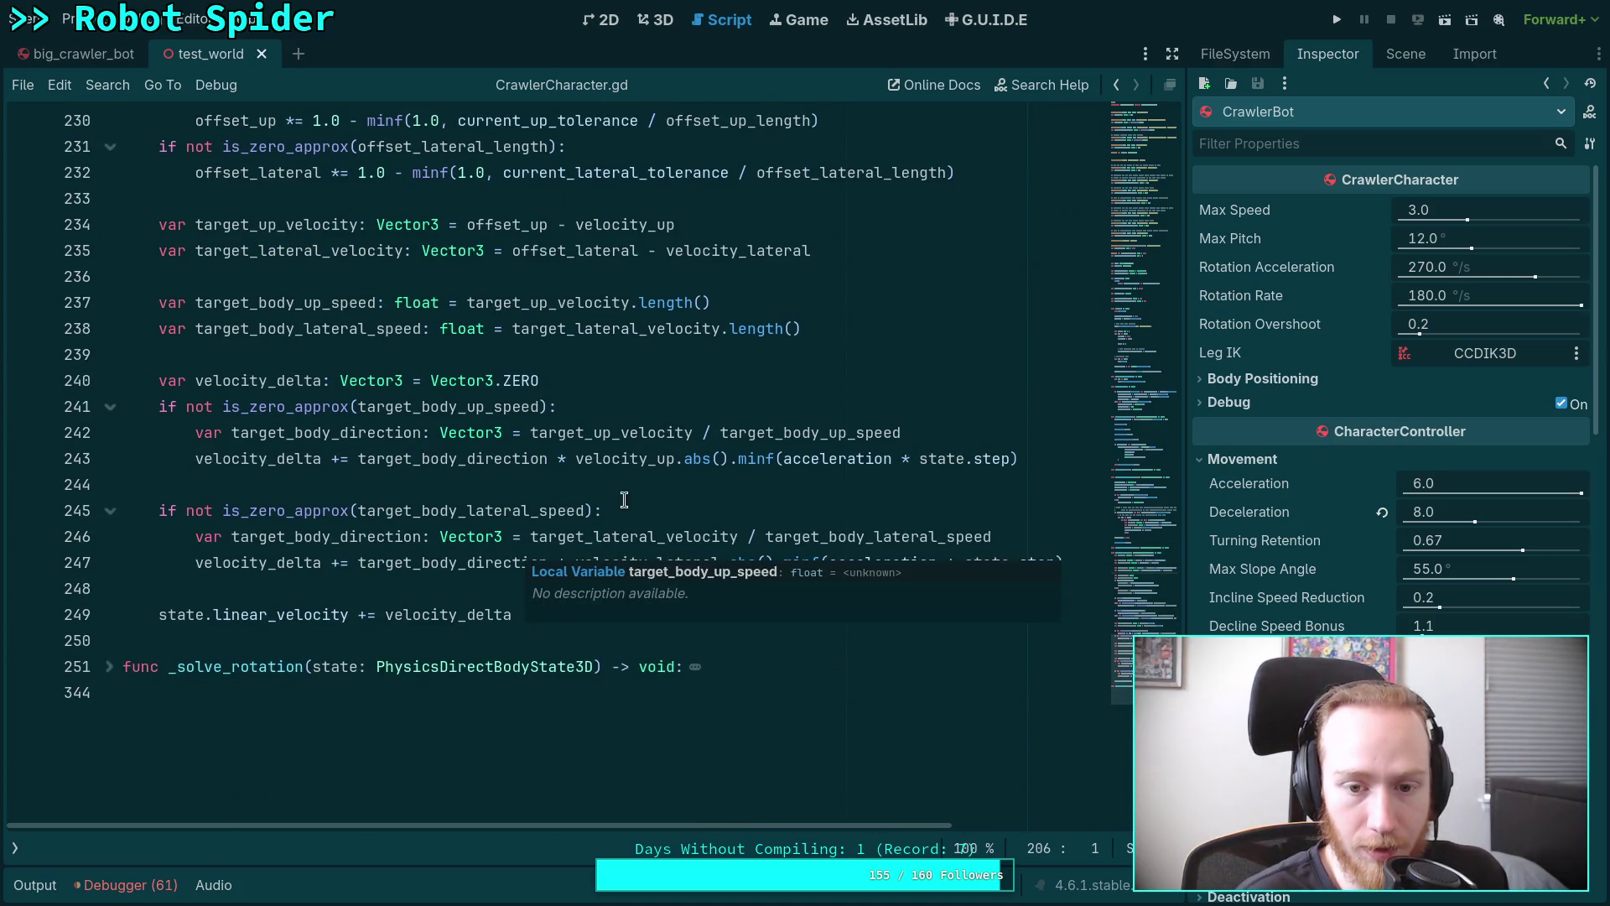
{"action": "scroll", "coordinate": [641, 572], "scroll_direction": "up", "scroll_amount": 1}
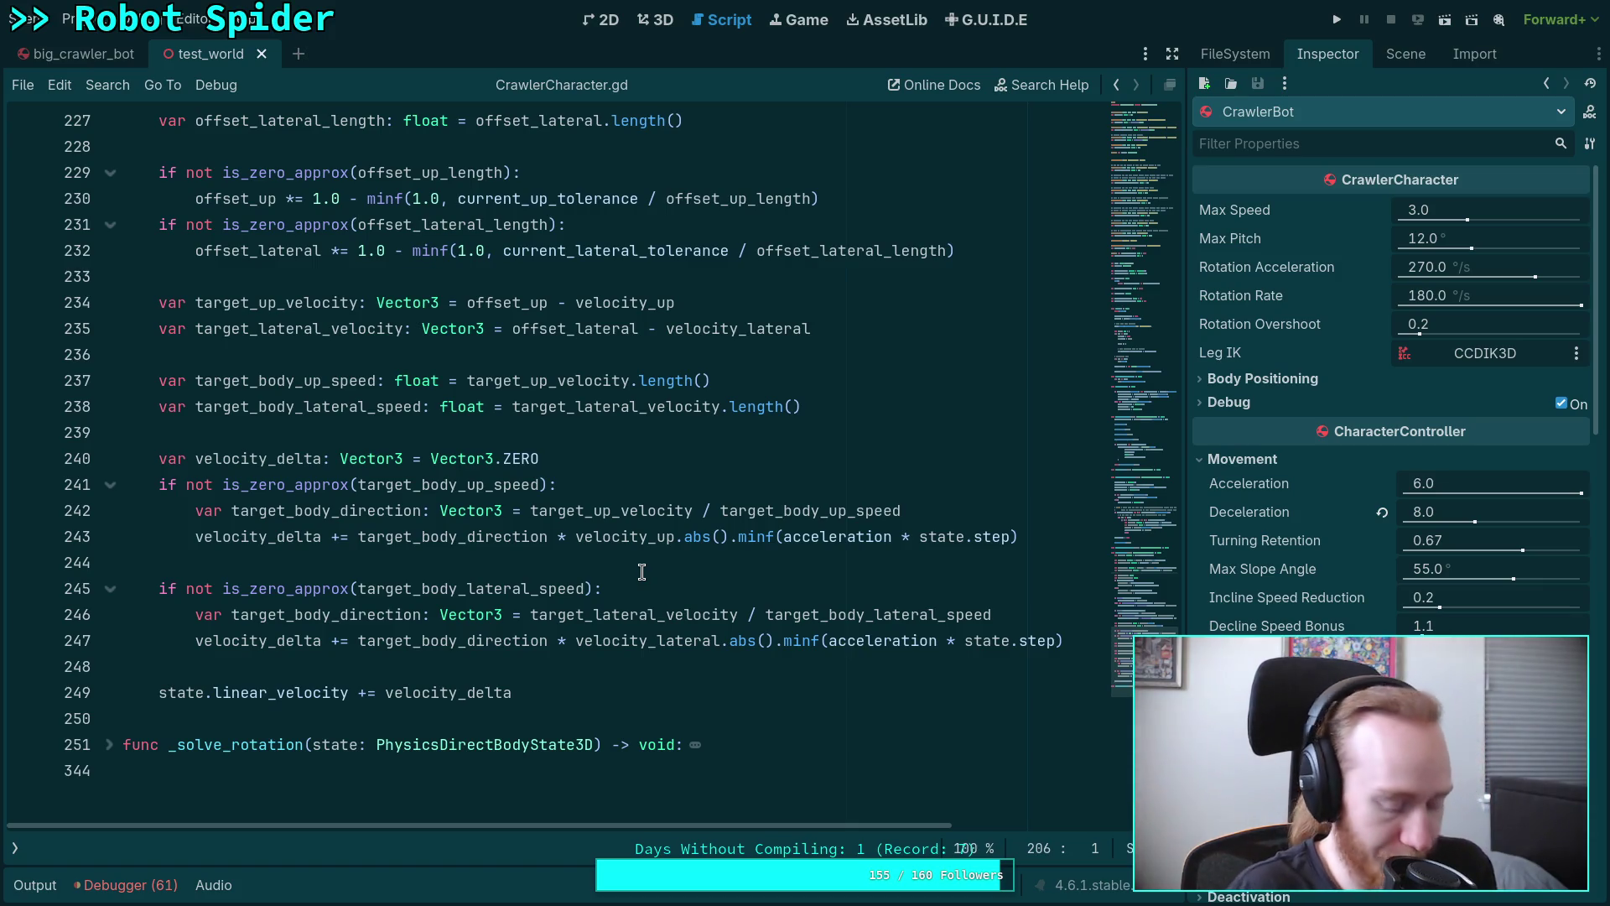
{"action": "left_click", "coordinate": [1042, 538]}
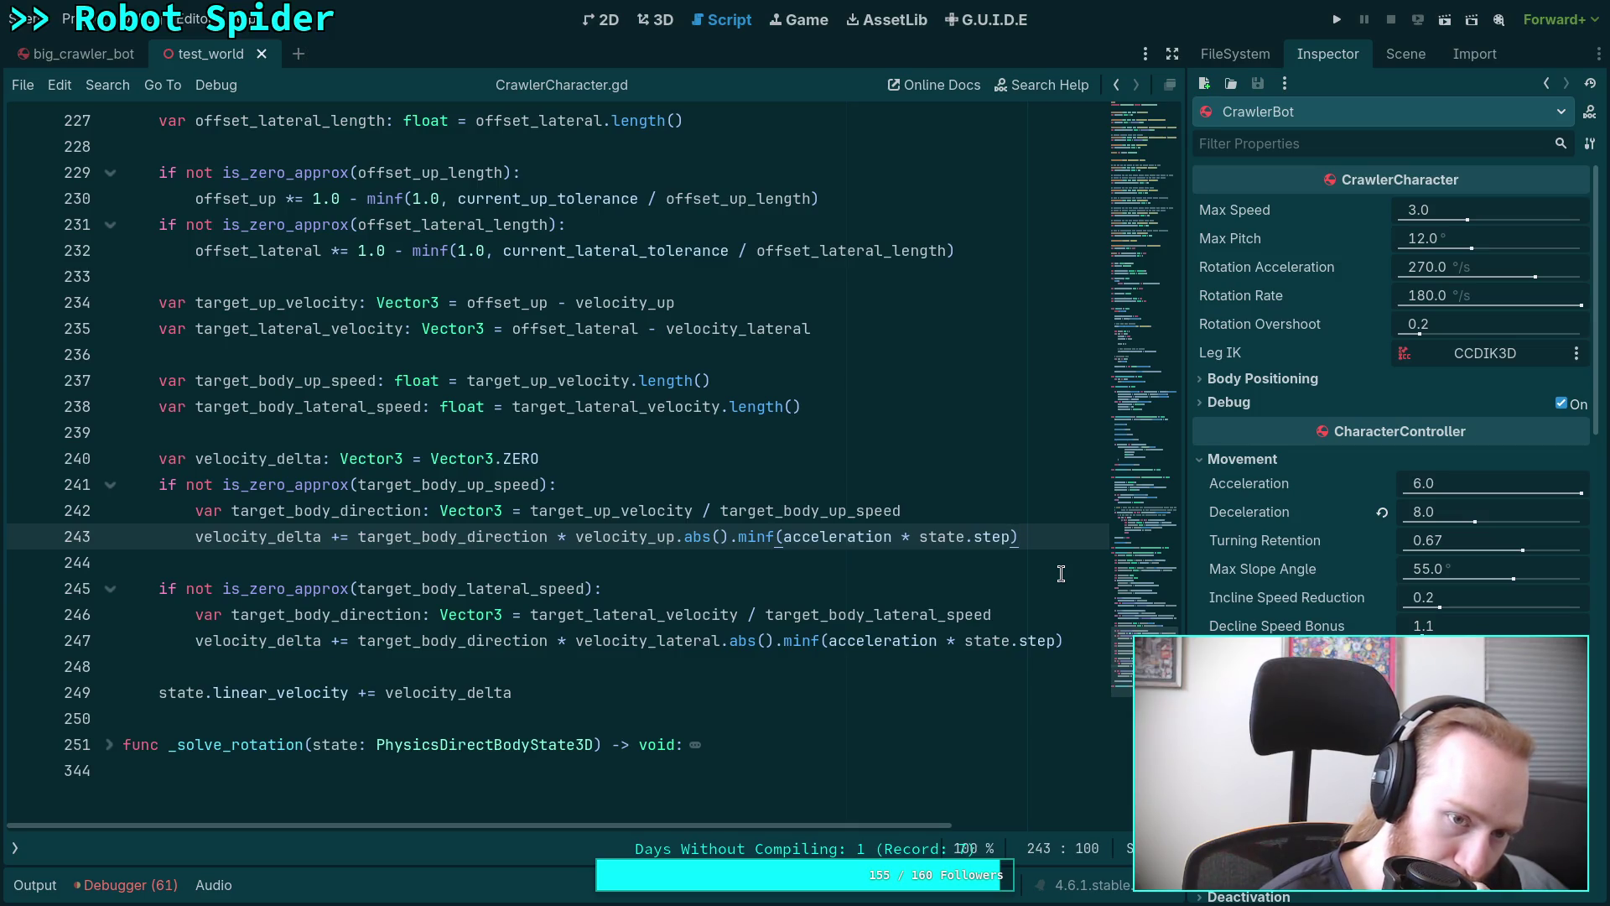
{"action": "scroll", "coordinate": [686, 595], "scroll_direction": "up", "scroll_amount": 10}
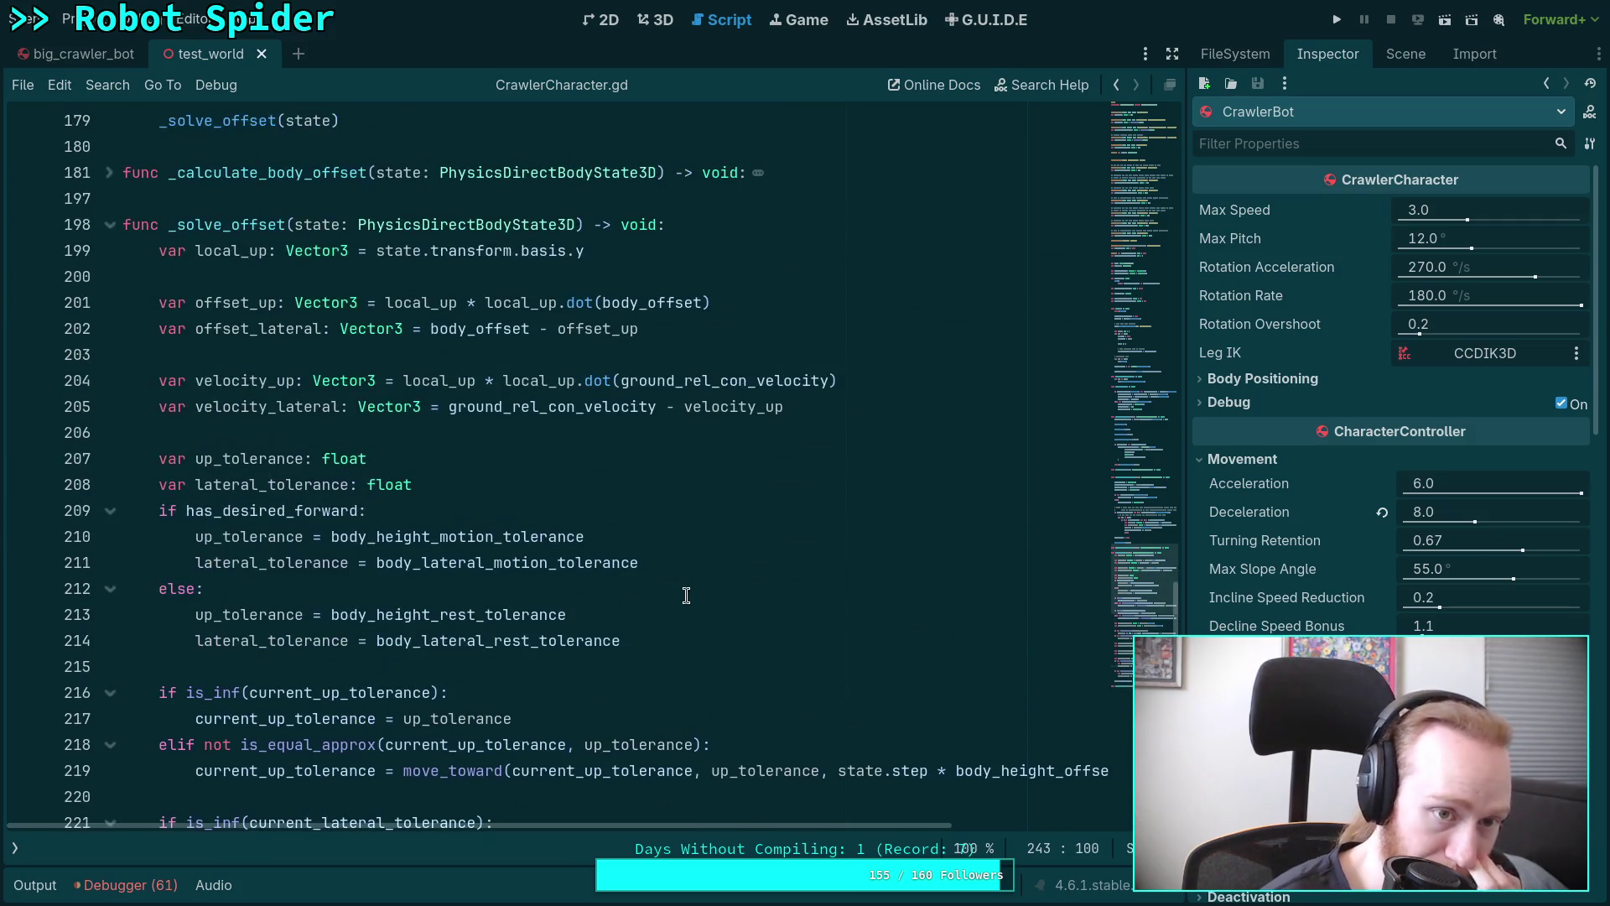
{"action": "scroll", "coordinate": [686, 595], "scroll_direction": "up", "scroll_amount": 6}
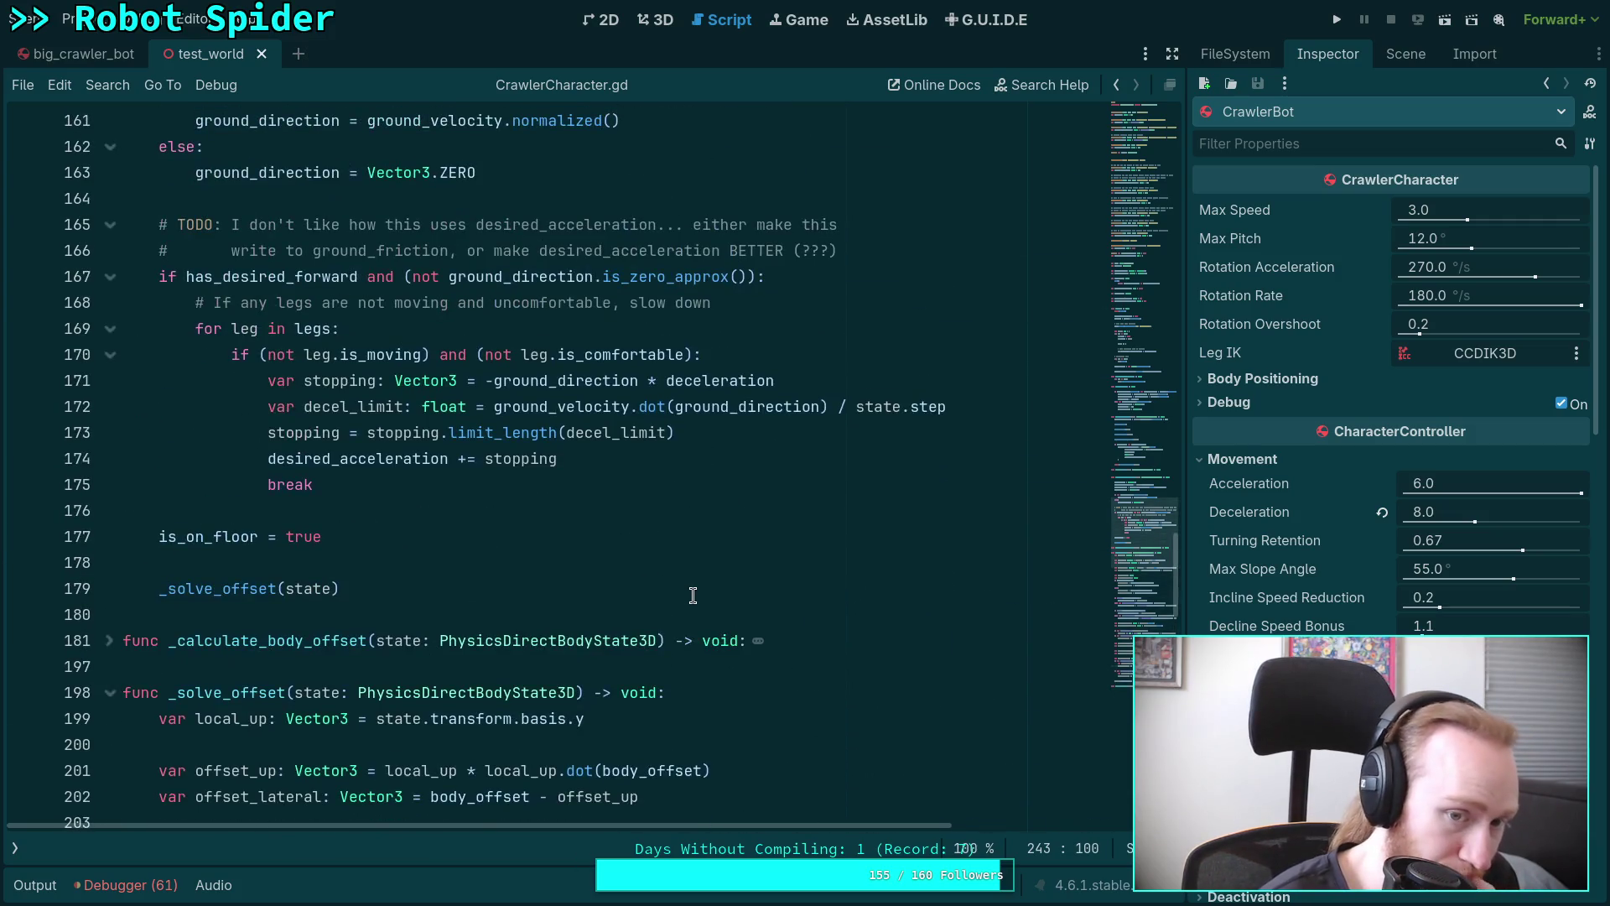
{"action": "scroll", "coordinate": [693, 595], "scroll_direction": "down", "scroll_amount": 4}
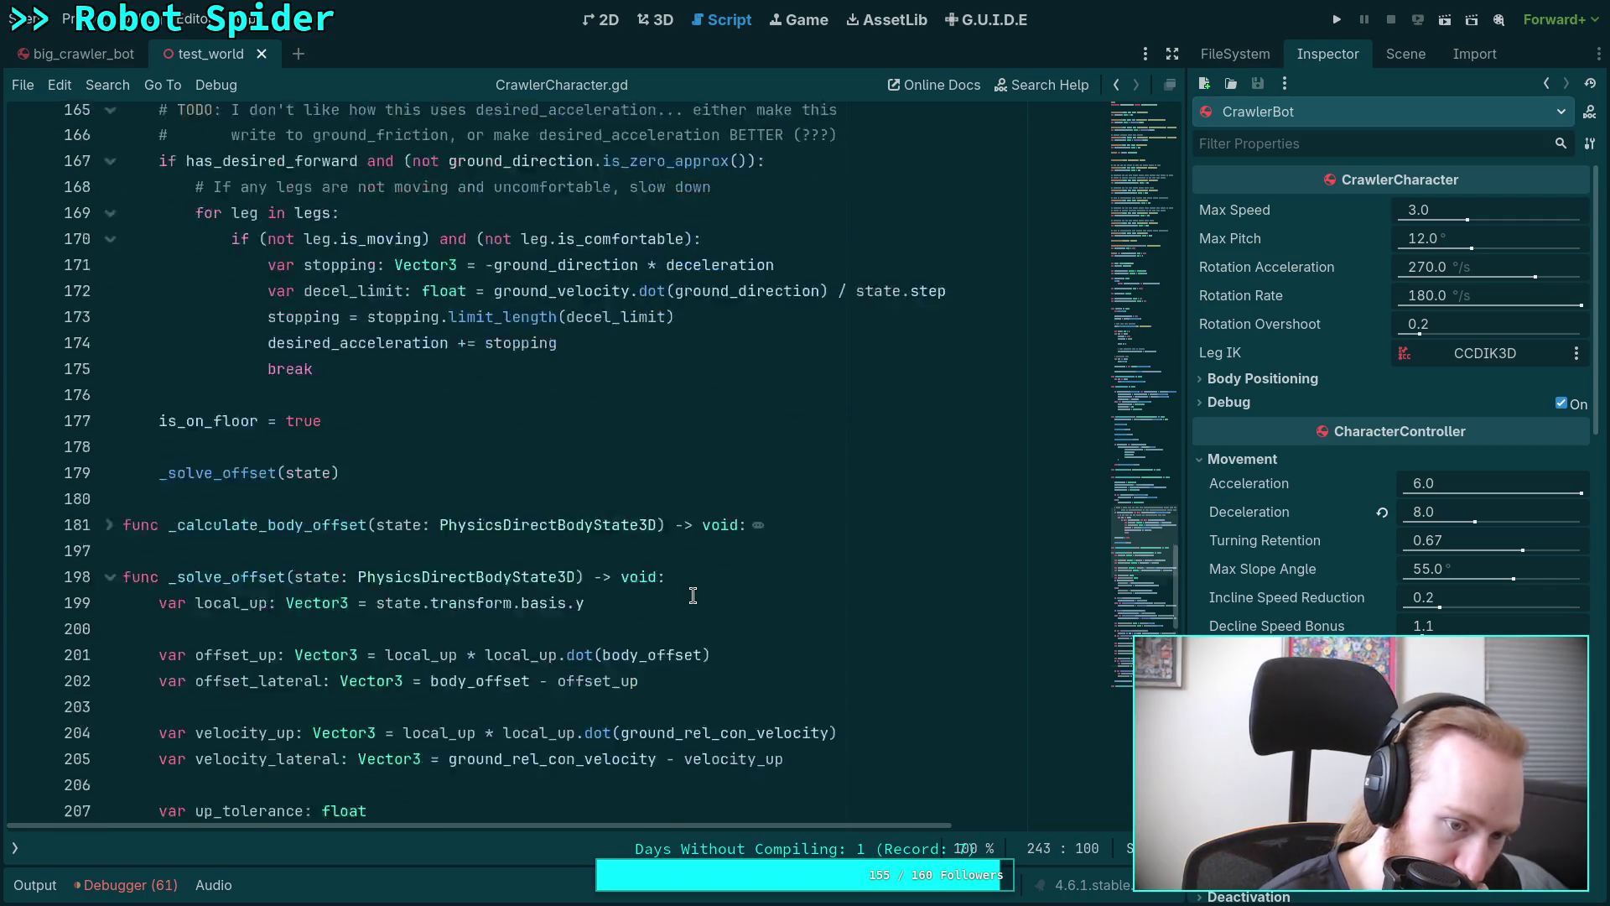
{"action": "scroll", "coordinate": [693, 595], "scroll_direction": "down", "scroll_amount": 14}
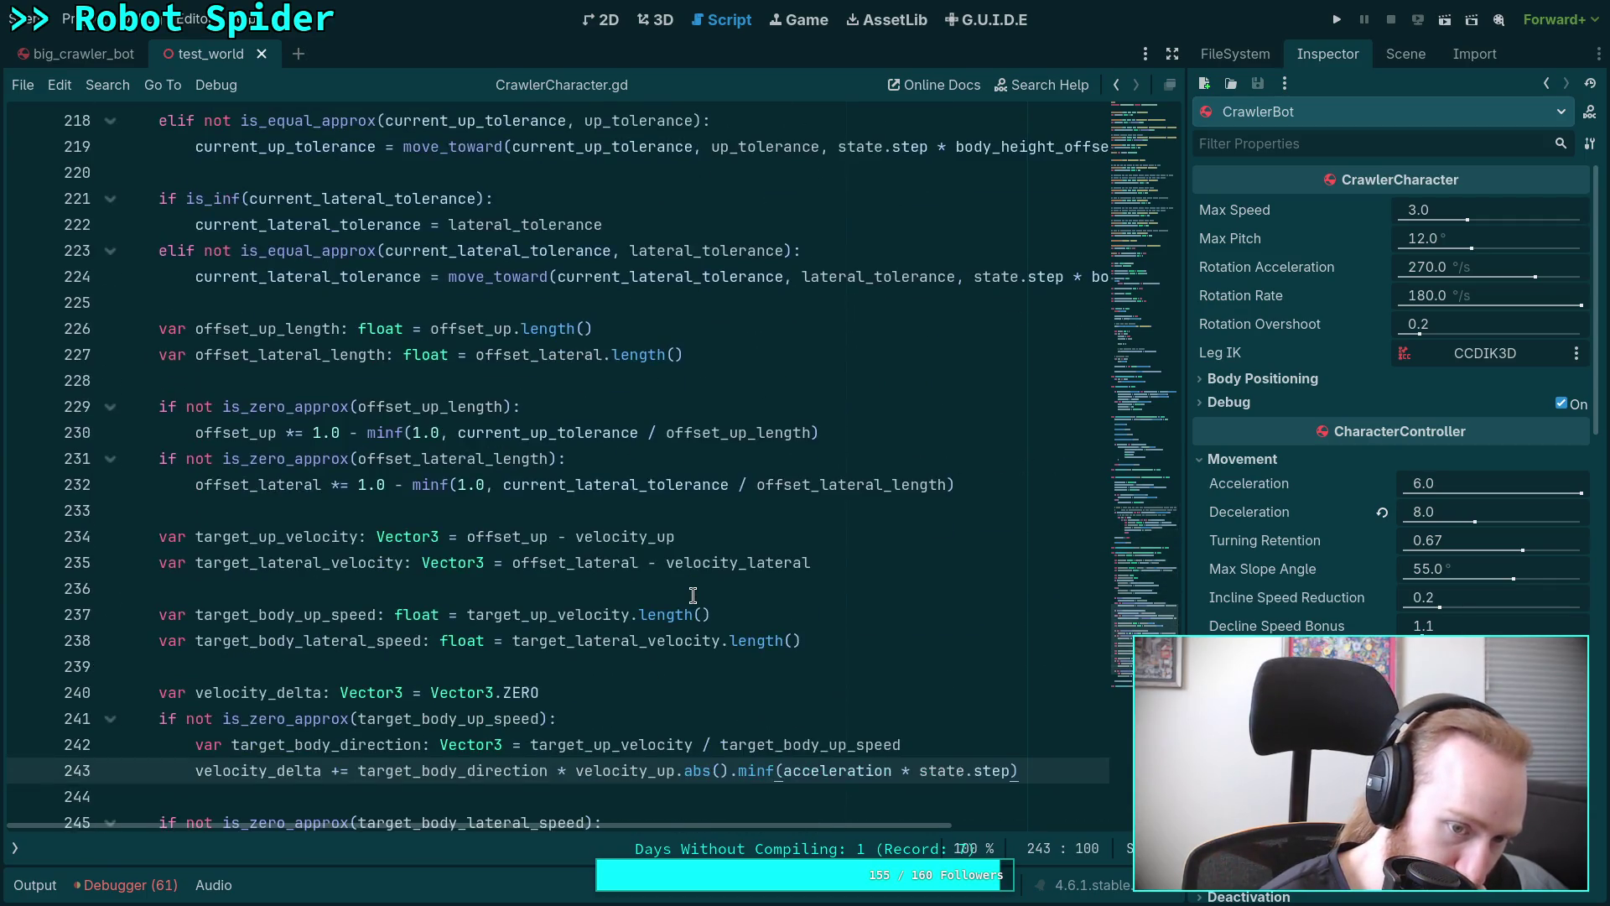
{"action": "scroll", "coordinate": [693, 595], "scroll_direction": "up", "scroll_amount": 16}
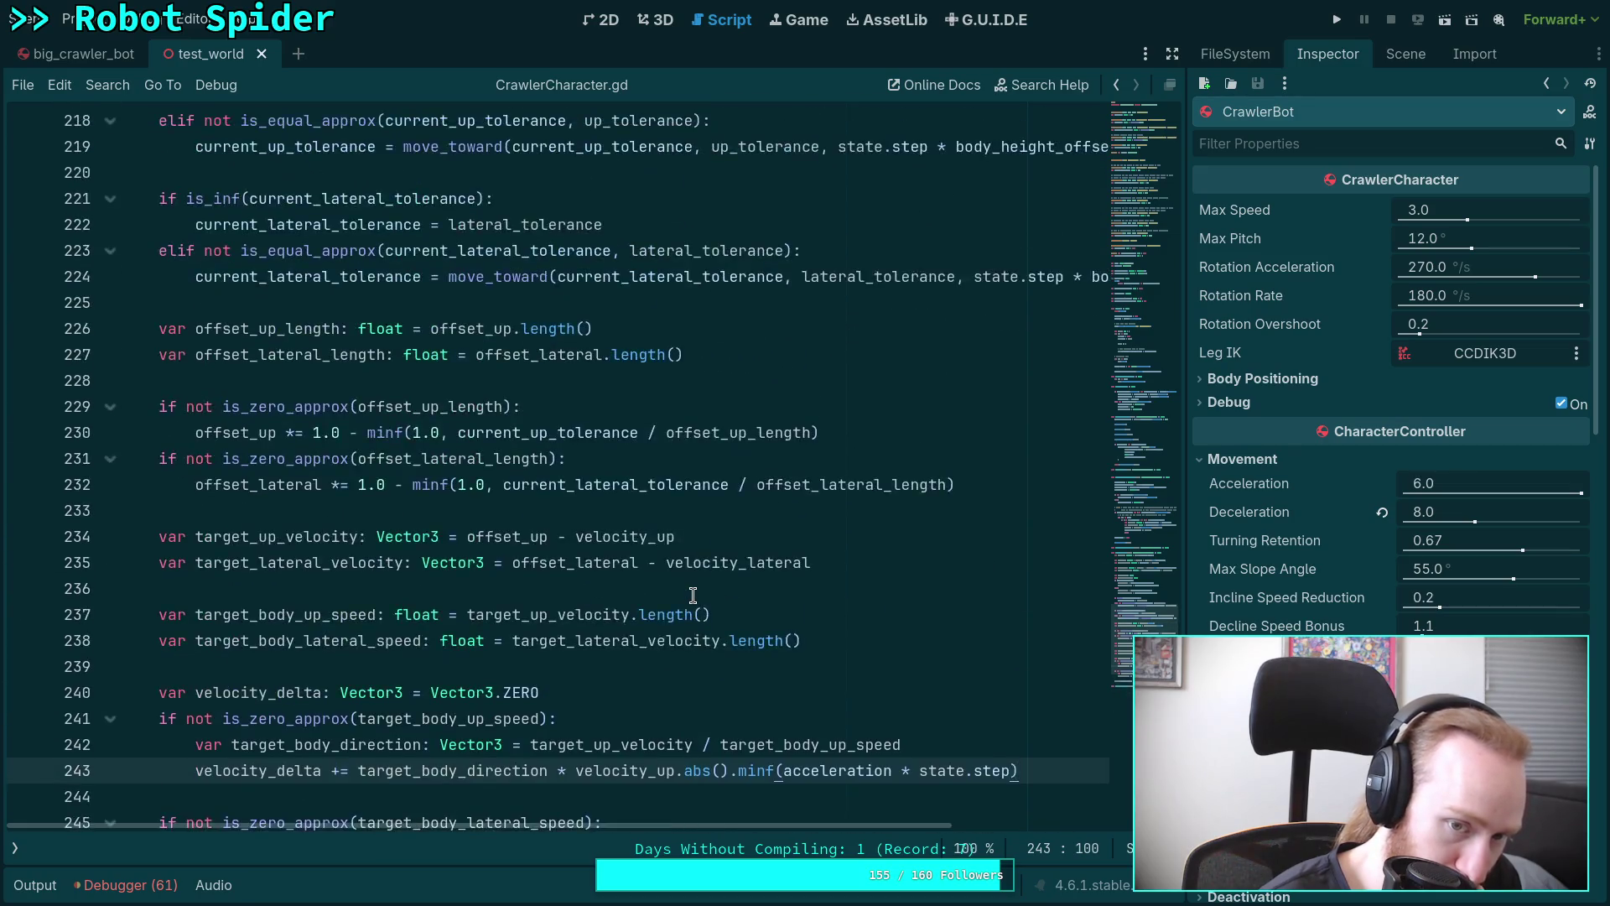
{"action": "scroll", "coordinate": [693, 596], "scroll_direction": "up", "scroll_amount": 7}
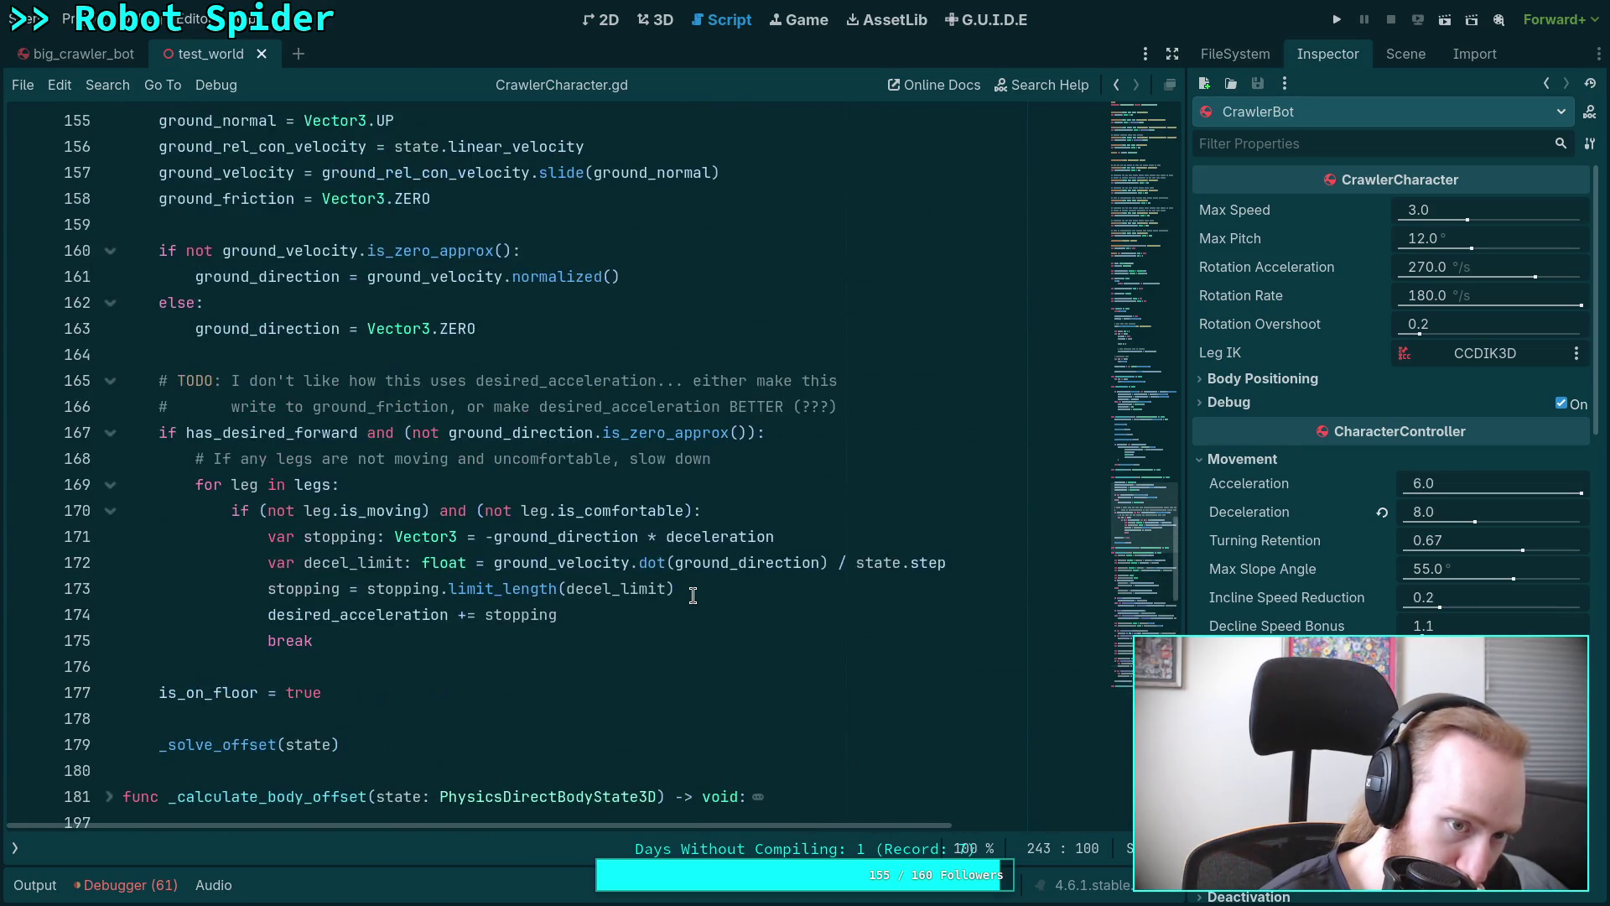
{"action": "scroll", "coordinate": [693, 595], "scroll_direction": "down", "scroll_amount": 4}
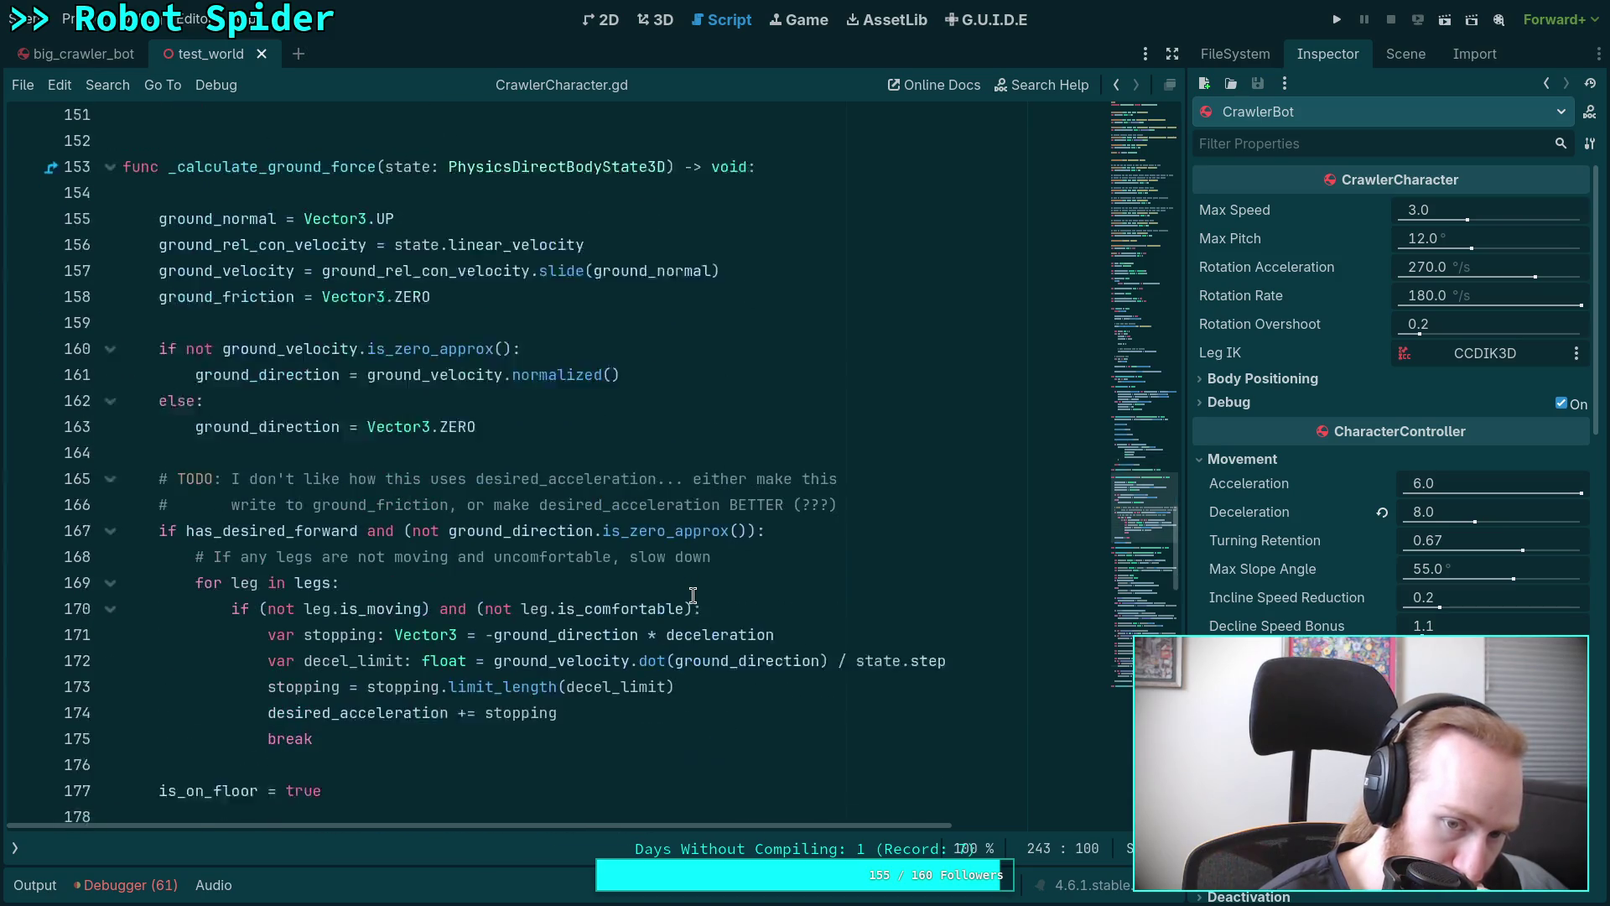
{"action": "scroll", "coordinate": [692, 595], "scroll_direction": "up", "scroll_amount": 3}
{"action": "scroll", "coordinate": [693, 595], "scroll_direction": "up", "scroll_amount": 7}
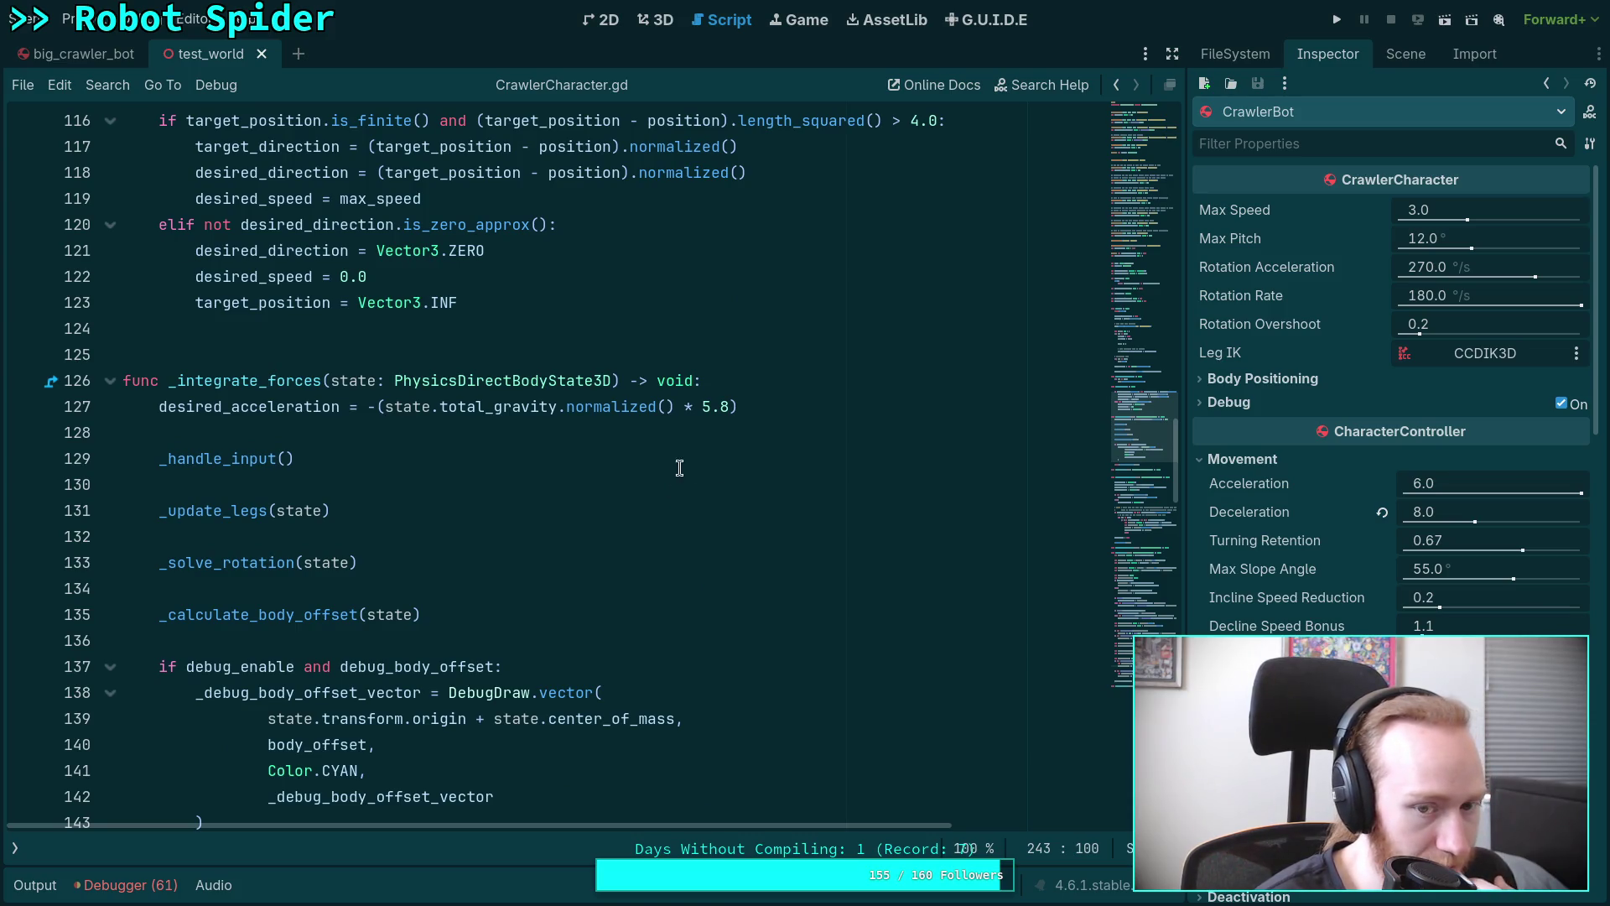
{"action": "left_click_drag", "start_coordinate": [703, 406], "coordinate": [711, 407]}
{"action": "type", "text": "6"}
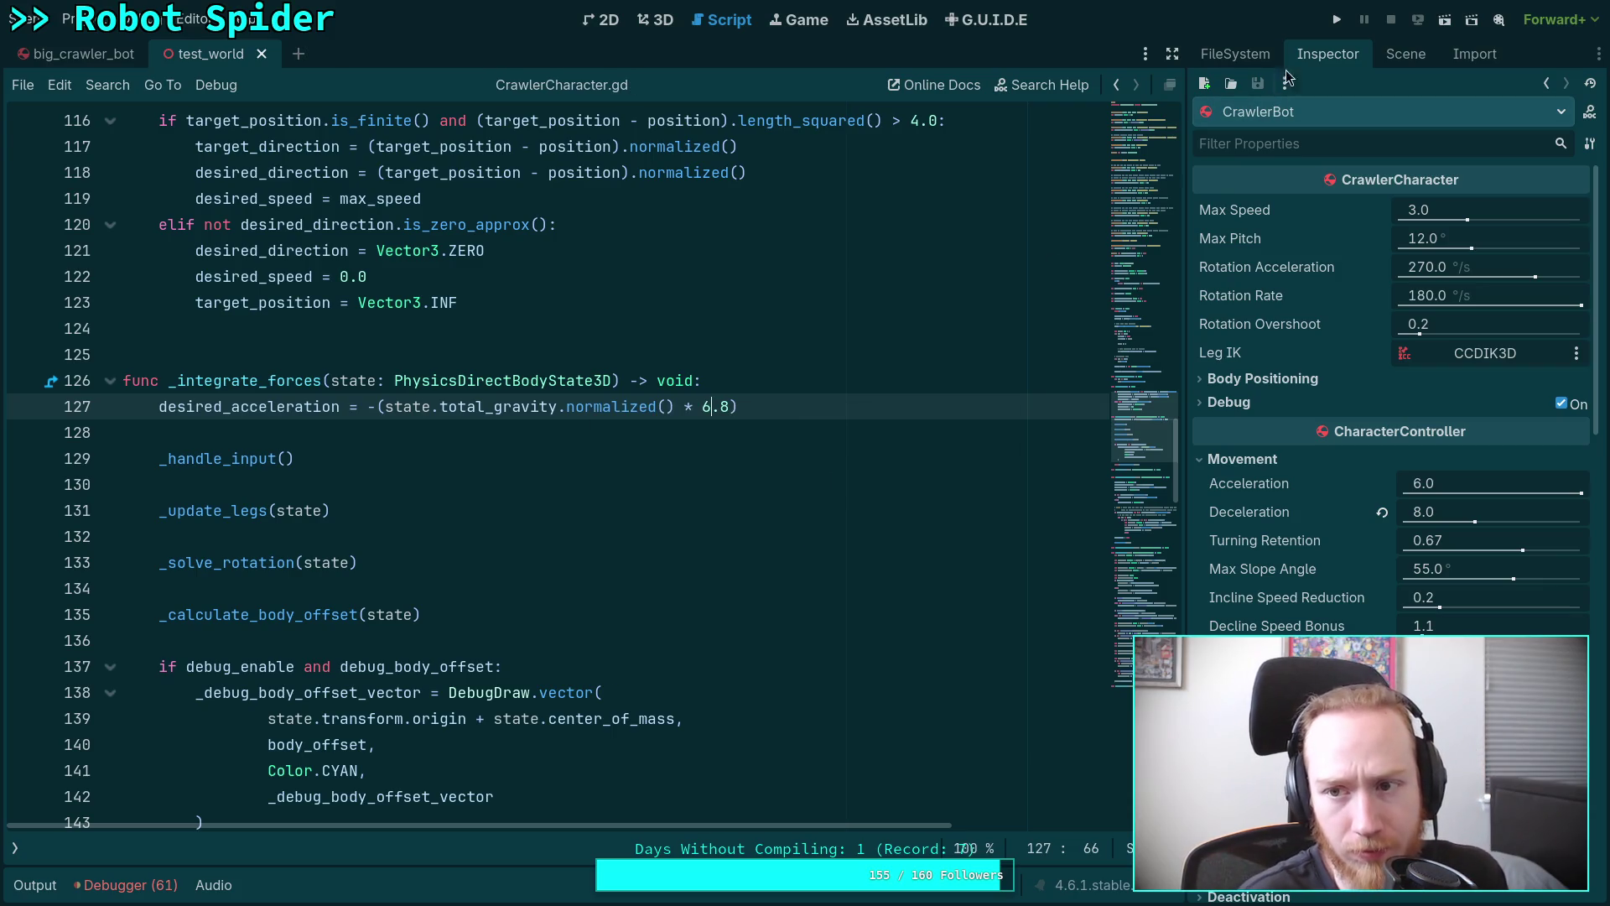
{"action": "left_click", "coordinate": [1337, 21]}
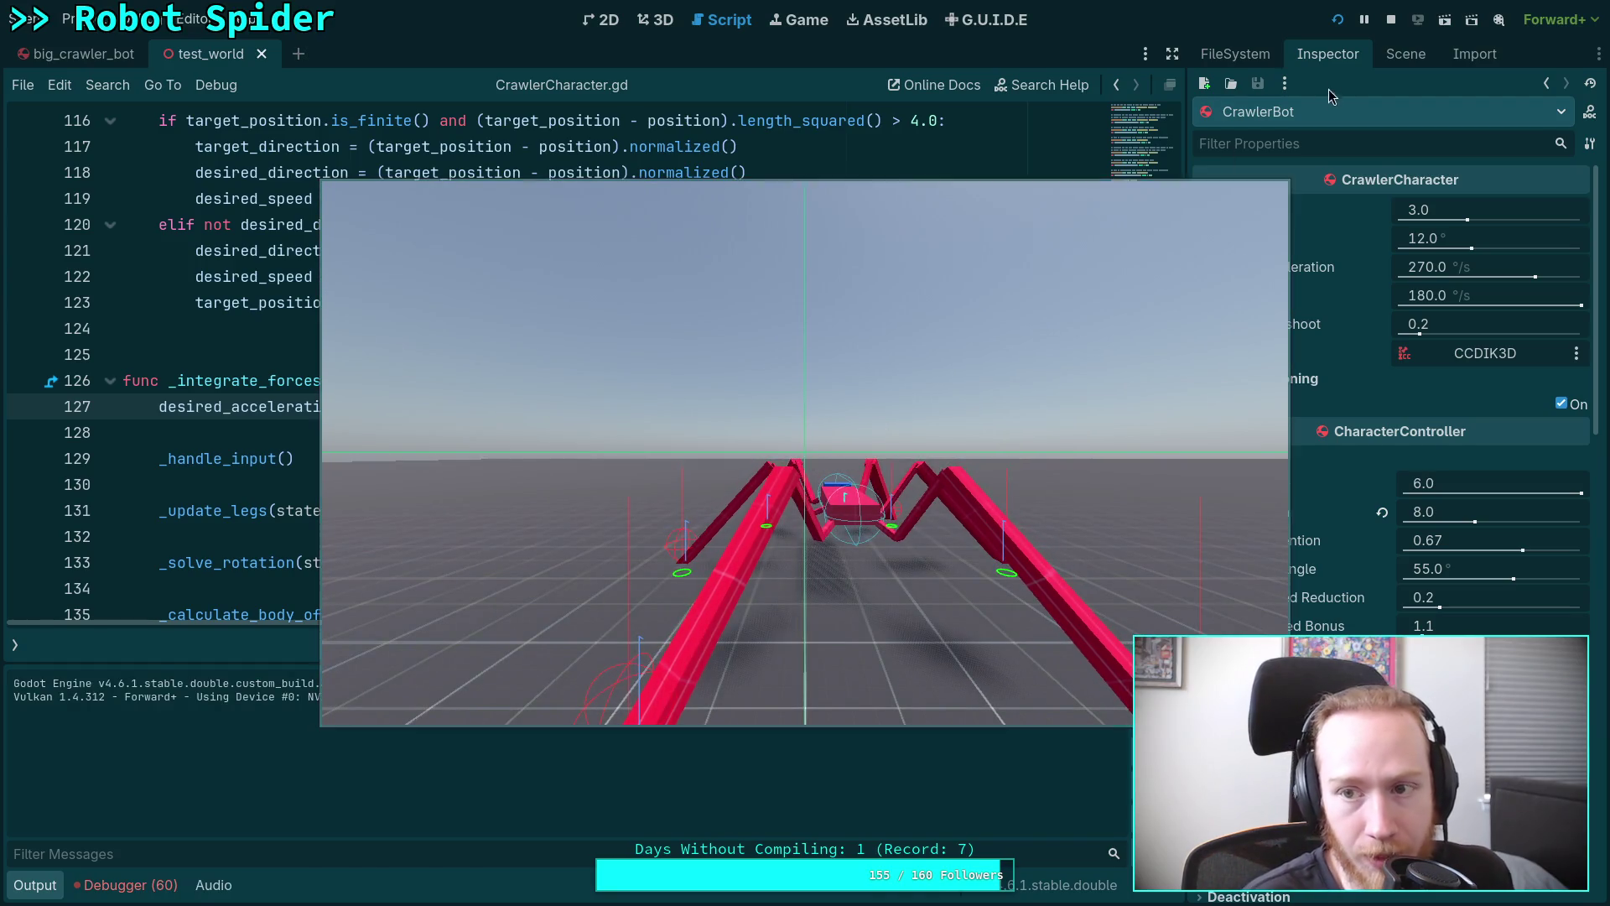
{"action": "left_click", "coordinate": [1391, 19]}
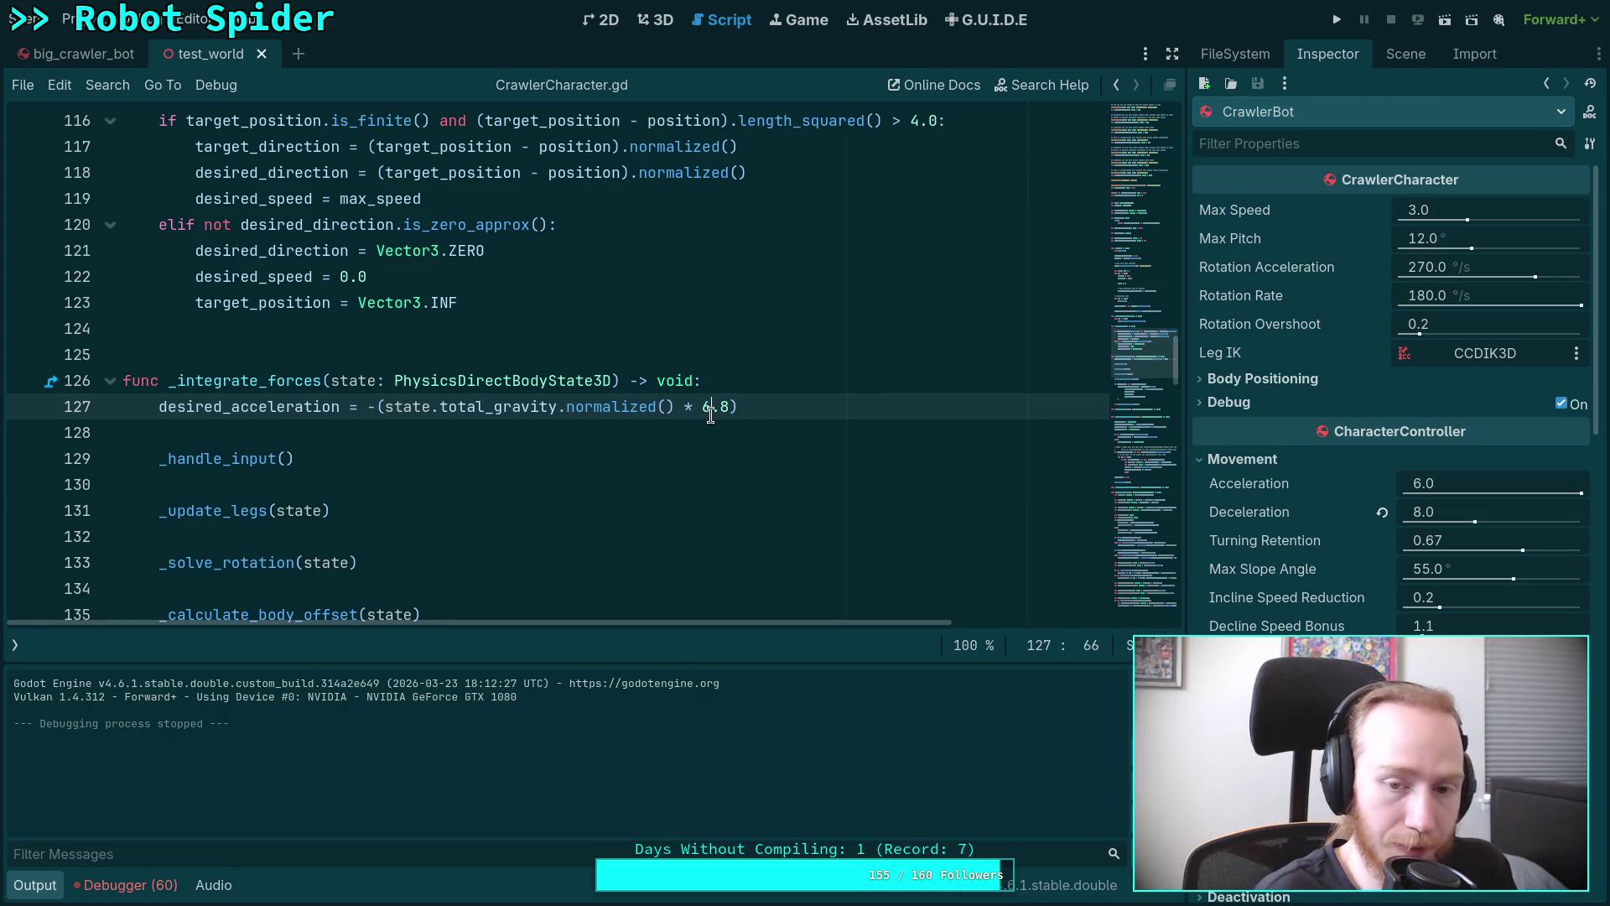
{"action": "key", "text": "BackSpace"}
{"action": "type", "text": "9"}
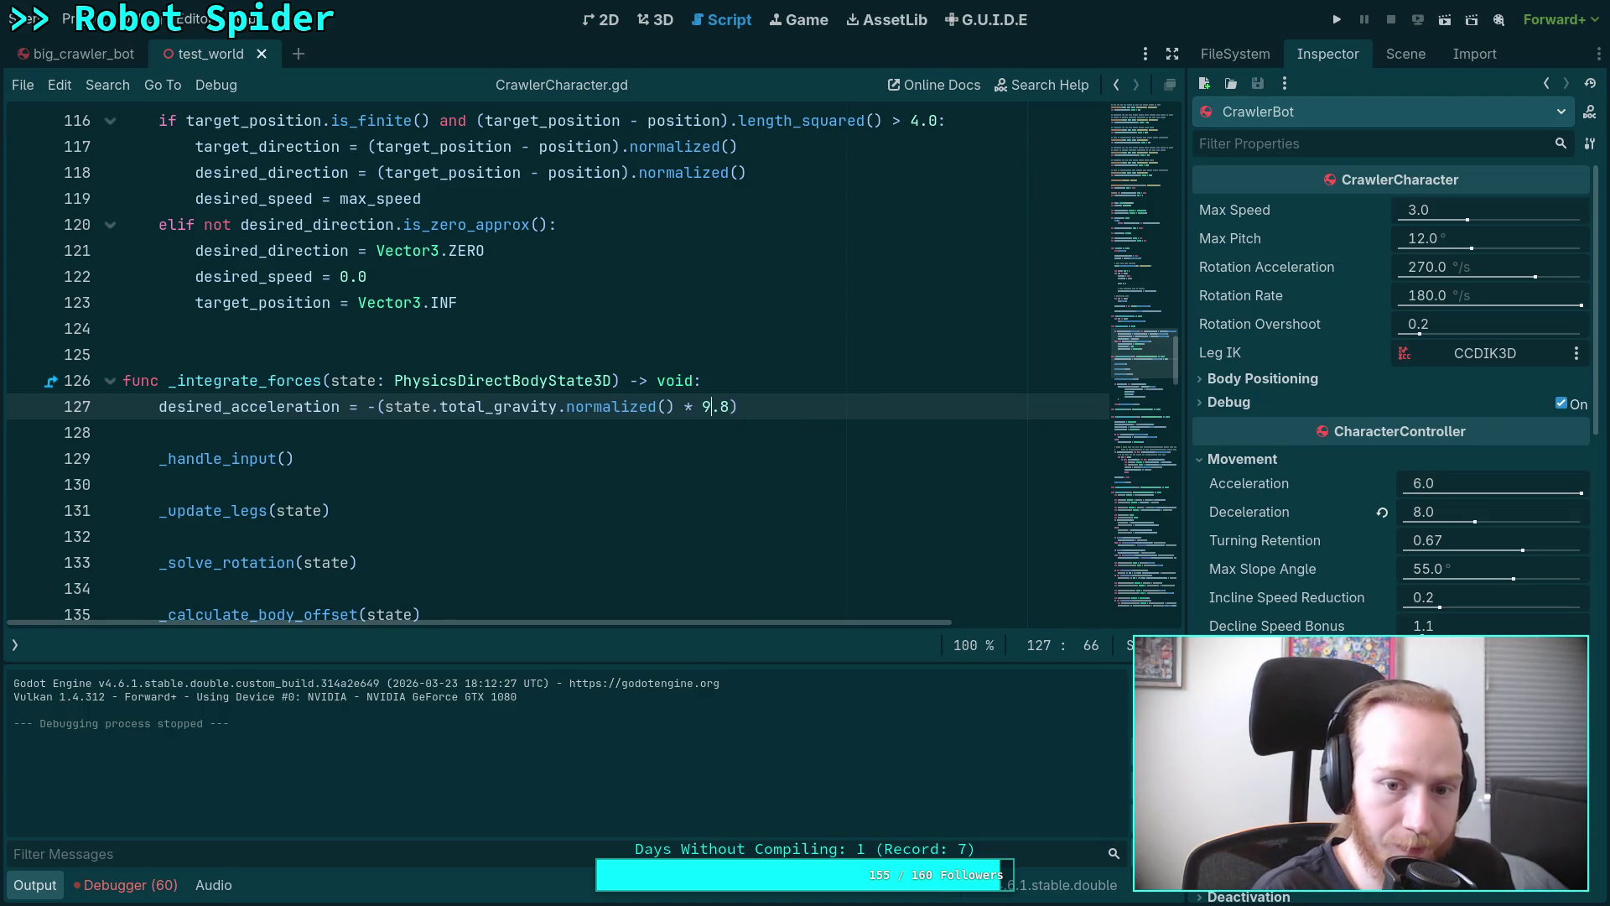
{"action": "left_click", "coordinate": [1336, 19]}
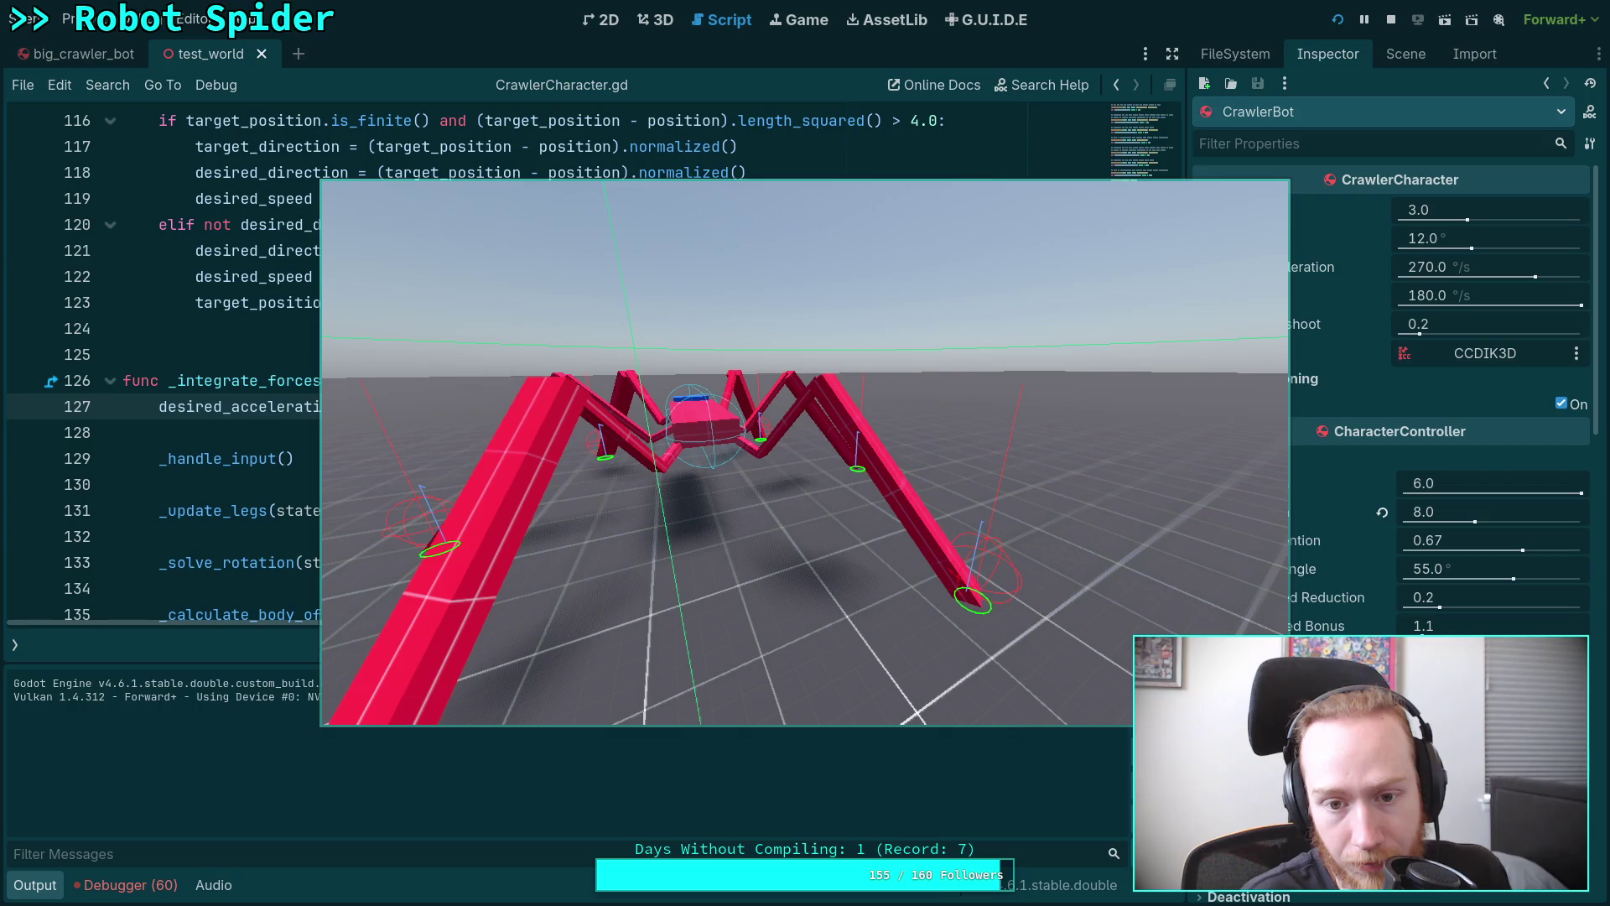
{"action": "key", "text": "F8"}
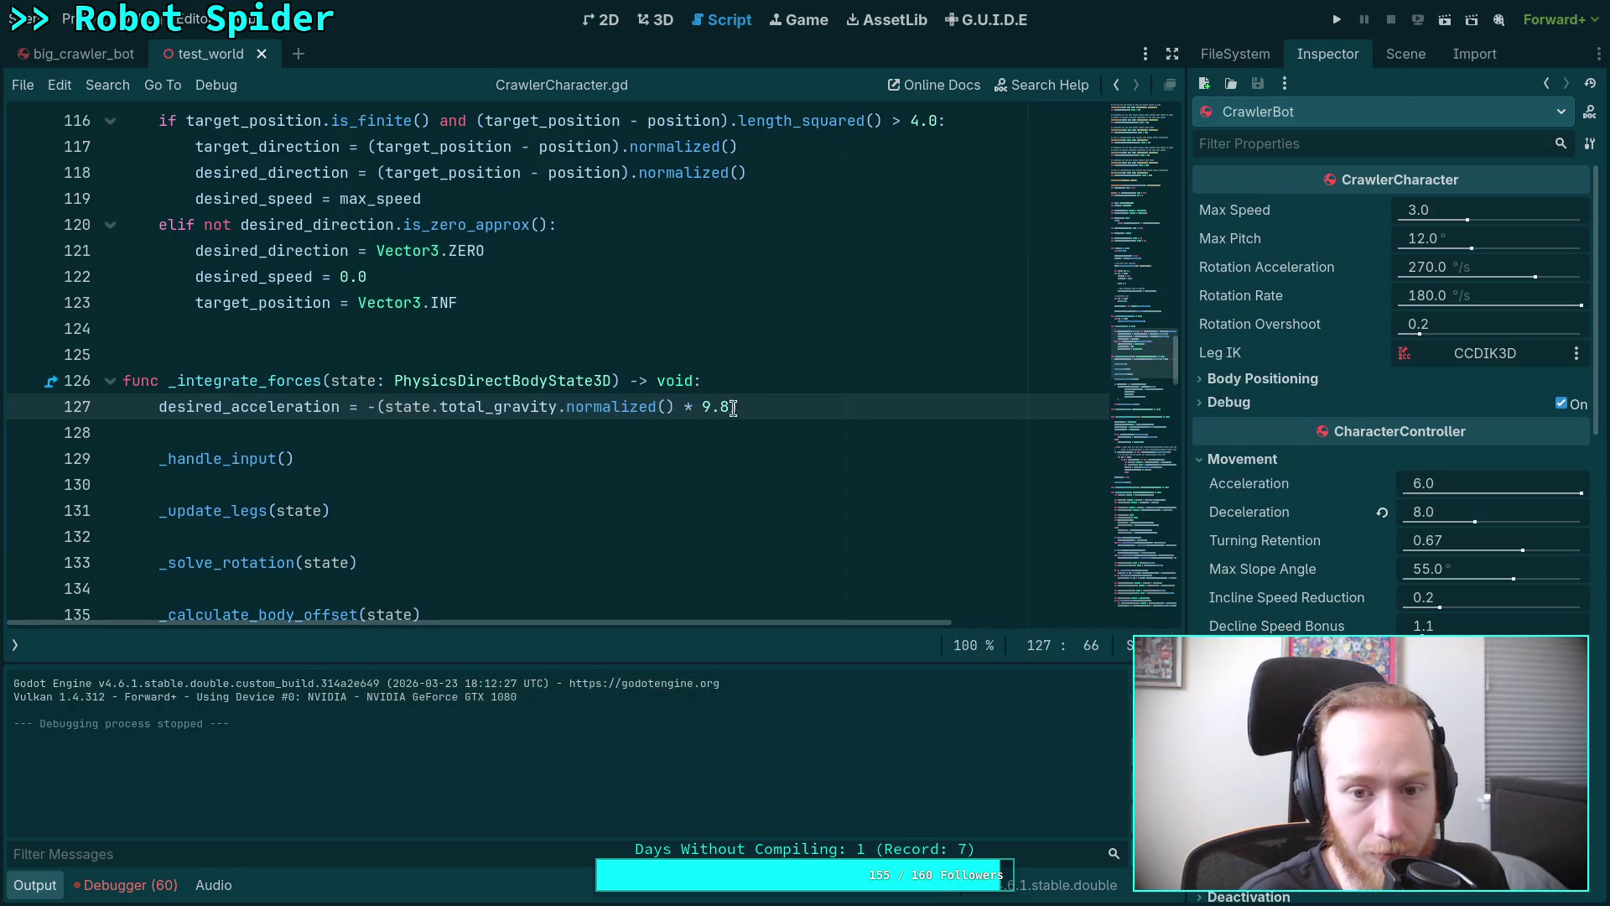
{"action": "left_click", "coordinate": [734, 408]}
{"action": "key", "text": "BackSpace"}
{"action": "type", "text": "5"}
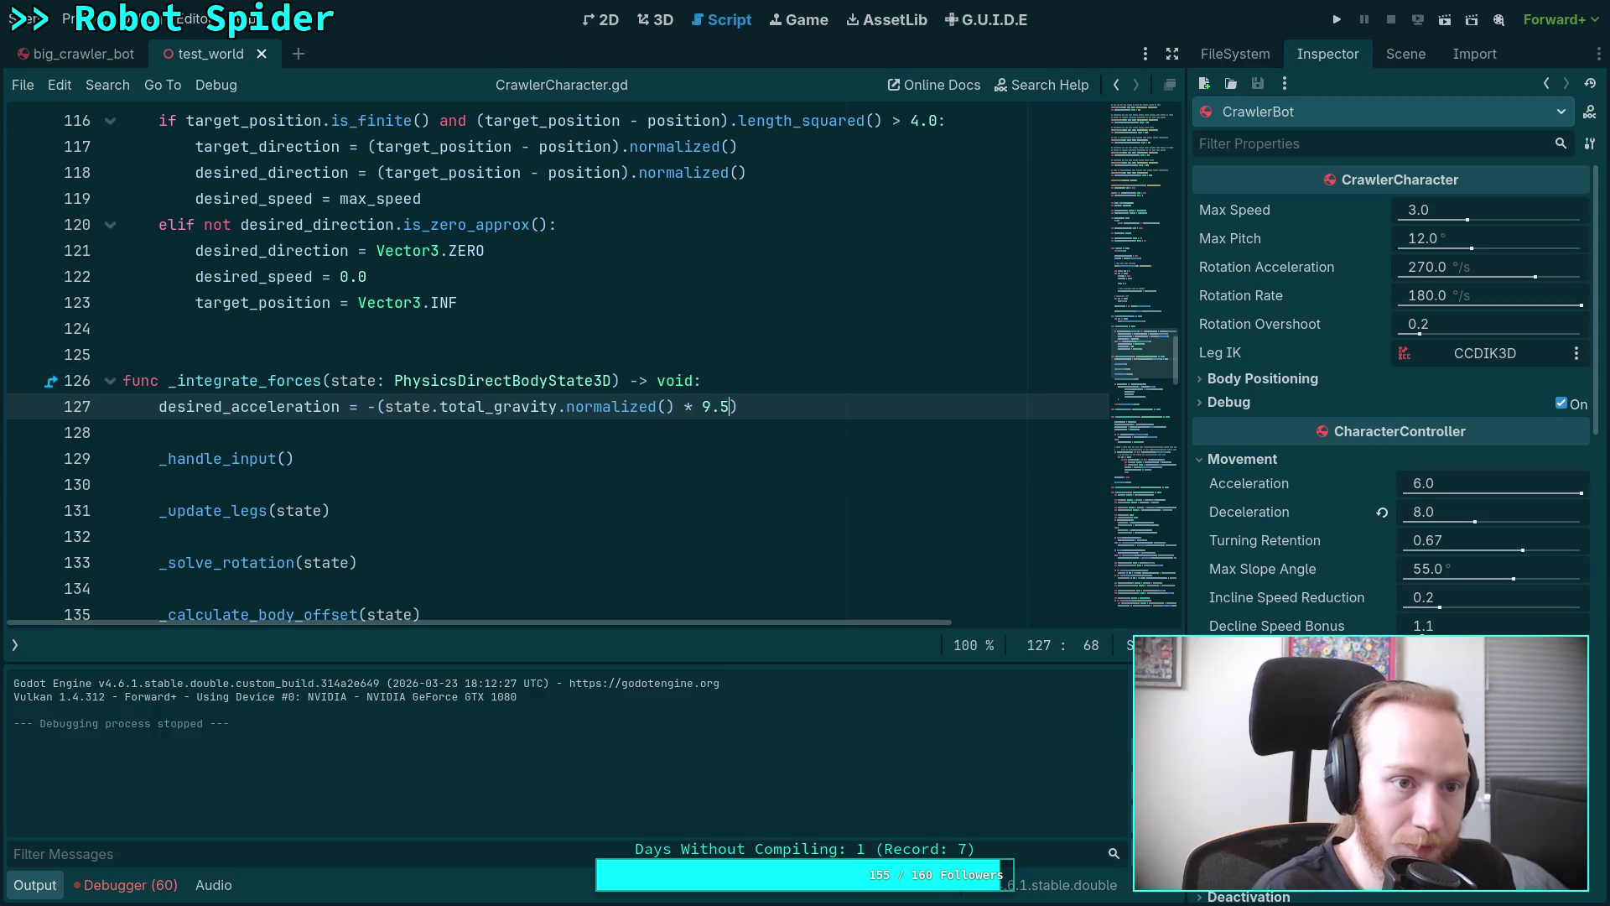
{"action": "key", "text": "F5"}
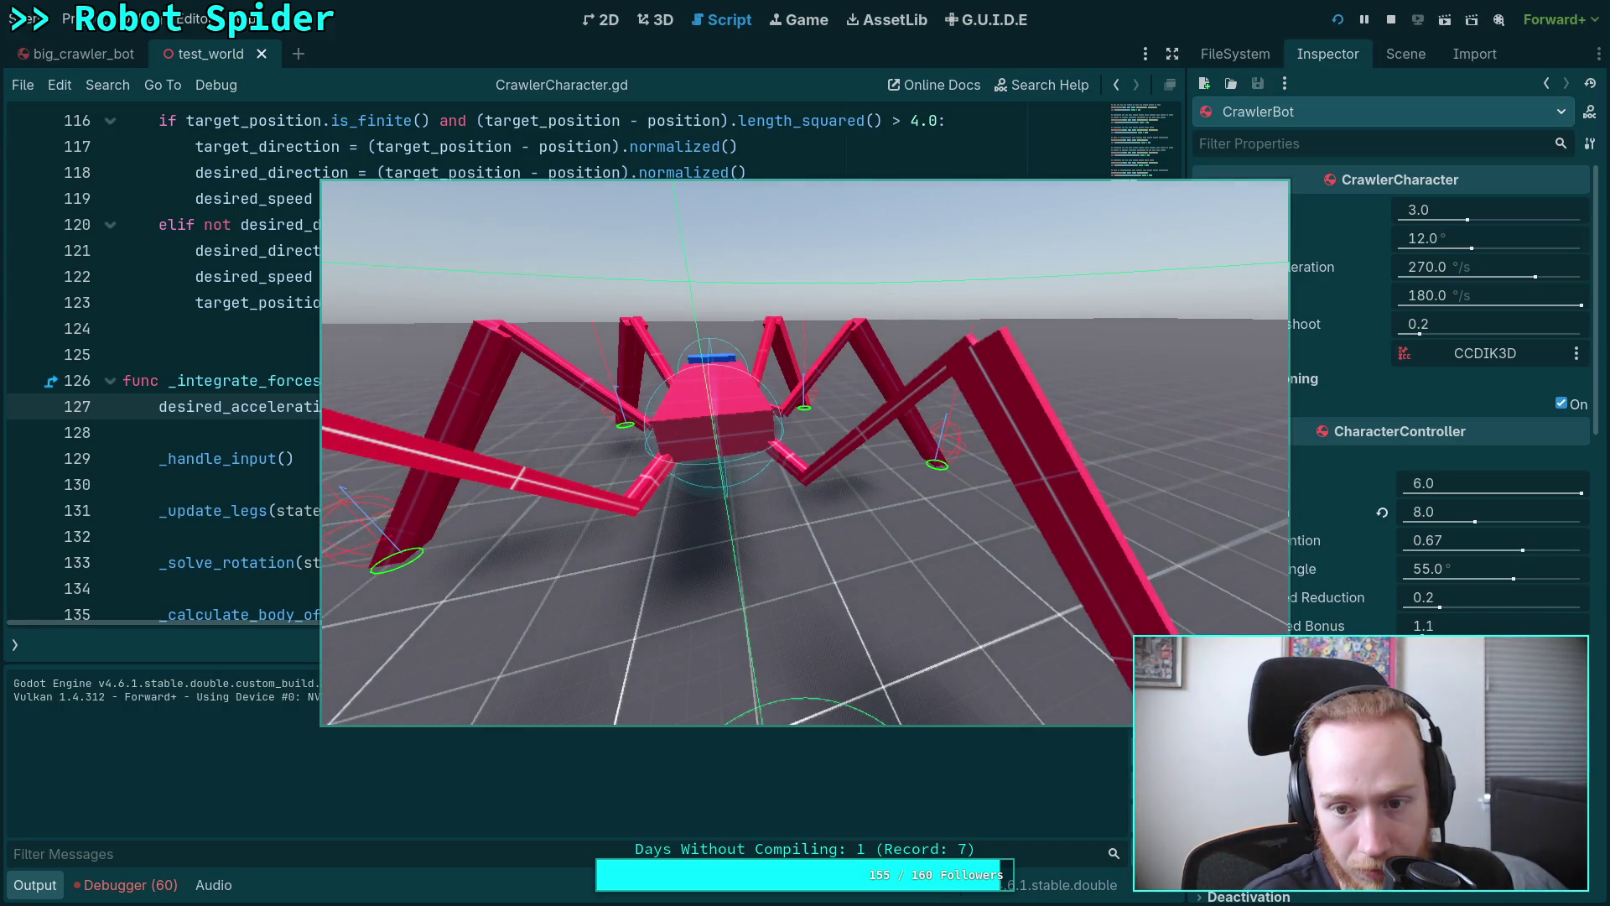
{"action": "left_click", "coordinate": [1392, 19]}
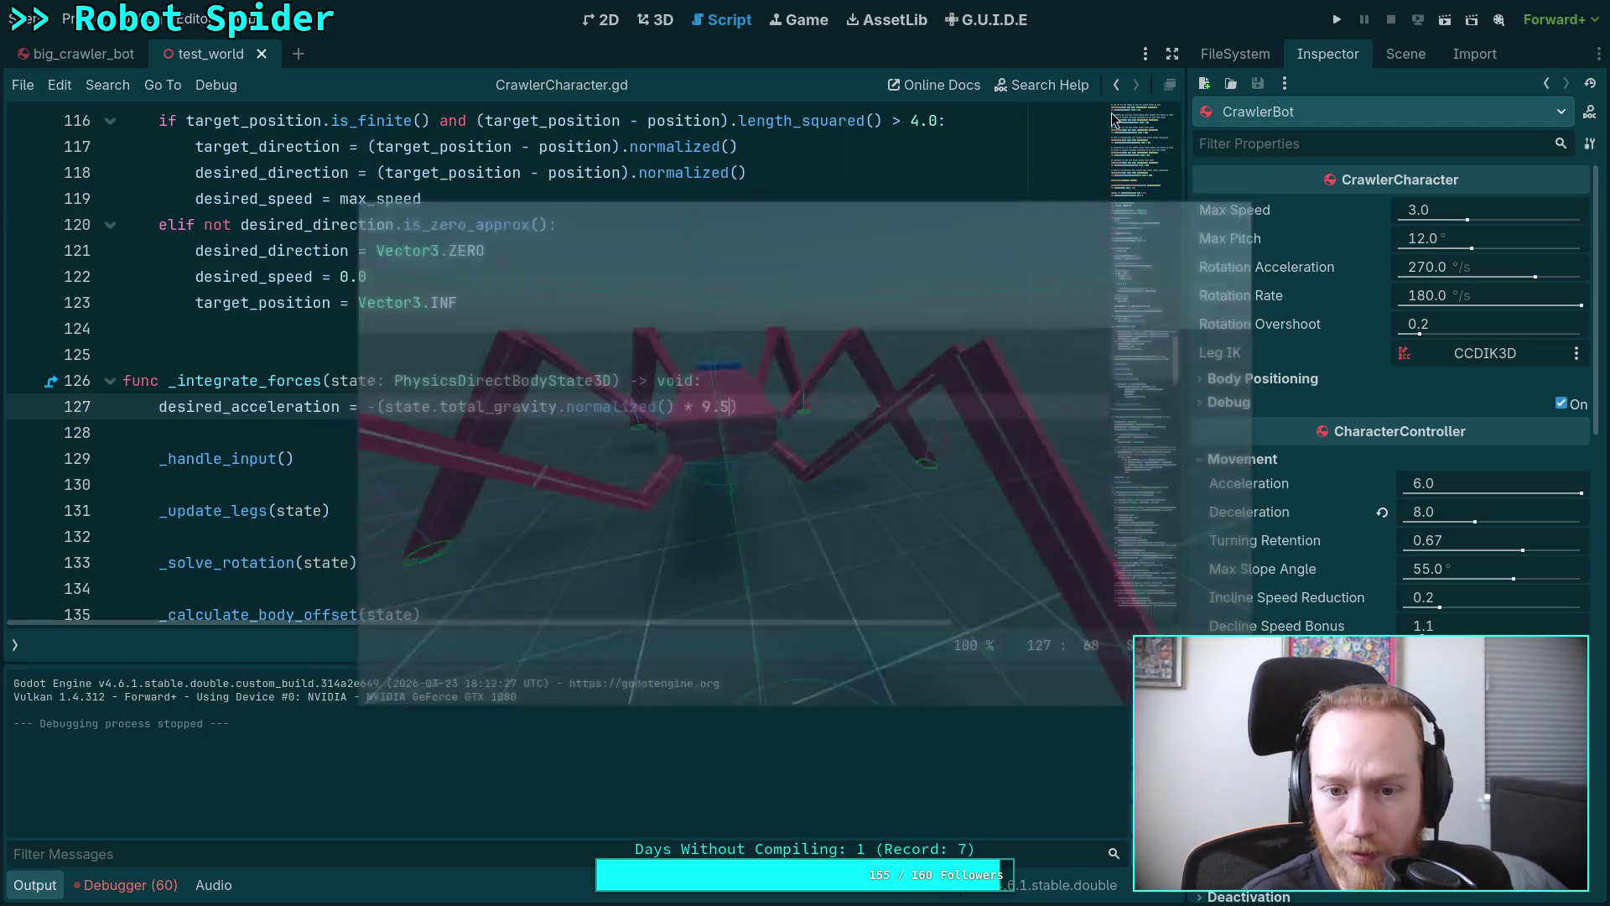
{"action": "key", "text": "BackSpace"}
{"action": "type", "text": "0"}
{"action": "key", "text": "F5"}
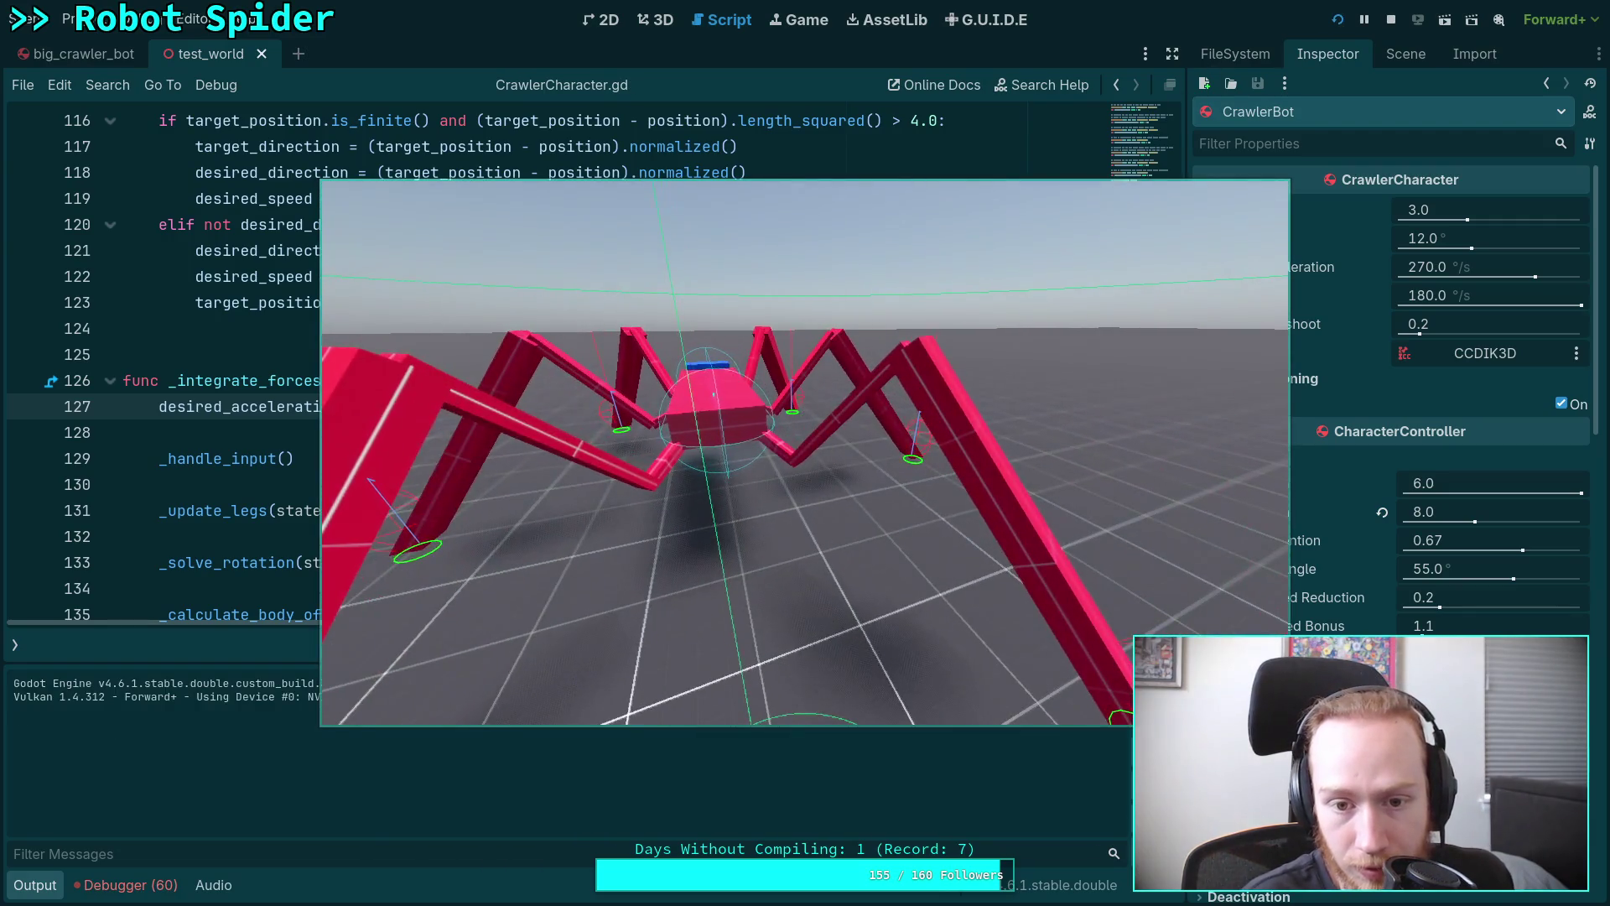
{"action": "left_click", "coordinate": [1392, 19]}
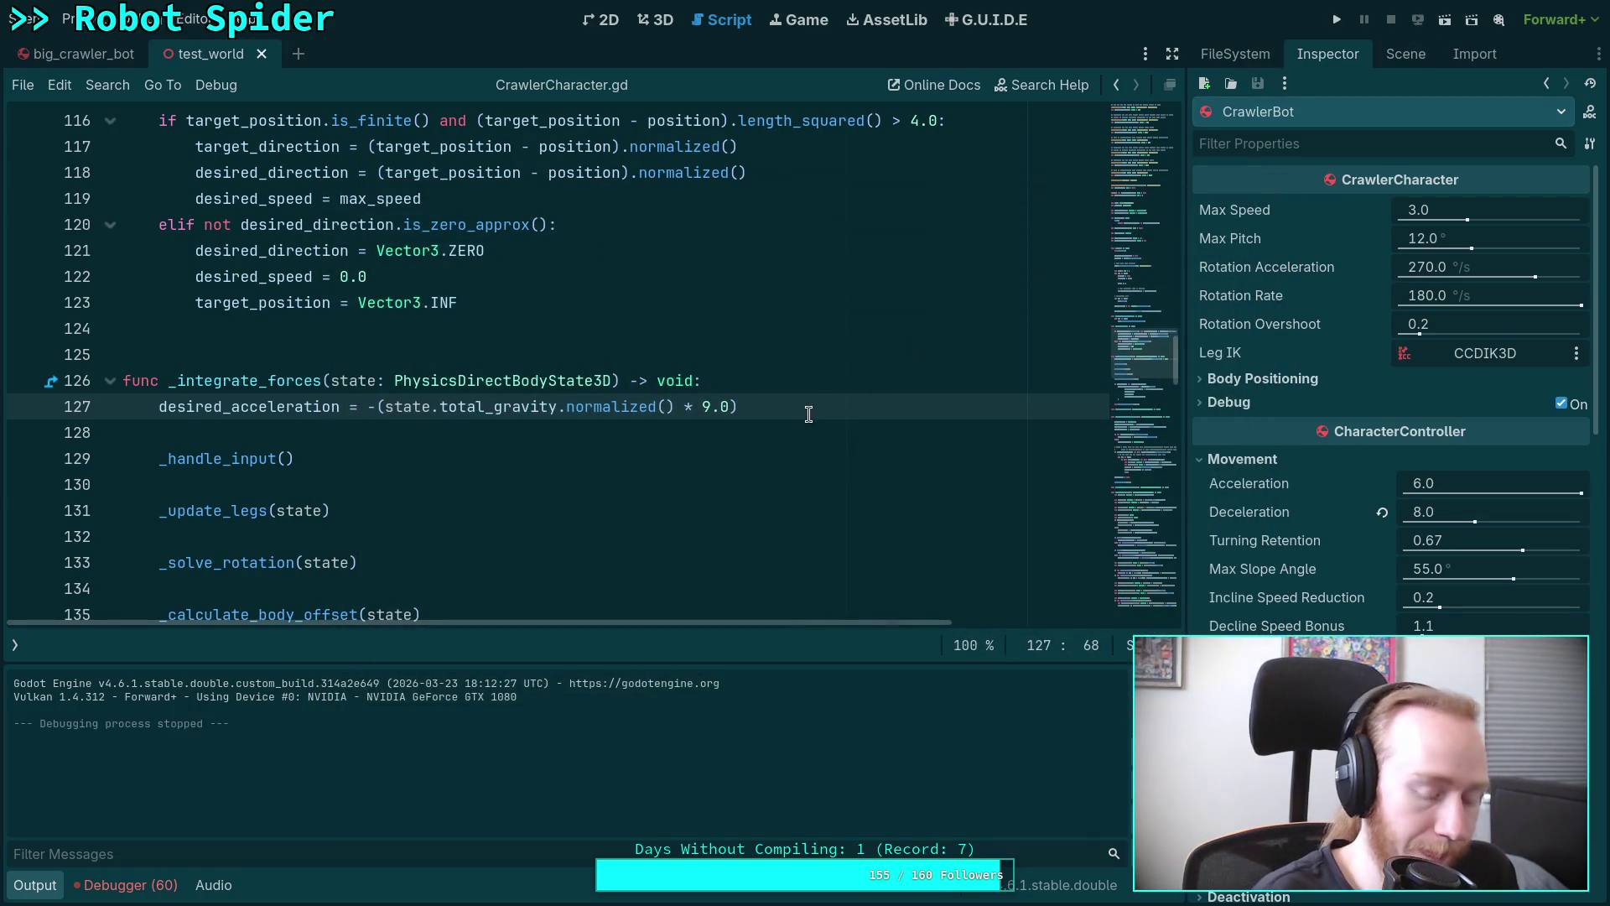
{"action": "key", "text": "BackSpace"}
{"action": "key", "text": "BackSpace"}
{"action": "type", "text": ".8"}
{"action": "scroll", "coordinate": [669, 484], "scroll_direction": "down", "scroll_amount": 2}
Hide the Output log, scroll through _solve_offset, and place the caret on empty line 203.
{"action": "scroll", "coordinate": [669, 483], "scroll_direction": "down", "scroll_amount": 20}
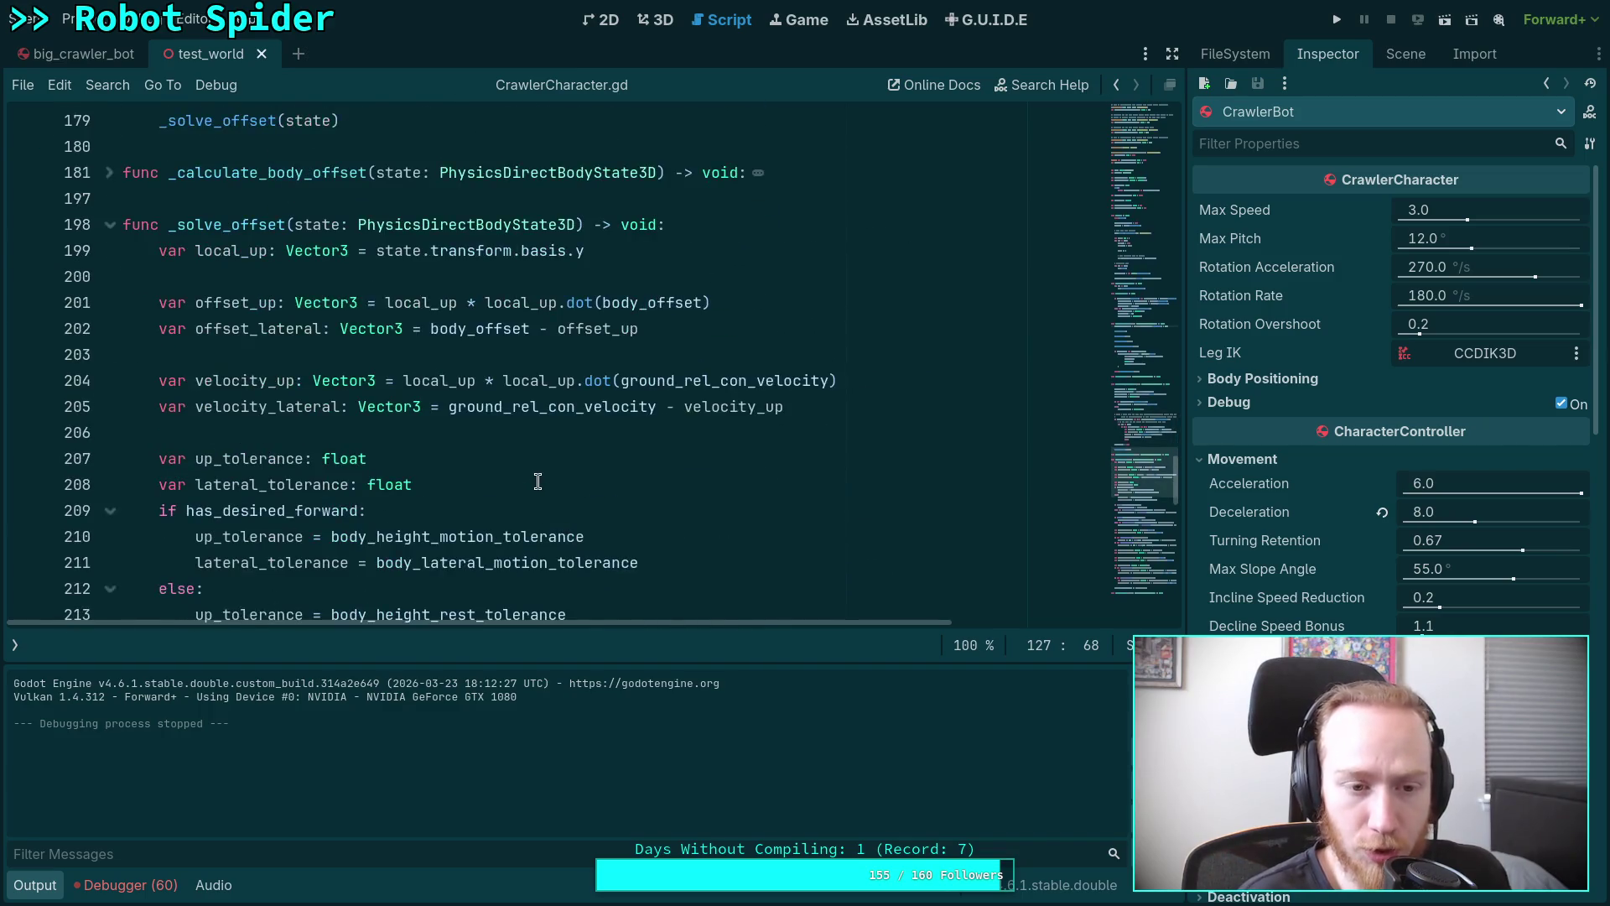
{"action": "scroll", "coordinate": [538, 481], "scroll_direction": "down", "scroll_amount": 9}
{"action": "left_click", "coordinate": [33, 885]}
{"action": "scroll", "coordinate": [342, 579], "scroll_direction": "down", "scroll_amount": 5}
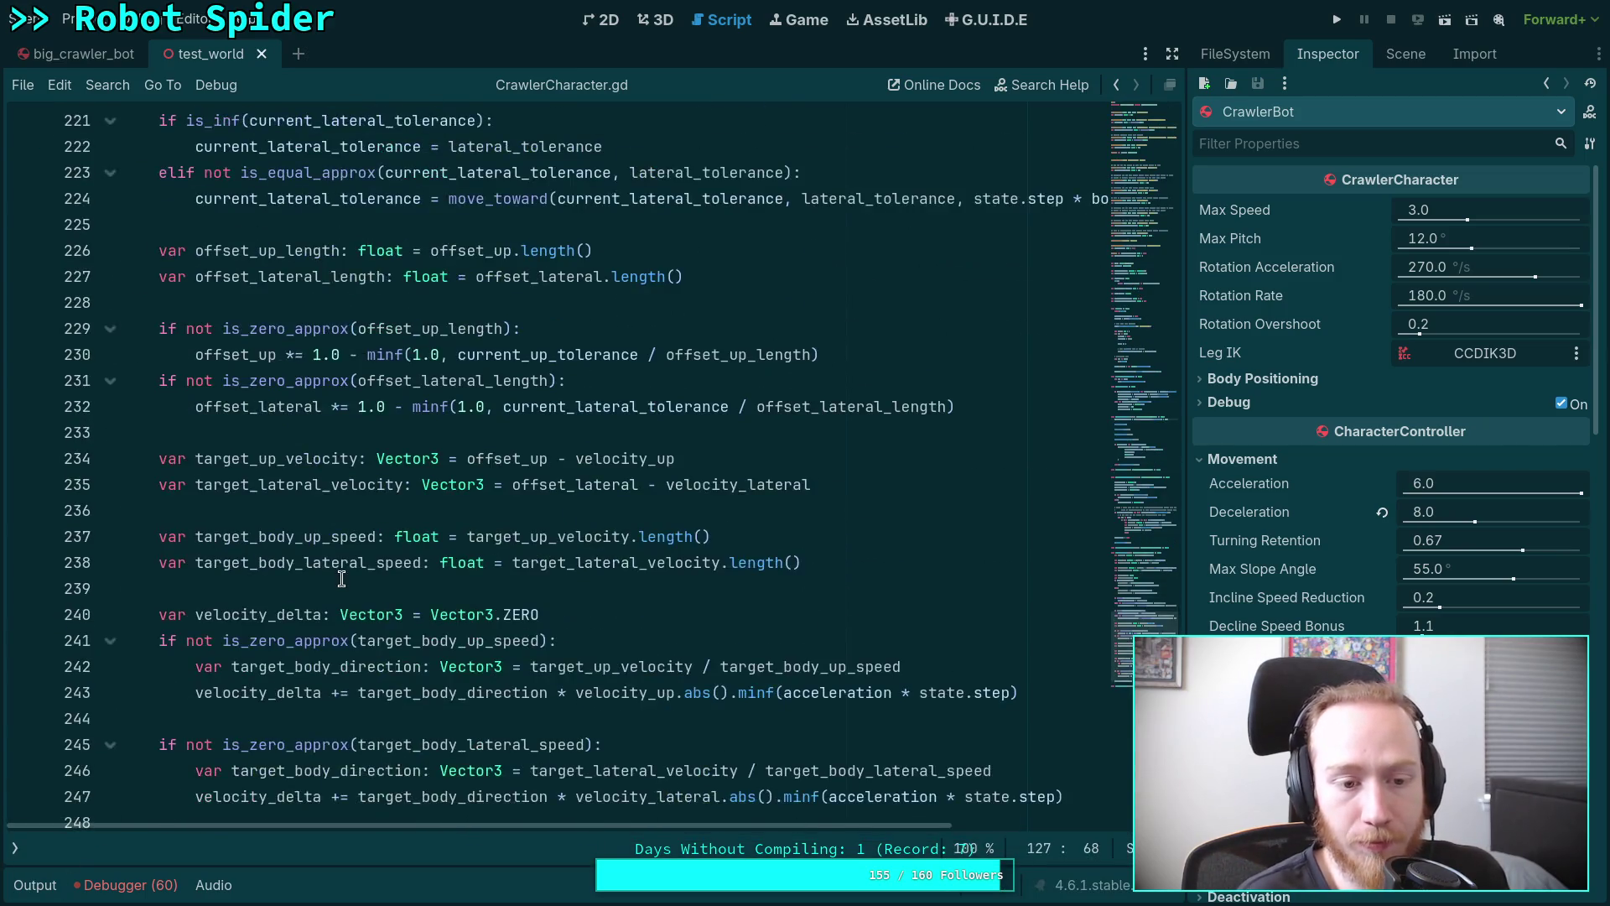
{"action": "scroll", "coordinate": [352, 574], "scroll_direction": "down", "scroll_amount": 4}
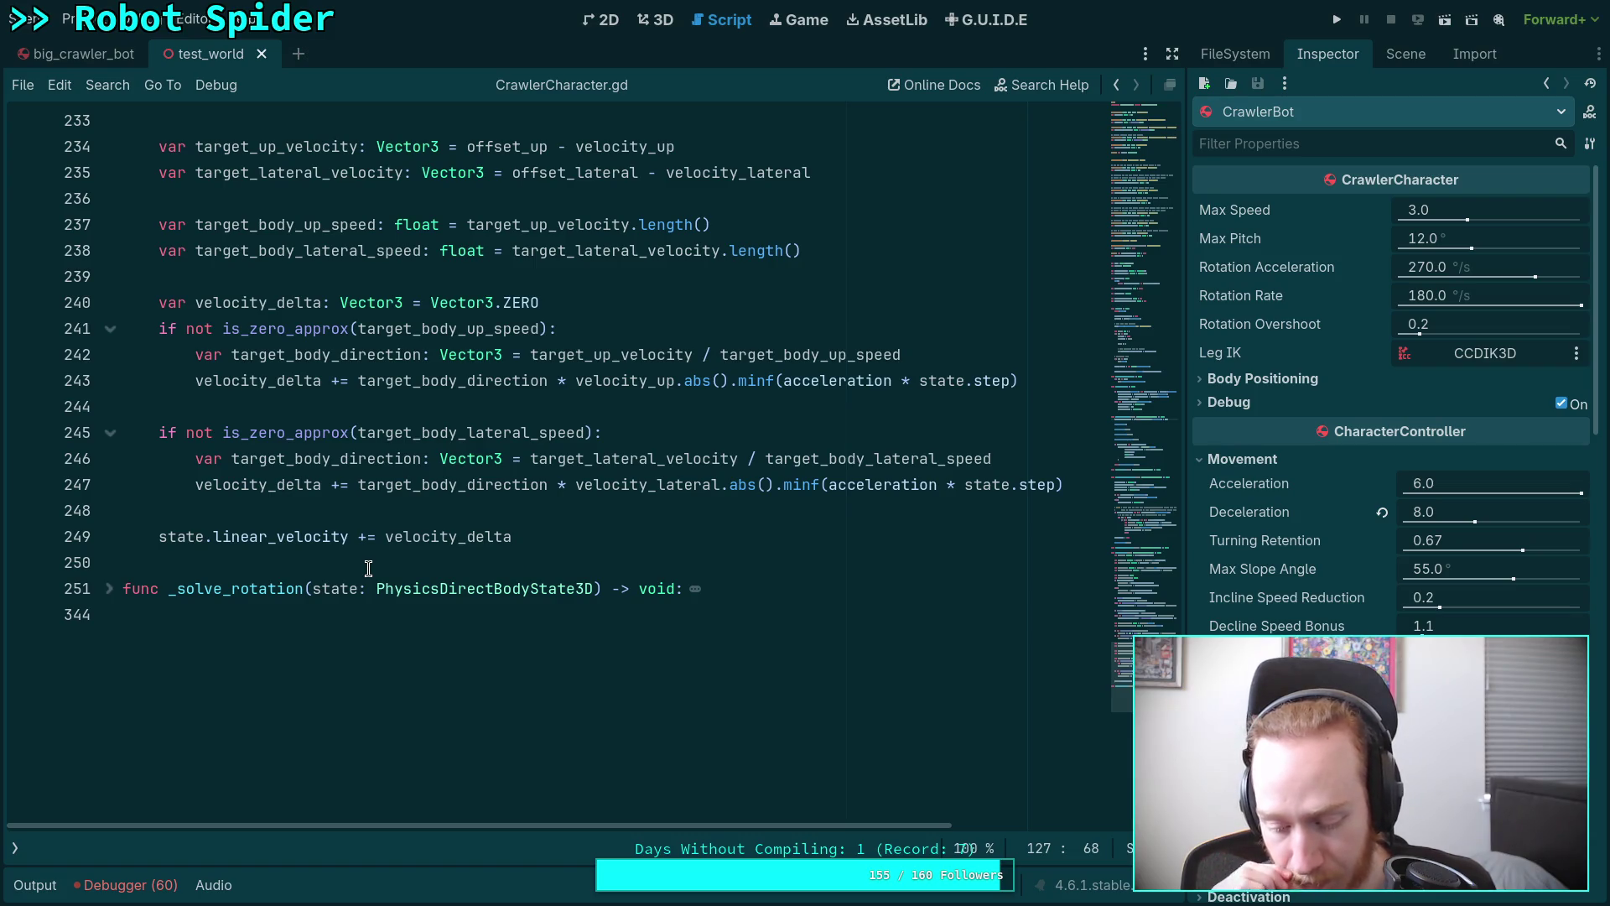
{"action": "scroll", "coordinate": [369, 569], "scroll_direction": "up", "scroll_amount": 10}
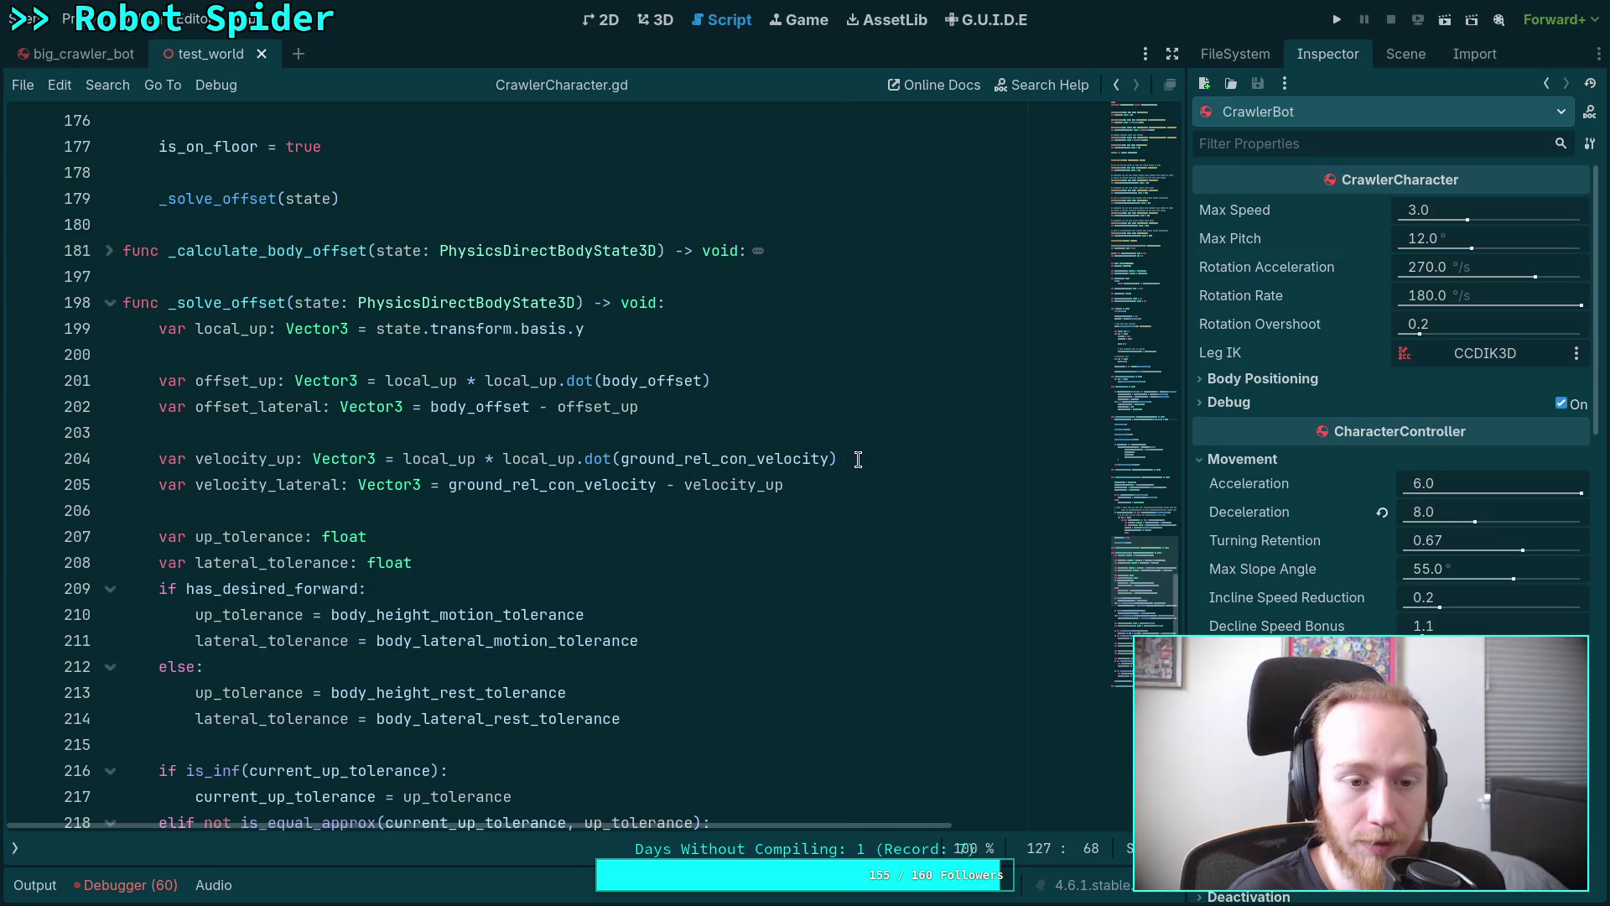
{"action": "left_click", "coordinate": [873, 437]}
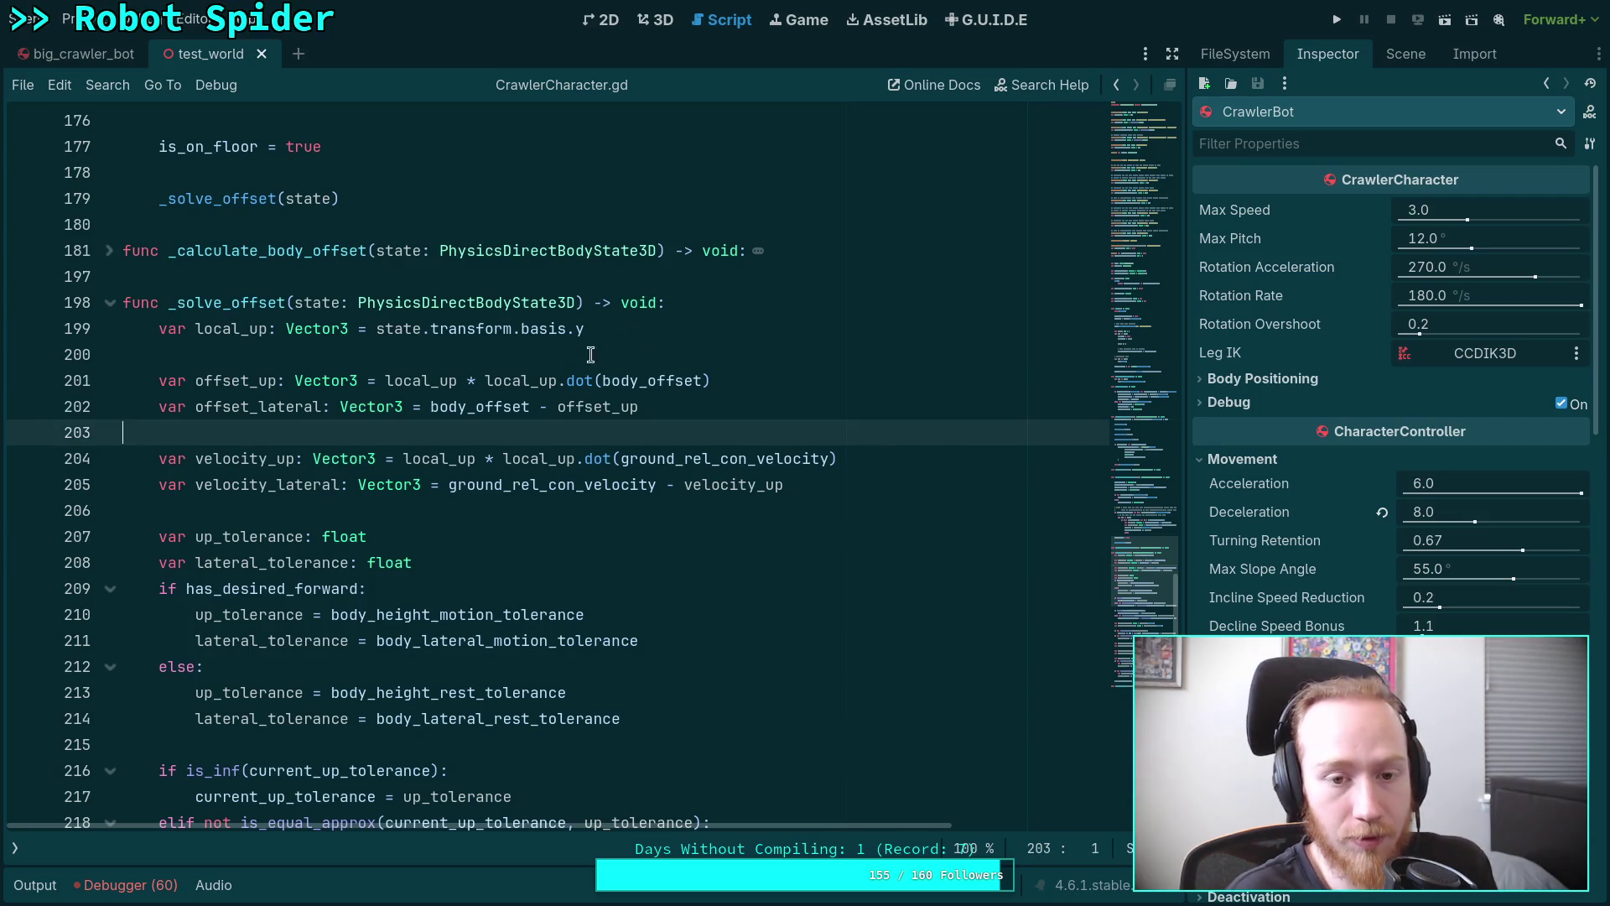
Add line 200: var expected_velocity: Vector3 = ground_rel_con_velocity + state.total_gravity.
{"action": "left_click", "coordinate": [658, 328]}
{"action": "key", "text": "Return"}
{"action": "type", "text": "var"}
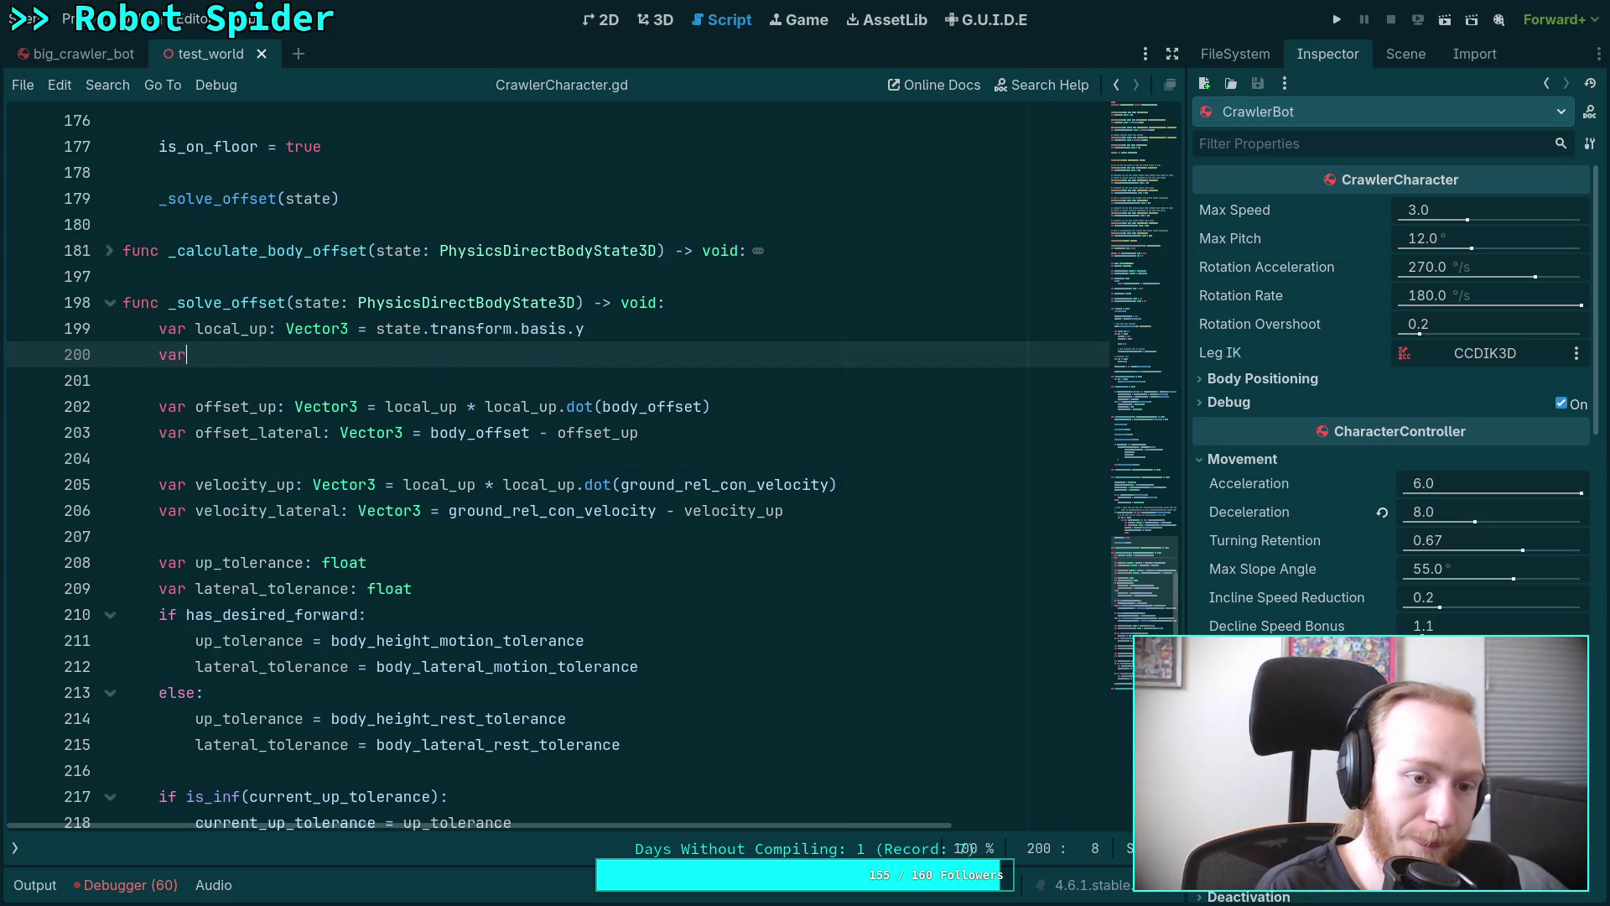
{"action": "double_click", "coordinate": [683, 484]}
{"action": "scroll", "coordinate": [755, 553], "scroll_direction": "down", "scroll_amount": 15}
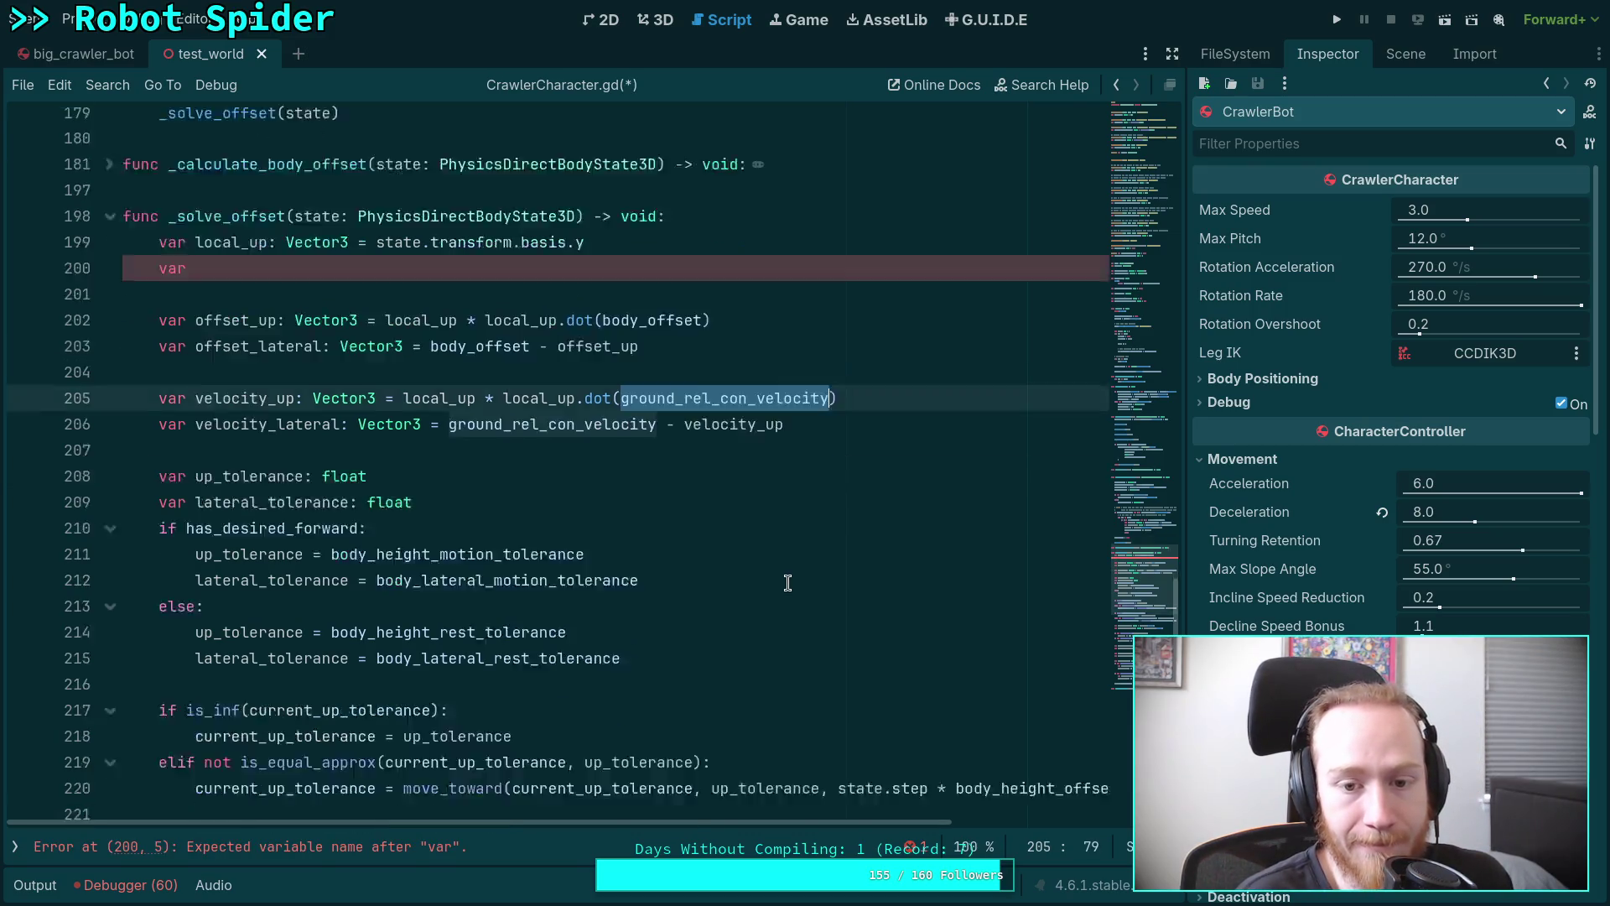
{"action": "scroll", "coordinate": [788, 583], "scroll_direction": "up", "scroll_amount": 15}
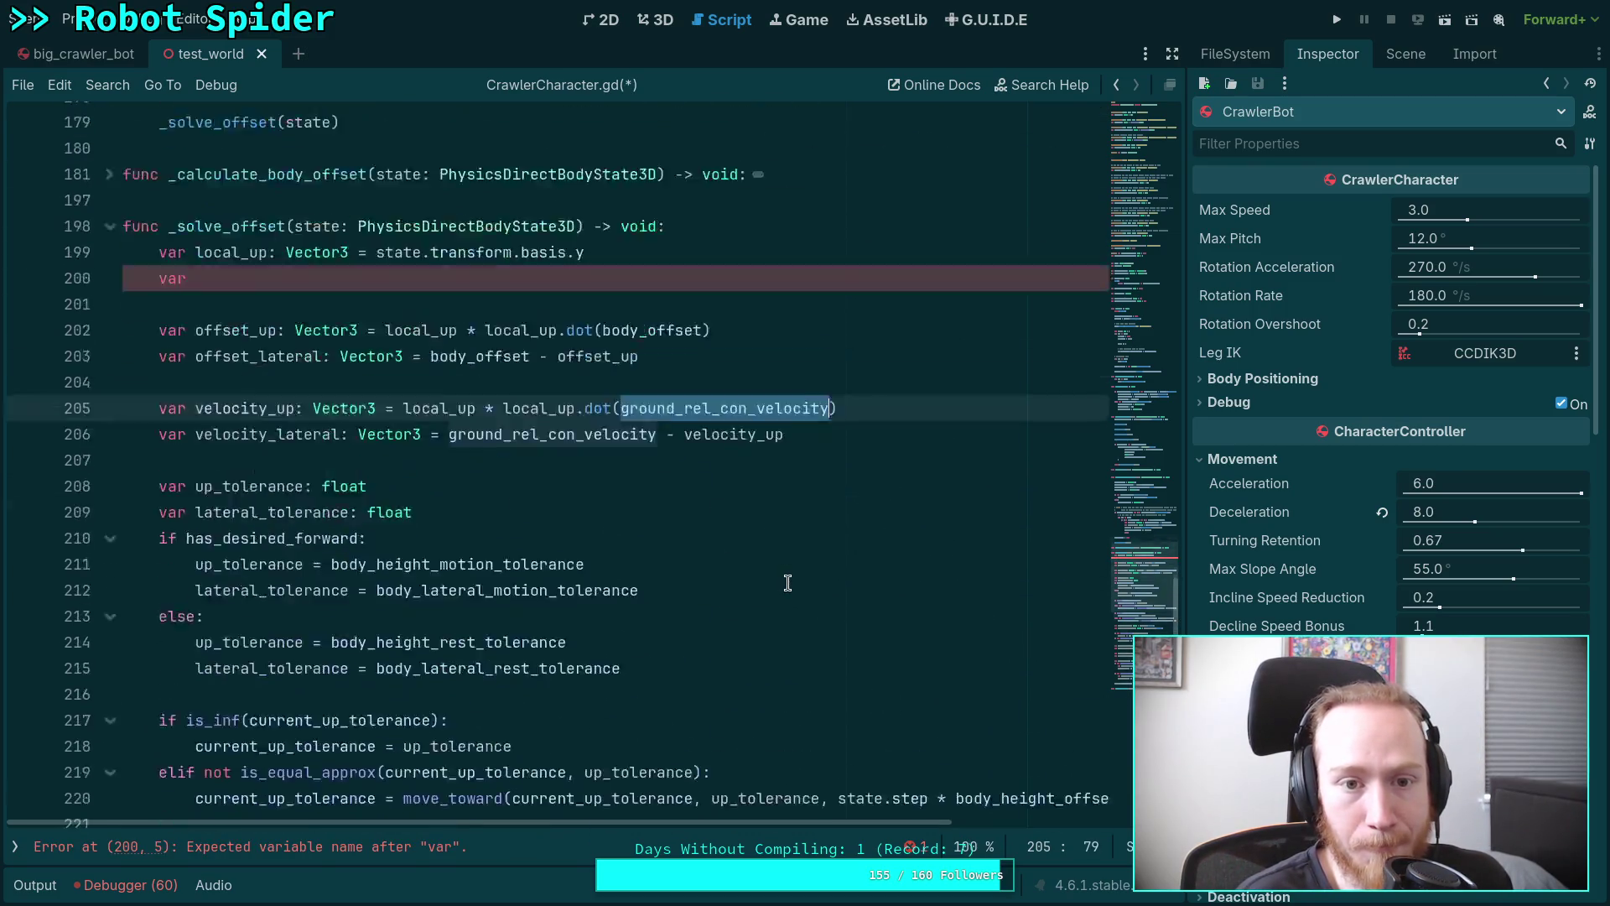
{"action": "left_click", "coordinate": [441, 503]}
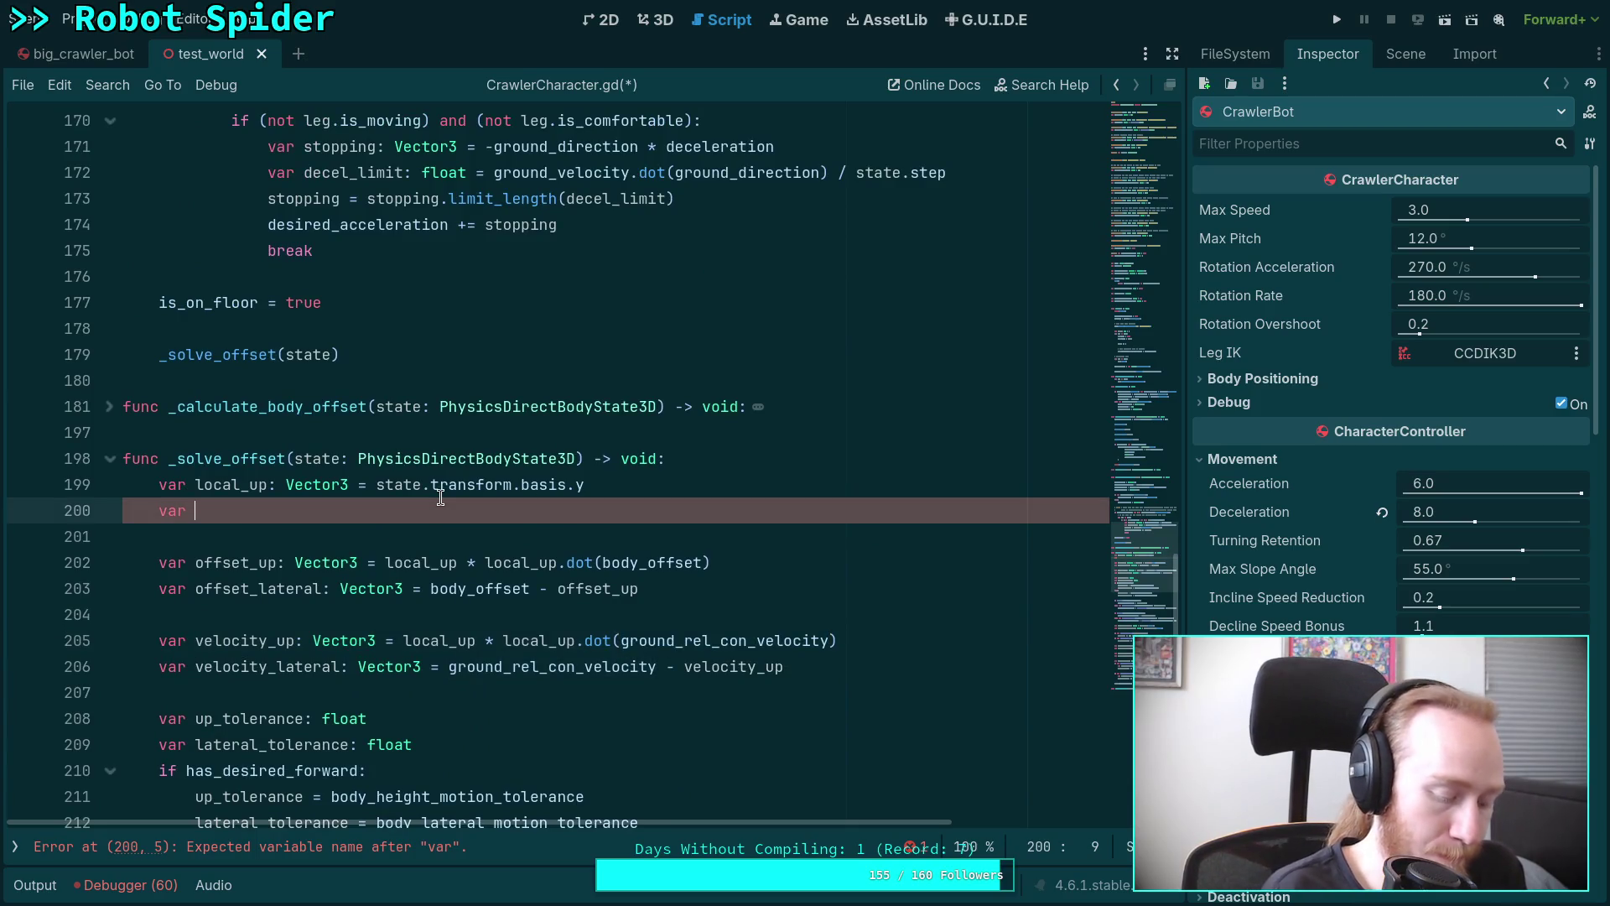
{"action": "type", "text": "expecti"}
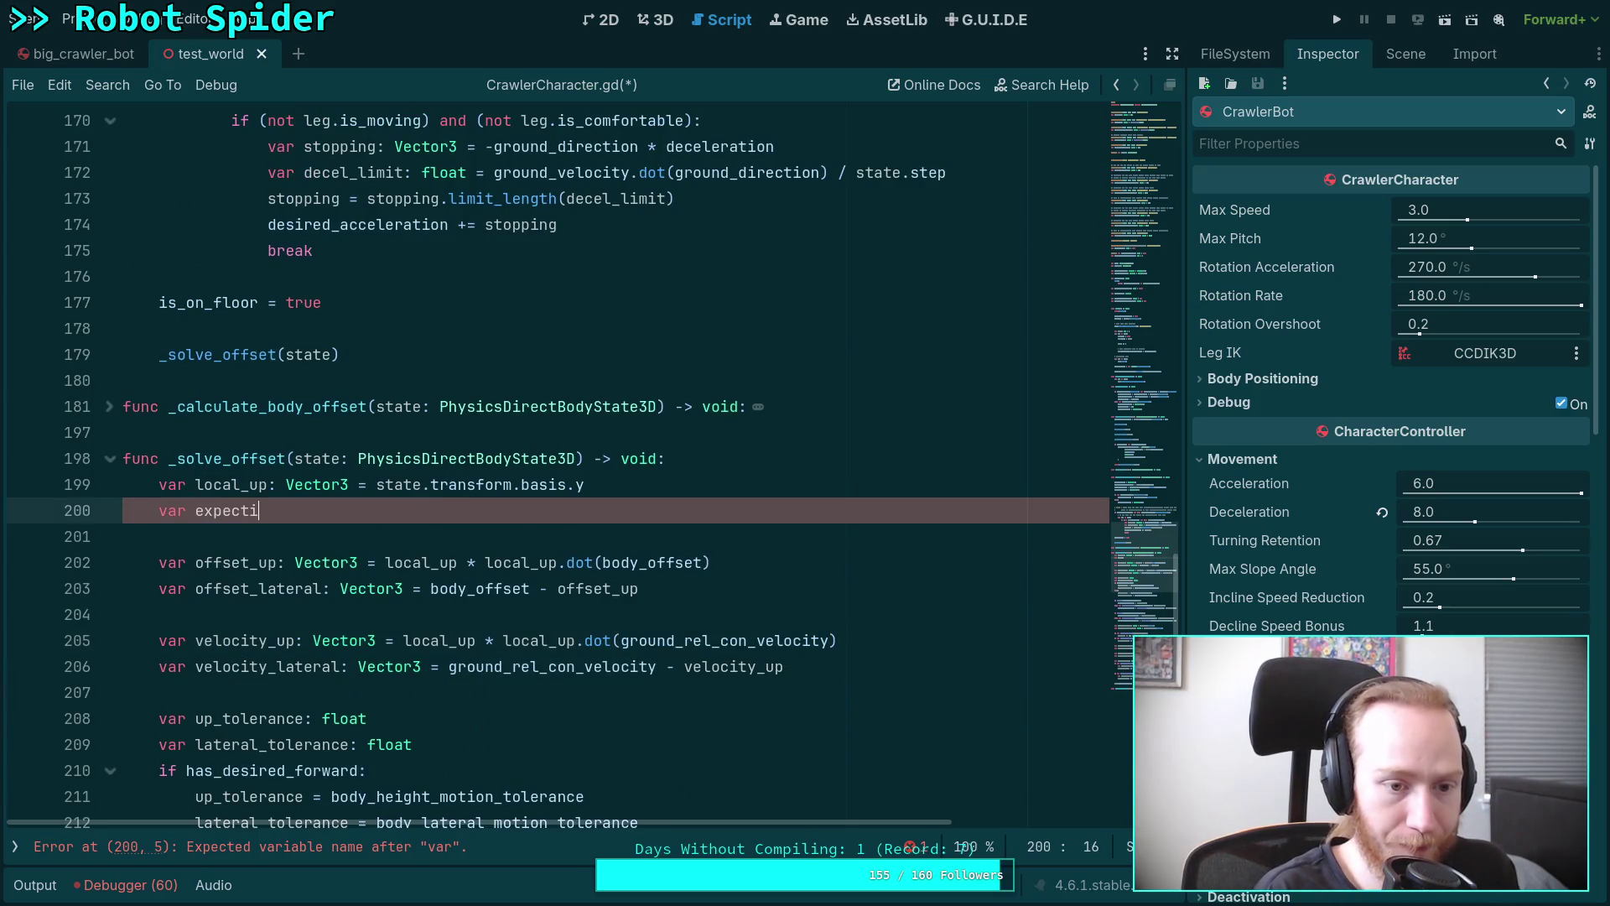
{"action": "key", "text": "BackSpace"}
{"action": "type", "text": "ed_veloc"}
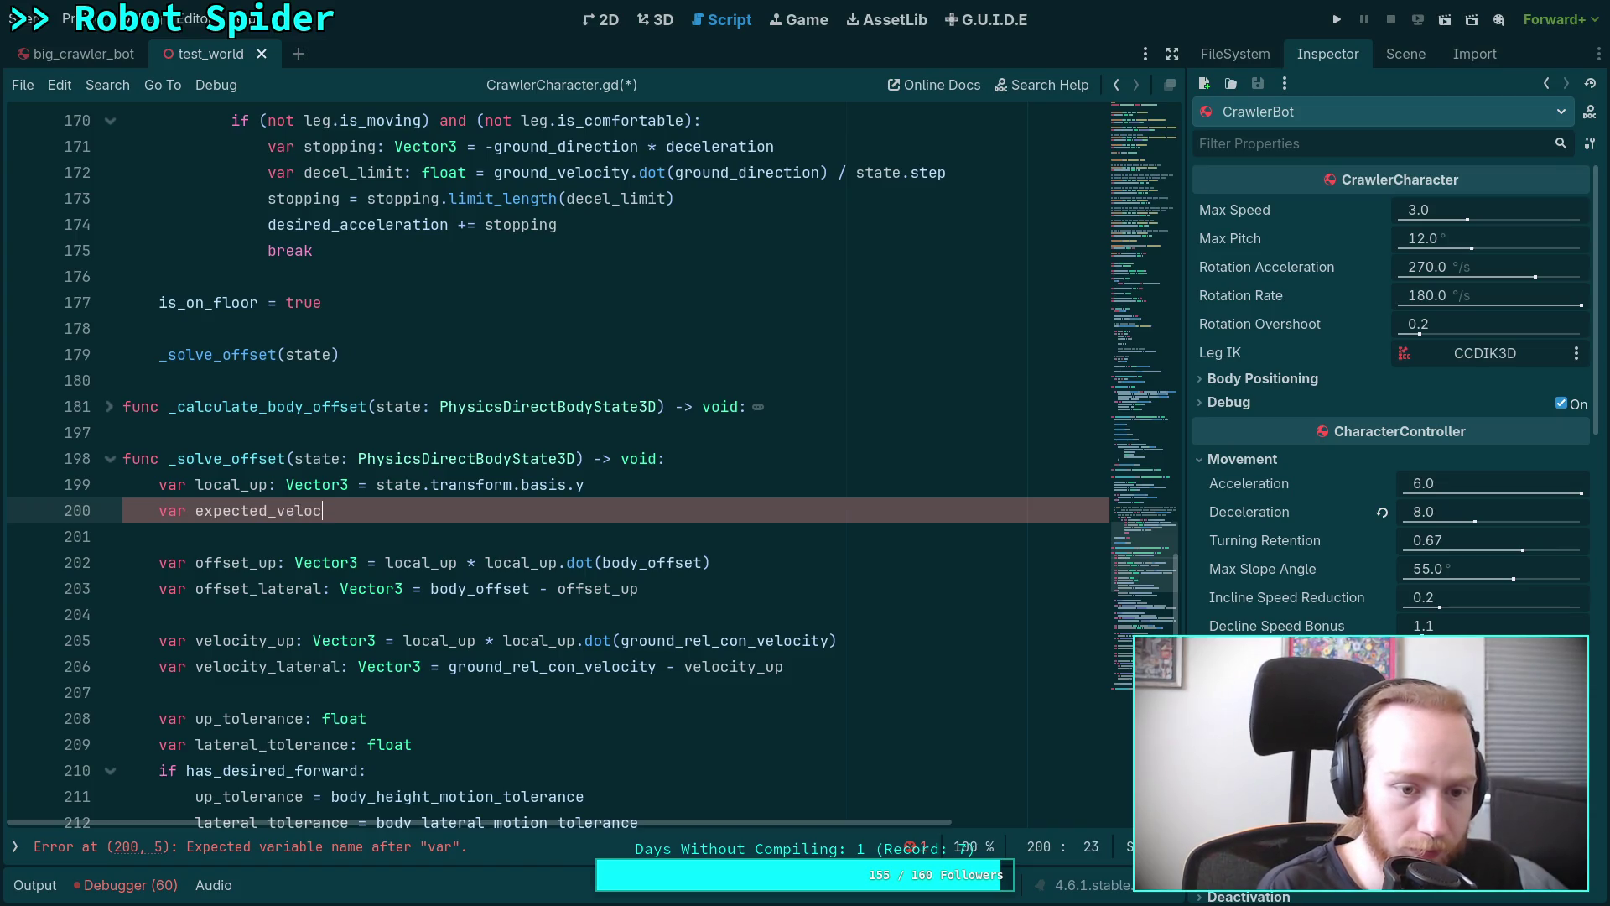
{"action": "type", "text": "ity: Vector3 = "}
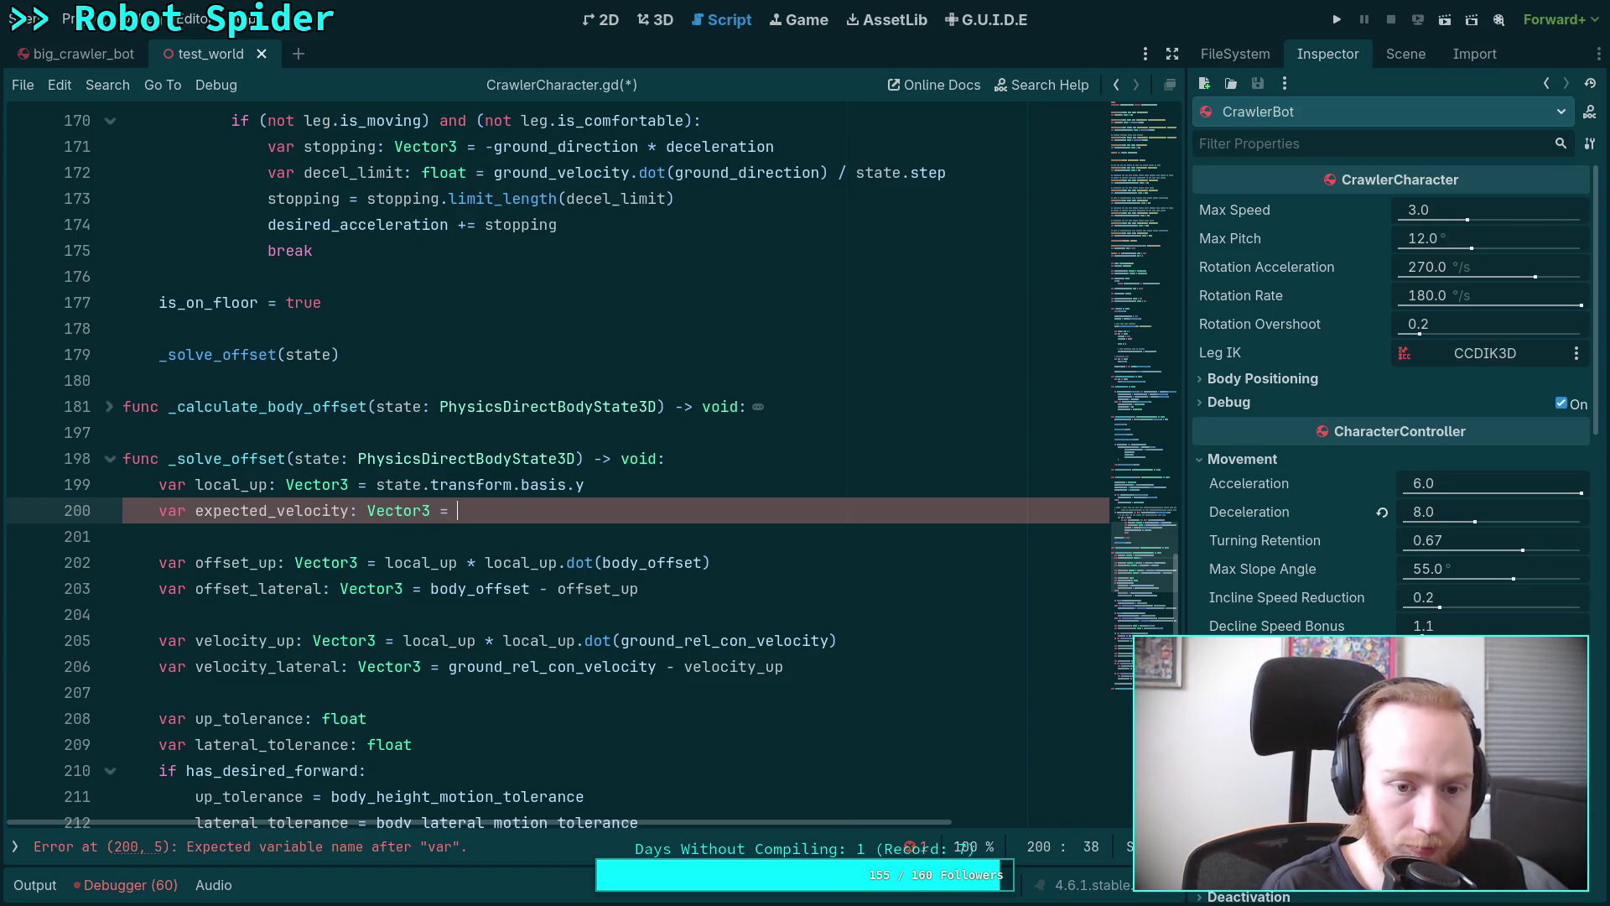
{"action": "type", "text": "grou"}
{"action": "key", "text": "Down"}
{"action": "key", "text": "Down"}
{"action": "key", "text": "Down"}
{"action": "key", "text": "Return"}
{"action": "type", "text": "+ state.to"}
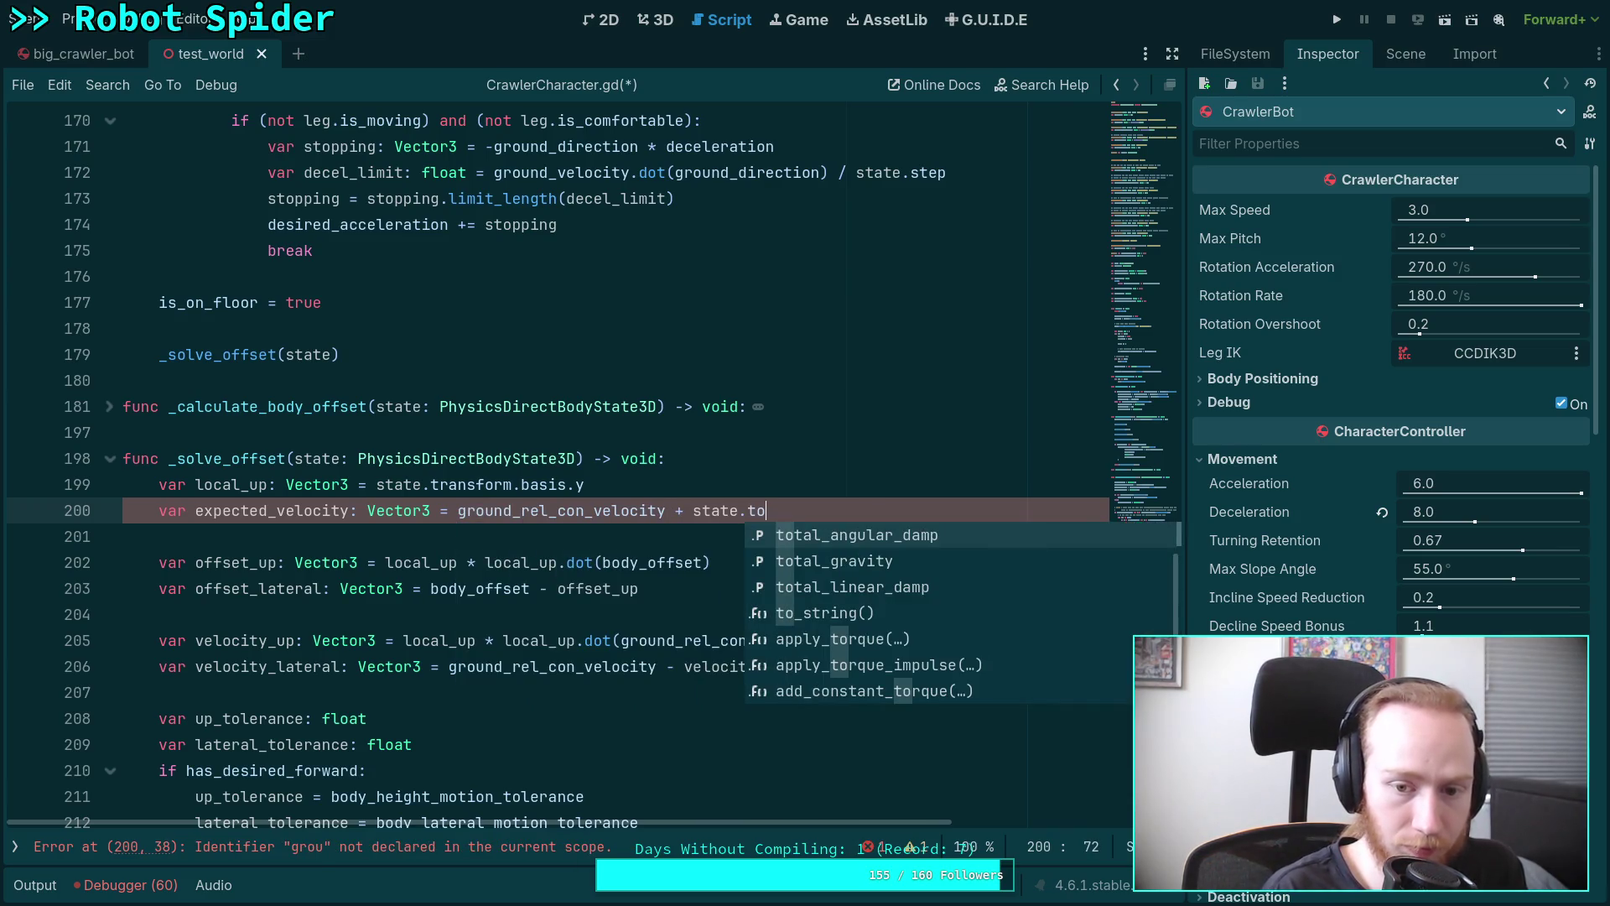
{"action": "key", "text": "Down"}
{"action": "key", "text": "Return"}
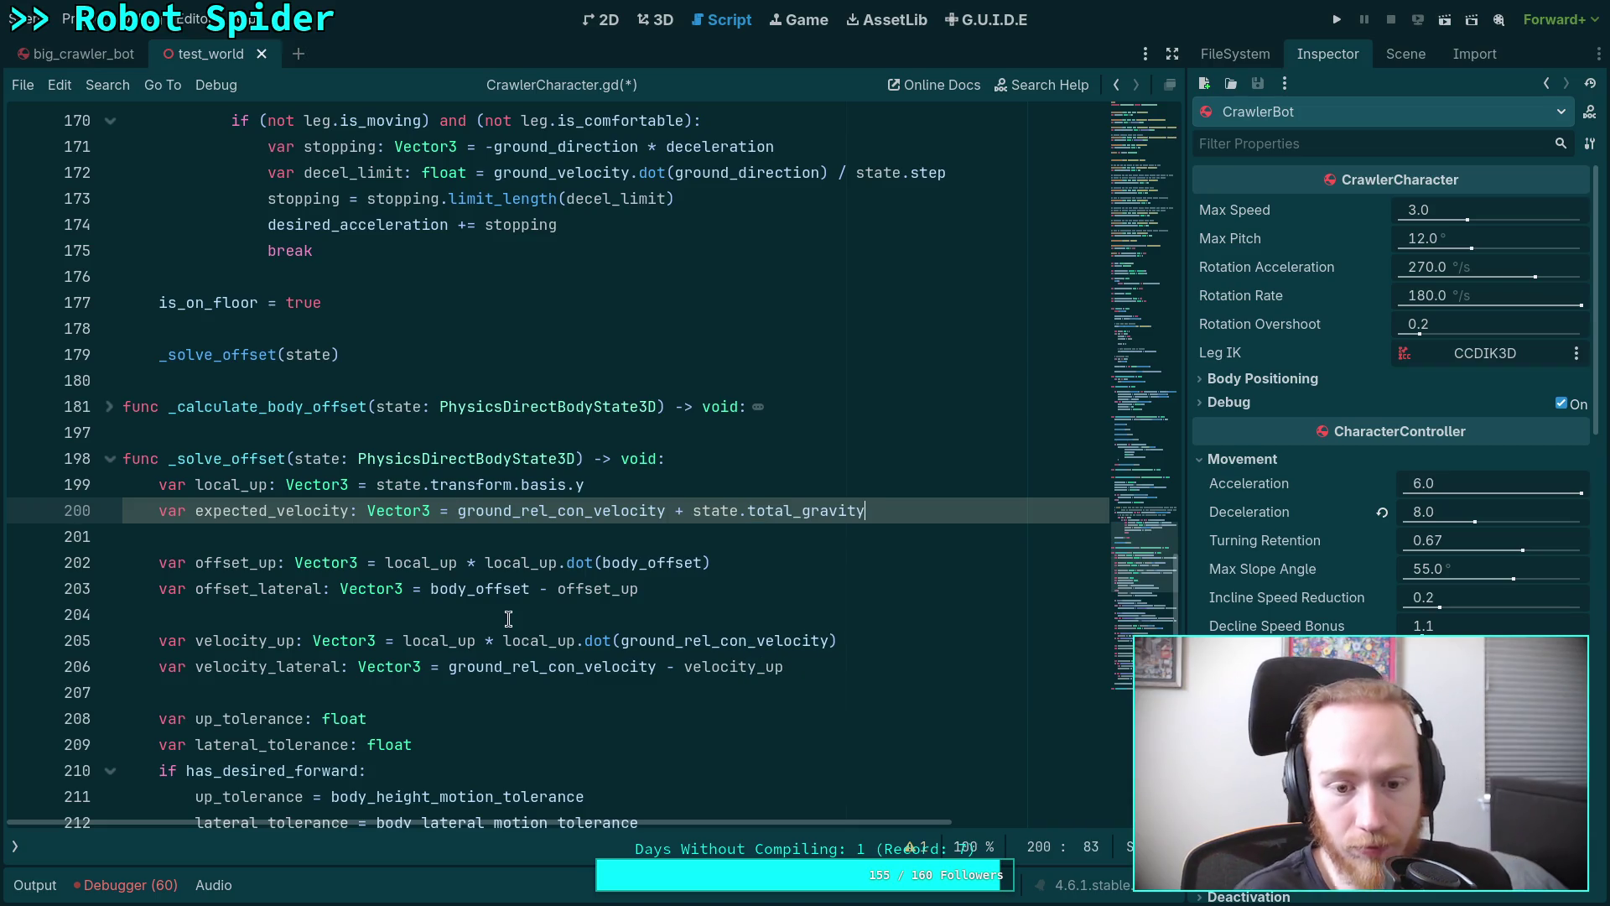
Replace ground_rel_con_velocity with expected_velocity on lines 205–206 and save the script.
{"action": "double_click", "coordinate": [325, 510]}
{"action": "right_click", "coordinate": [336, 513]}
{"action": "left_click", "coordinate": [499, 595]}
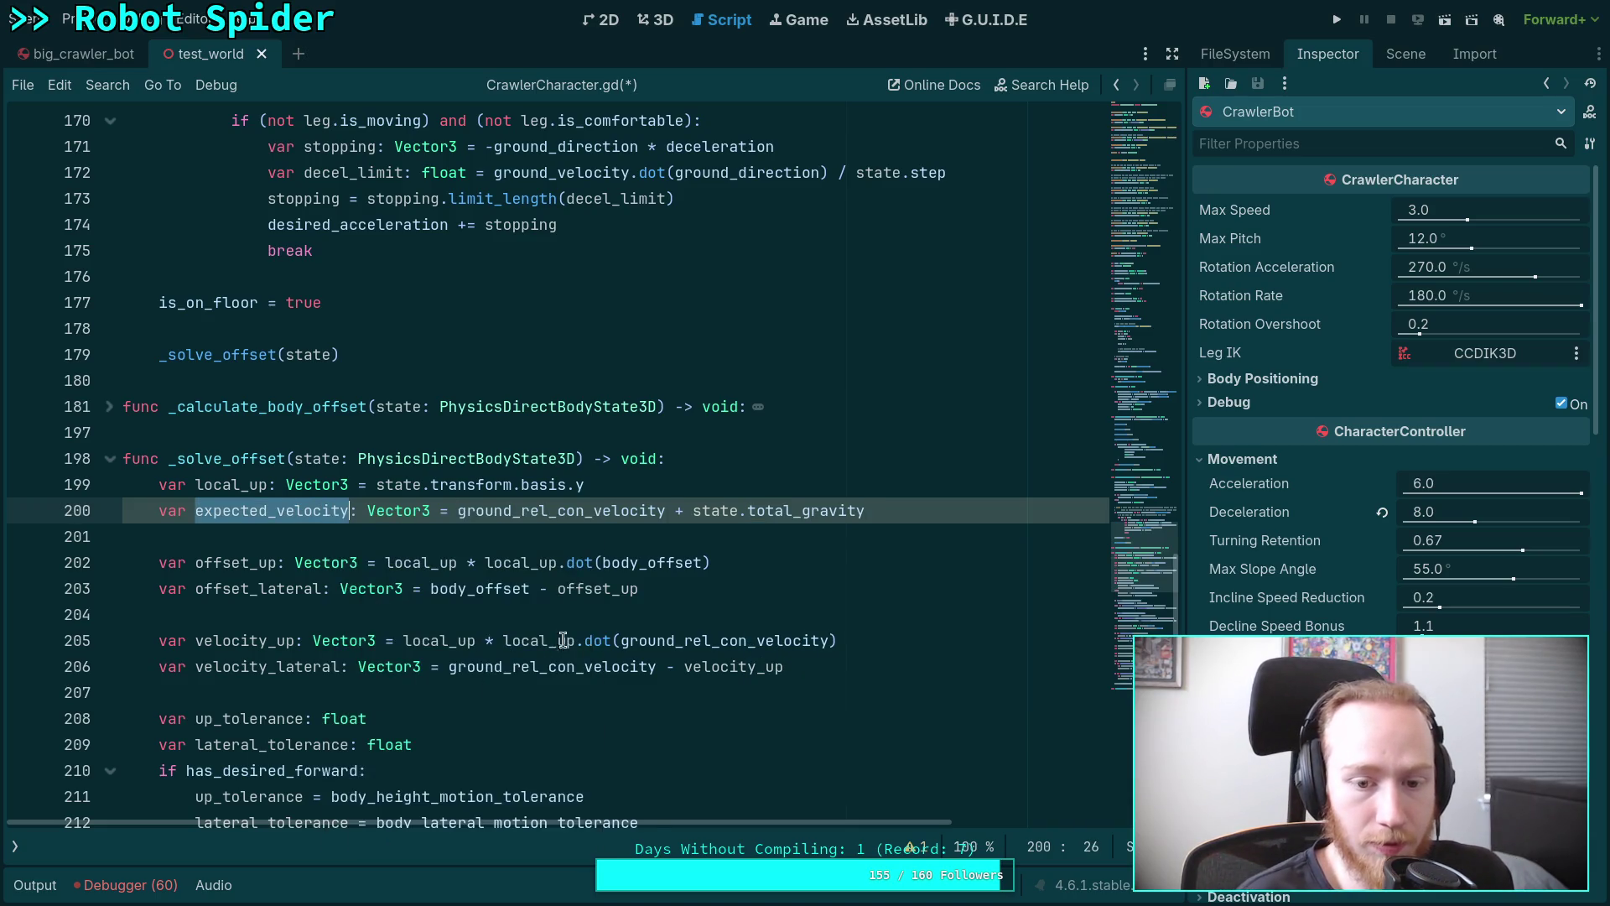
{"action": "double_click", "coordinate": [726, 640]}
{"action": "key", "text": "ctrl+v"}
{"action": "double_click", "coordinate": [556, 666]}
{"action": "key", "text": "ctrl+v"}
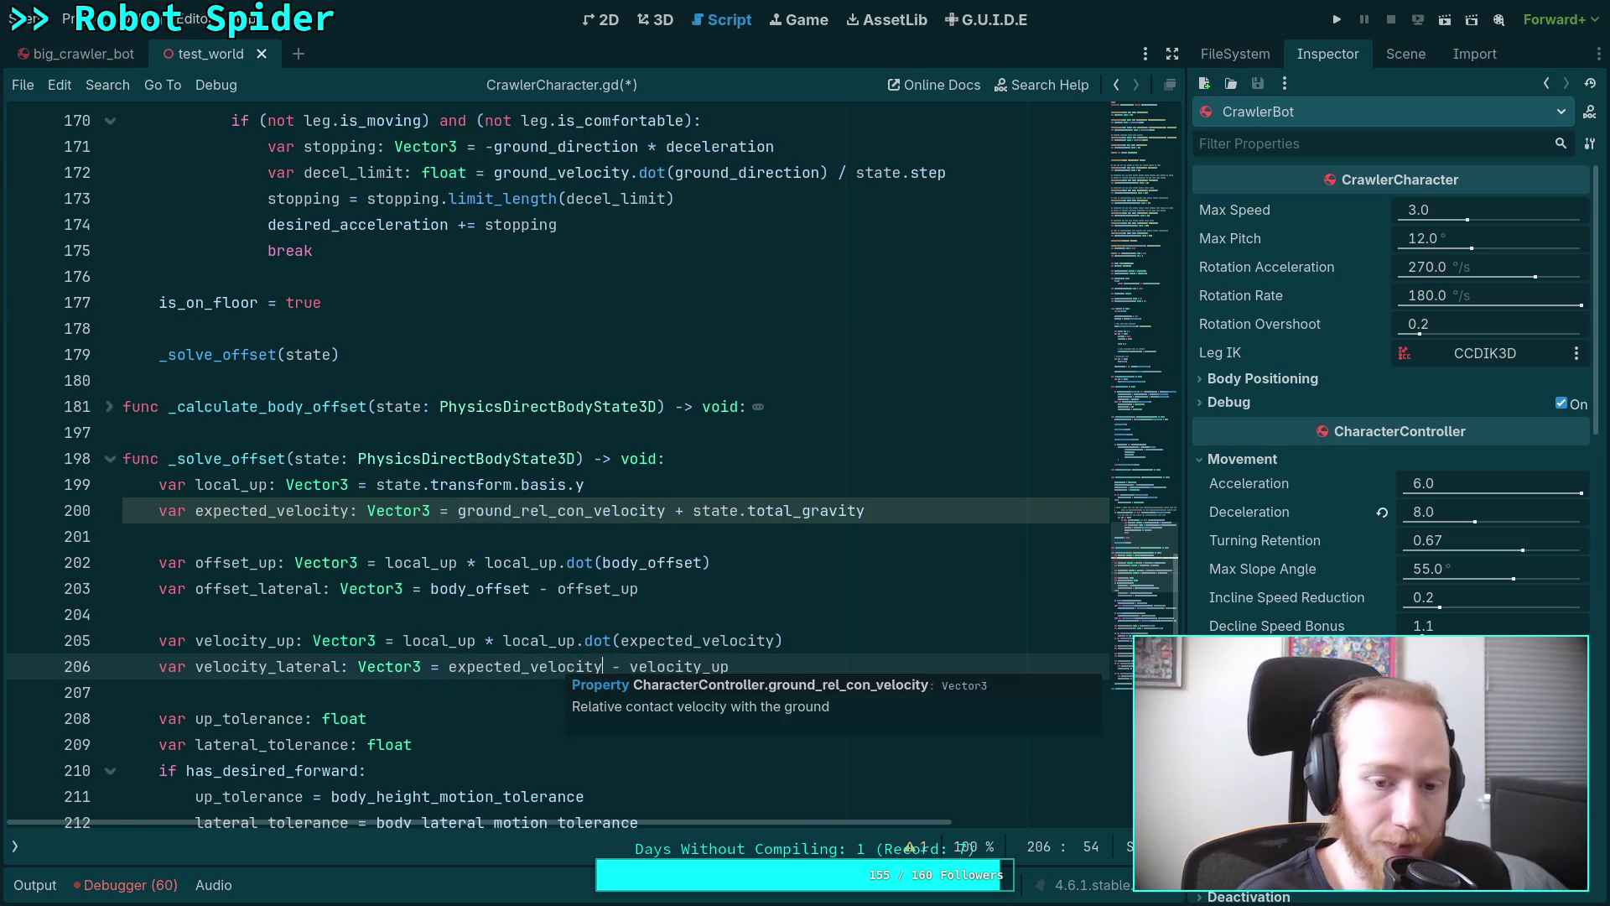
{"action": "key", "text": "ctrl+s"}
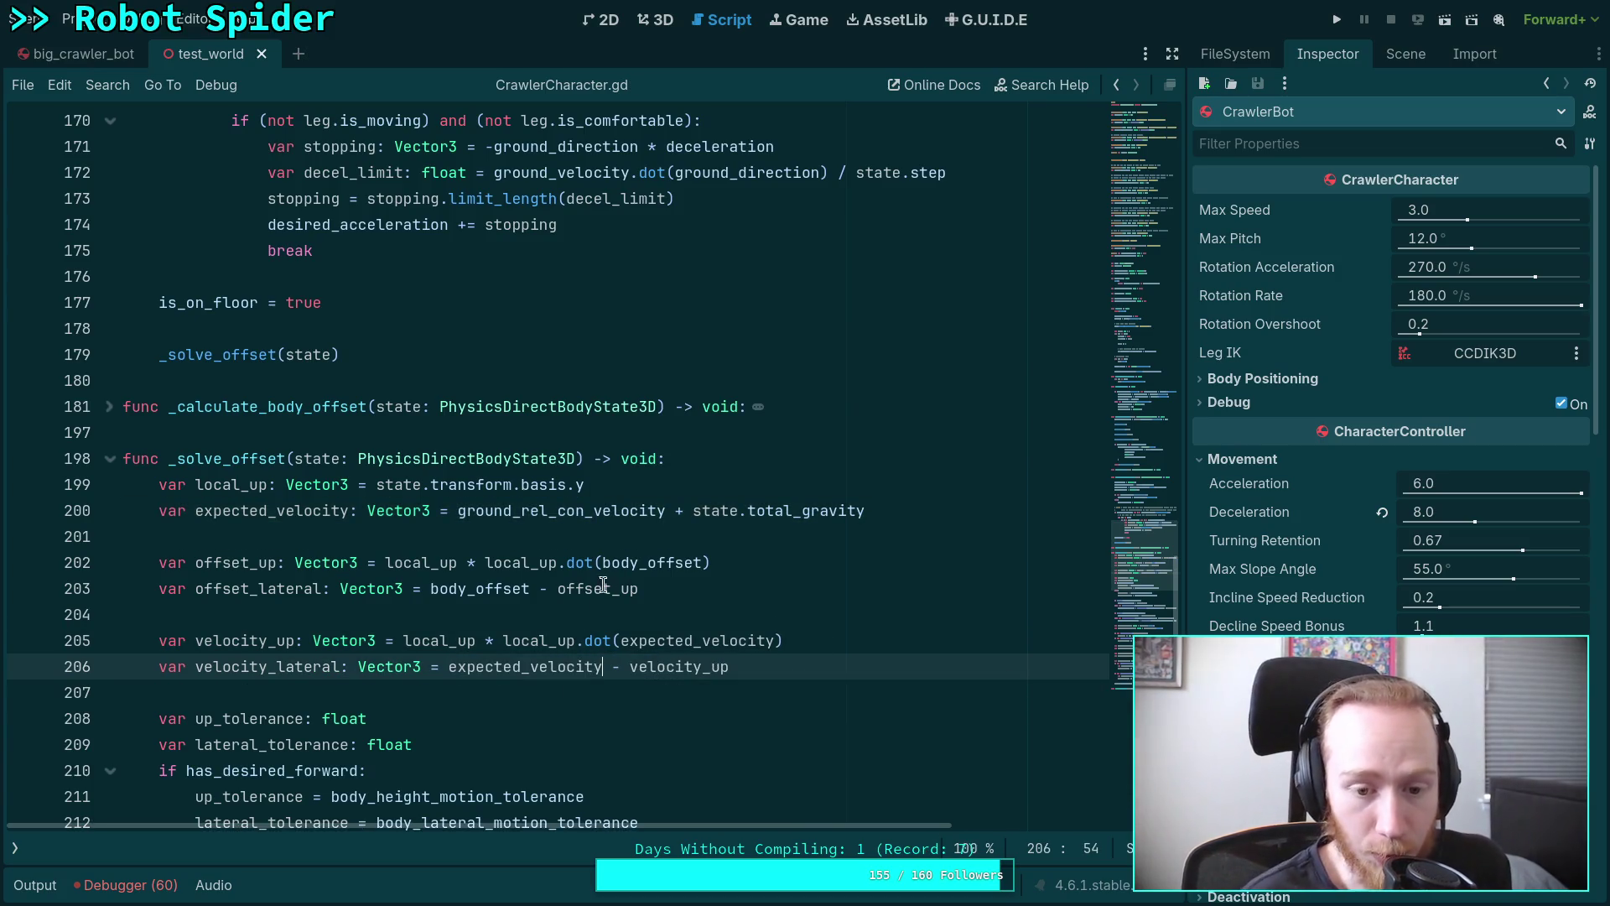
{"action": "left_click", "coordinate": [624, 619]}
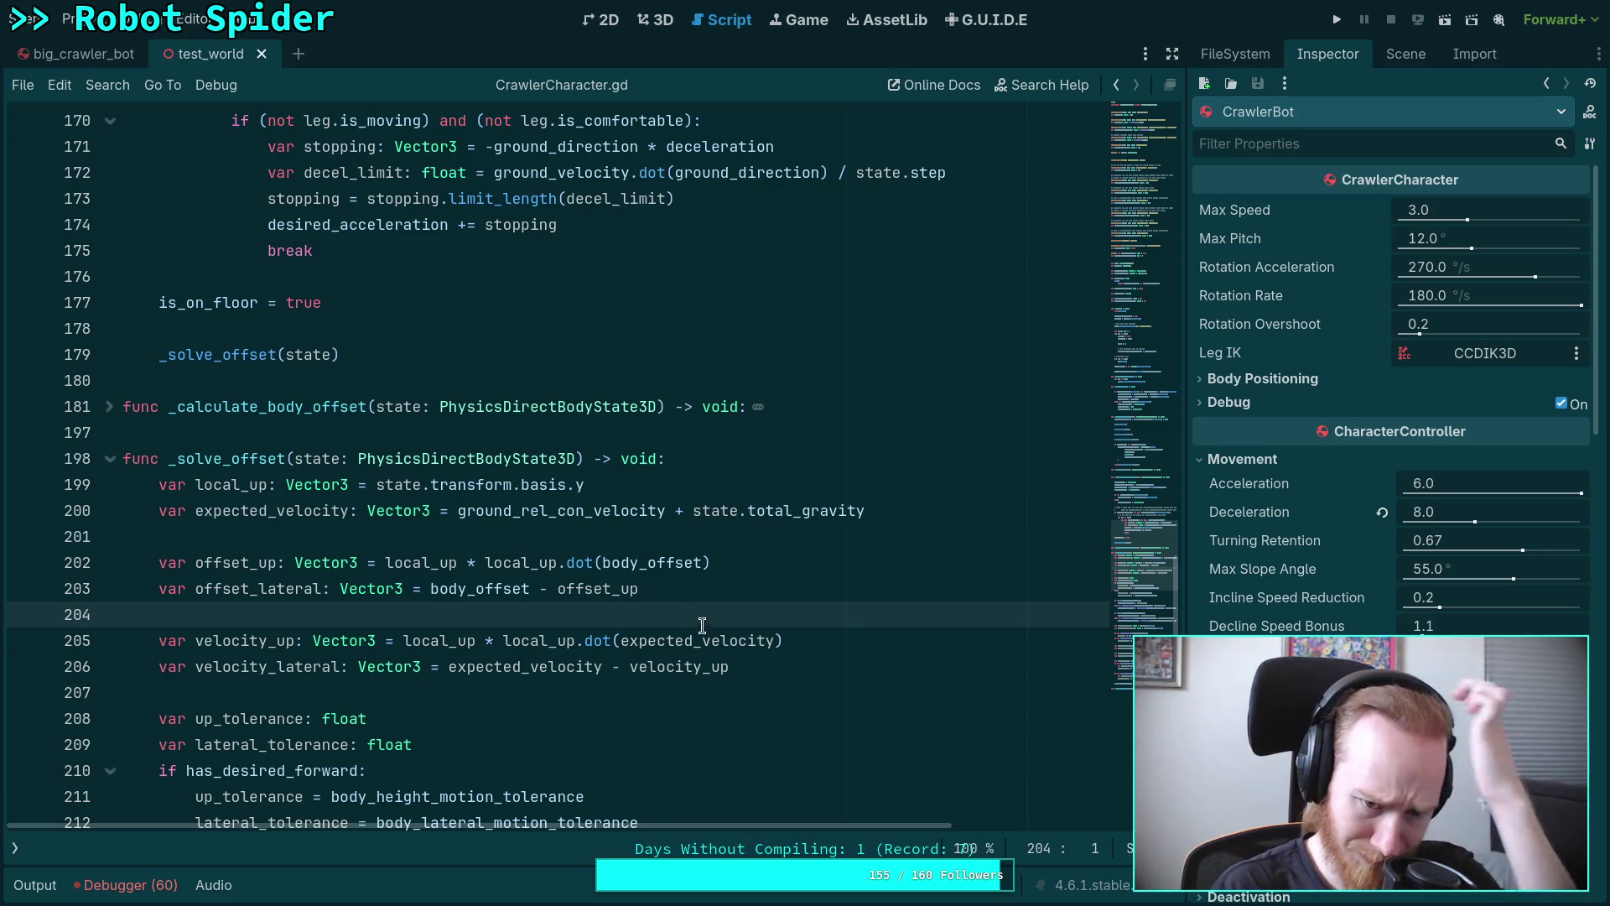
{"action": "scroll", "coordinate": [699, 666], "scroll_direction": "down", "scroll_amount": 15}
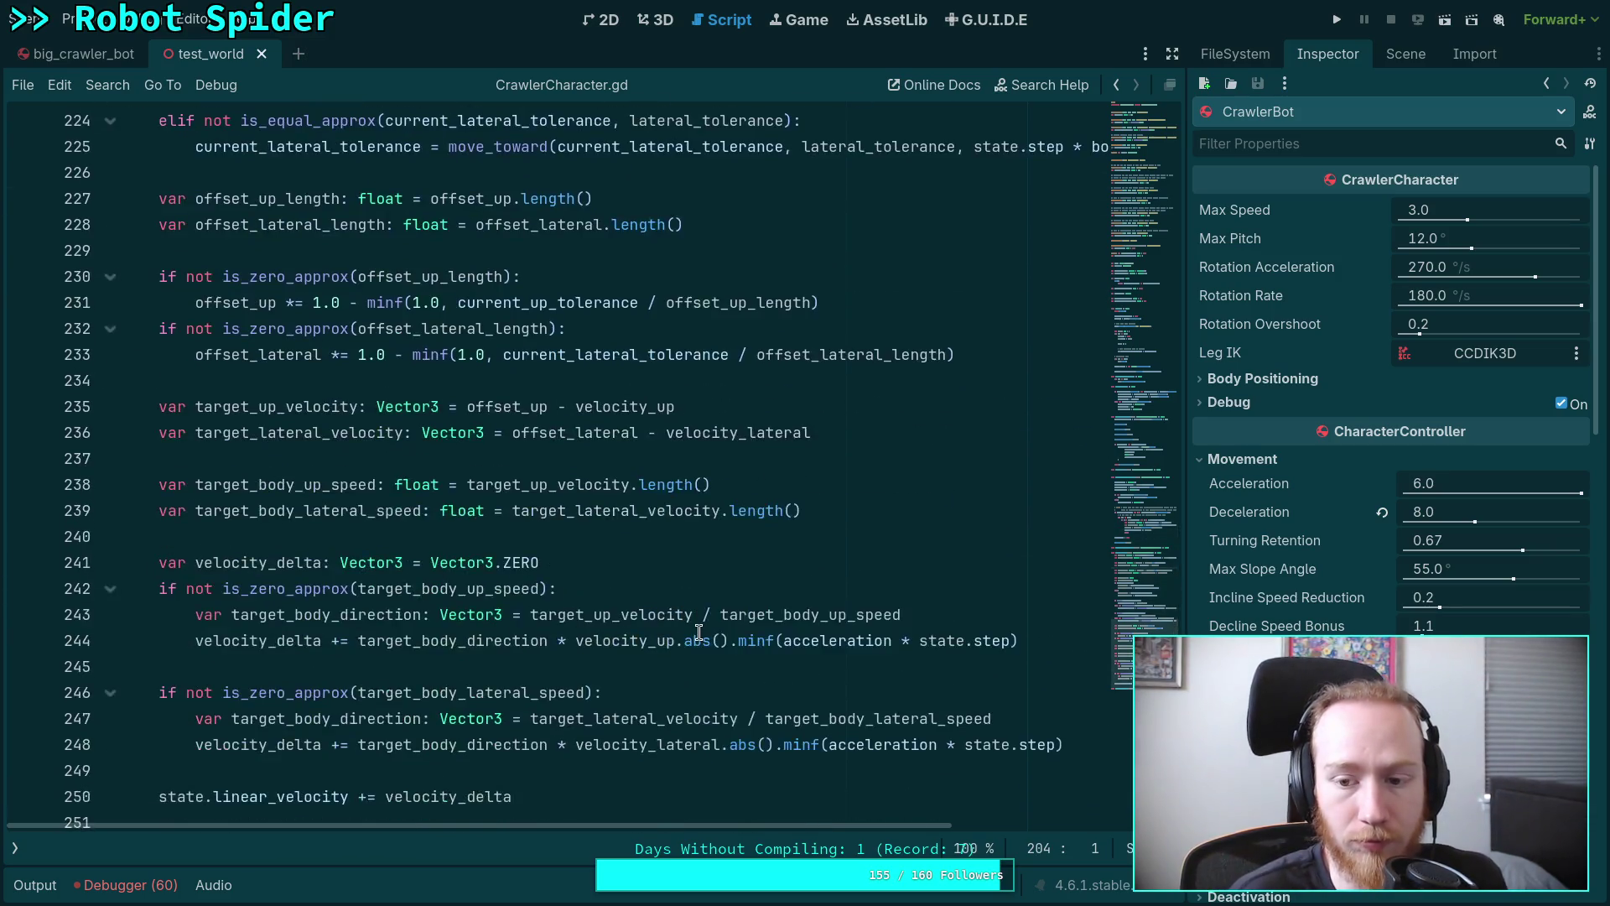
Briefly test-run the gravity-adjusted code with F5, then stop it with F8.
{"action": "key", "text": "F5"}
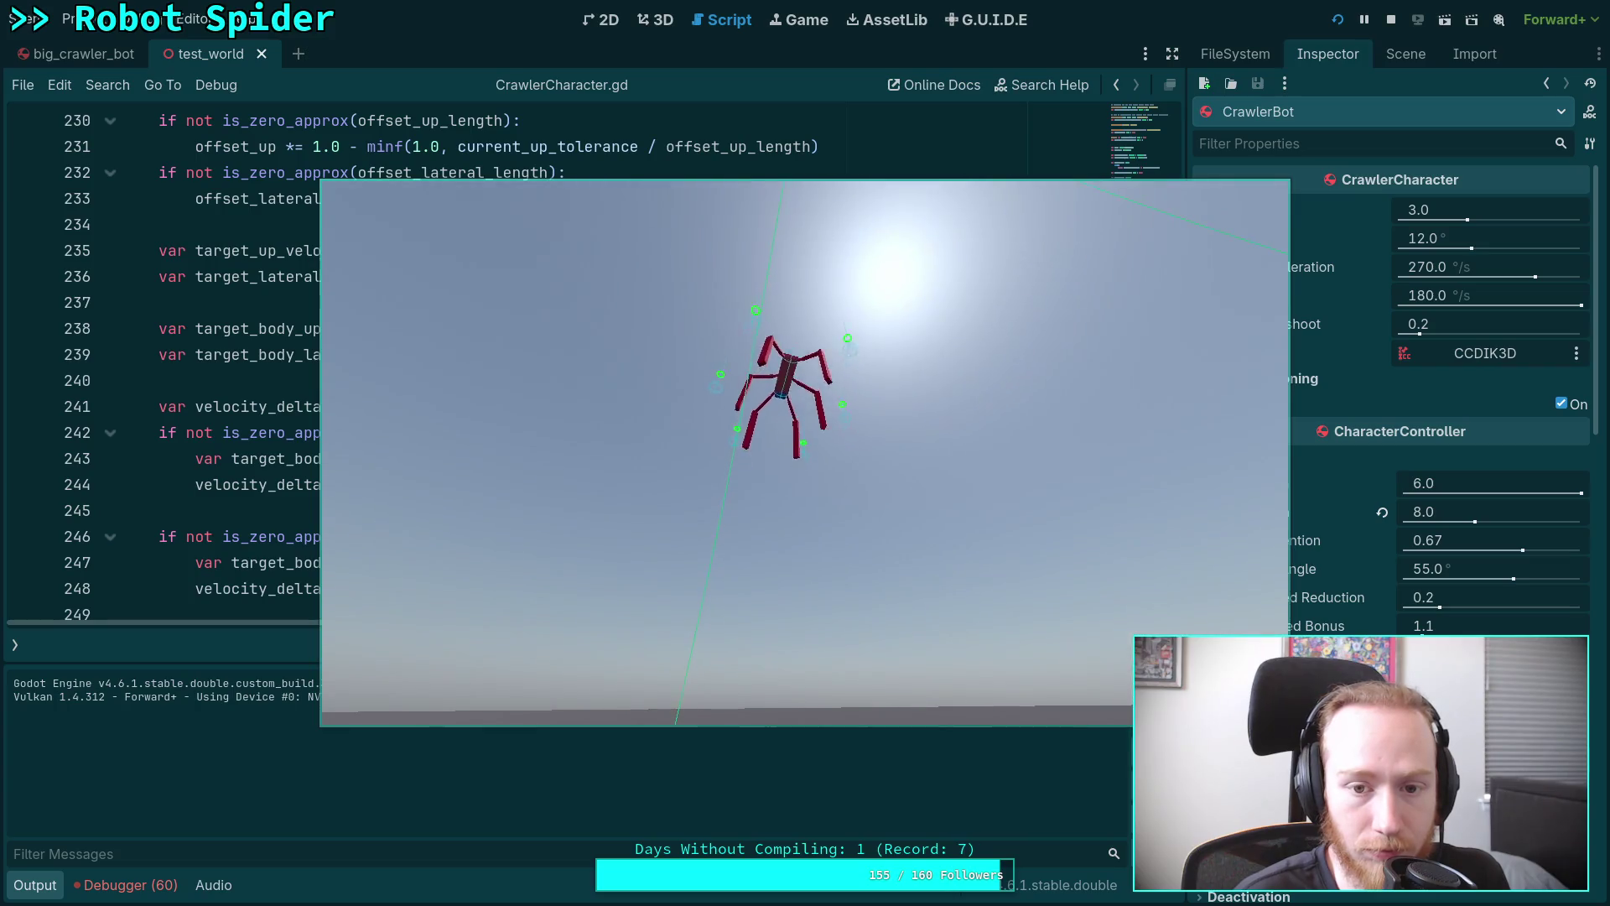
{"action": "key", "text": "F8"}
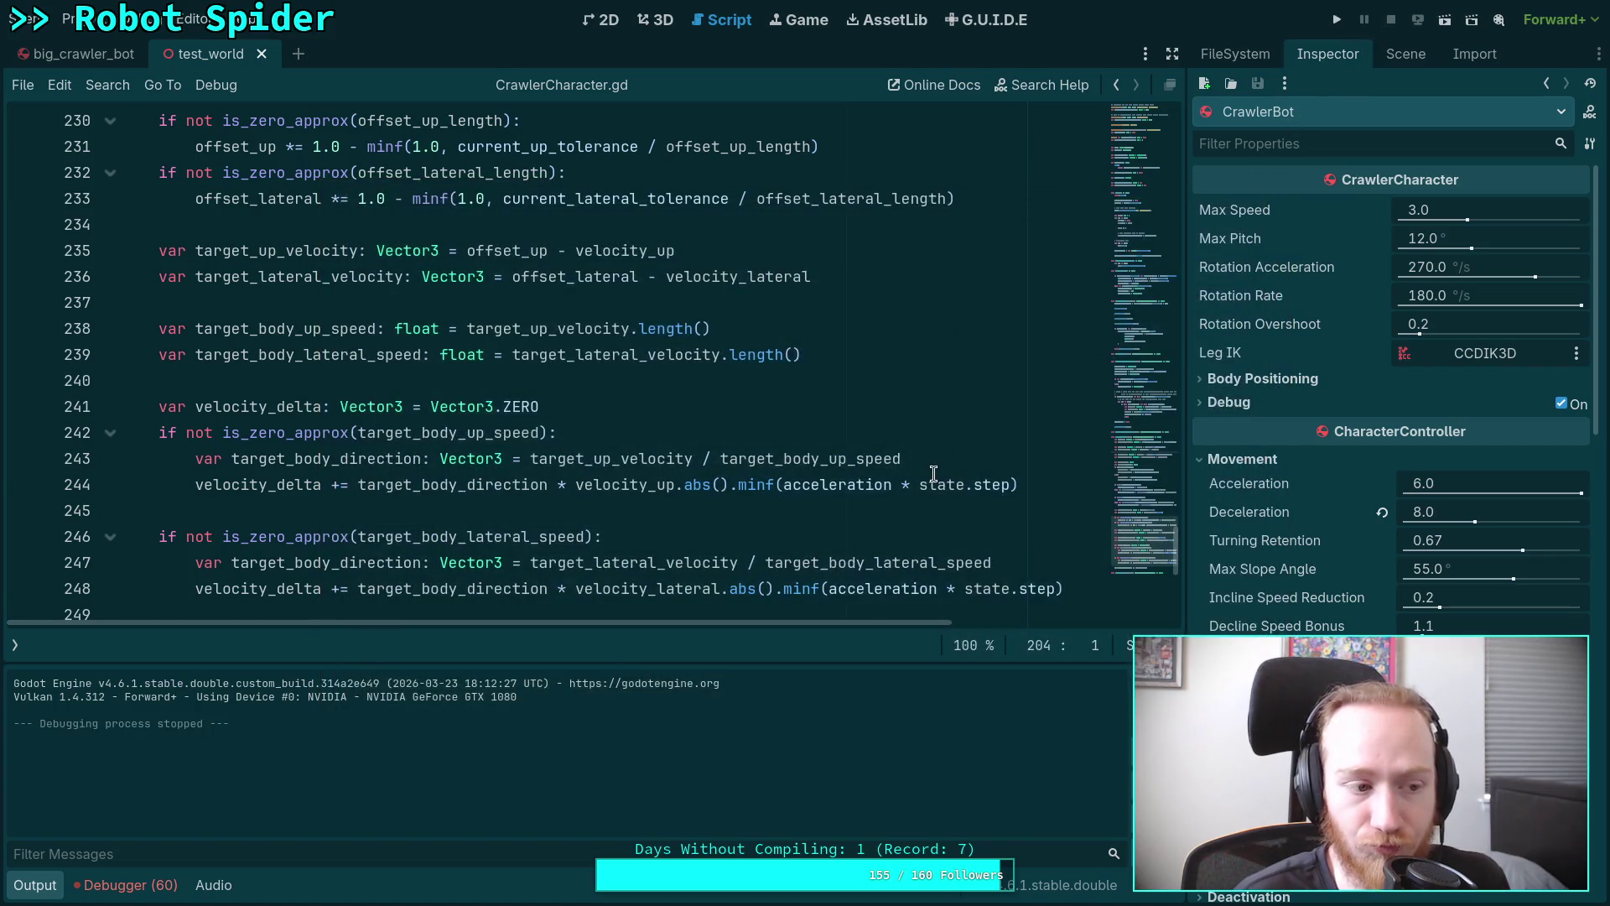
Change line 200 to add (state.total_gravity * state.step), save, and launch the project.
{"action": "left_click", "coordinate": [41, 887]}
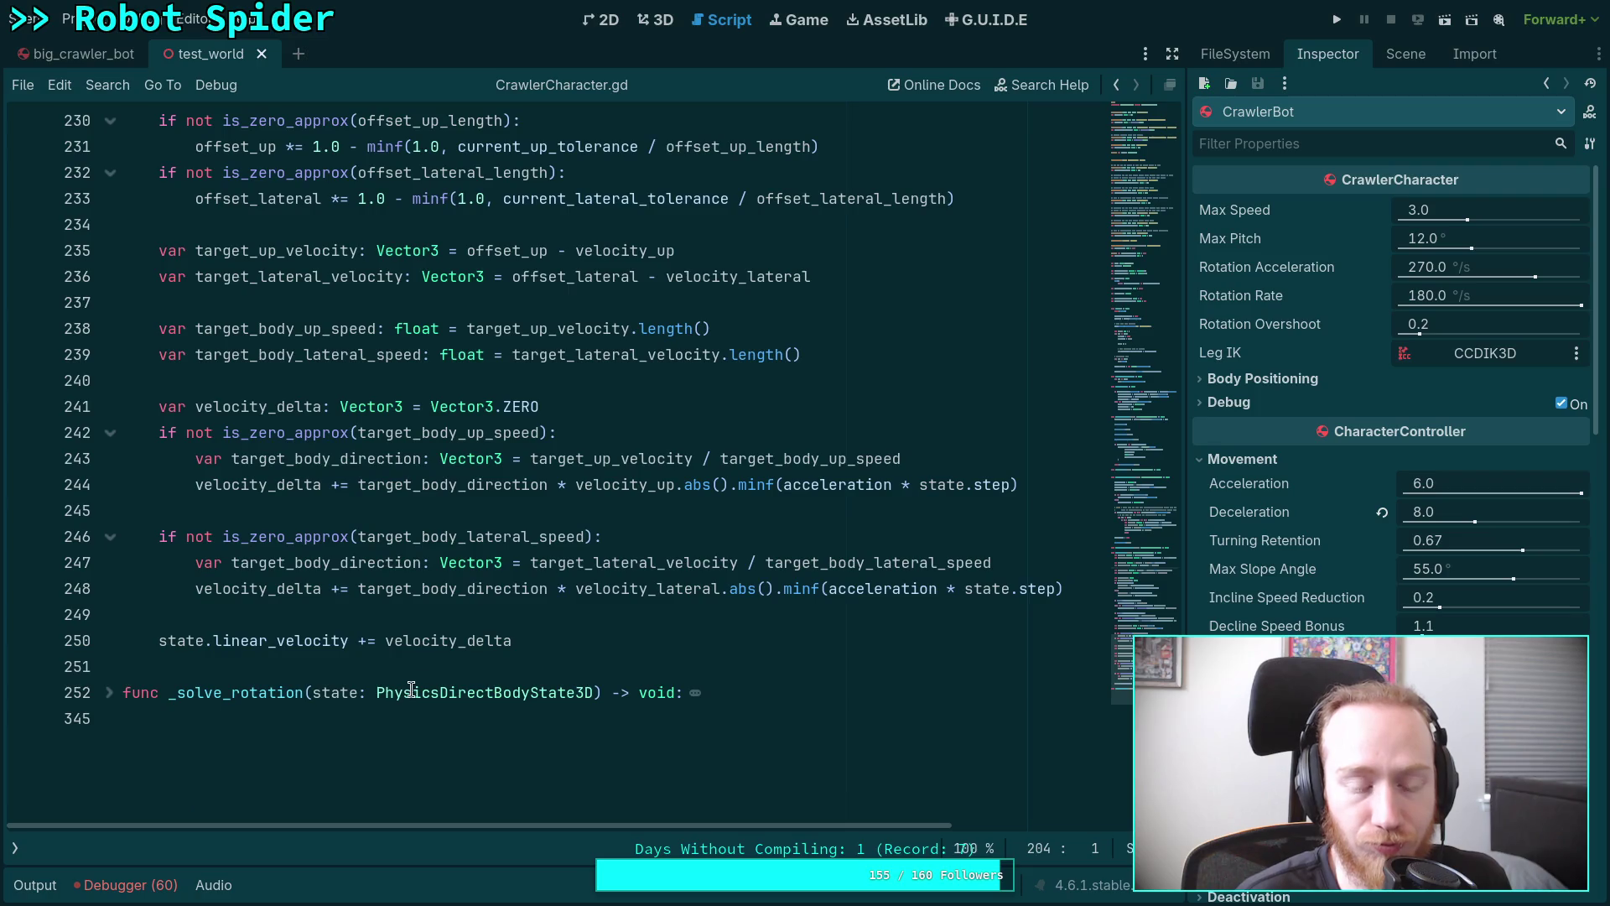
{"action": "scroll", "coordinate": [433, 674], "scroll_direction": "up", "scroll_amount": 10}
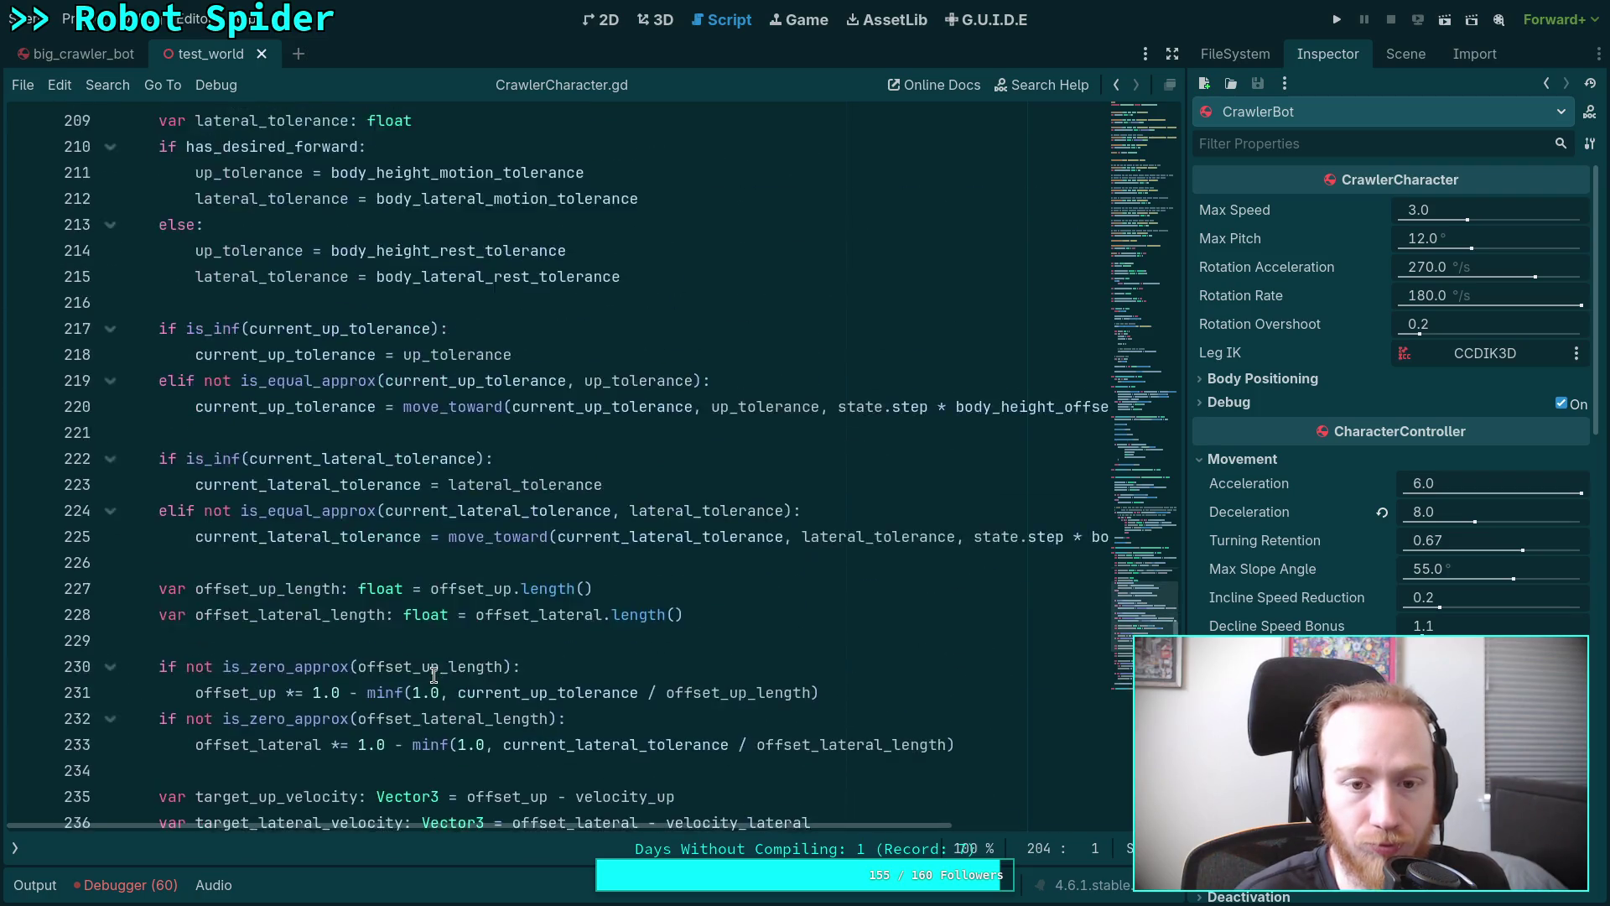
{"action": "scroll", "coordinate": [629, 585], "scroll_direction": "up", "scroll_amount": 7}
{"action": "left_click", "coordinate": [948, 353]}
{"action": "type", "text": "(*"}
{"action": "key", "text": "BackSpace"}
{"action": "key", "text": "BackSpace"}
{"action": "type", "text": "* state.total_gravity *"}
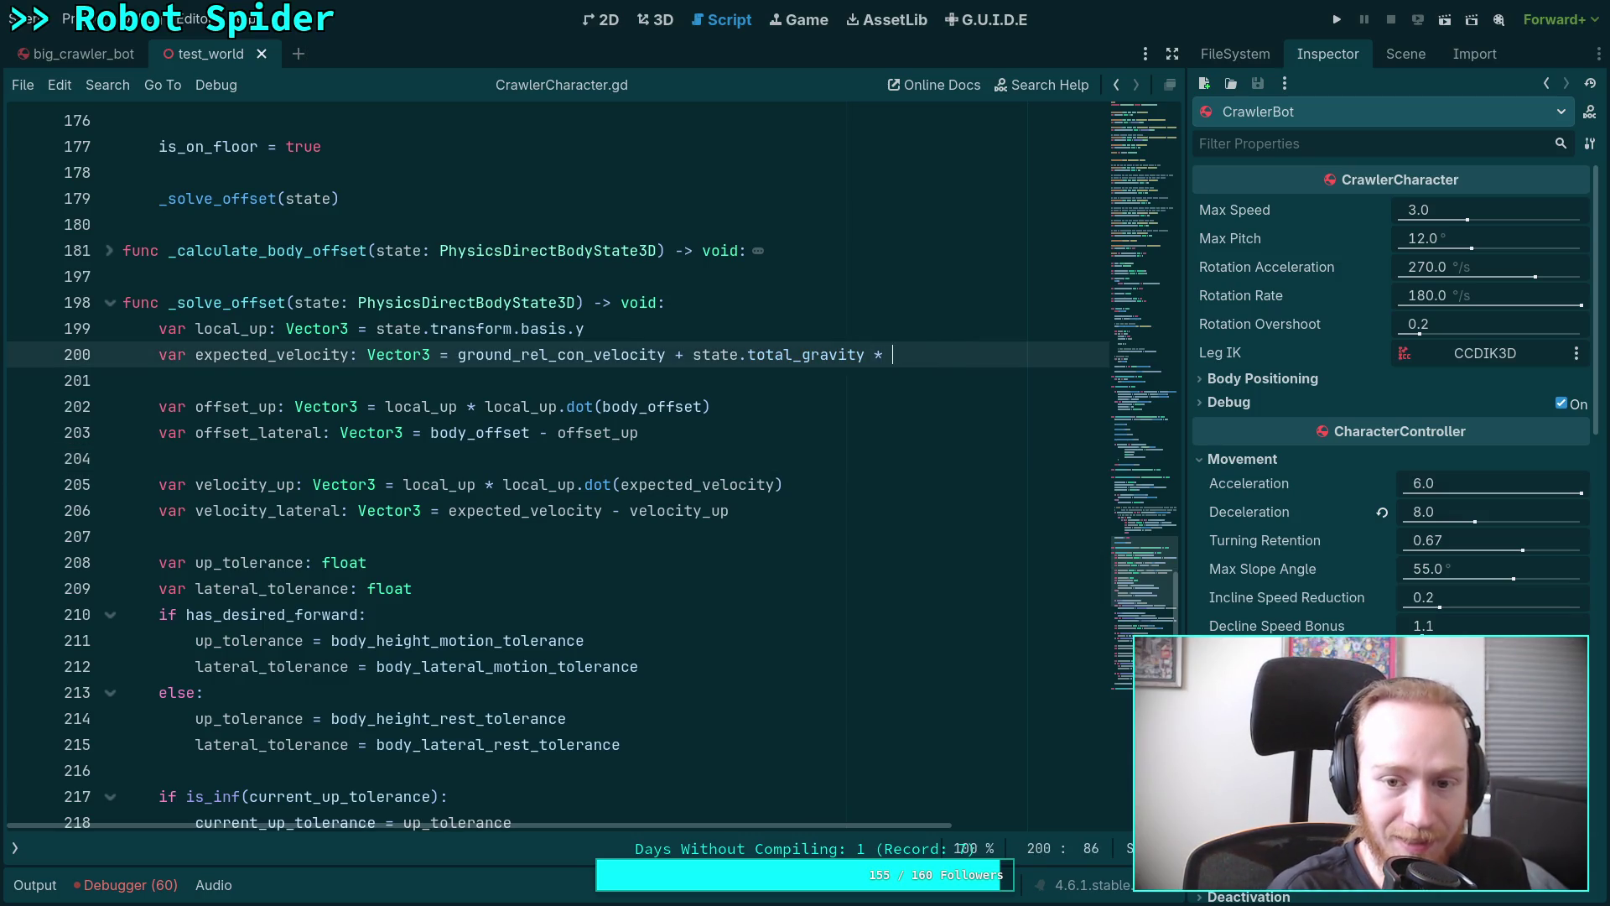
{"action": "type", "text": "step"}
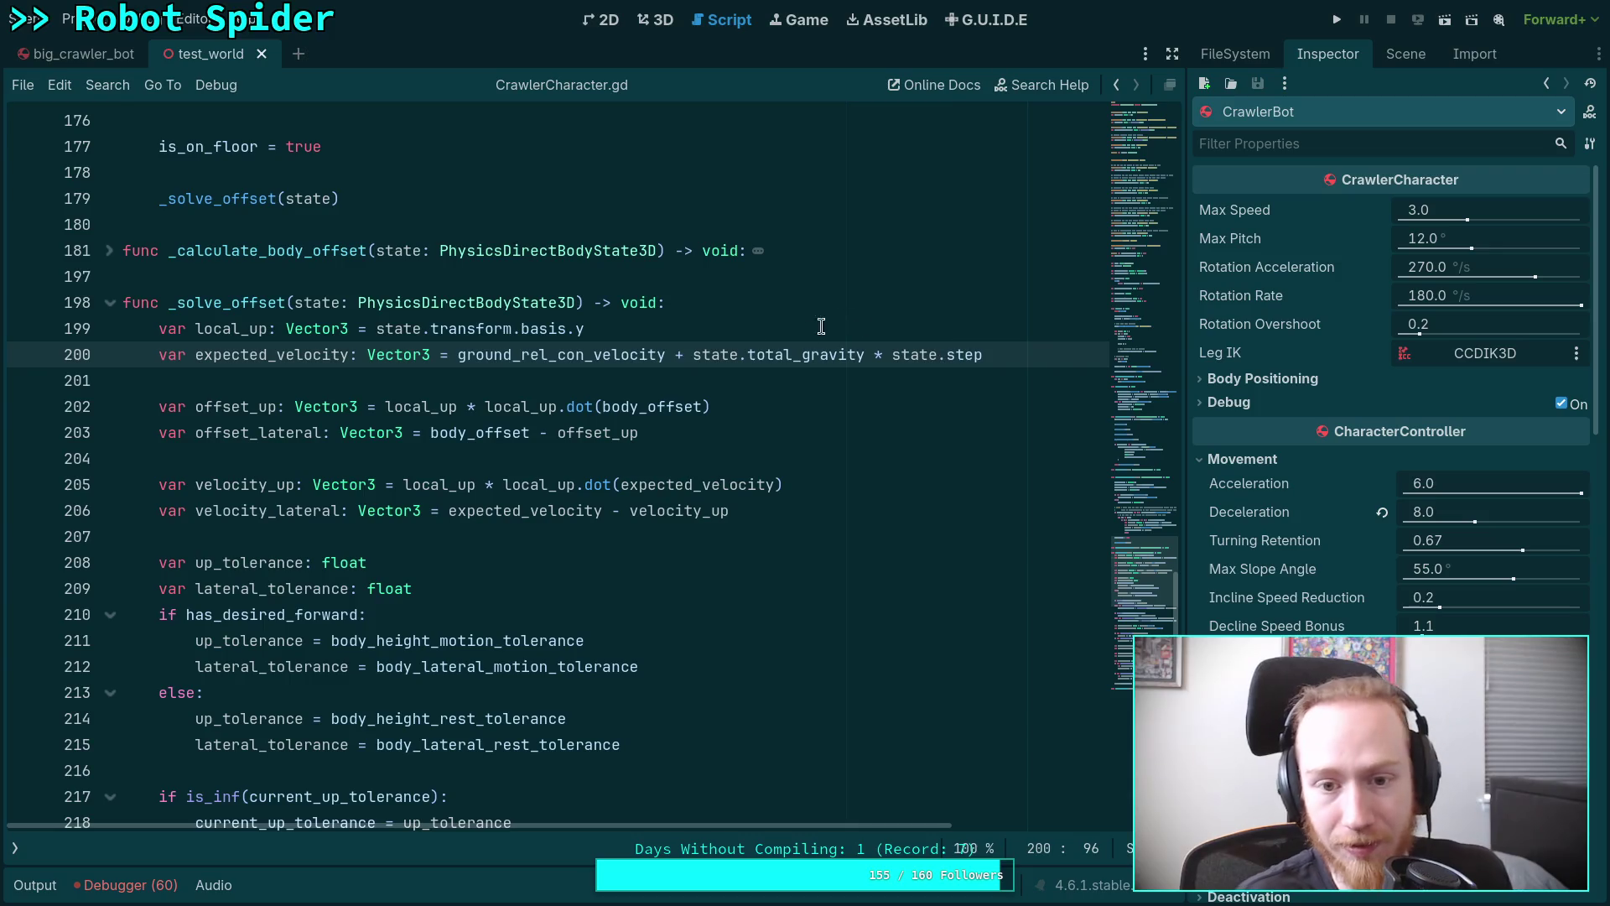
{"action": "left_click_drag", "start_coordinate": [693, 354], "coordinate": [1023, 356]}
{"action": "type", "text": "("}
{"action": "key", "text": "ctrl+s"}
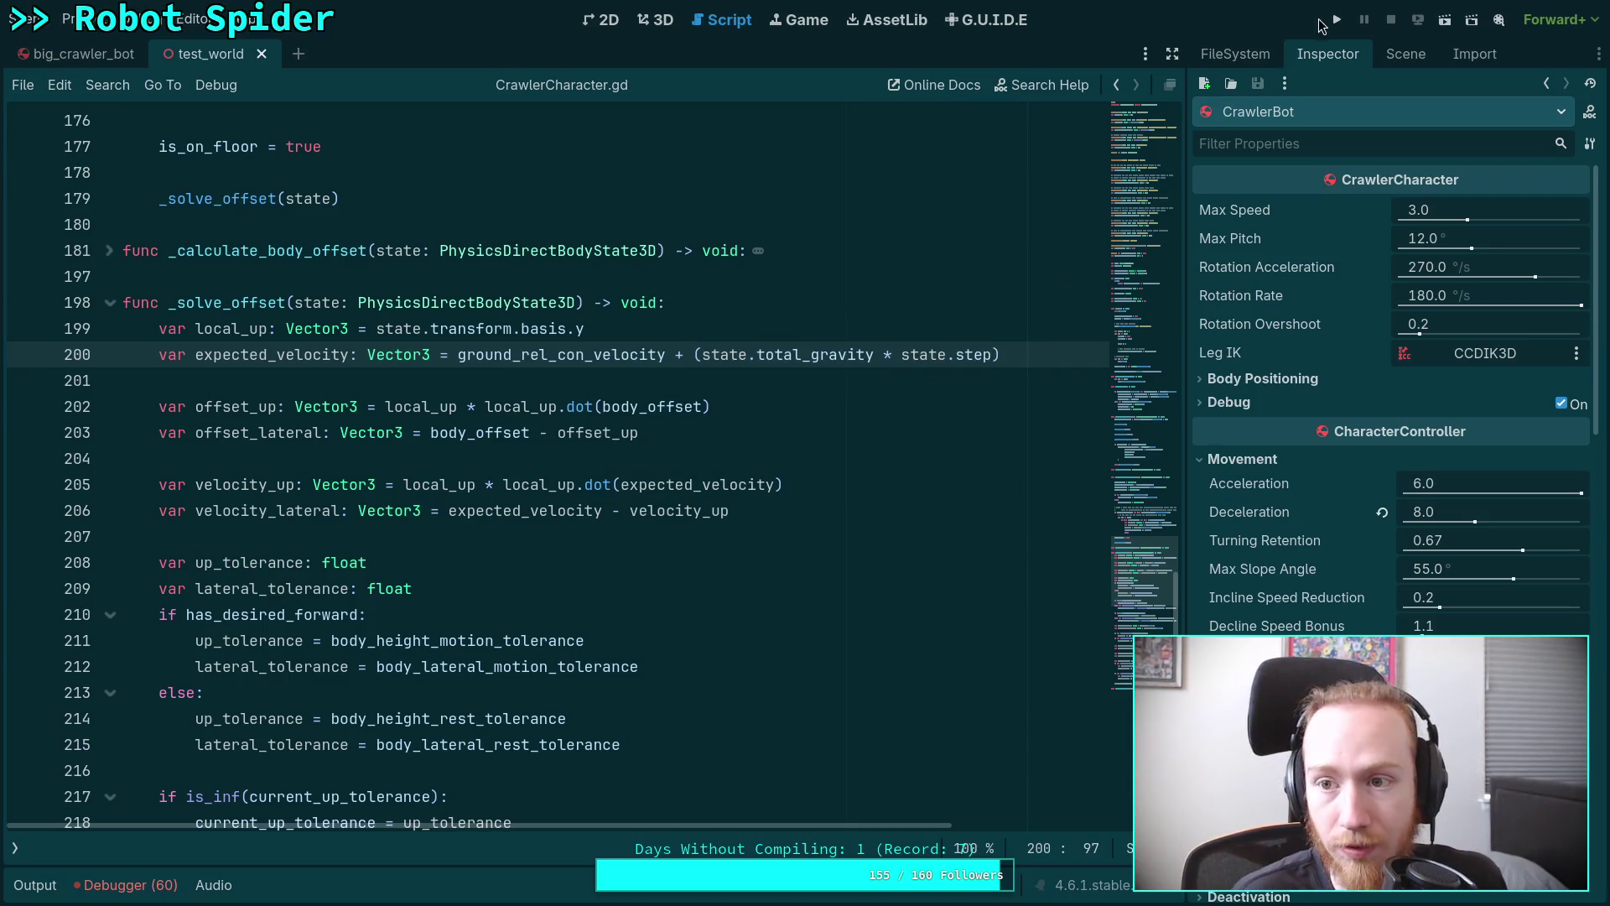
{"action": "key", "text": "F5"}
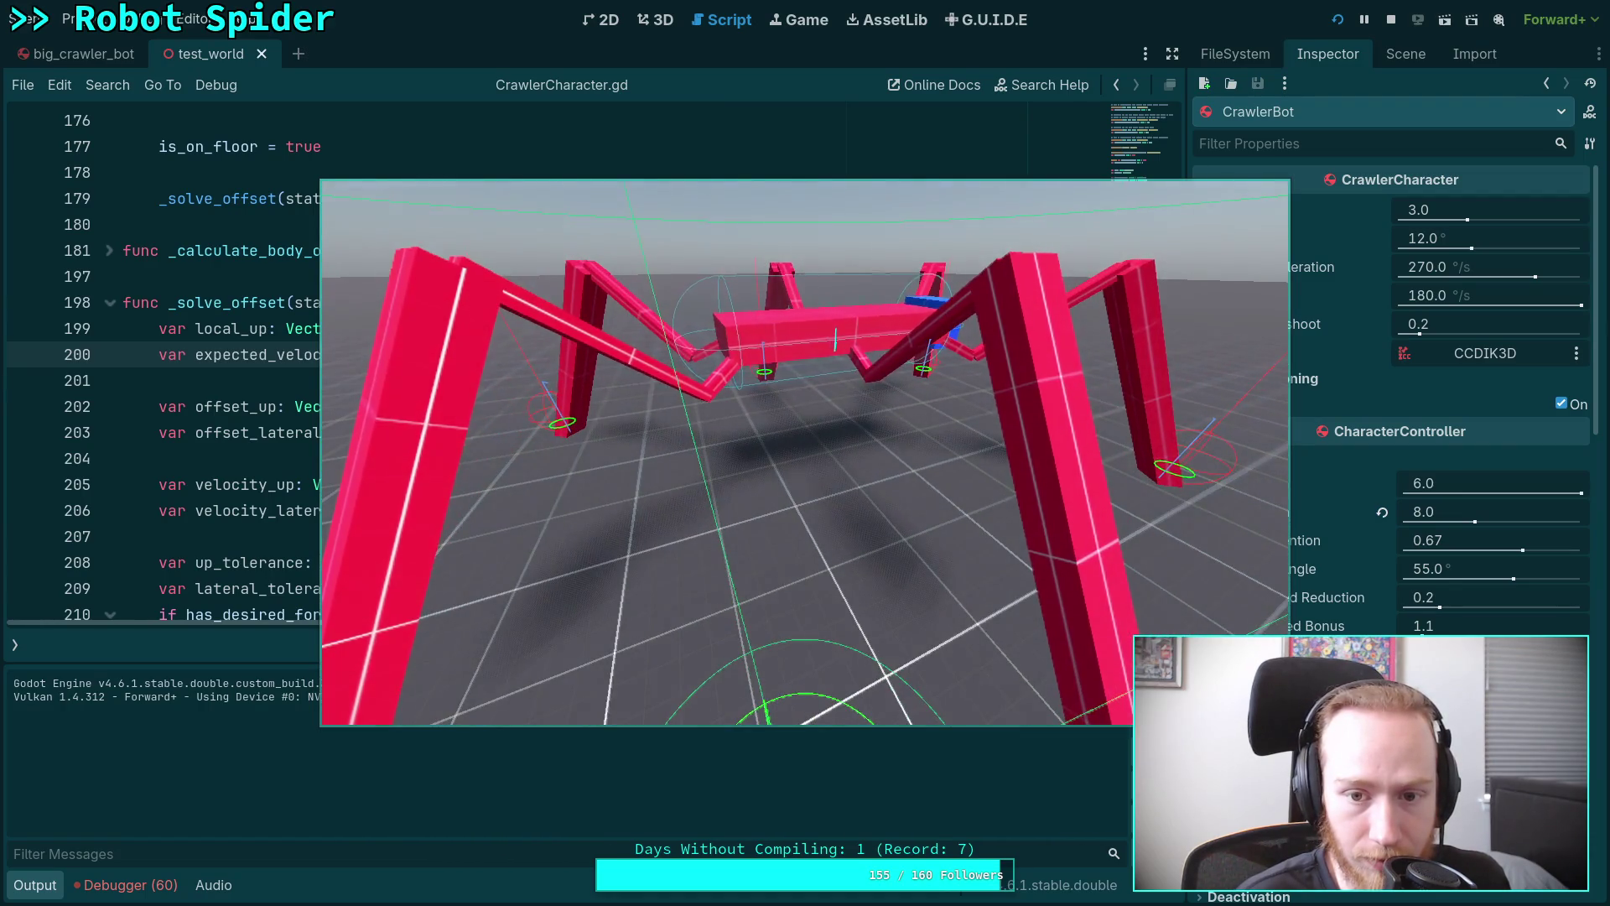
Stop the test run after watching the spider stand in the test world.
{"action": "left_click", "coordinate": [1389, 25]}
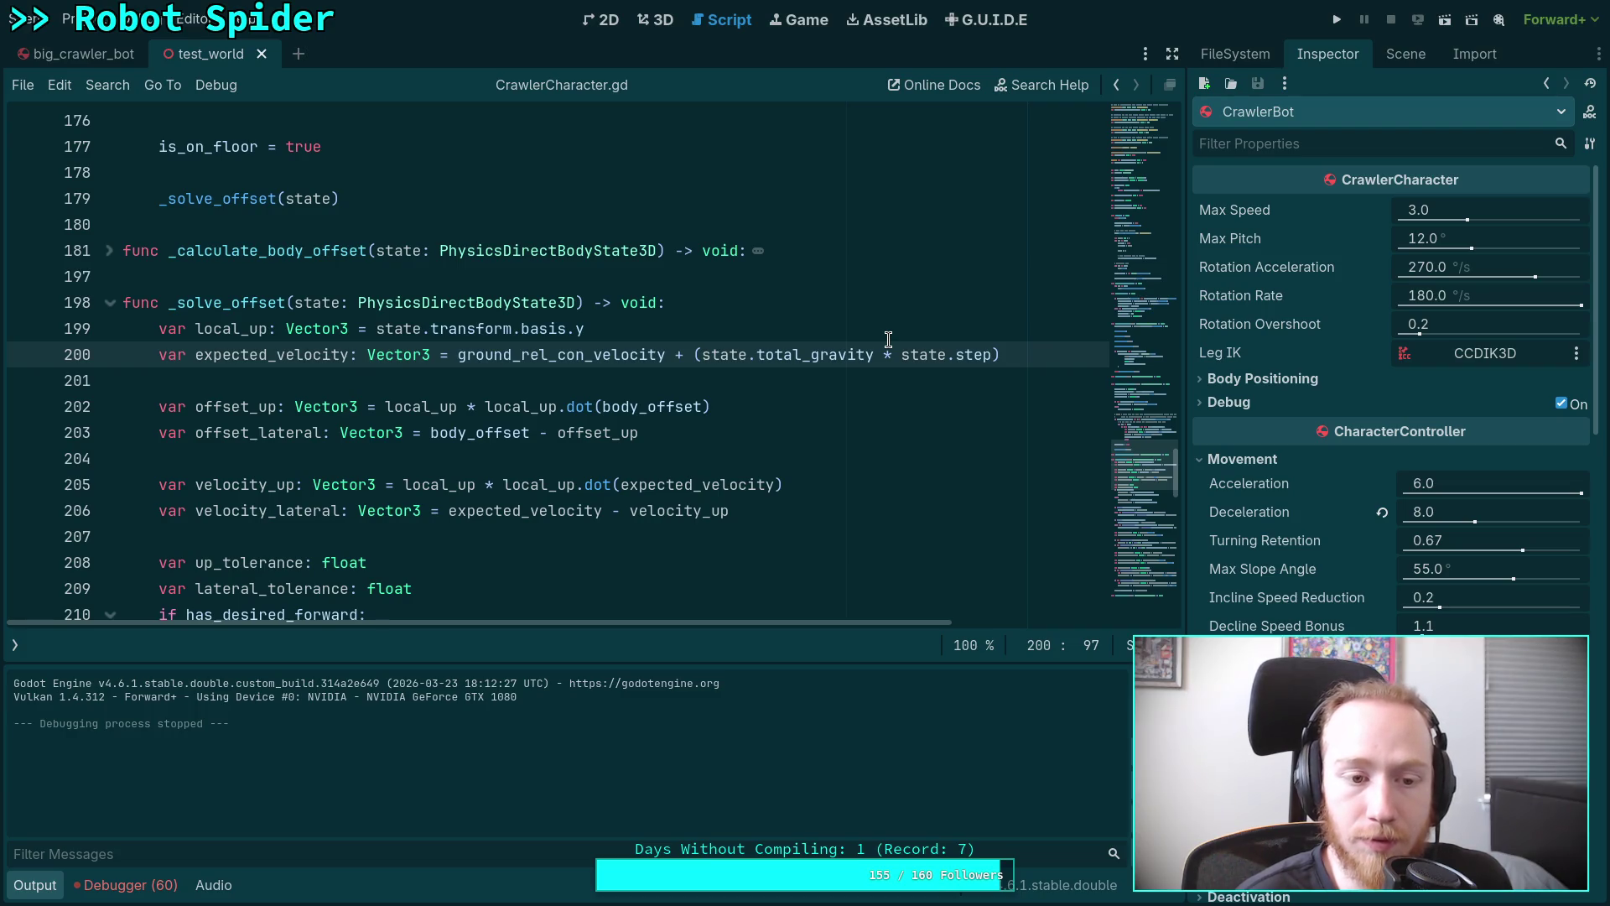
{"action": "scroll", "coordinate": [889, 339], "scroll_direction": "down", "scroll_amount": 15}
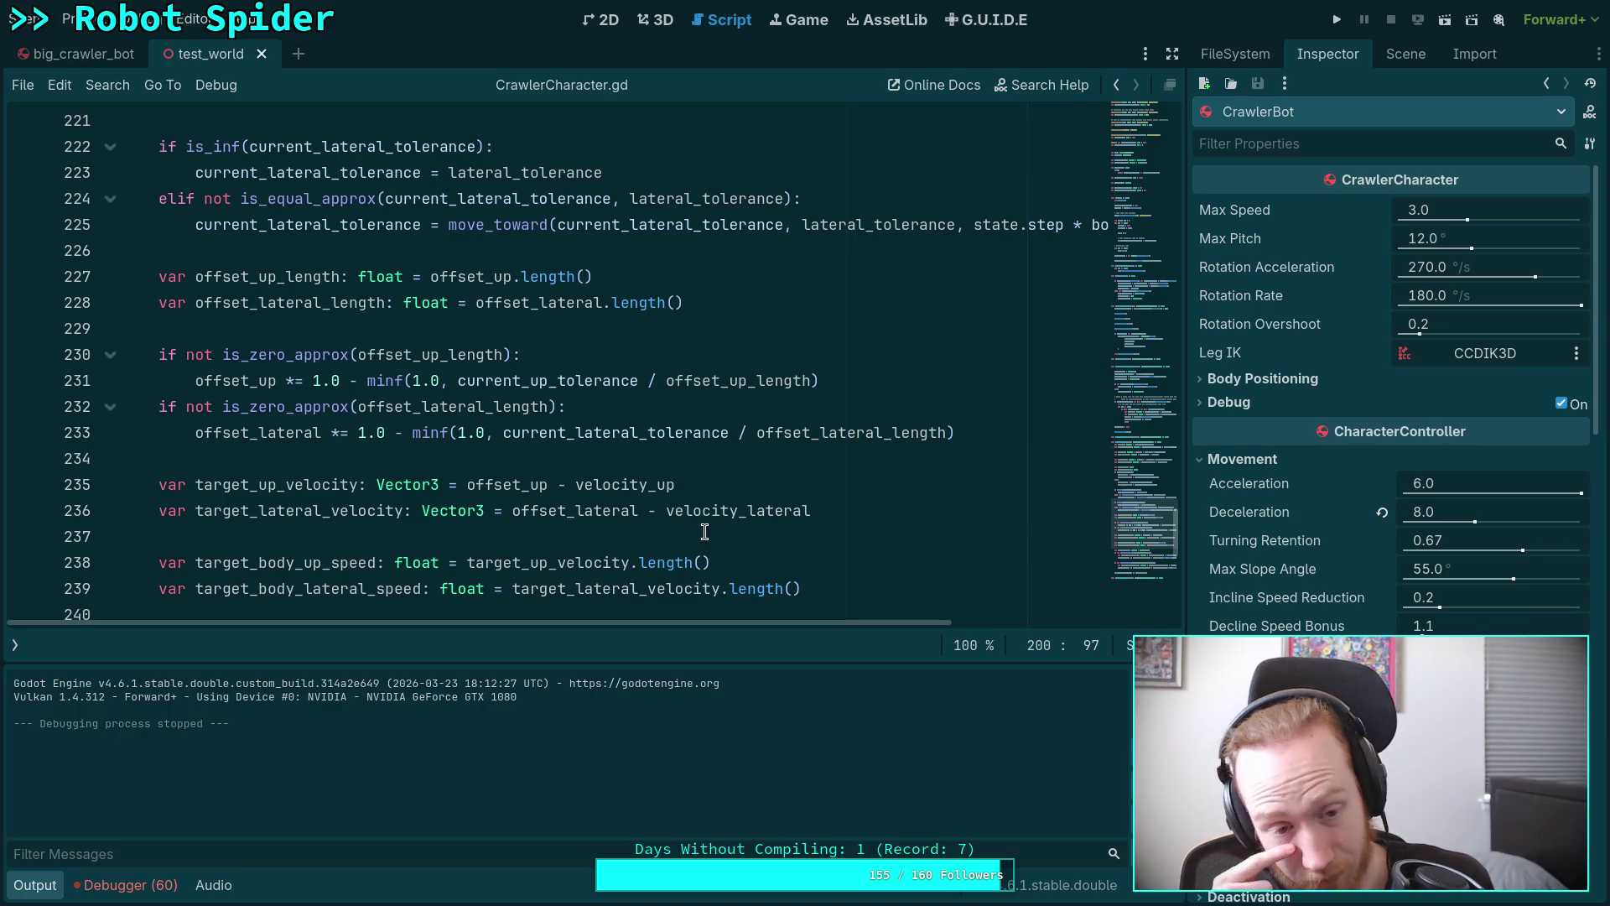
{"action": "left_click", "coordinate": [740, 484]}
{"action": "double_click", "coordinate": [483, 485]}
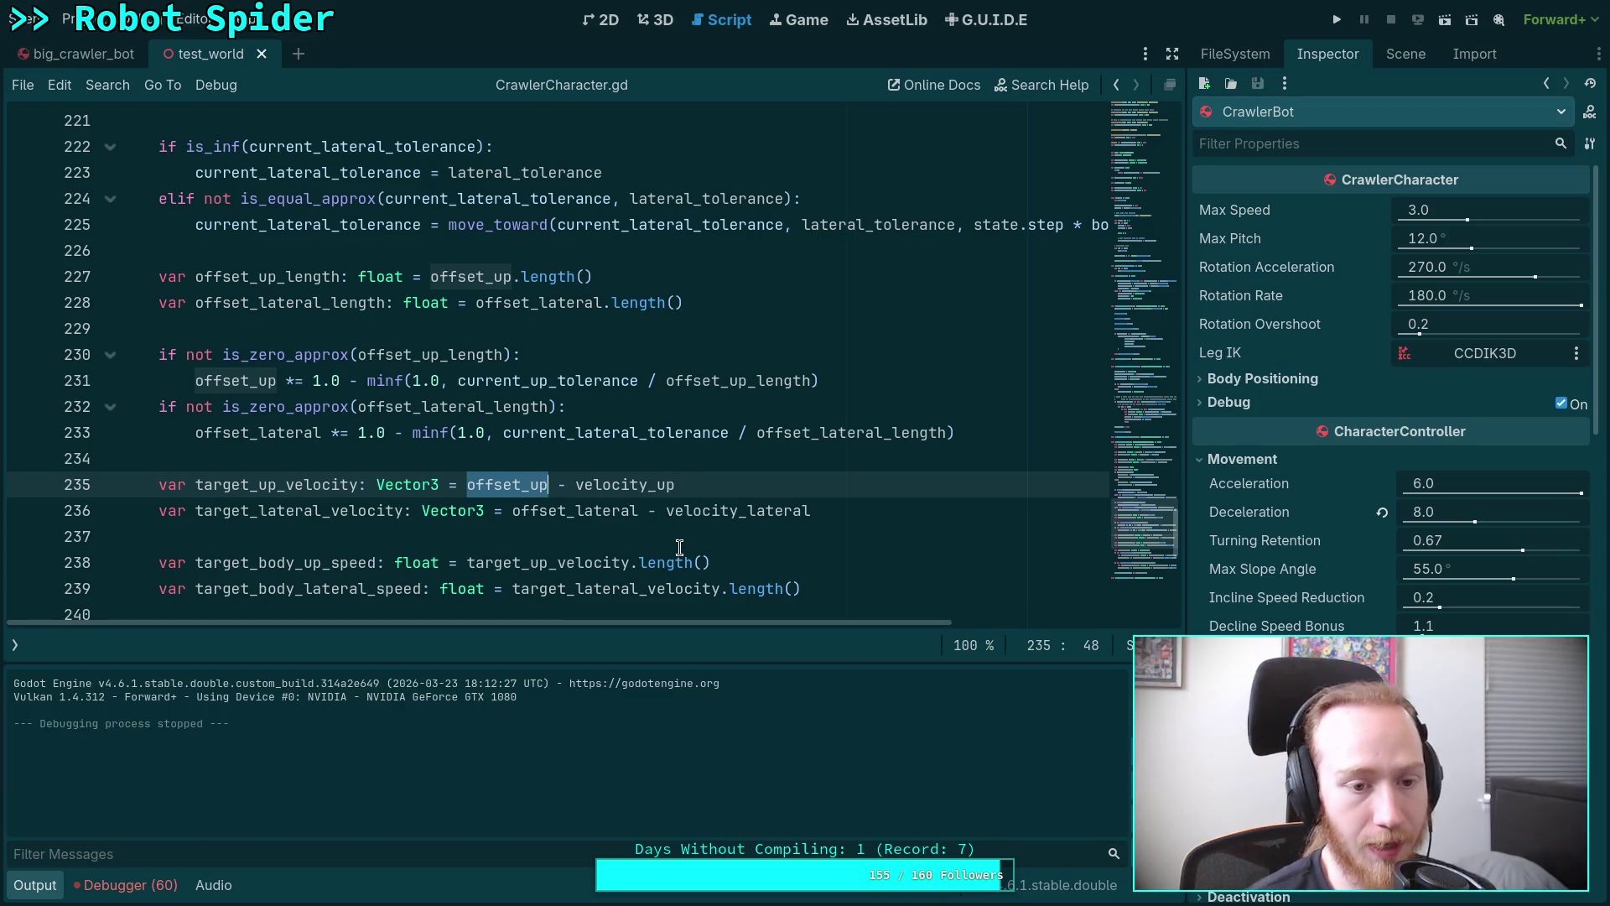
{"action": "left_click", "coordinate": [816, 484]}
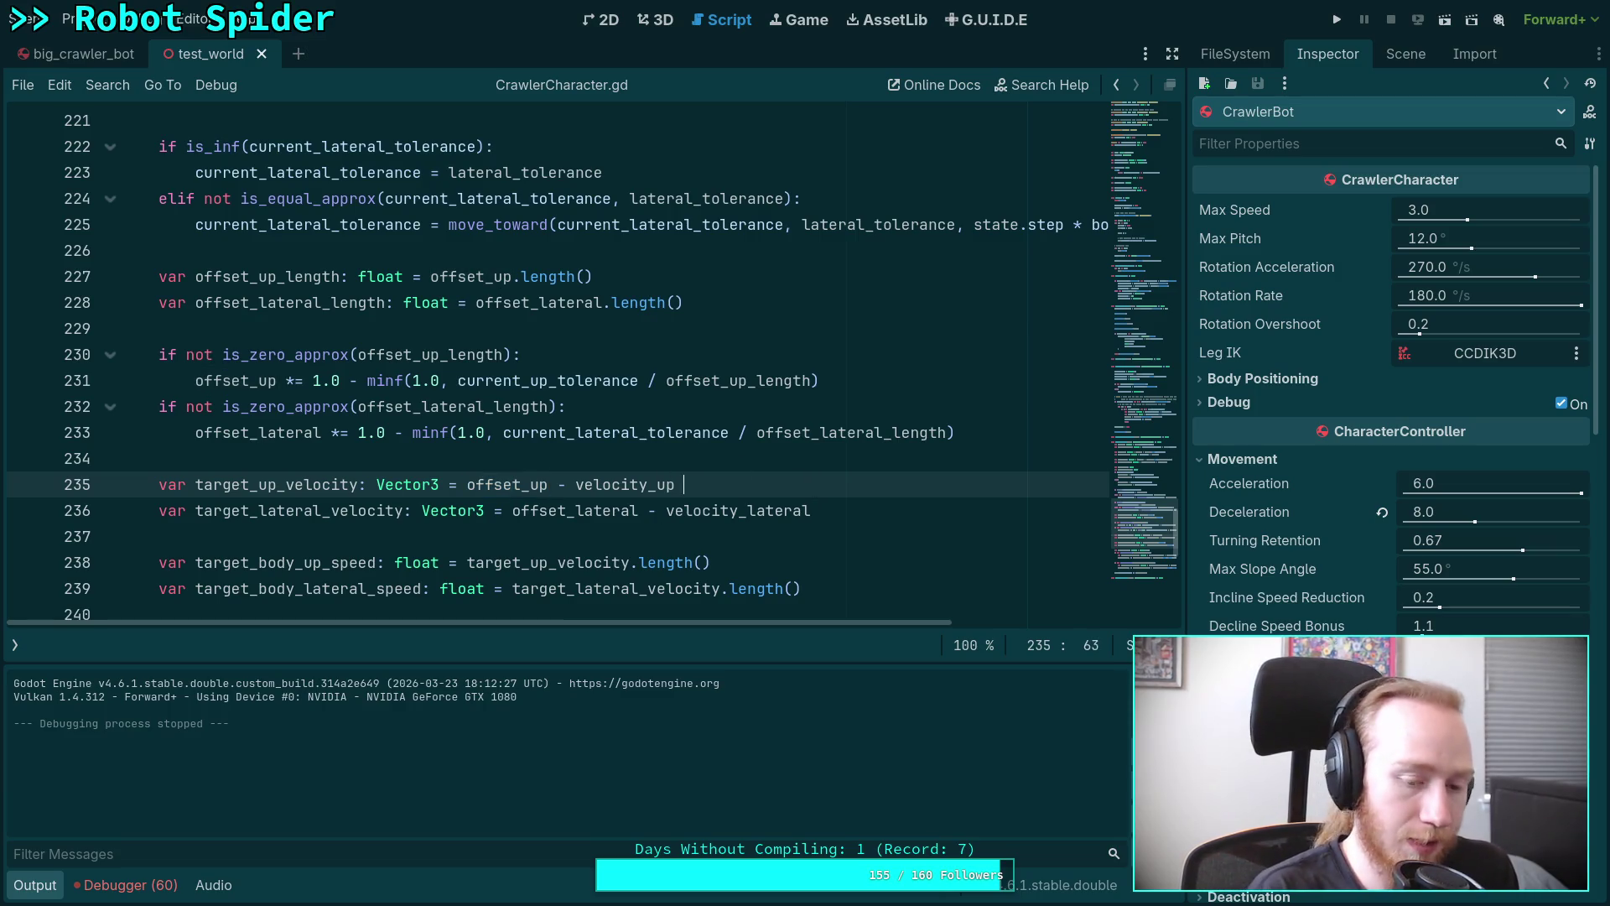
Comment out the gravity term after ground_rel_con_velocity on line 200.
{"action": "scroll", "coordinate": [621, 361], "scroll_direction": "up", "scroll_amount": 10}
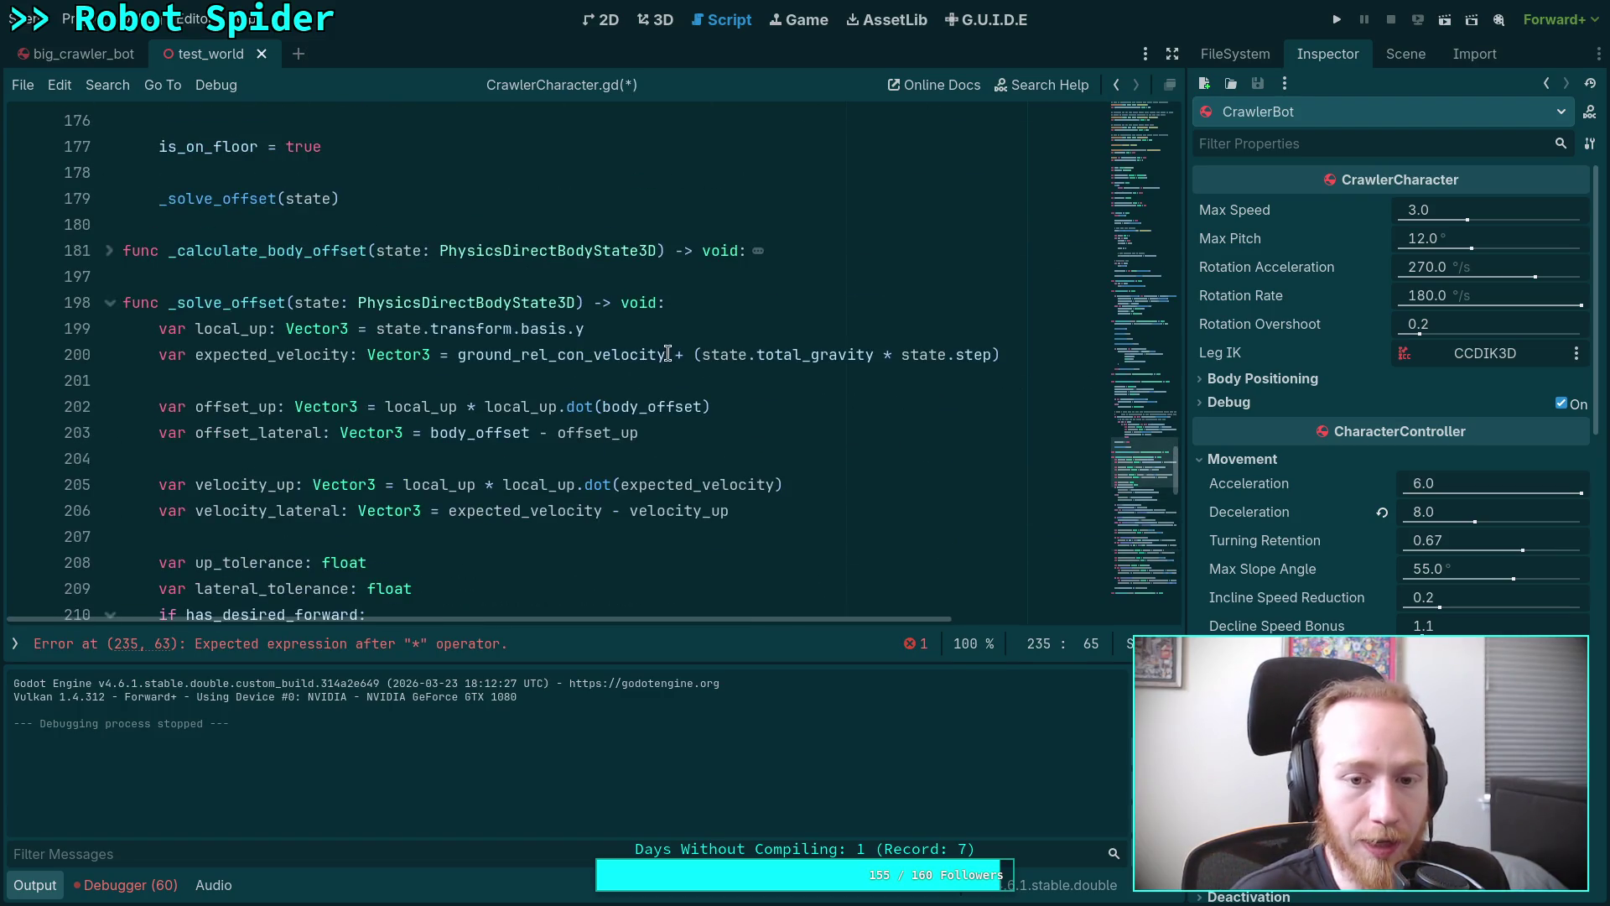
{"action": "left_click", "coordinate": [667, 355]}
{"action": "type", "text": "#"}
Scale velocity_up and velocity_lateral by state.step in parentheses on lines 235–236 and save.
{"action": "scroll", "coordinate": [754, 422], "scroll_direction": "down", "scroll_amount": 1}
{"action": "scroll", "coordinate": [754, 422], "scroll_direction": "down", "scroll_amount": 11}
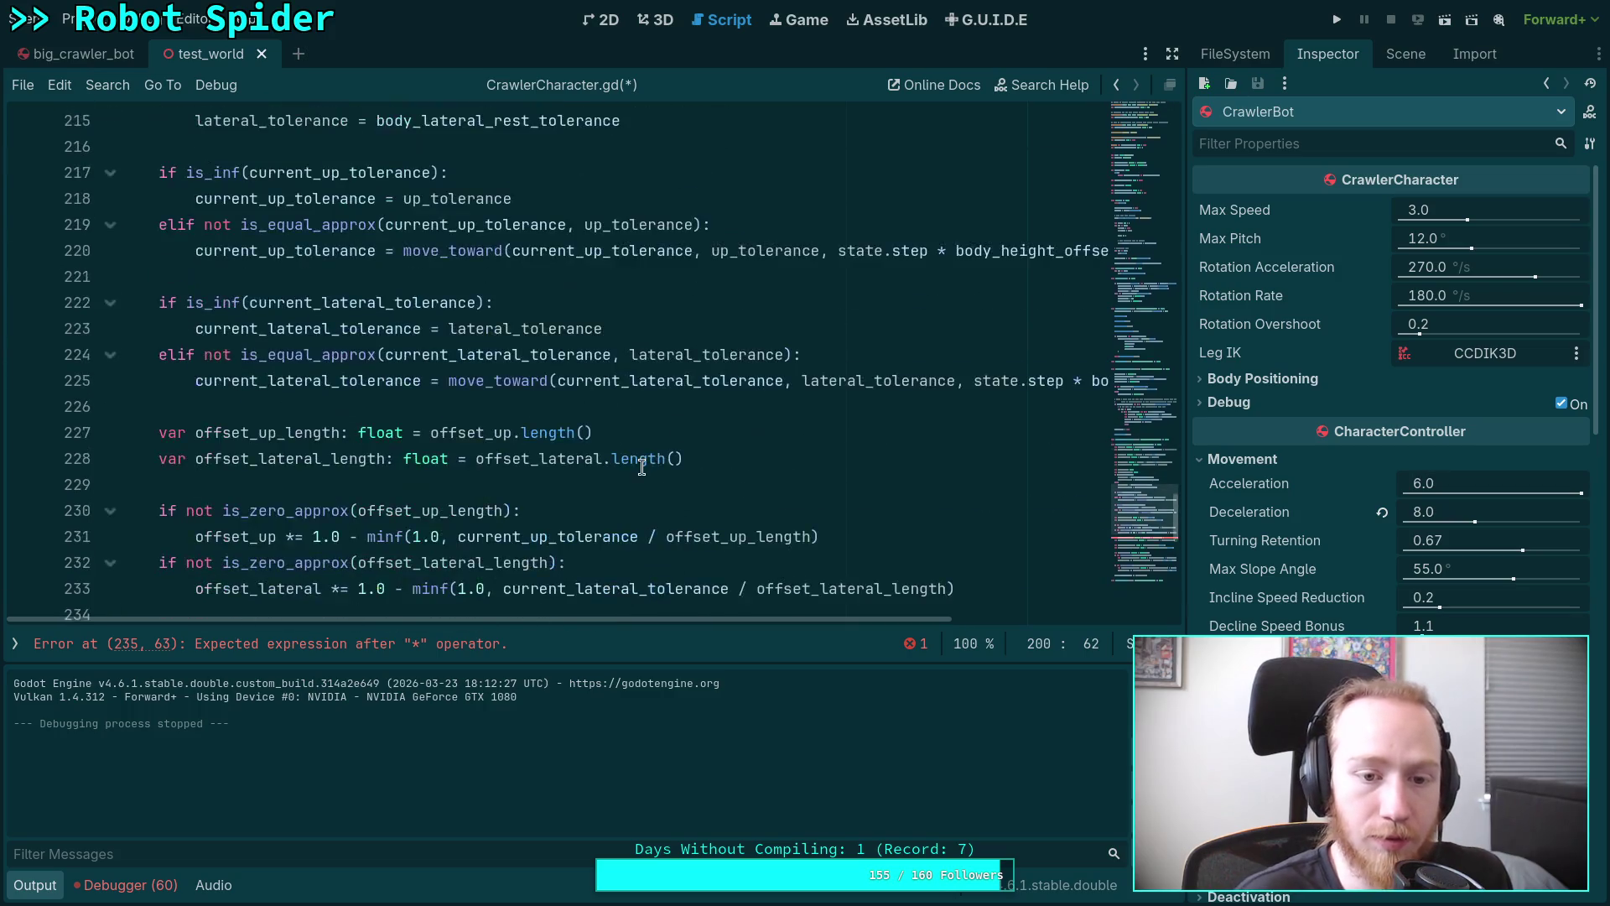
{"action": "left_click", "coordinate": [743, 326]}
{"action": "type", "text": "state.step"}
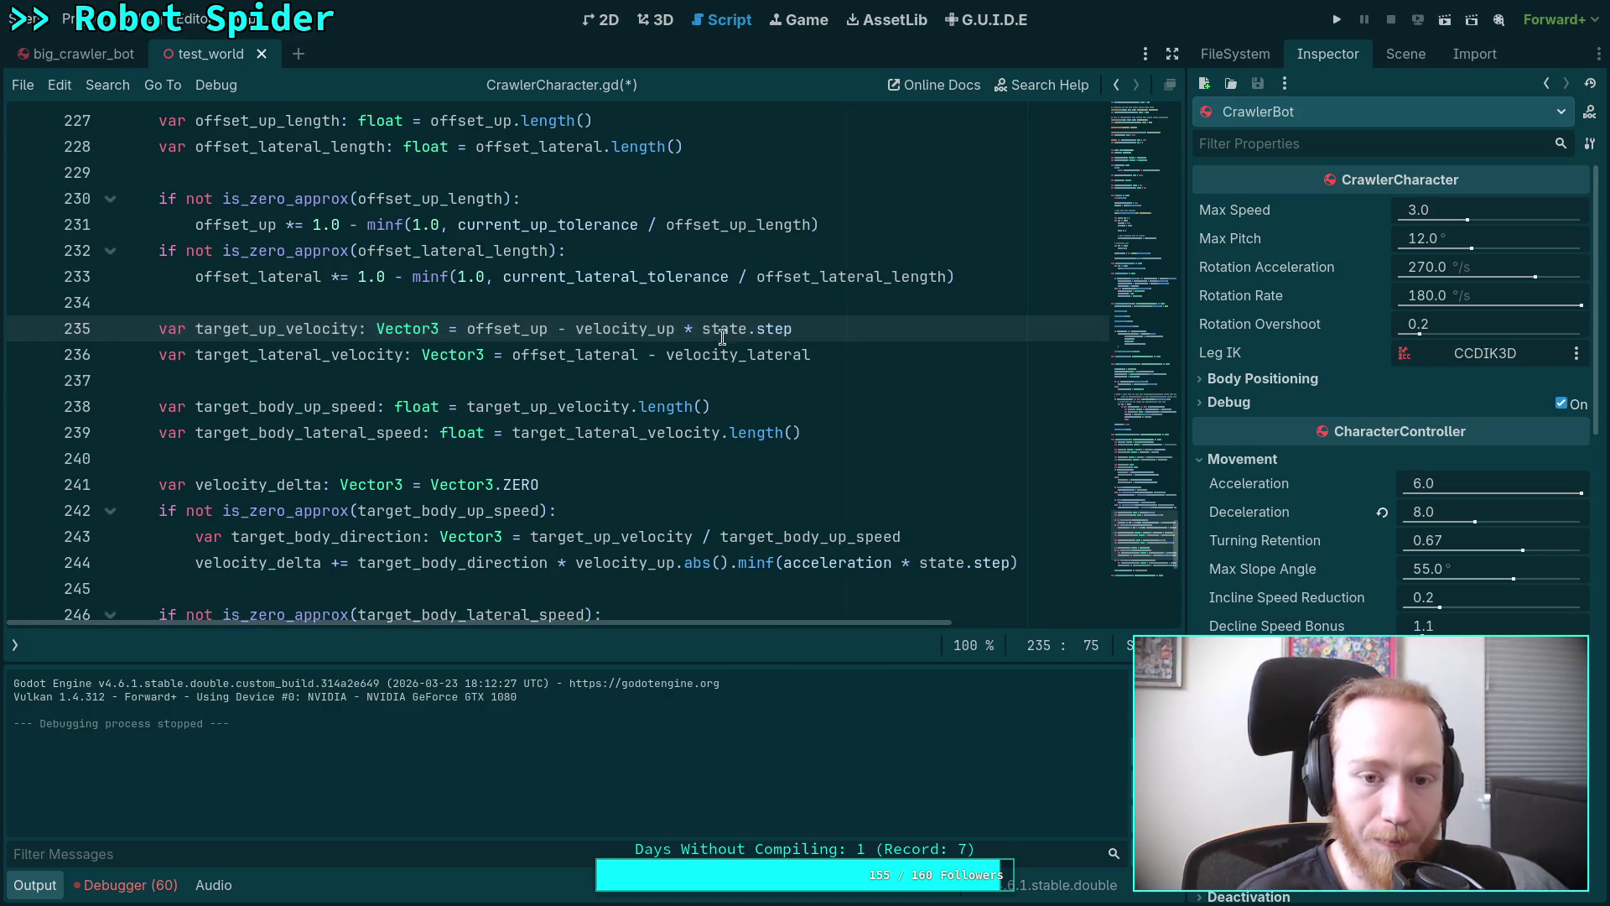
{"action": "left_click_drag", "start_coordinate": [575, 328], "coordinate": [842, 316]}
{"action": "type", "text": "("}
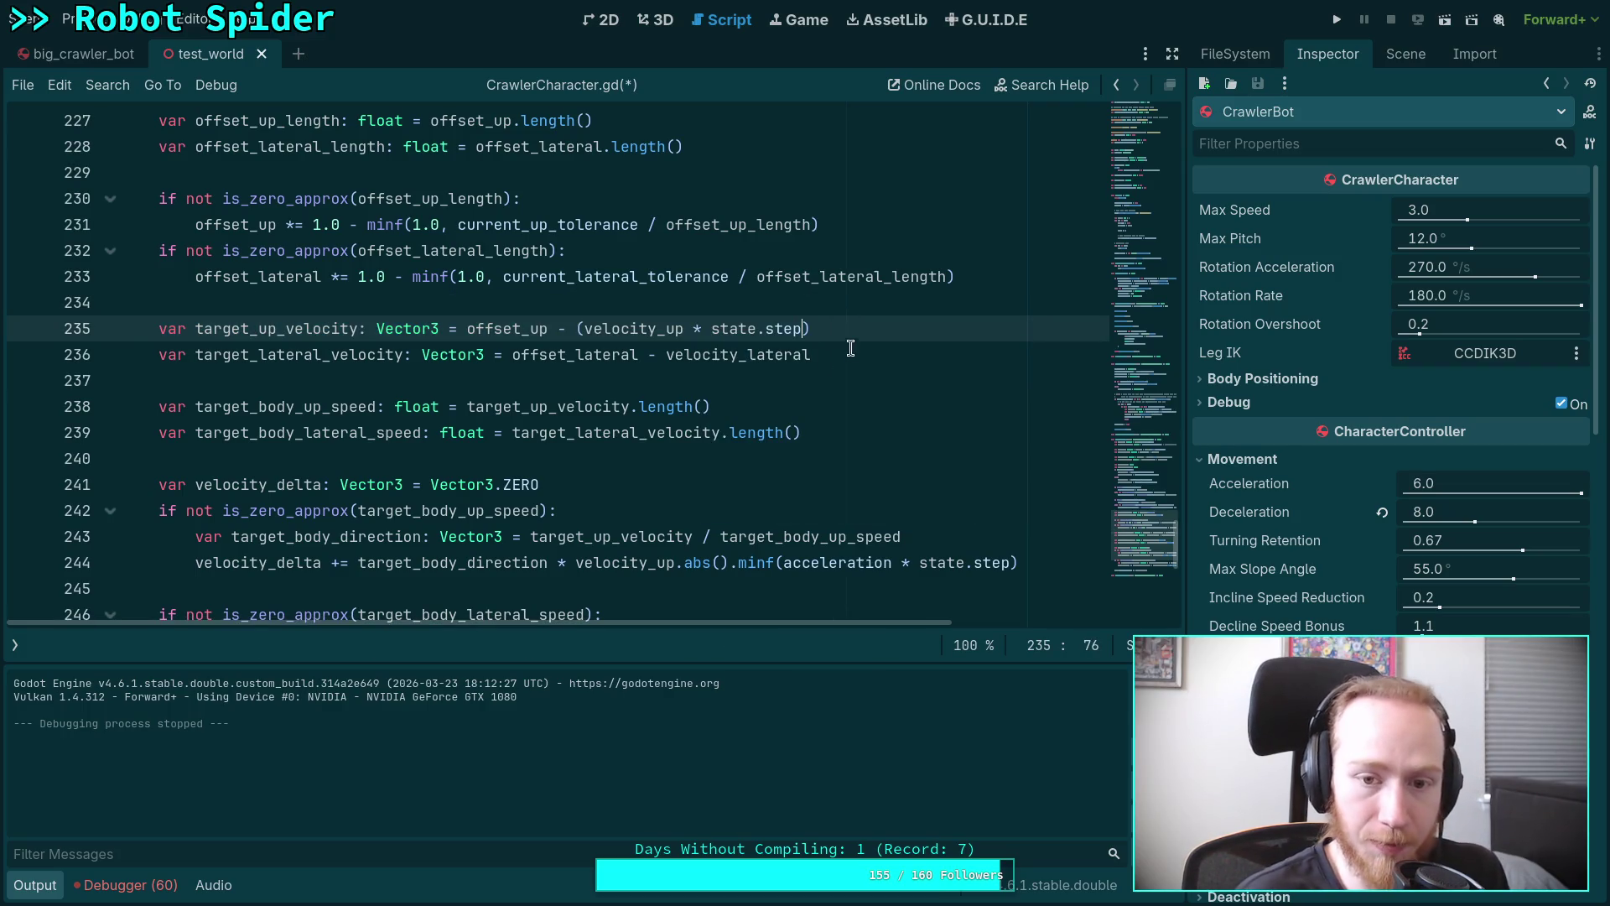
{"action": "left_click_drag", "start_coordinate": [668, 355], "coordinate": [829, 354]}
{"action": "type", "text": "("}
{"action": "type", "text": " * sta"}
{"action": "type", "text": "te.step"}
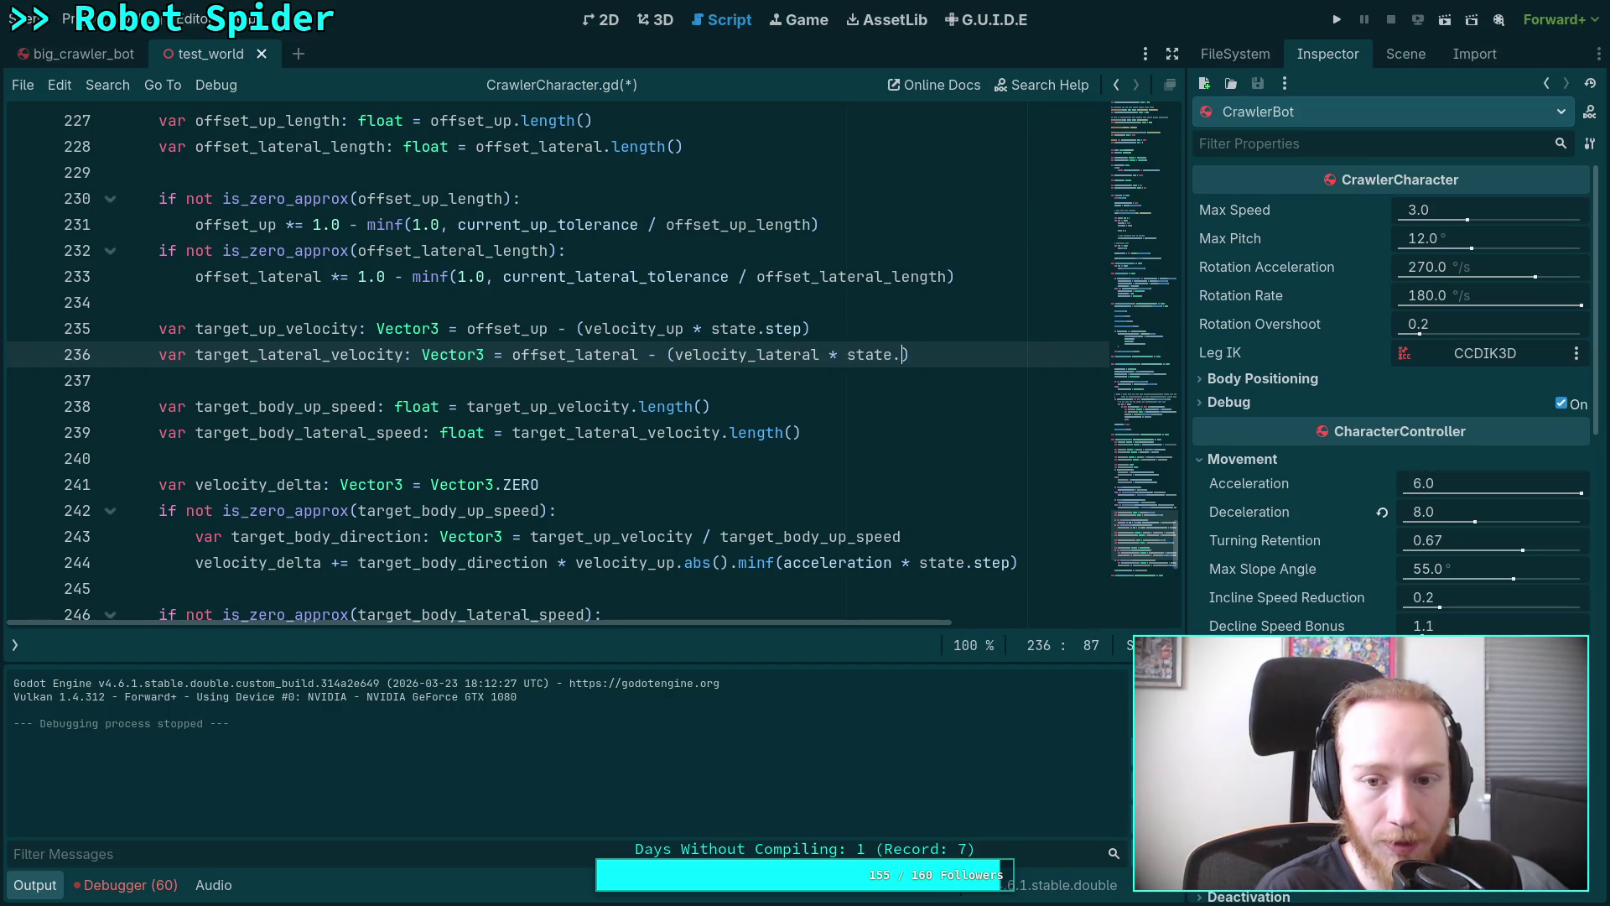
{"action": "key", "text": "ctrl+s"}
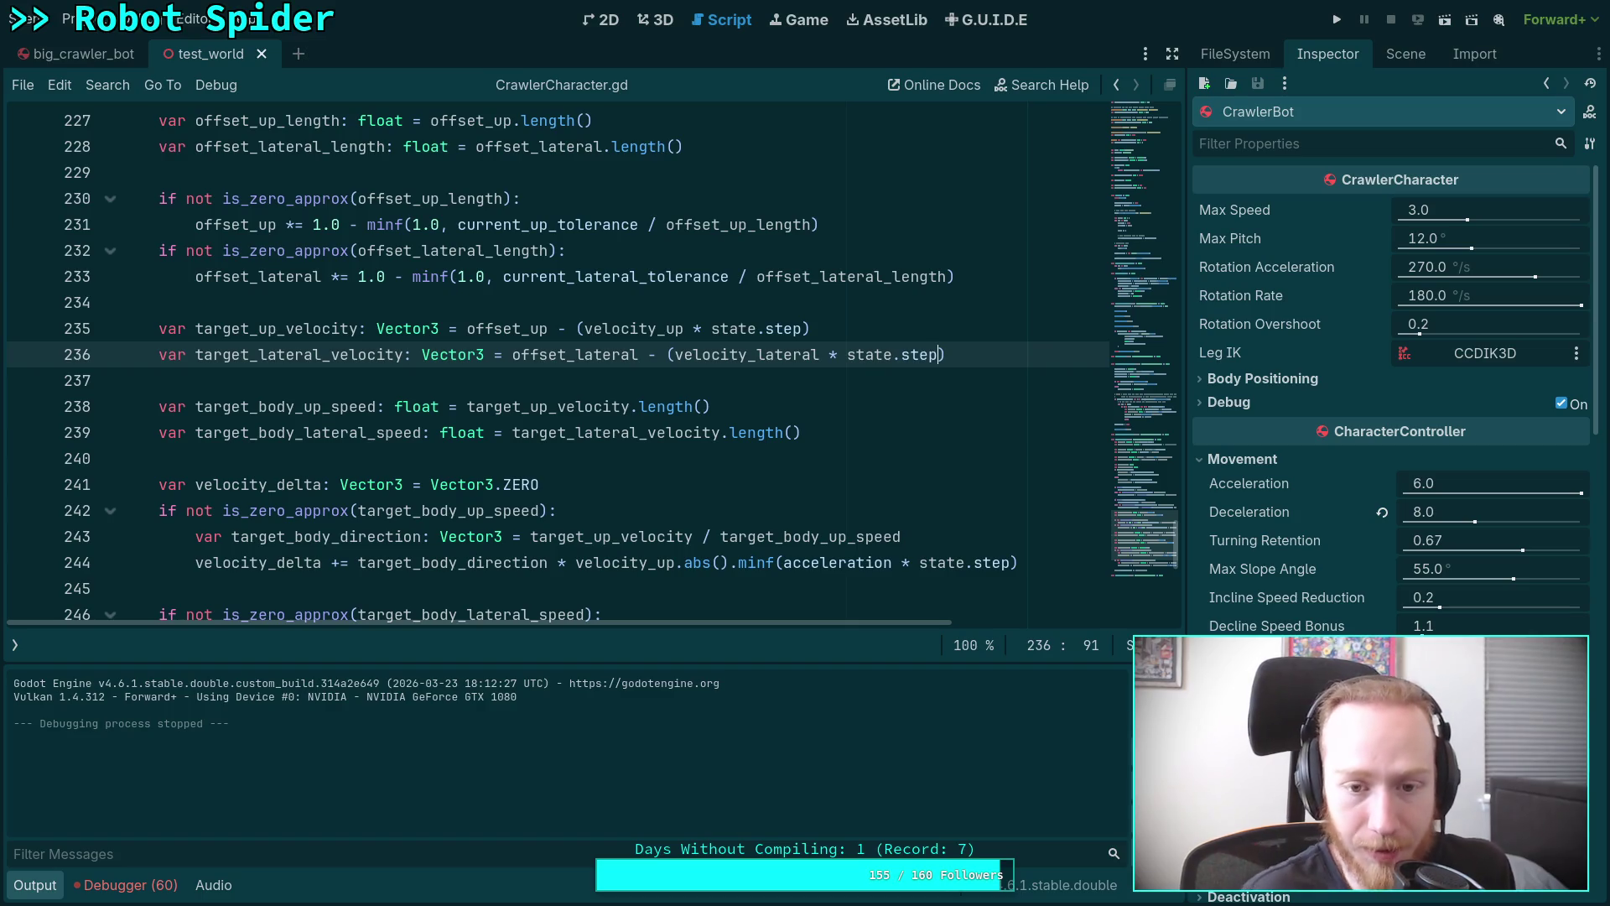
Briefly retype part of target_up_velocity, then undo back to unscaled offset-minus-velocity lines.
{"action": "scroll", "coordinate": [863, 343], "scroll_direction": "down", "scroll_amount": 2}
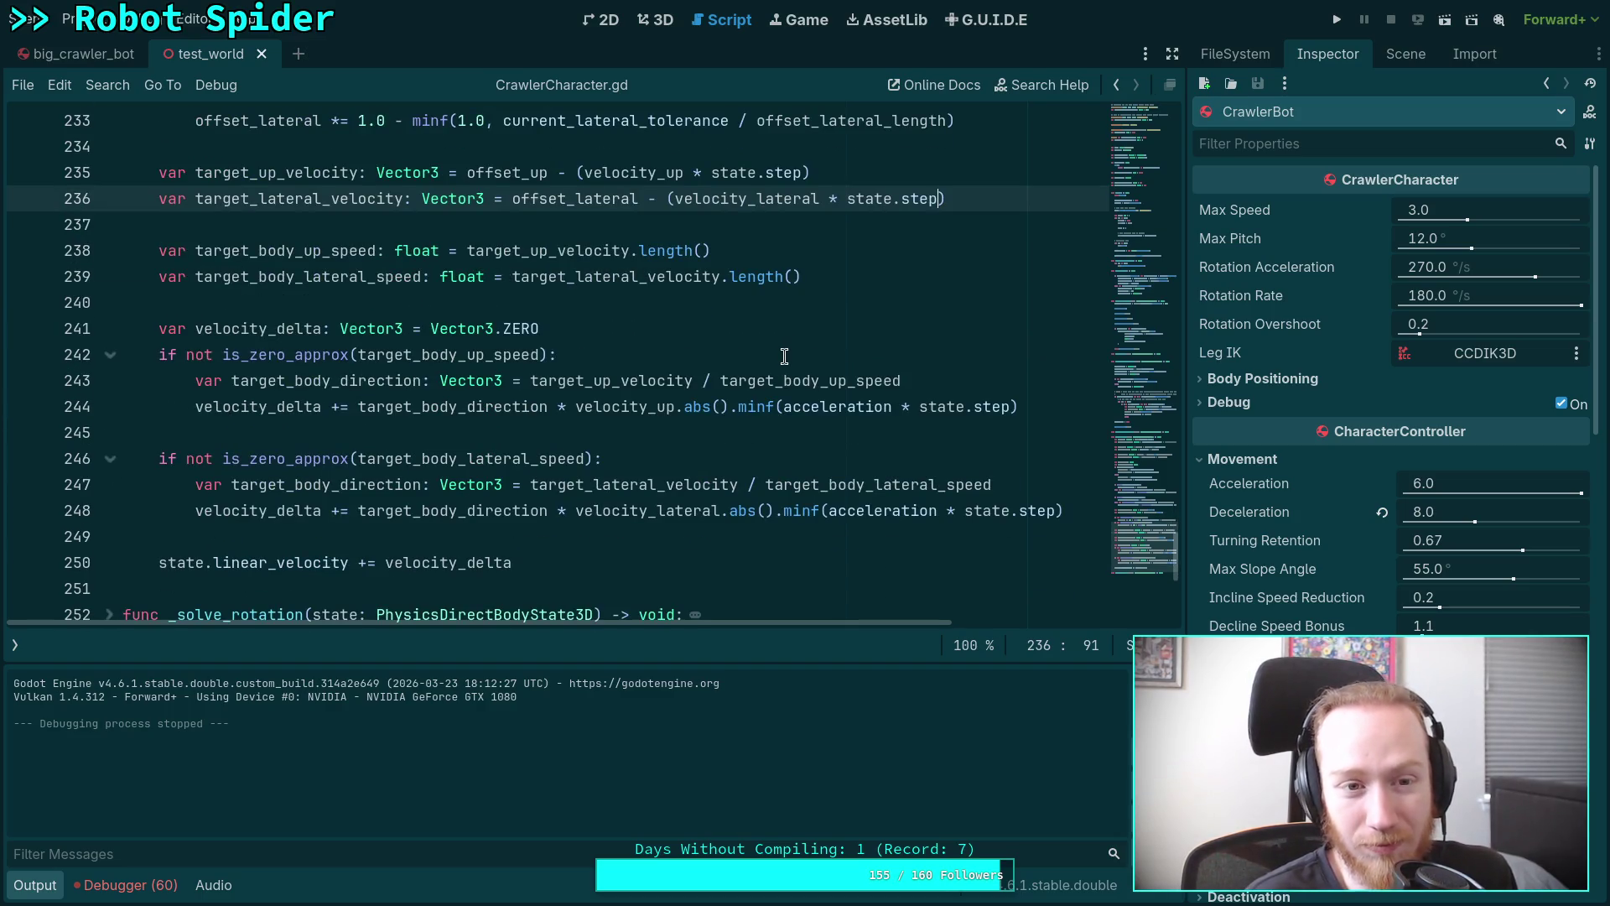
{"action": "scroll", "coordinate": [615, 322], "scroll_direction": "up", "scroll_amount": 2}
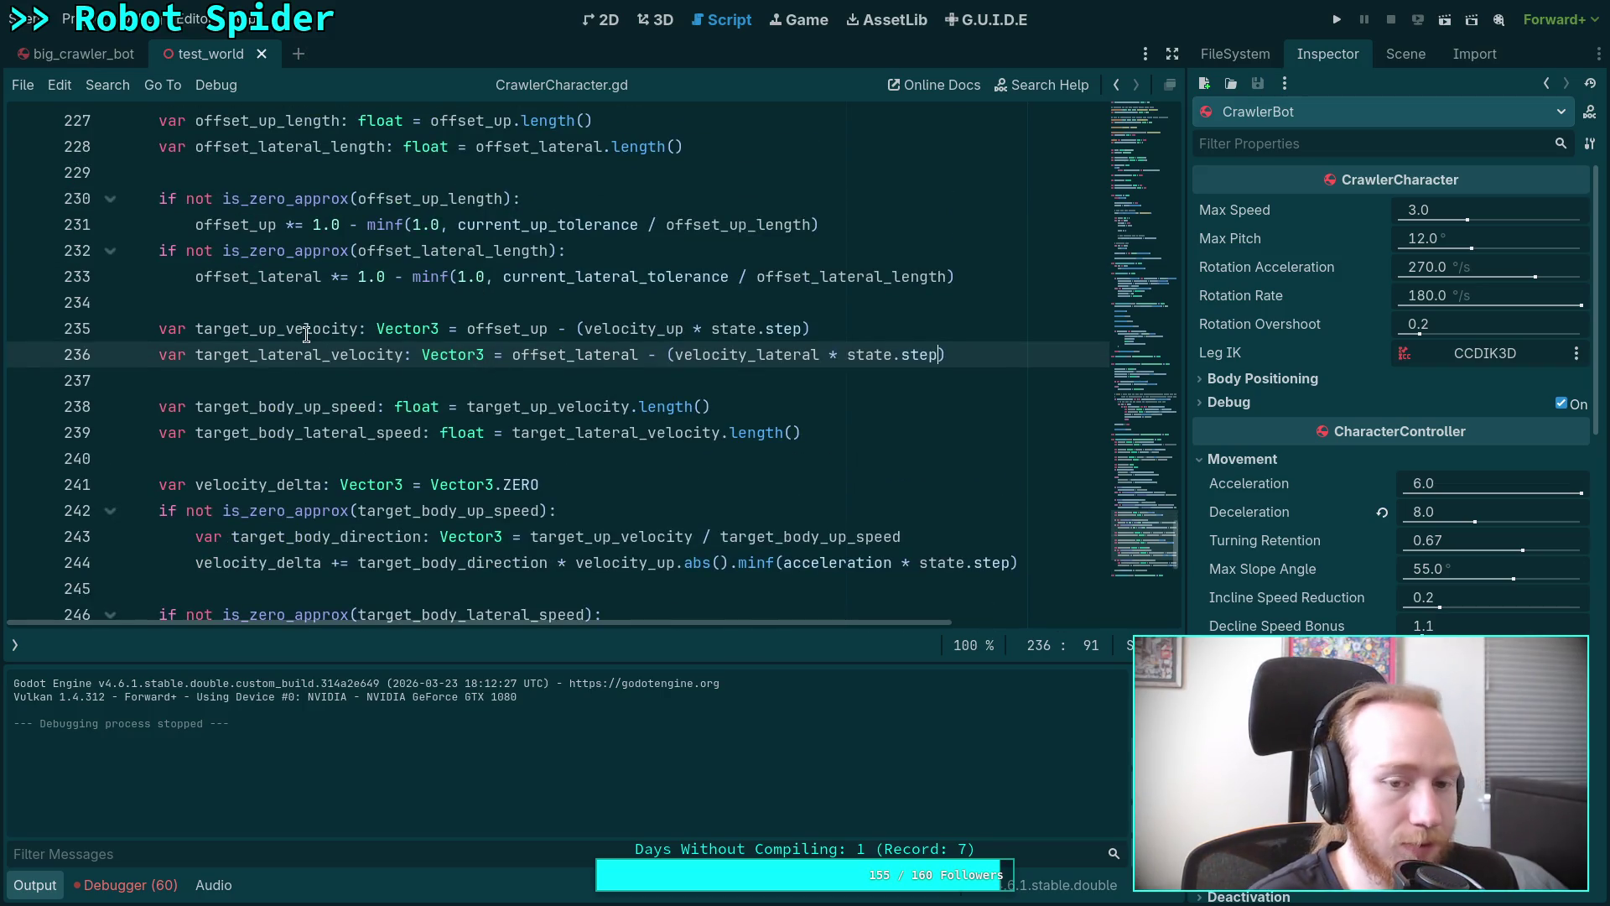
{"action": "left_click", "coordinate": [340, 328]}
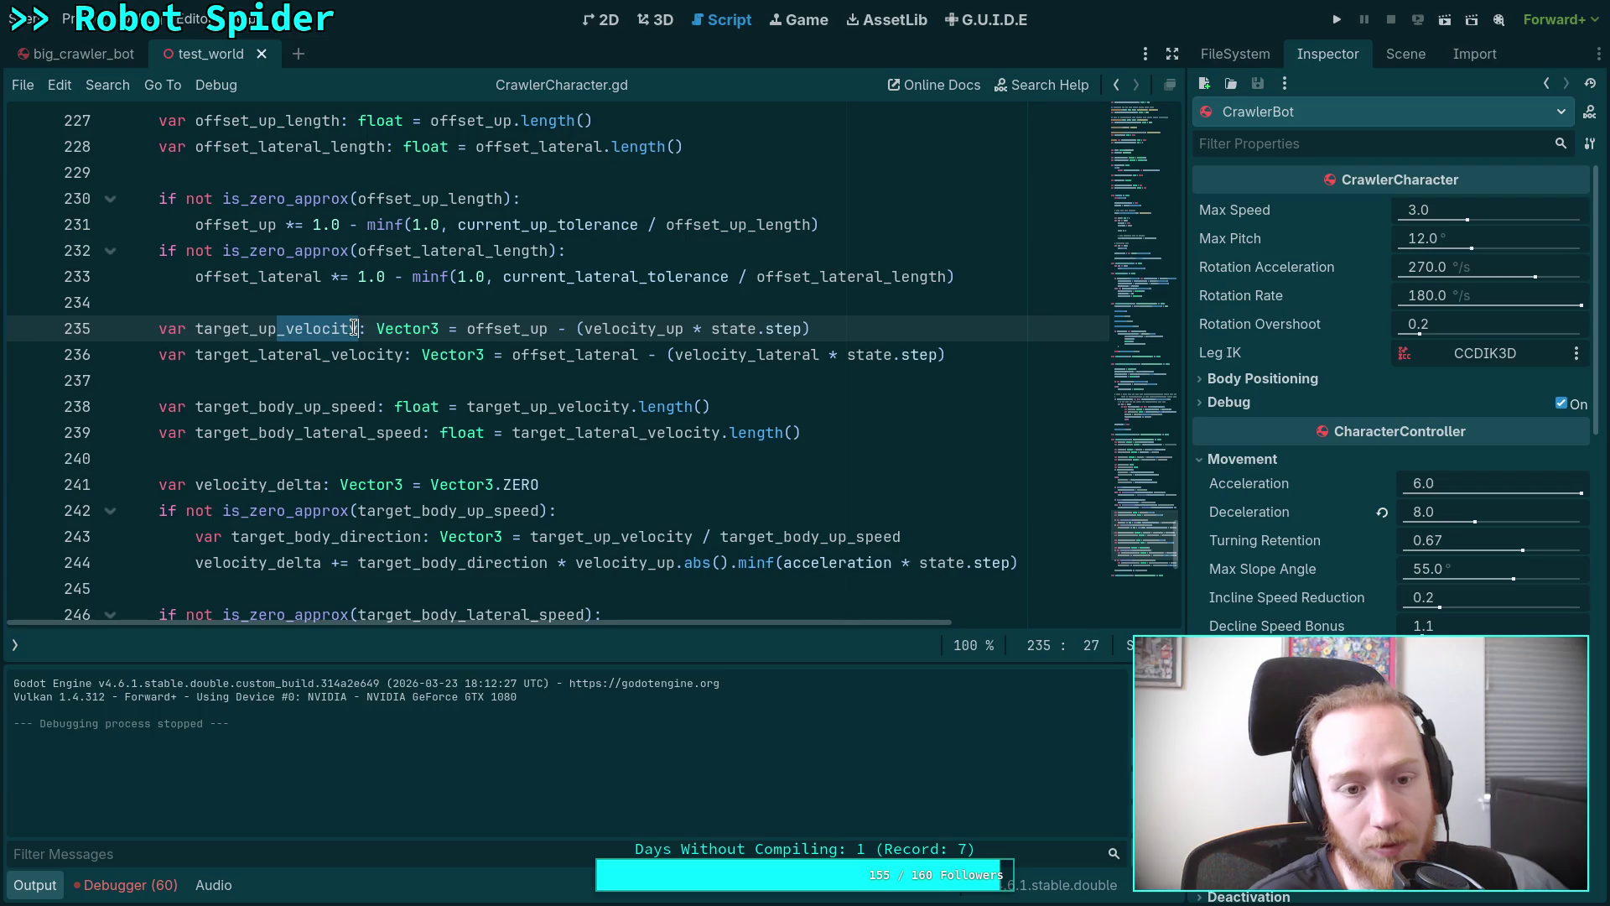
{"action": "left_click_drag", "start_coordinate": [286, 327], "coordinate": [359, 328]}
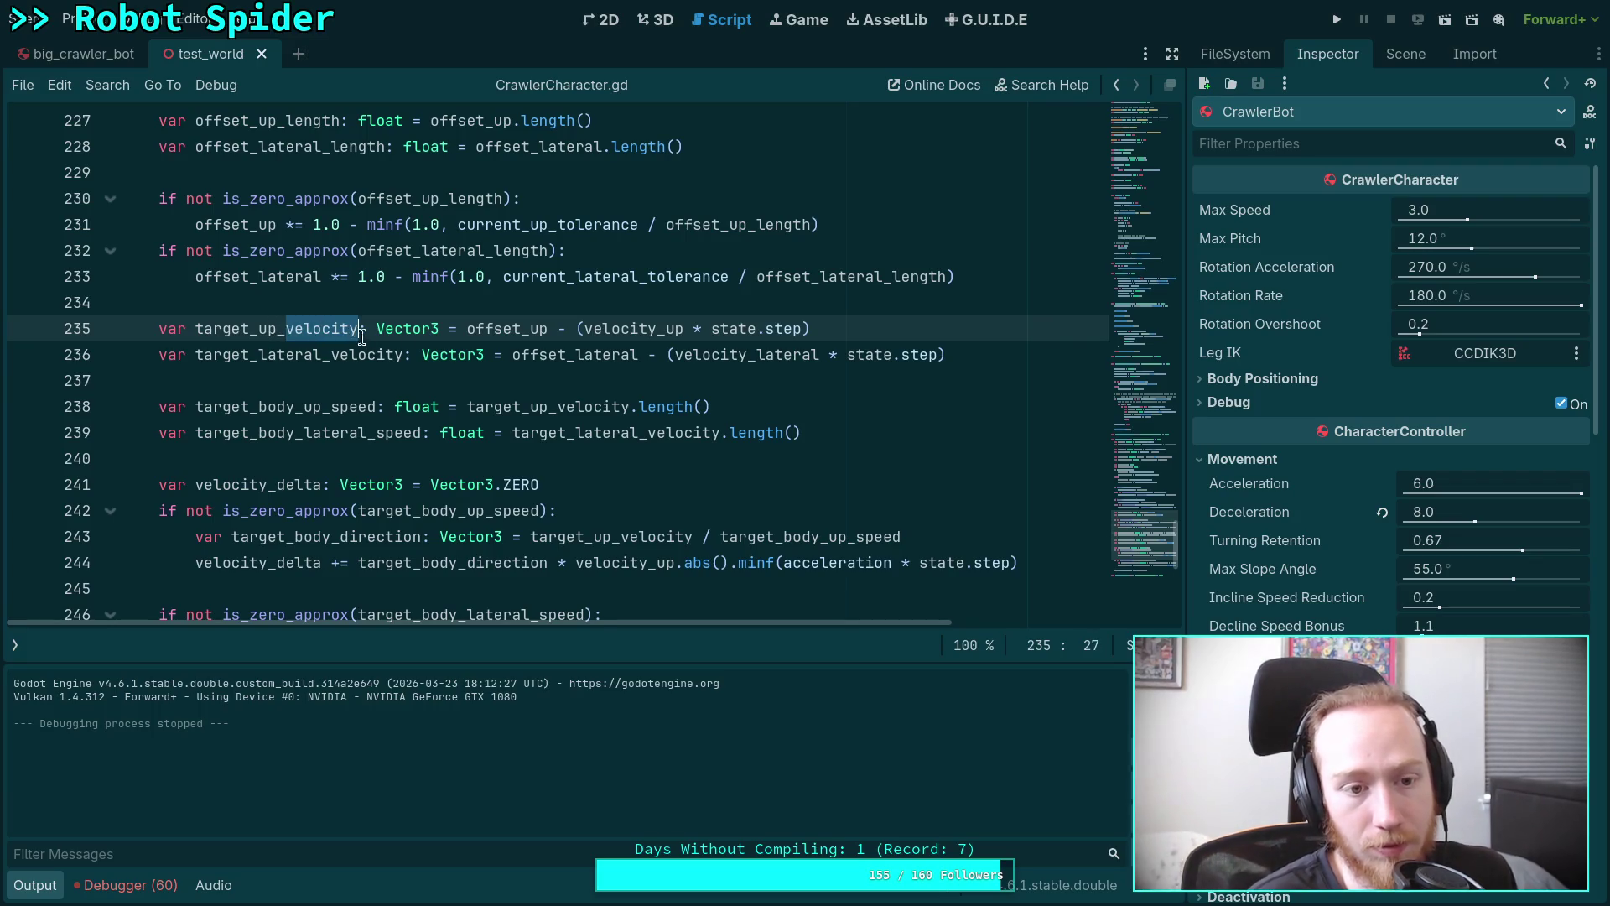
{"action": "type", "text": "offset"}
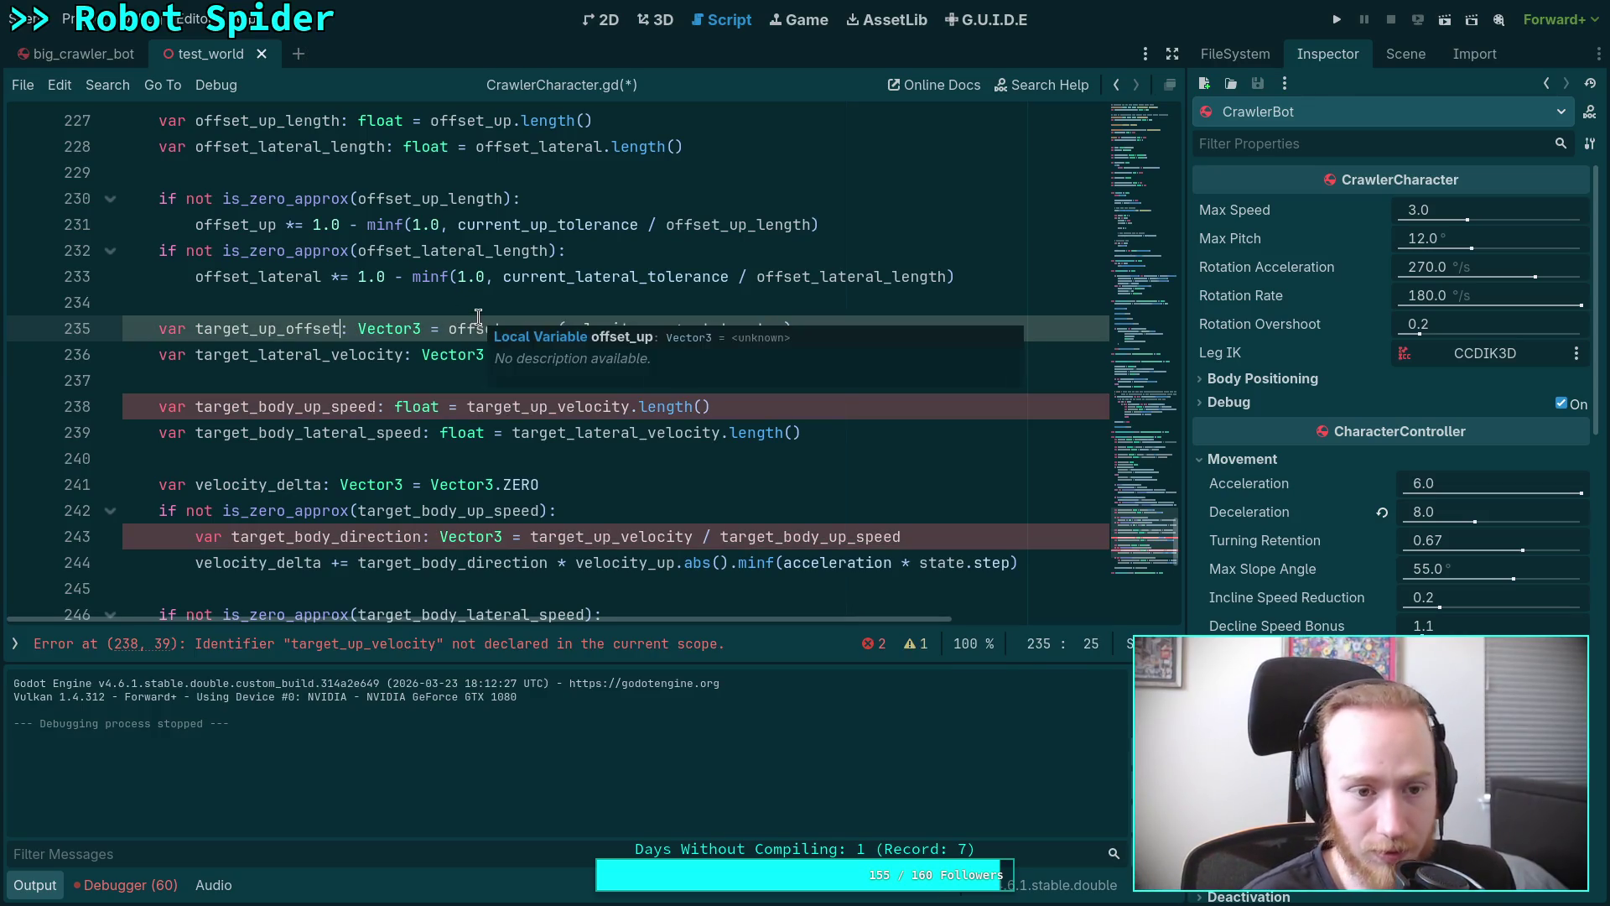
{"action": "key", "text": "ctrl+z"}
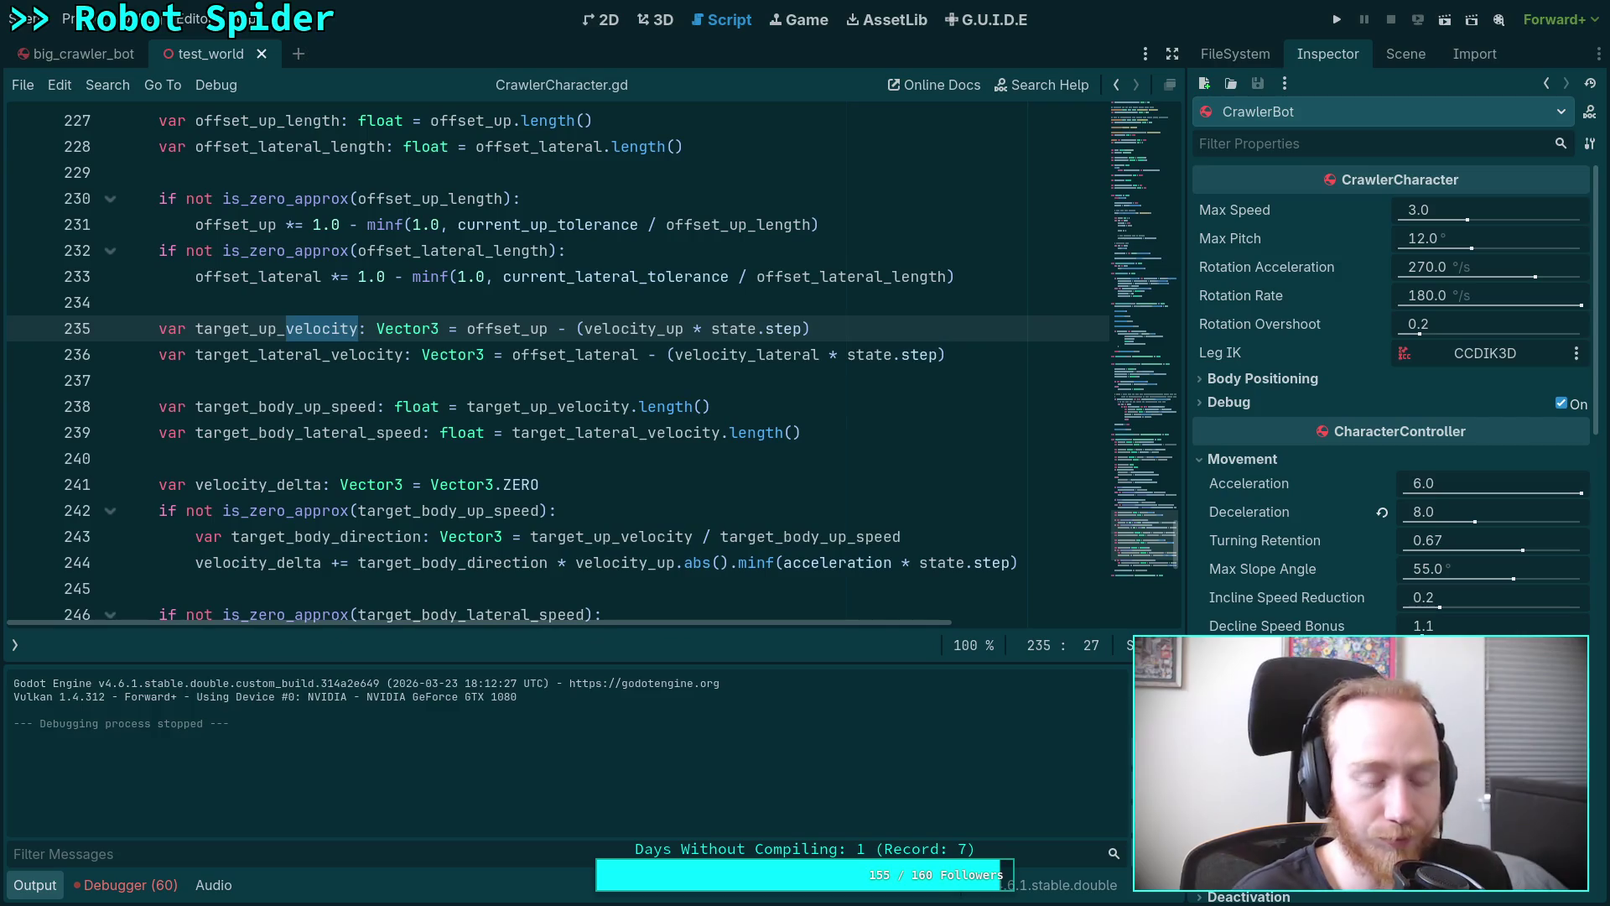
{"action": "key", "text": "ctrl+z"}
{"action": "key", "text": "ctrl+z"}
{"action": "key", "text": "ctrl+z"}
{"action": "key", "text": "ctrl+z"}
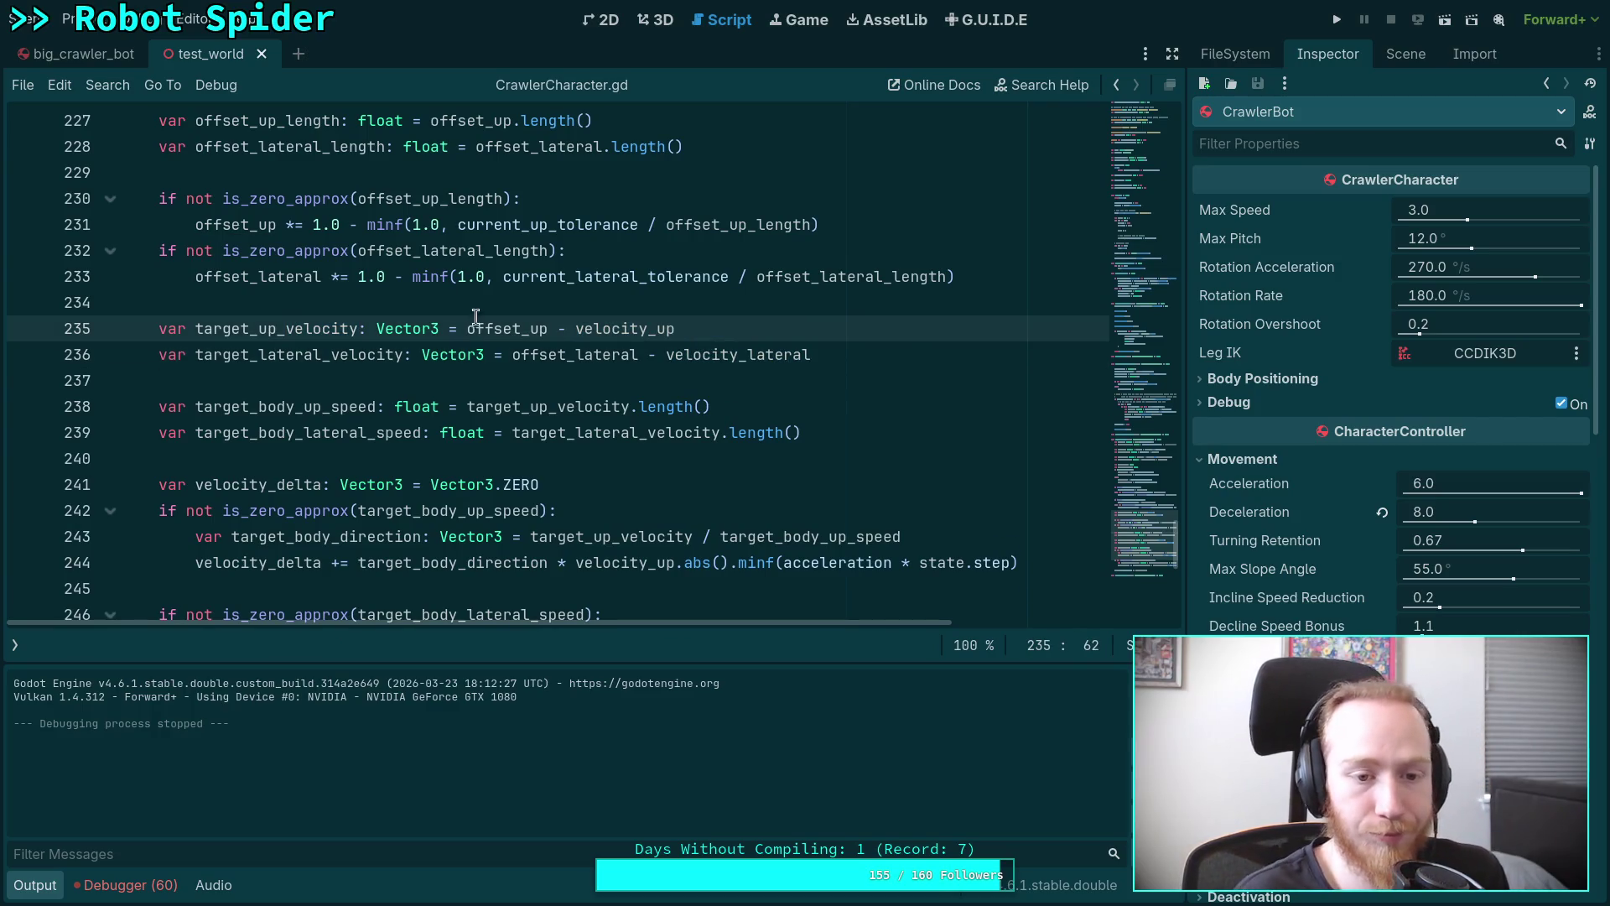
{"action": "left_click", "coordinate": [406, 378]}
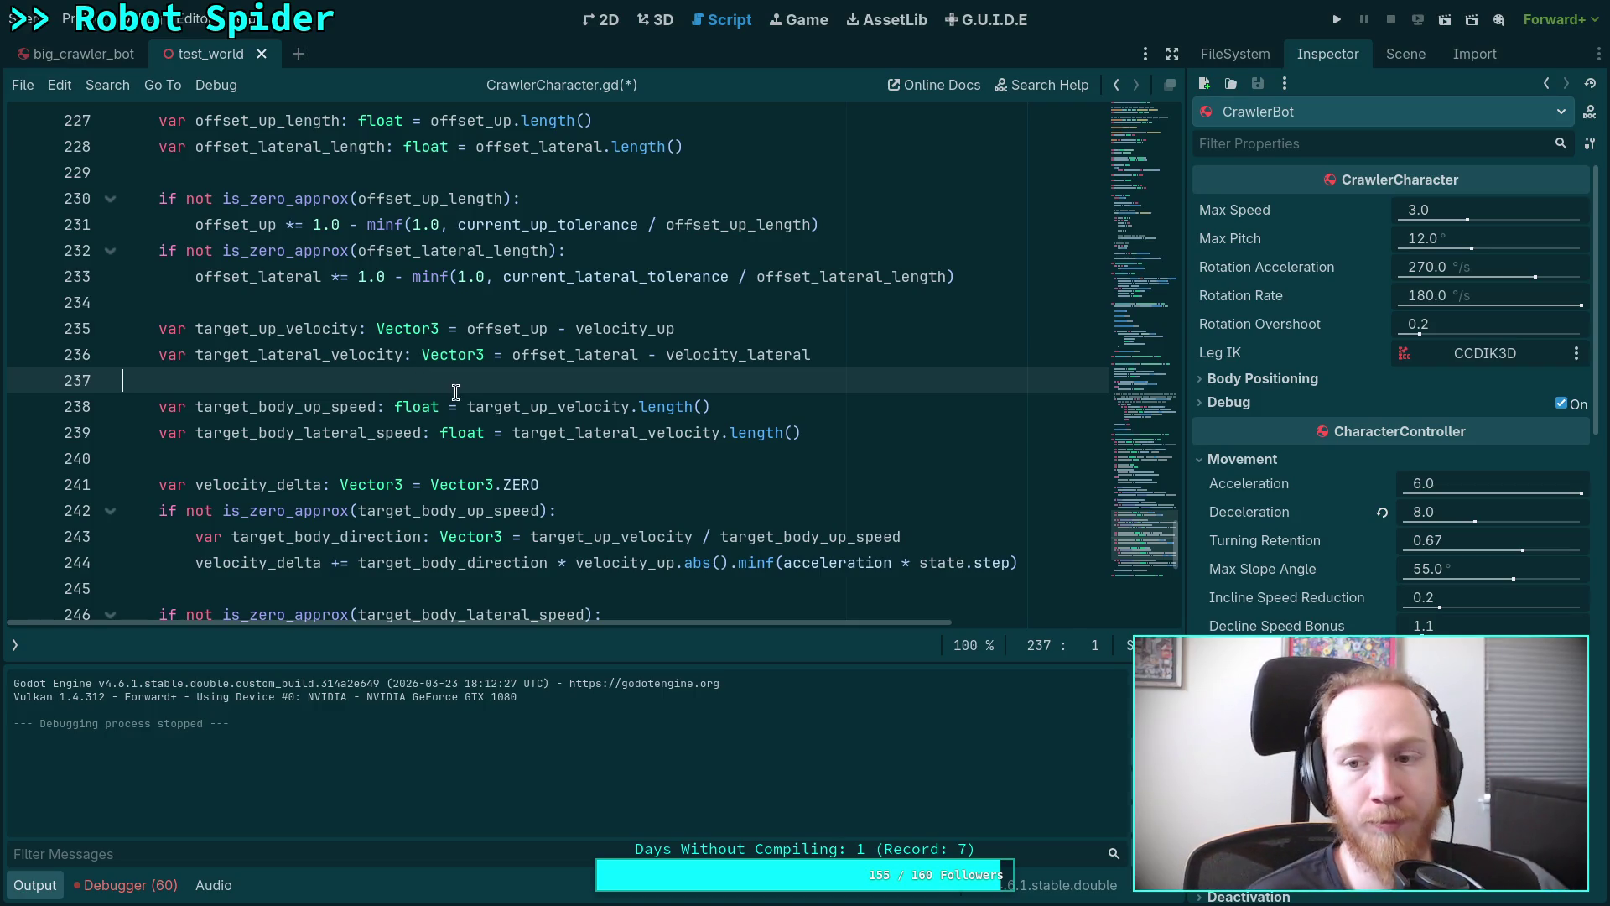
Check where expected_velocity is used, then save and test-run the spider robot.
{"action": "mouse_move", "coordinate": [459, 439]}
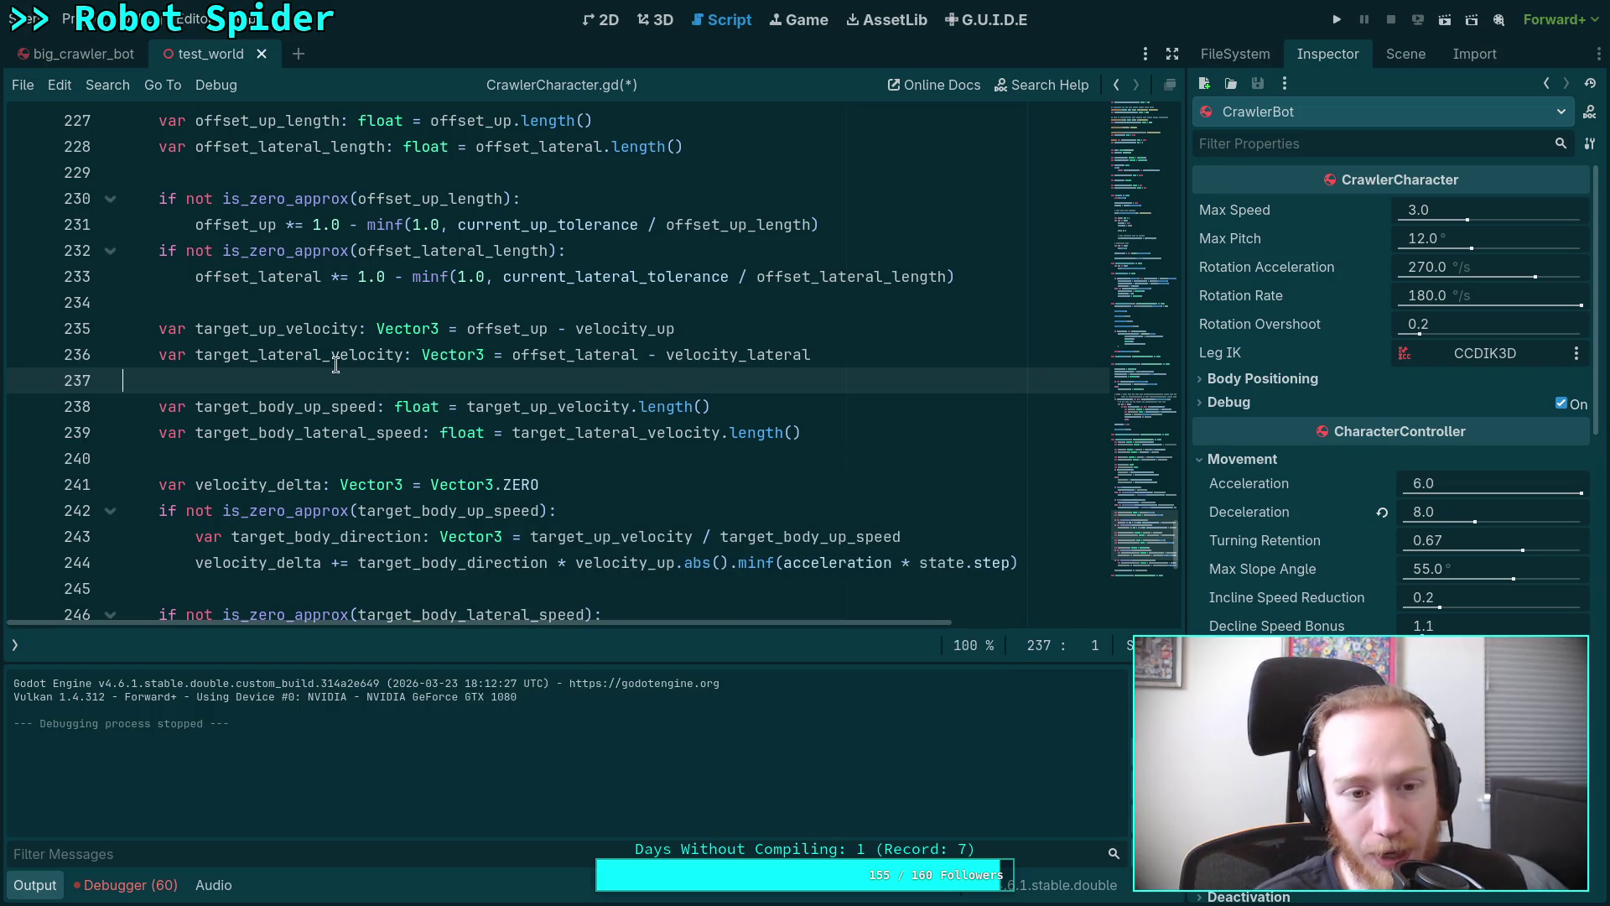
{"action": "scroll", "coordinate": [395, 403], "scroll_direction": "down", "scroll_amount": 2}
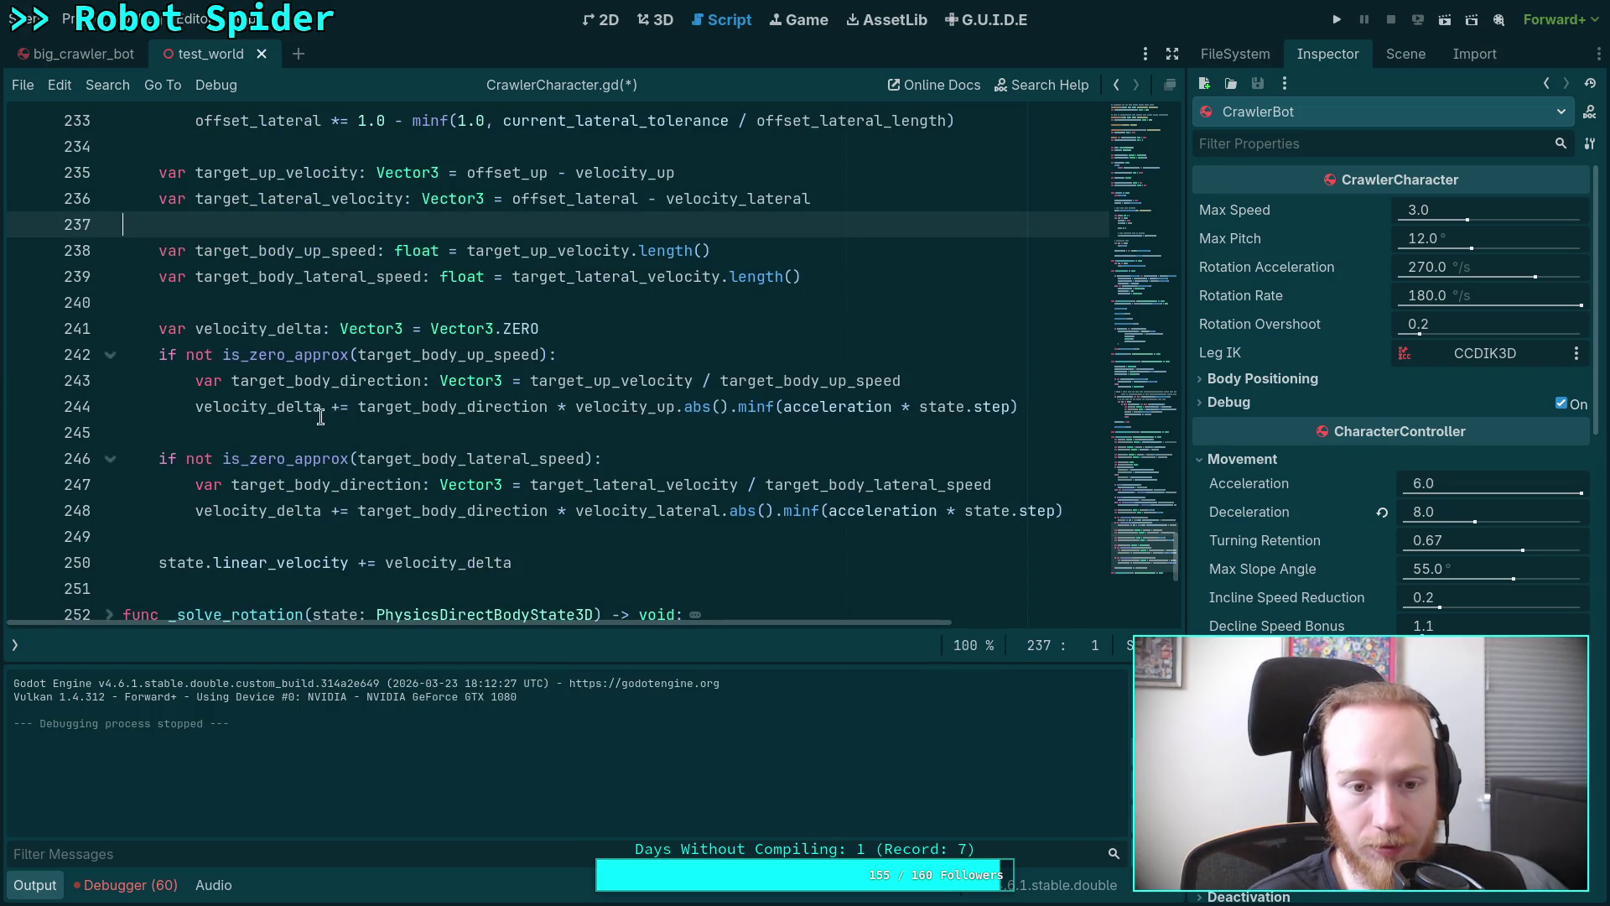
{"action": "scroll", "coordinate": [229, 396], "scroll_direction": "up", "scroll_amount": 3}
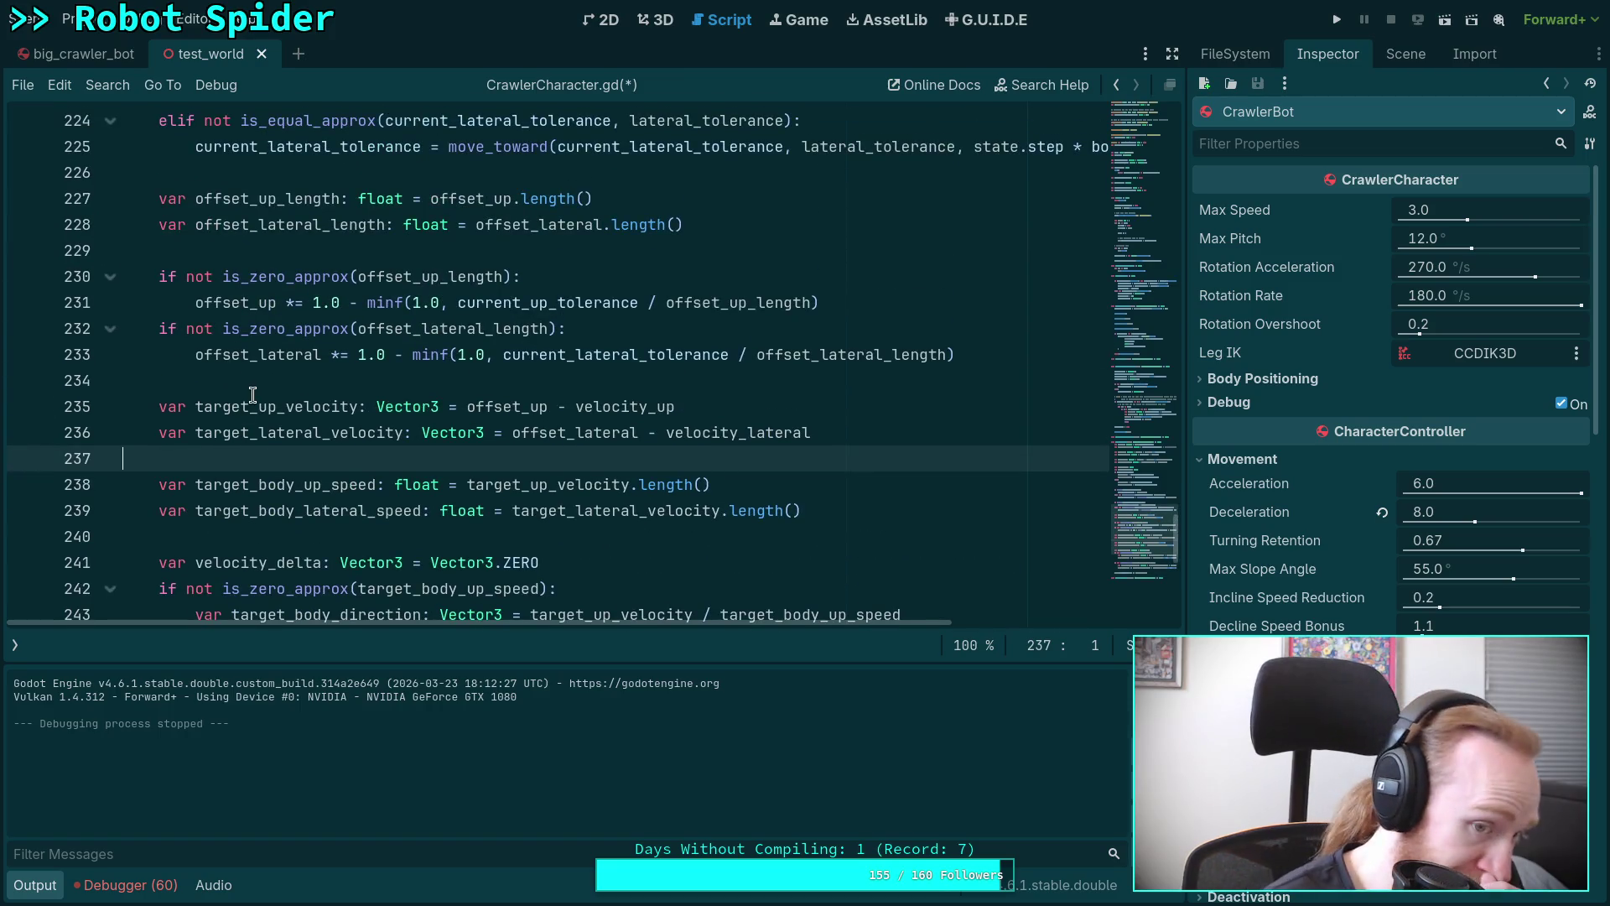
{"action": "scroll", "coordinate": [255, 397], "scroll_direction": "up", "scroll_amount": 1}
{"action": "scroll", "coordinate": [255, 397], "scroll_direction": "up", "scroll_amount": 9}
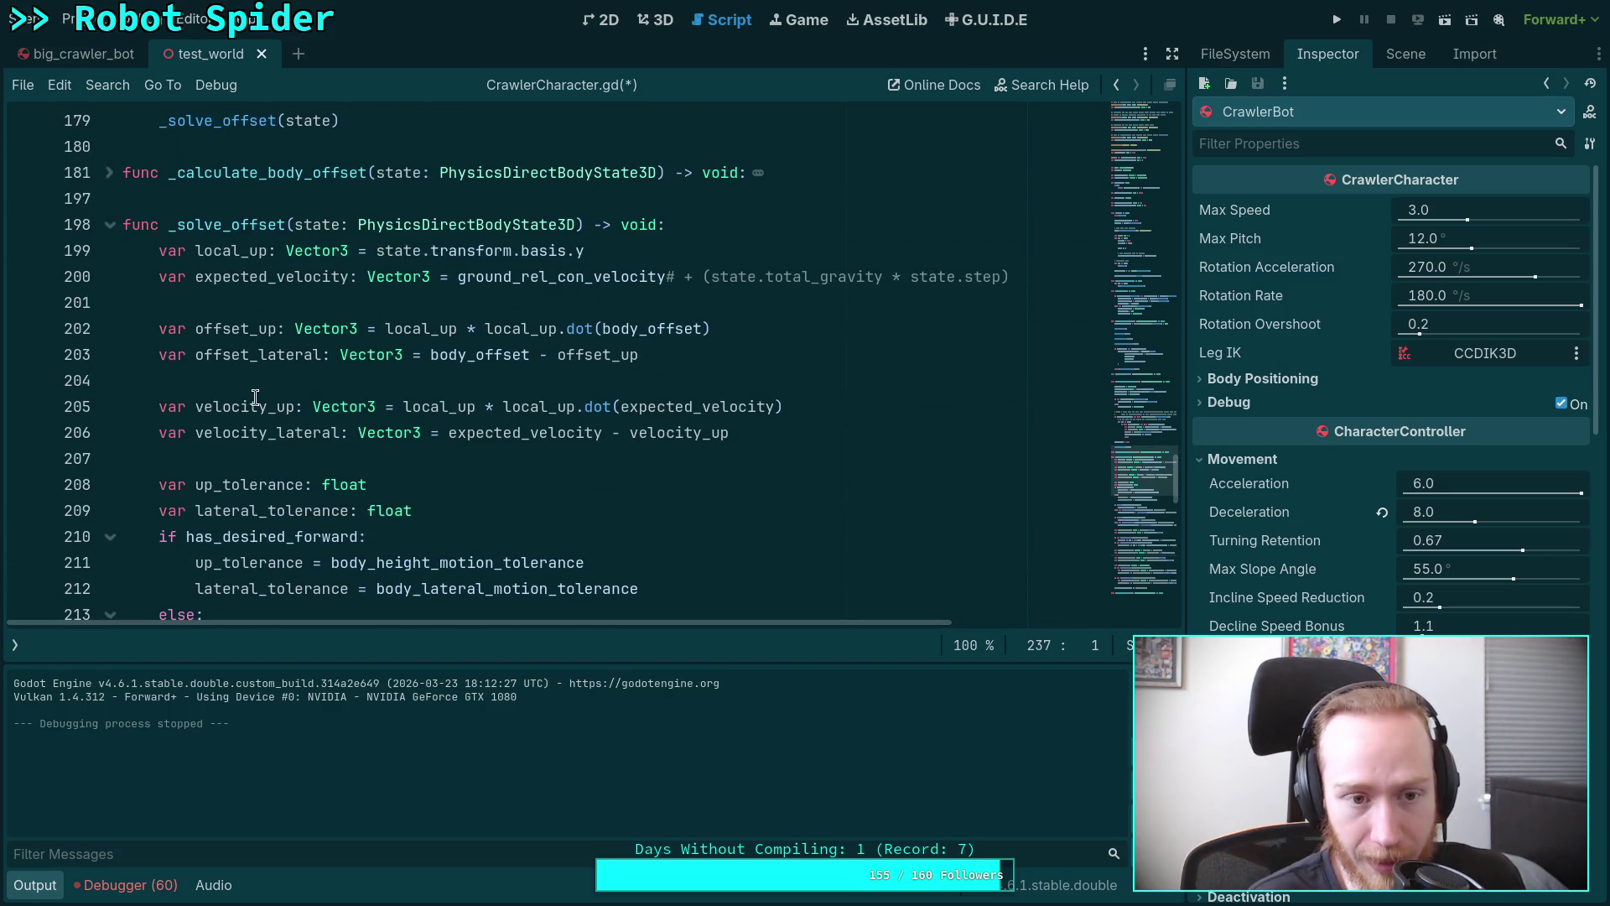
{"action": "double_click", "coordinate": [297, 279]}
{"action": "scroll", "coordinate": [614, 461], "scroll_direction": "down", "scroll_amount": 1}
{"action": "scroll", "coordinate": [614, 467], "scroll_direction": "down", "scroll_amount": 5}
{"action": "key", "text": "F5"}
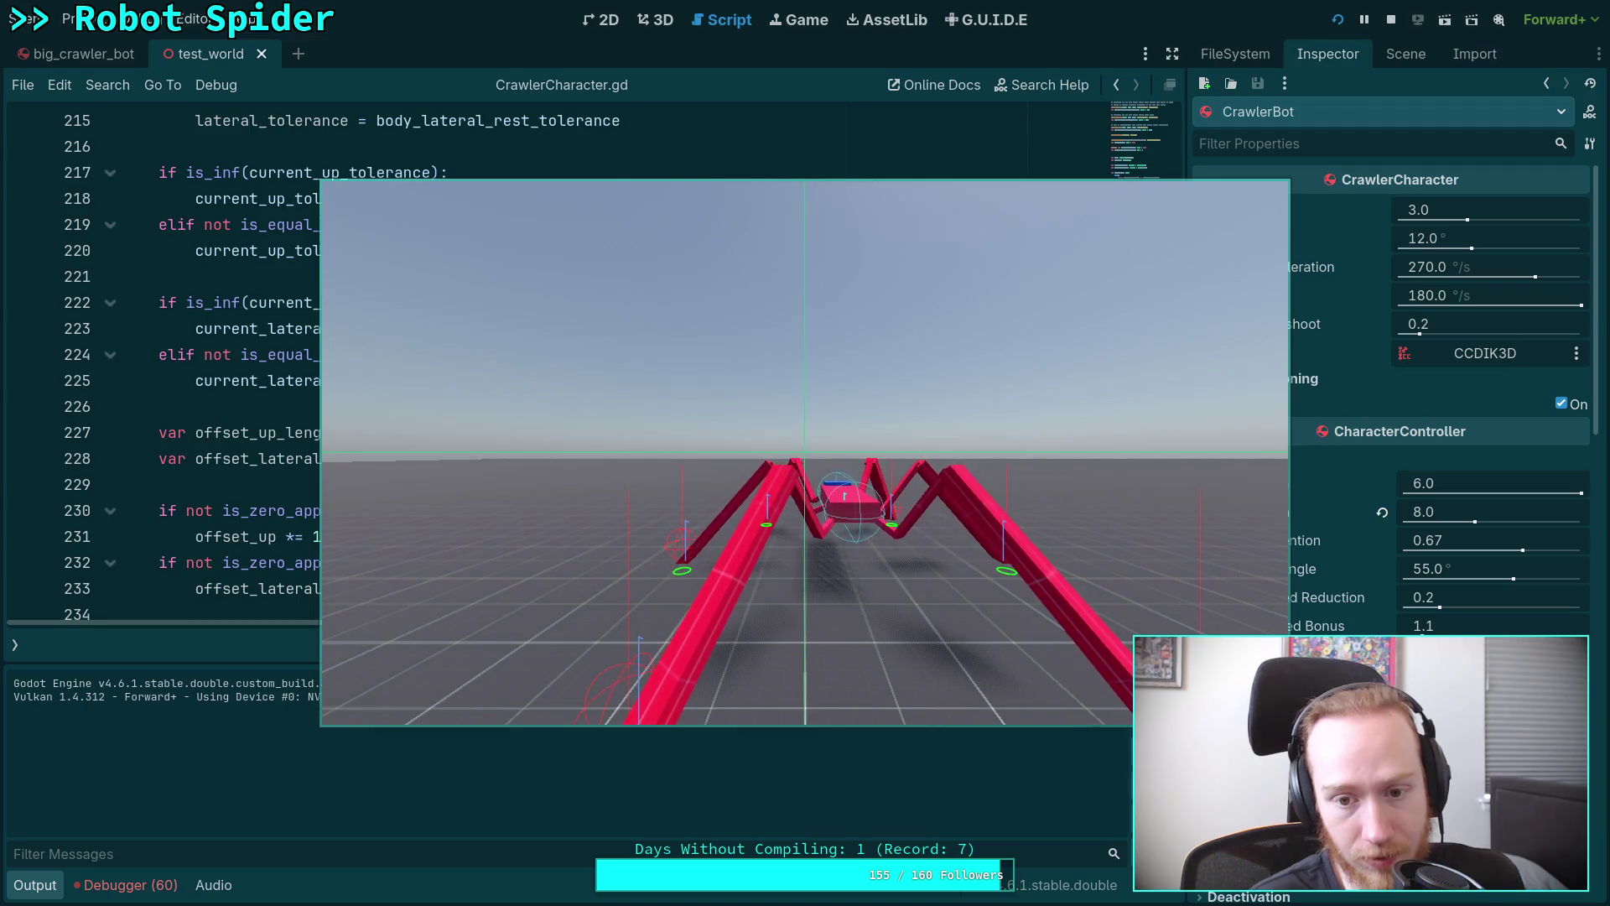
Stop the test run with F8 and hide the Output panel with Ctrl+J.
{"action": "key", "text": "F8"}
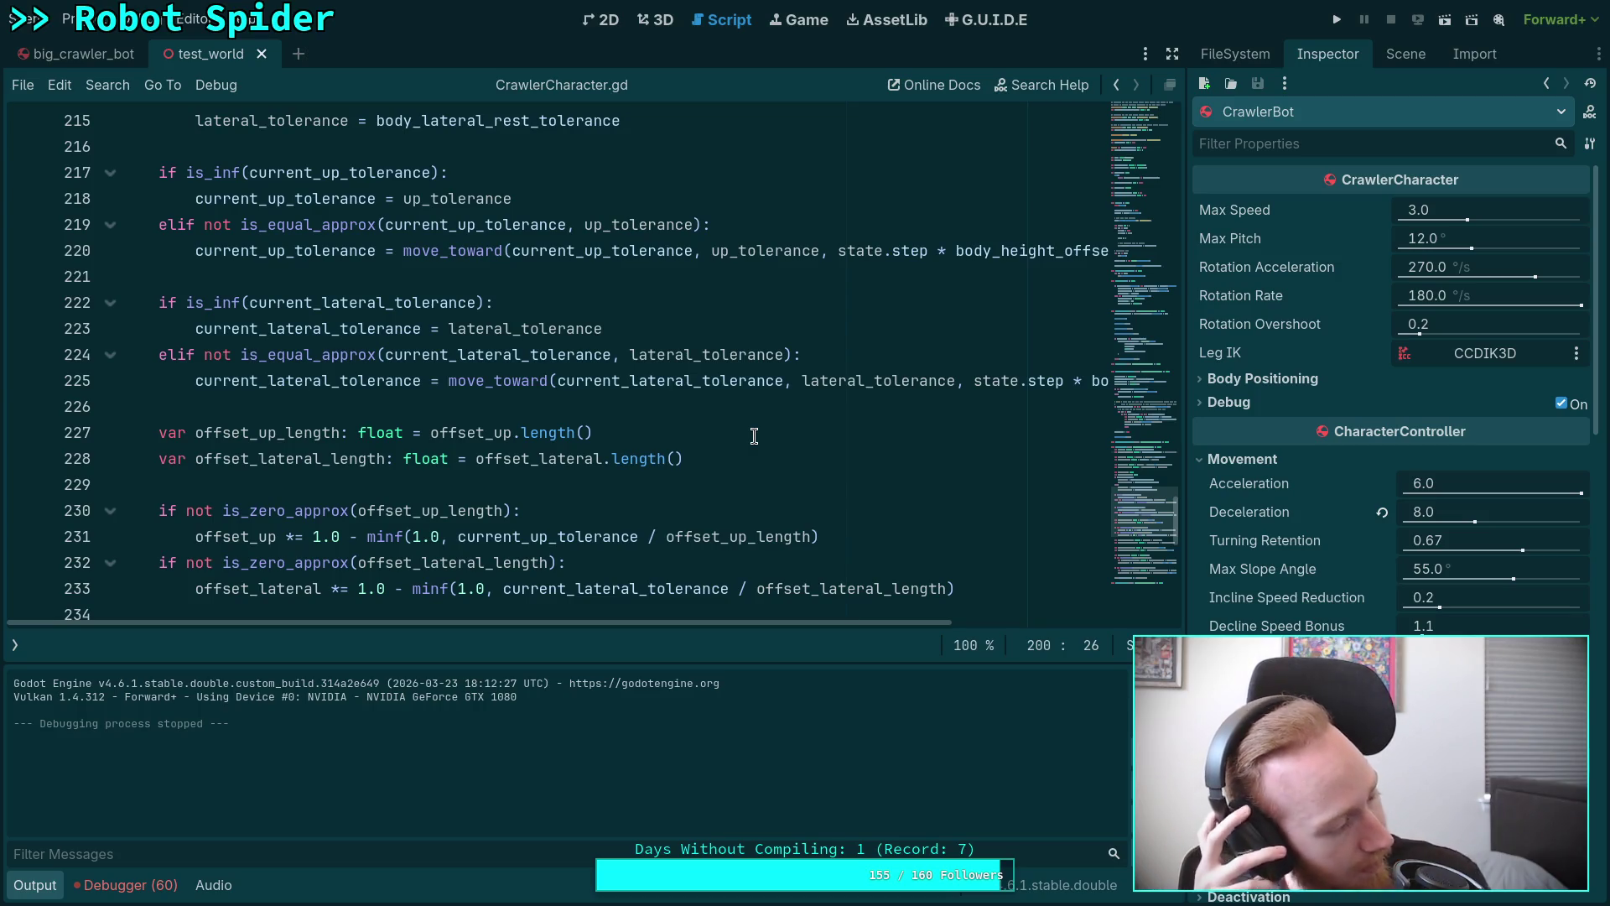
{"action": "key", "text": "ctrl+j"}
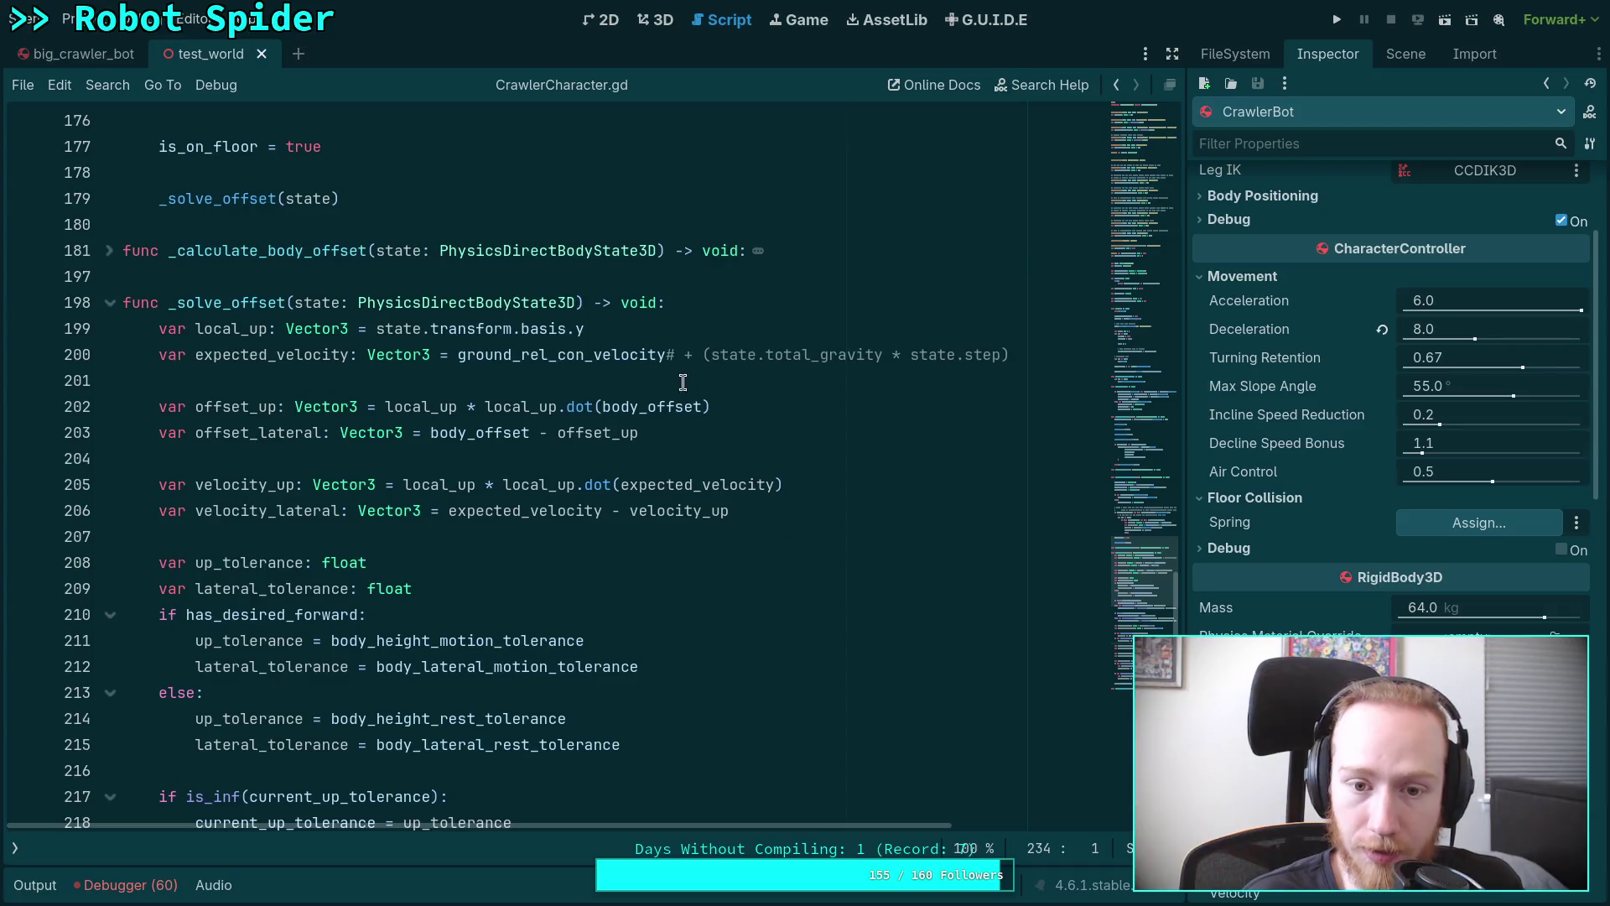
Trim line 127 to desired_acceleration = -state.total_gravity, dropping the 5.8 scaling, and save.
{"action": "scroll", "coordinate": [730, 495], "scroll_direction": "up", "scroll_amount": 15}
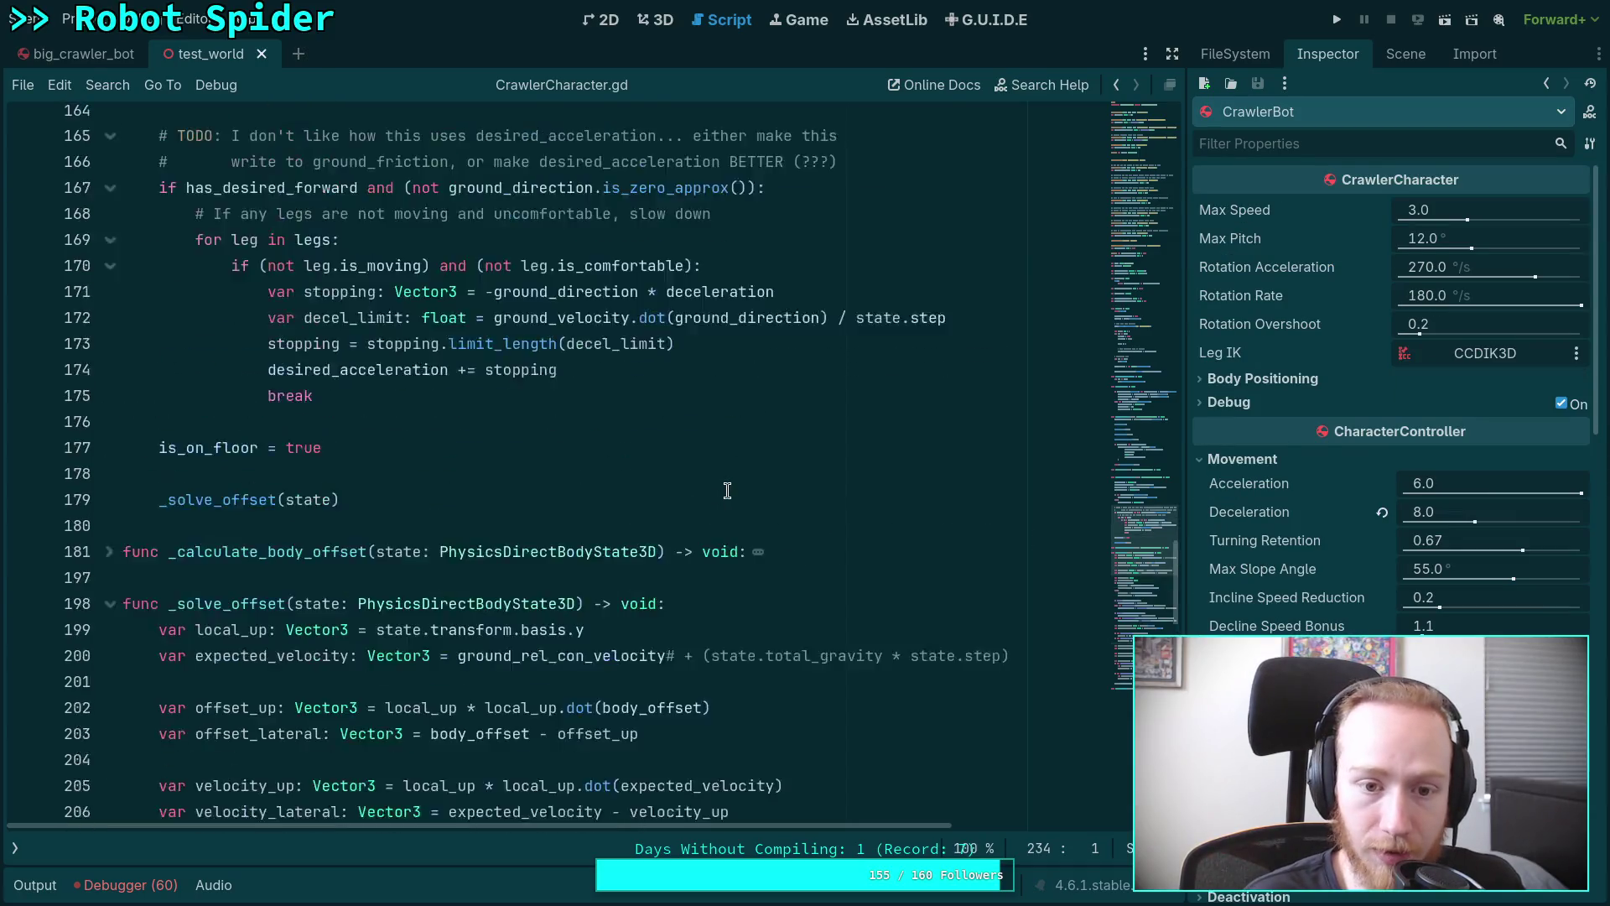
{"action": "scroll", "coordinate": [520, 453], "scroll_direction": "down", "scroll_amount": 3}
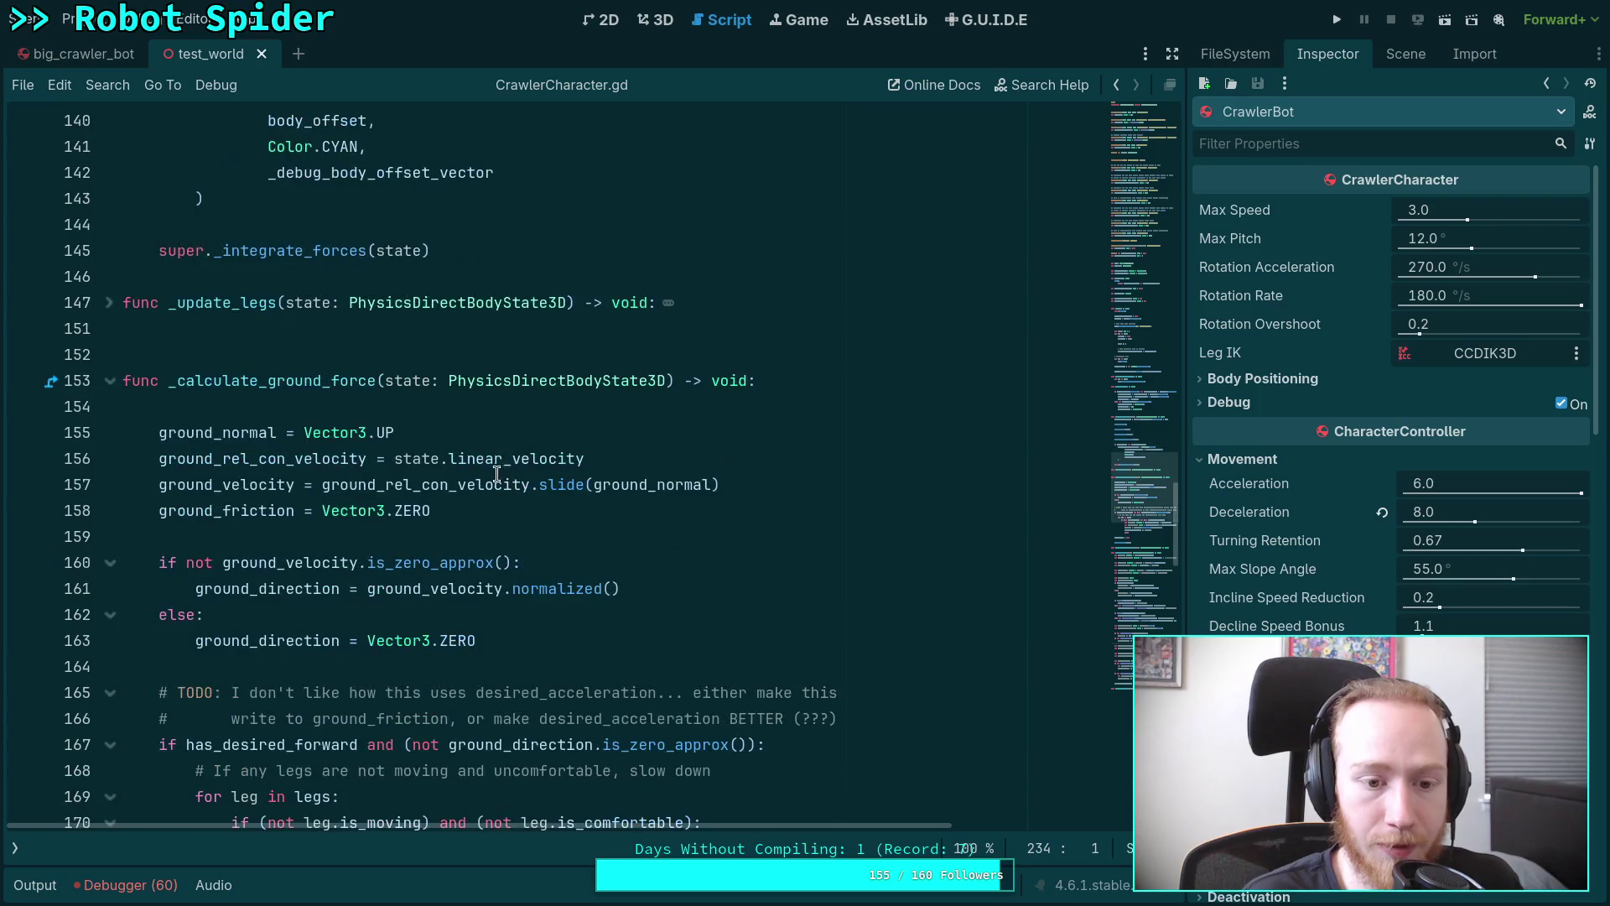
{"action": "scroll", "coordinate": [336, 399], "scroll_direction": "up", "scroll_amount": 4}
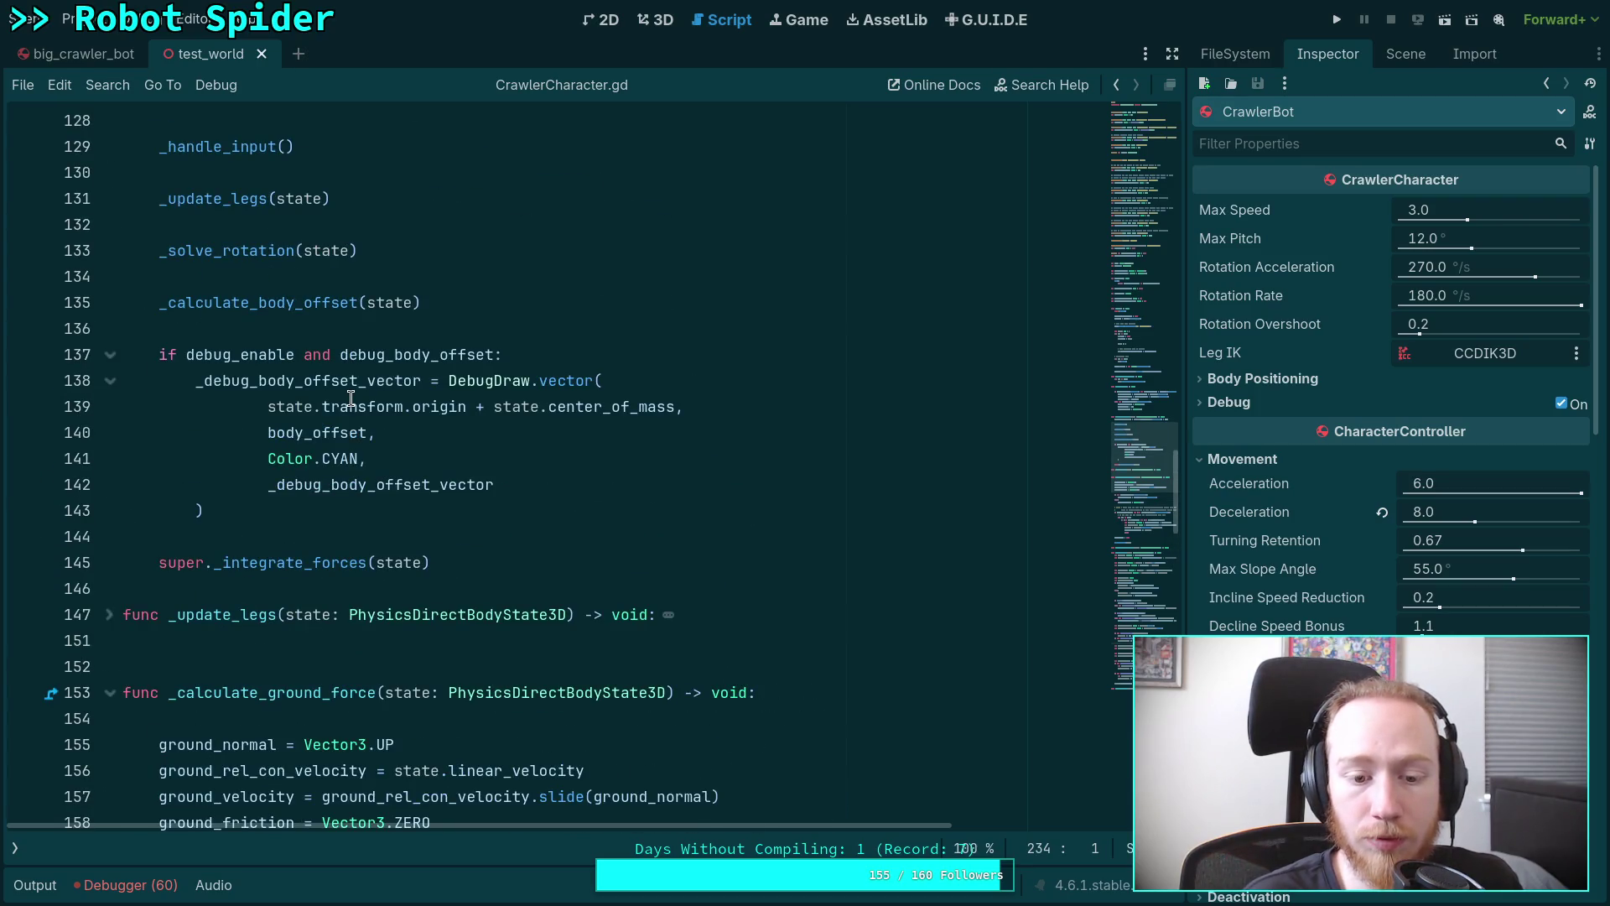
{"action": "scroll", "coordinate": [394, 390], "scroll_direction": "up", "scroll_amount": 11}
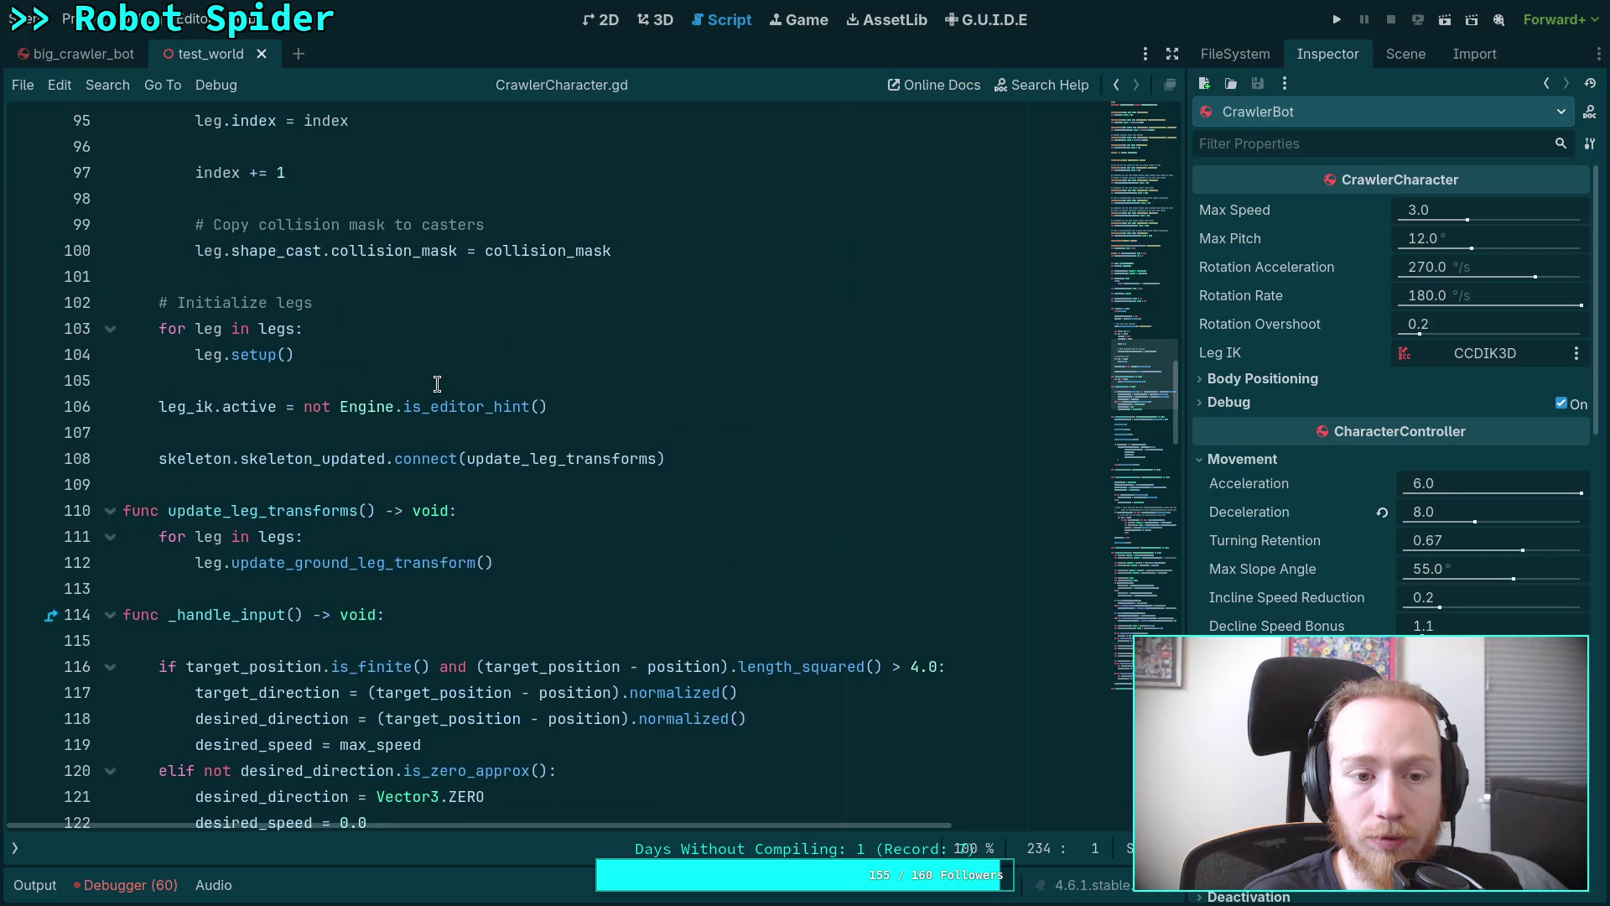
{"action": "scroll", "coordinate": [419, 388], "scroll_direction": "down", "scroll_amount": 7}
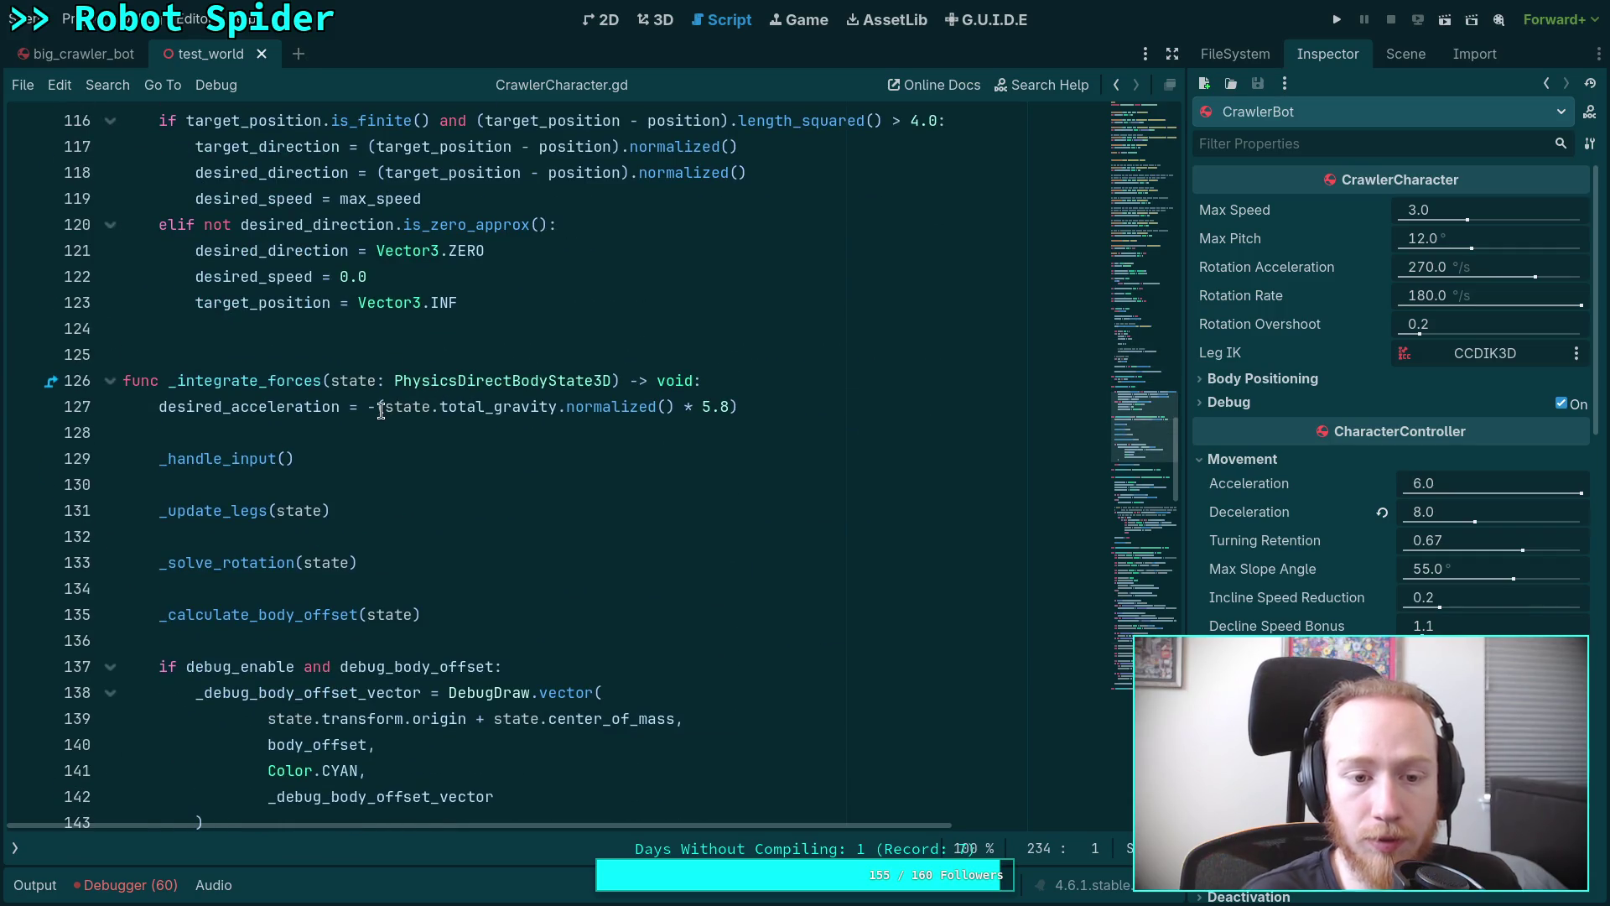
{"action": "left_click", "coordinate": [382, 411]}
{"action": "key", "text": "Delete"}
{"action": "left_click_drag", "start_coordinate": [549, 407], "coordinate": [738, 406]}
{"action": "key", "text": "BackSpace"}
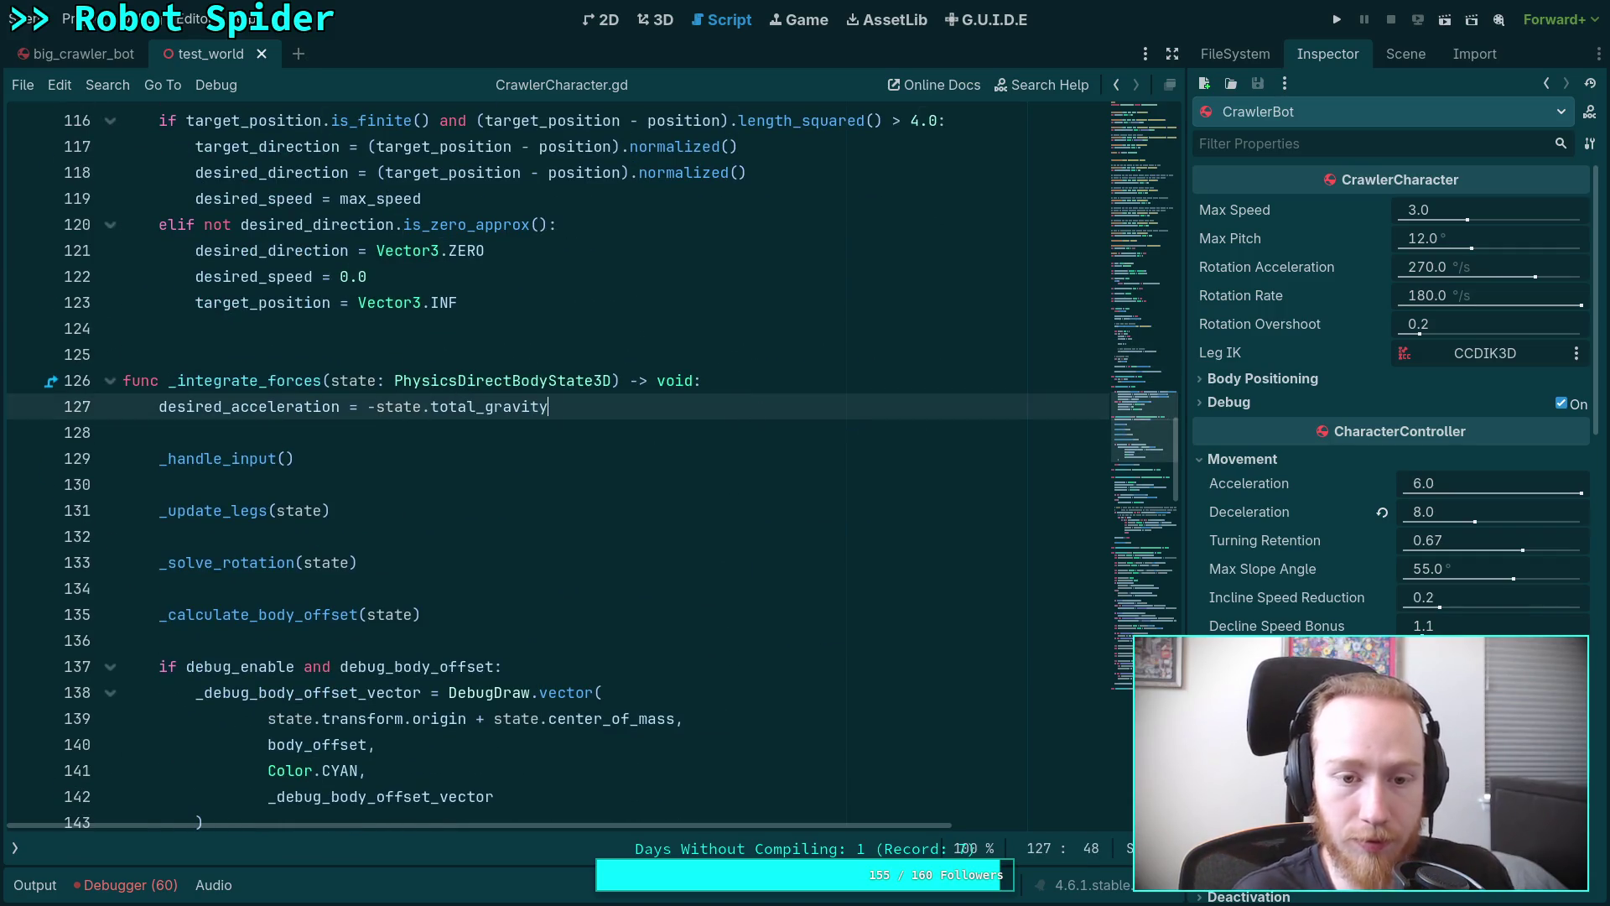
{"action": "key", "text": "ctrl+s"}
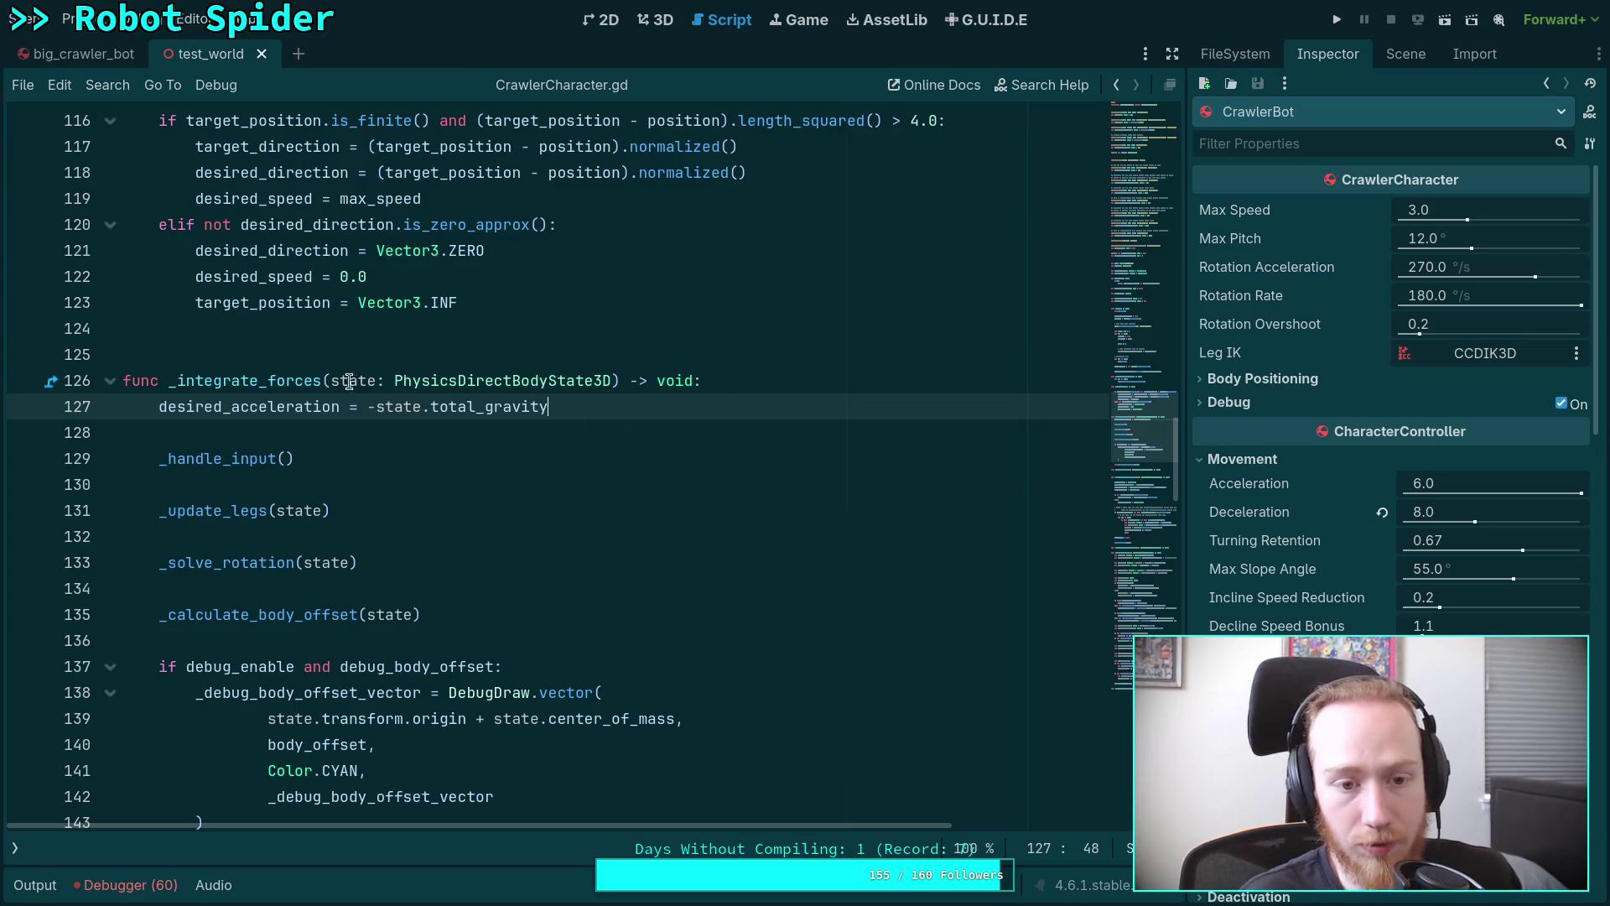
Comment out line 127 with '#' and save the test_world scene.
{"action": "left_click", "coordinate": [159, 407]}
{"action": "type", "text": "#"}
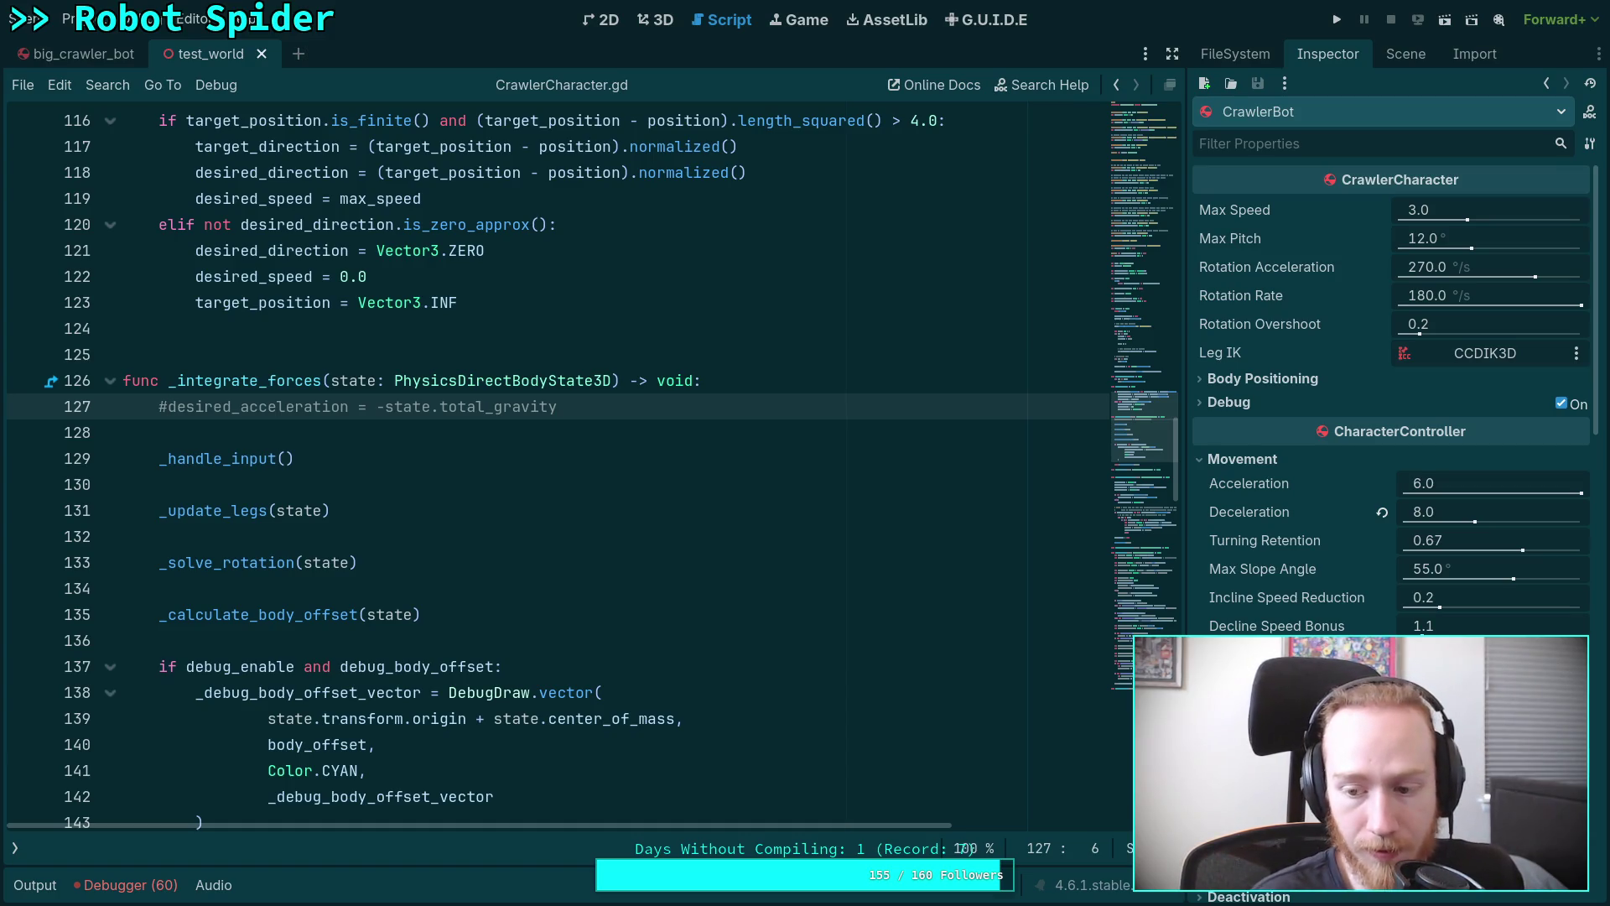
{"action": "key", "text": "ctrl+s"}
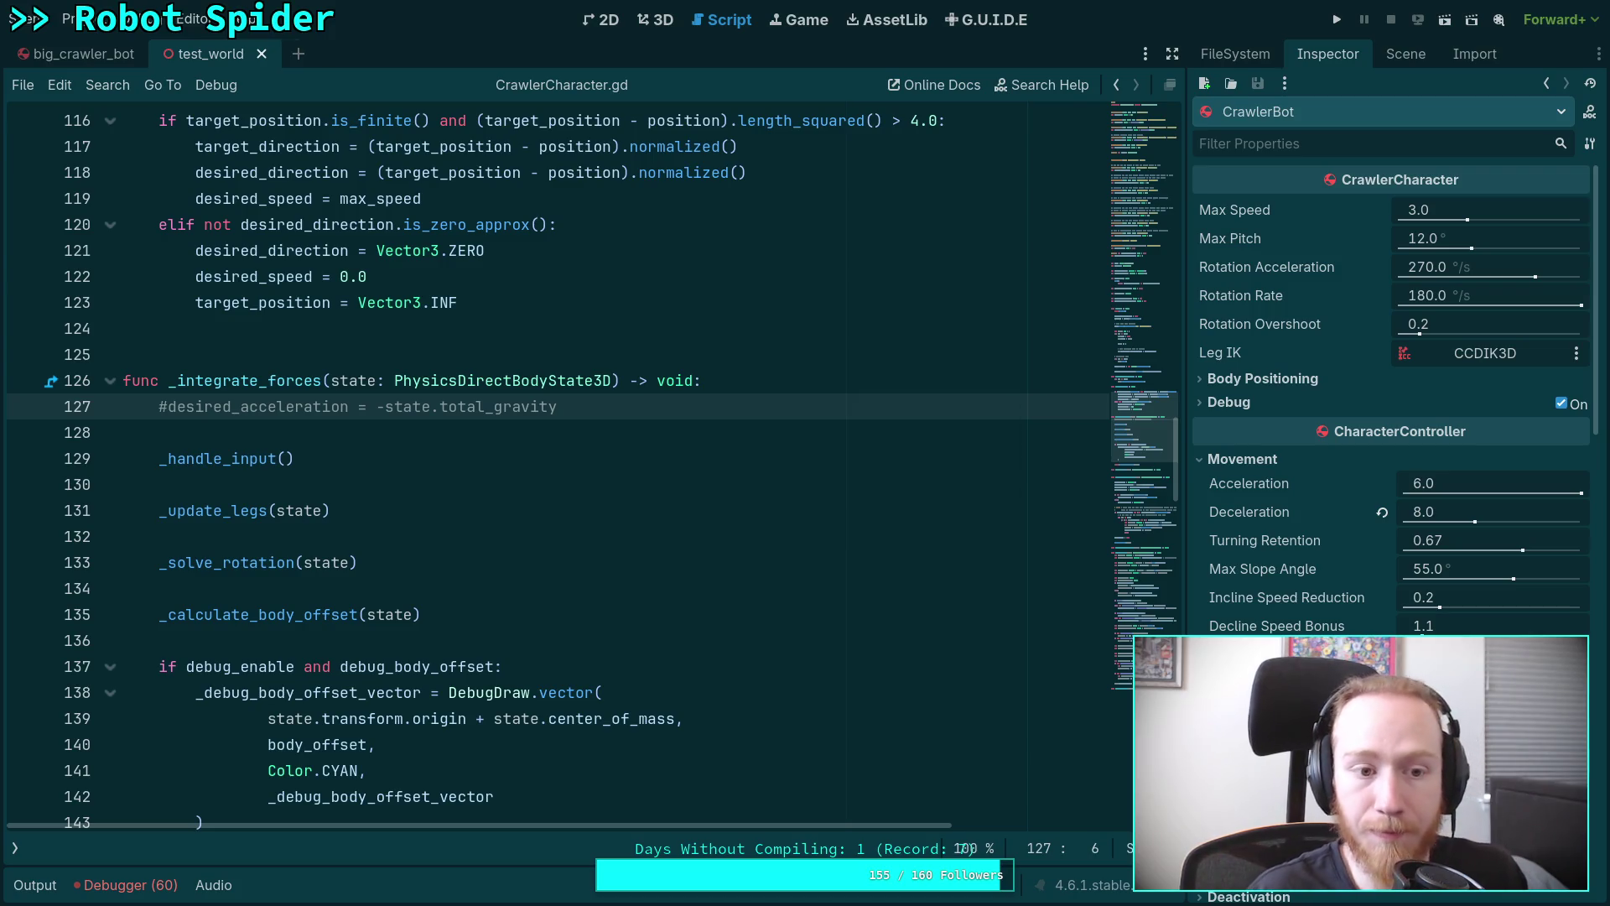
Test-run the robot with line 127 commented out, stop it, and scroll back to the velocity_delta code.
{"action": "left_click", "coordinate": [1336, 20]}
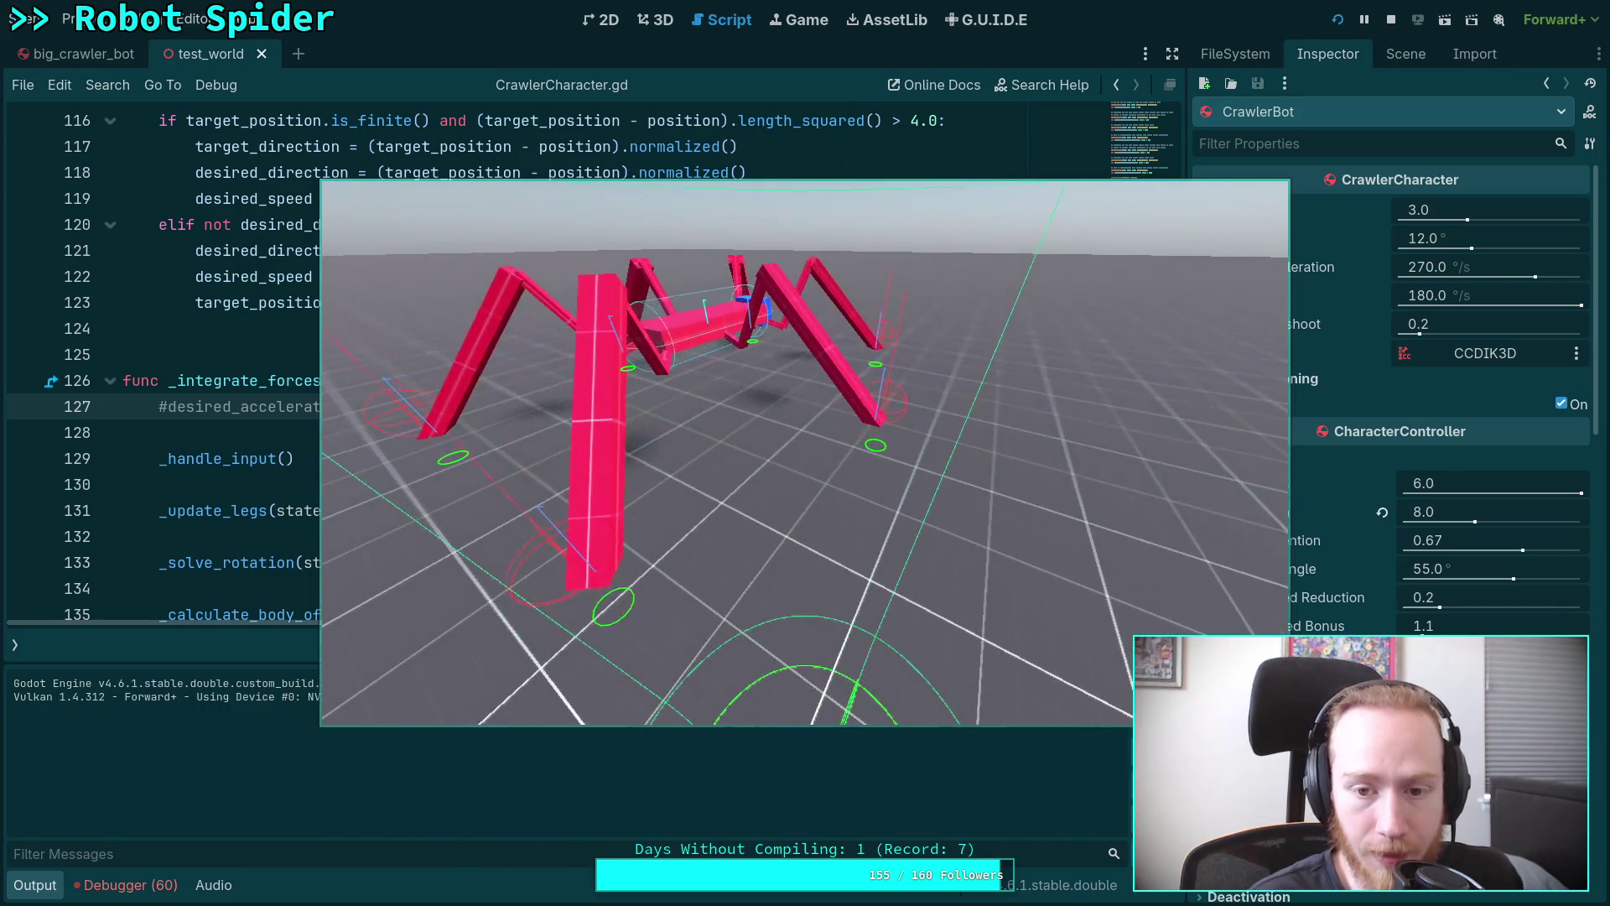
{"action": "left_click", "coordinate": [1391, 19]}
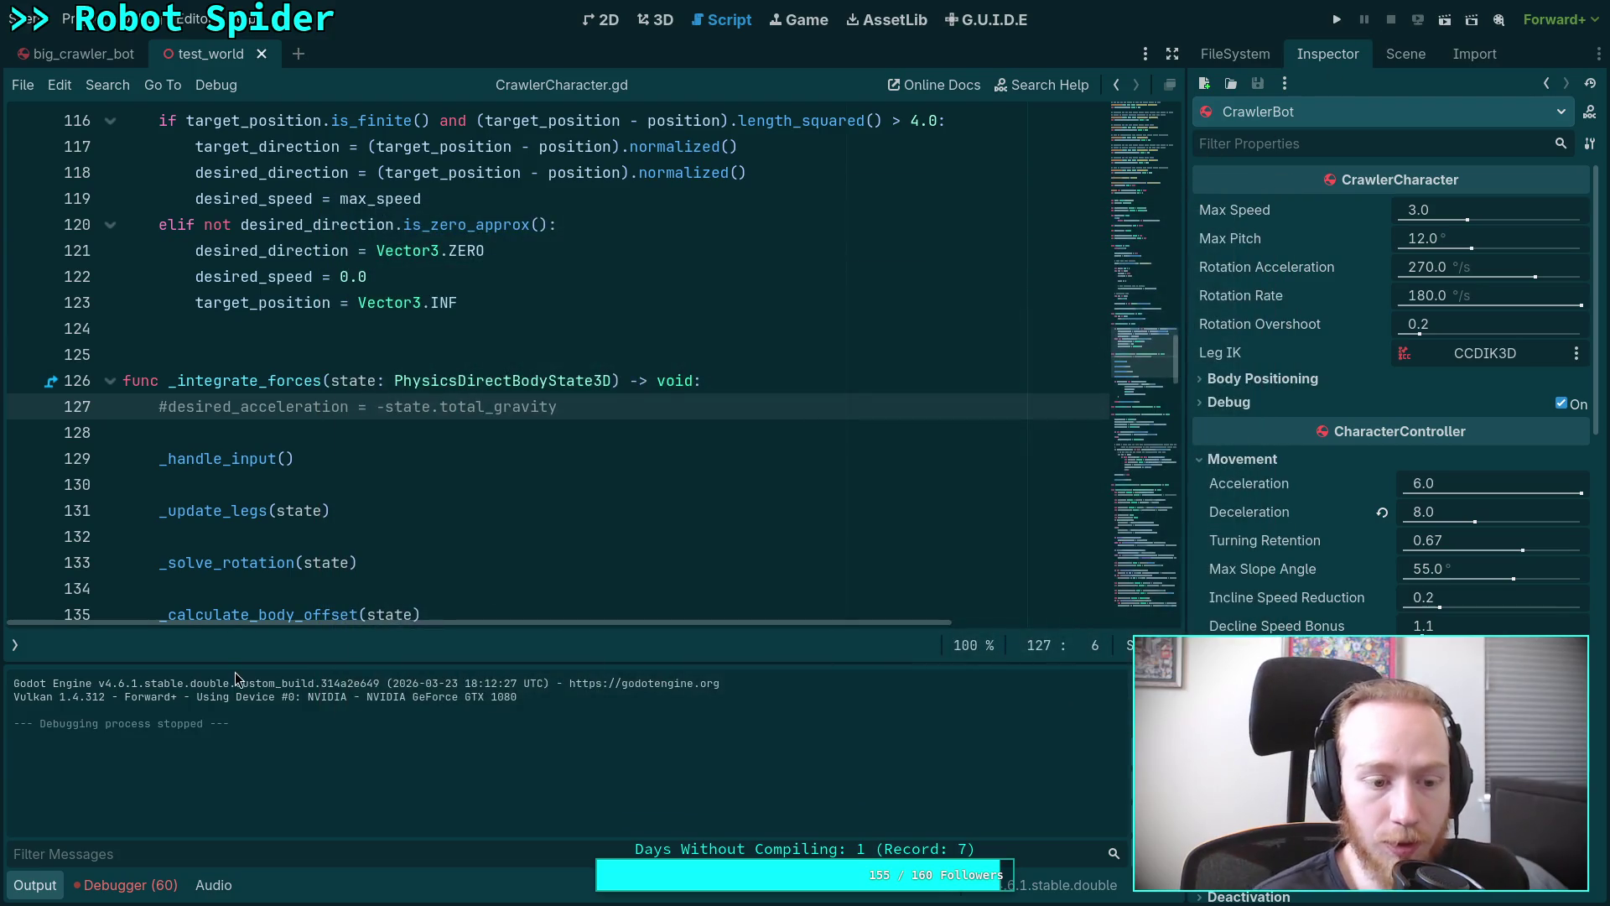
{"action": "left_click", "coordinate": [42, 875]}
{"action": "scroll", "coordinate": [543, 629], "scroll_direction": "down", "scroll_amount": 10}
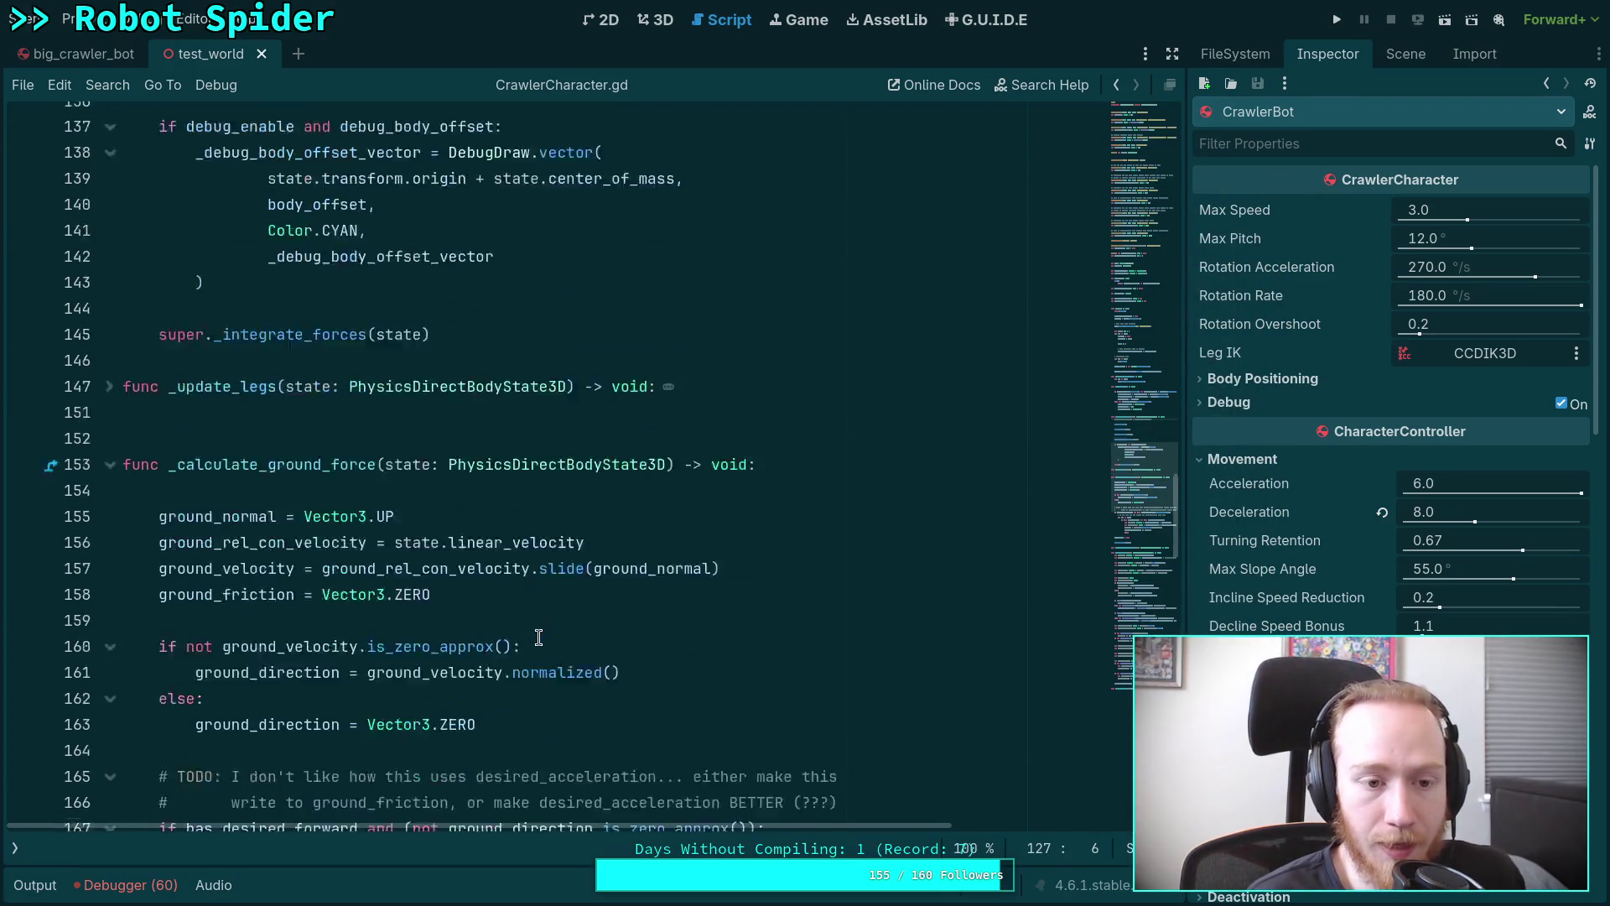
{"action": "scroll", "coordinate": [542, 629], "scroll_direction": "down", "scroll_amount": 20}
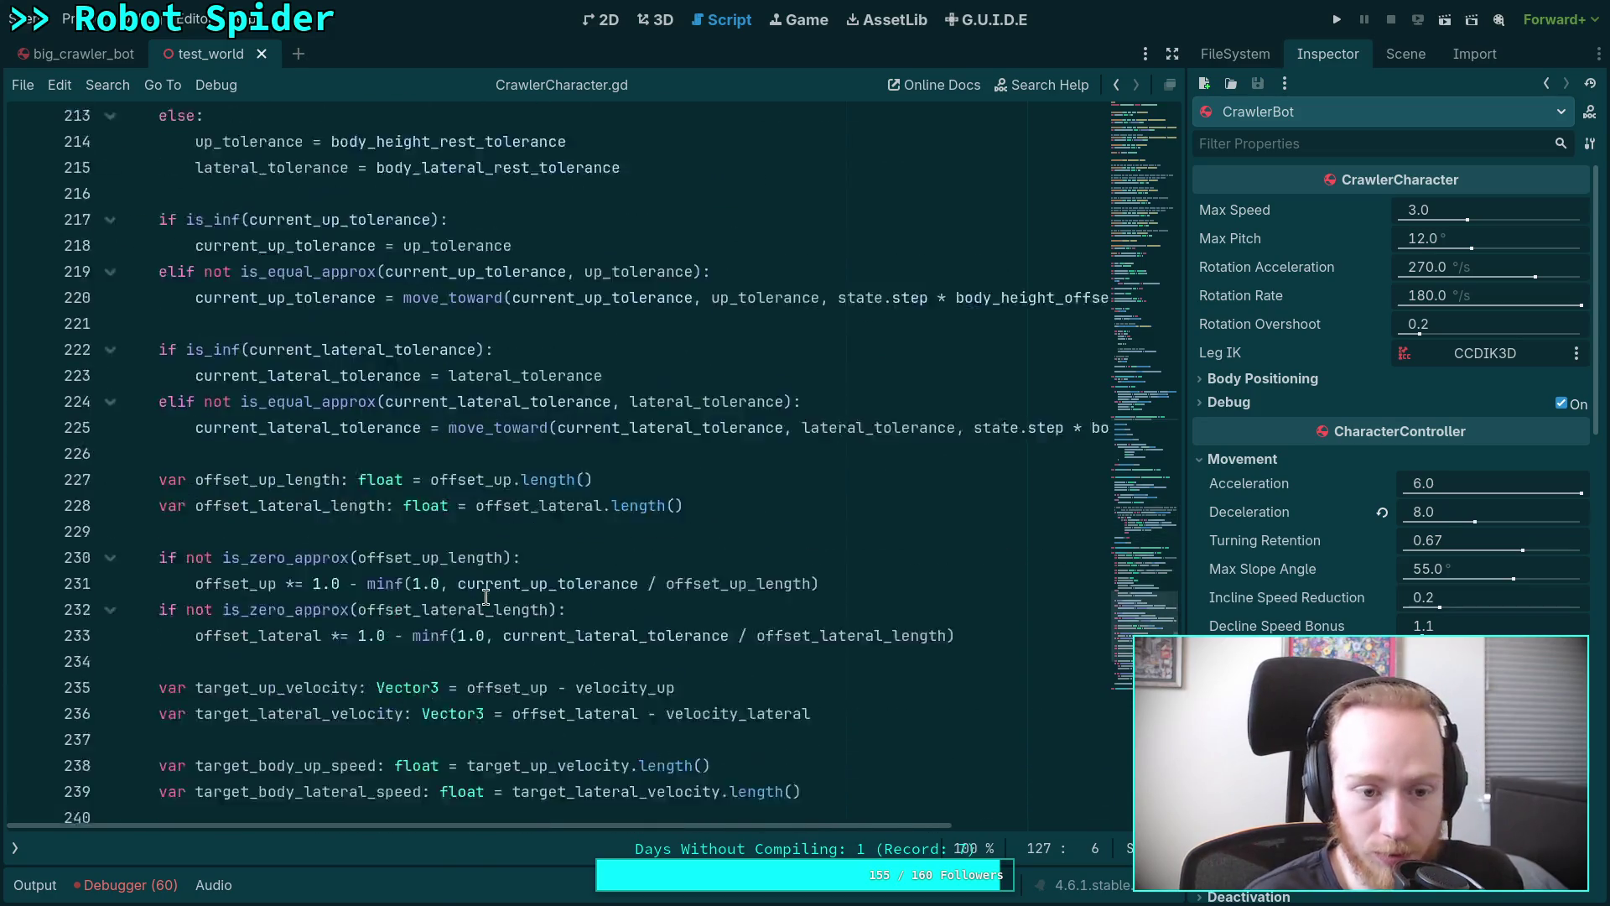
{"action": "scroll", "coordinate": [486, 595], "scroll_direction": "down", "scroll_amount": 3}
{"action": "scroll", "coordinate": [486, 595], "scroll_direction": "up", "scroll_amount": 2}
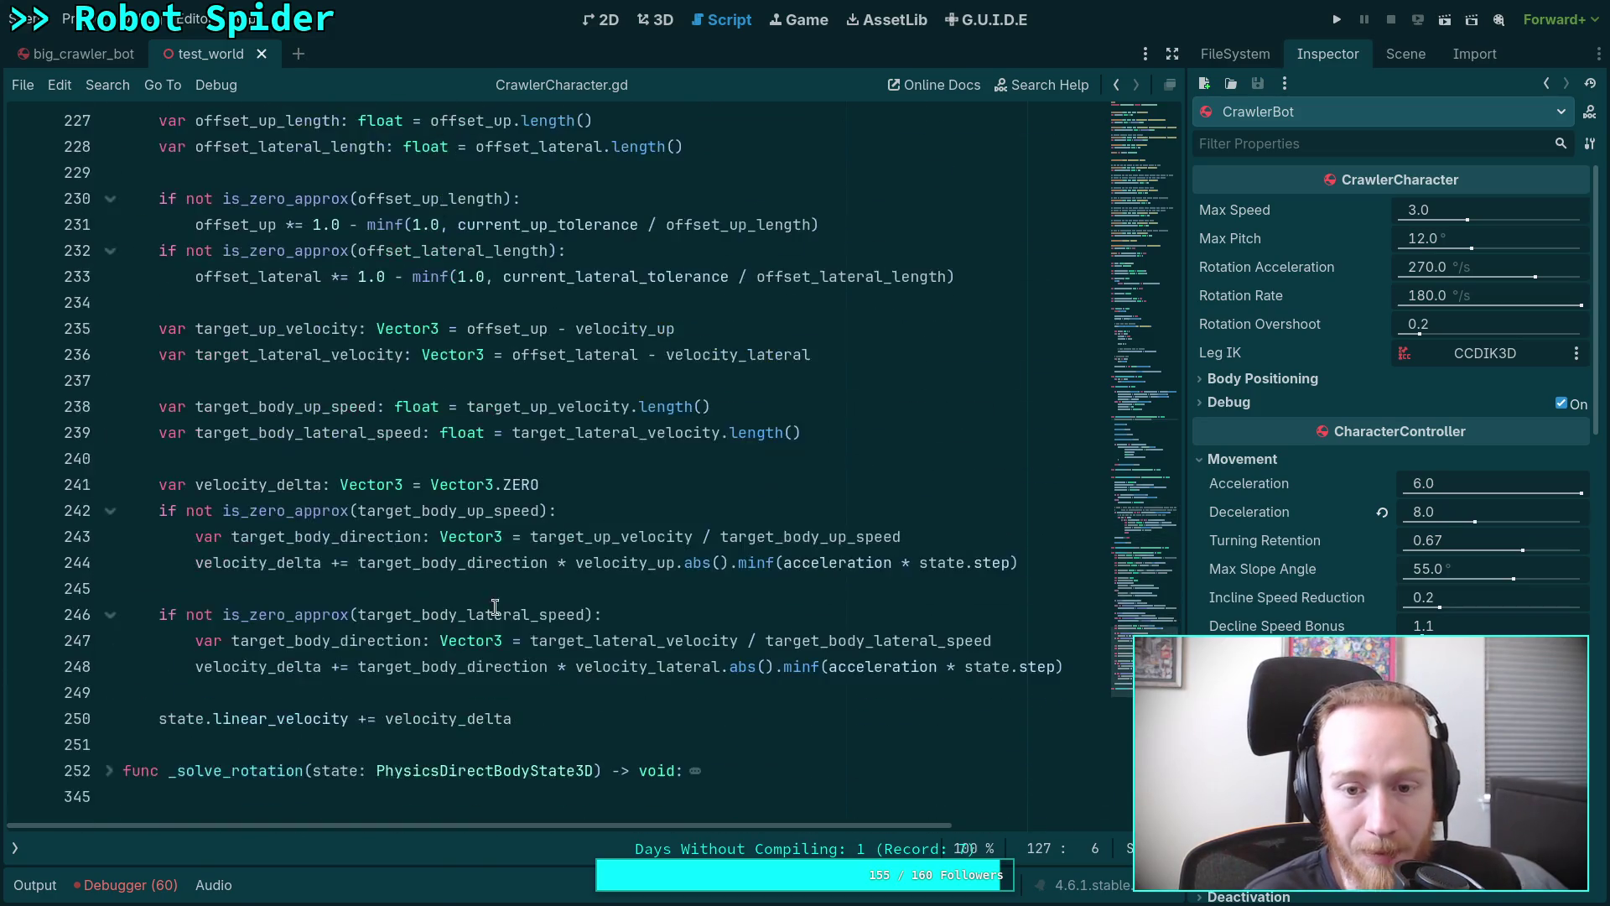
{"action": "left_click", "coordinate": [822, 665]}
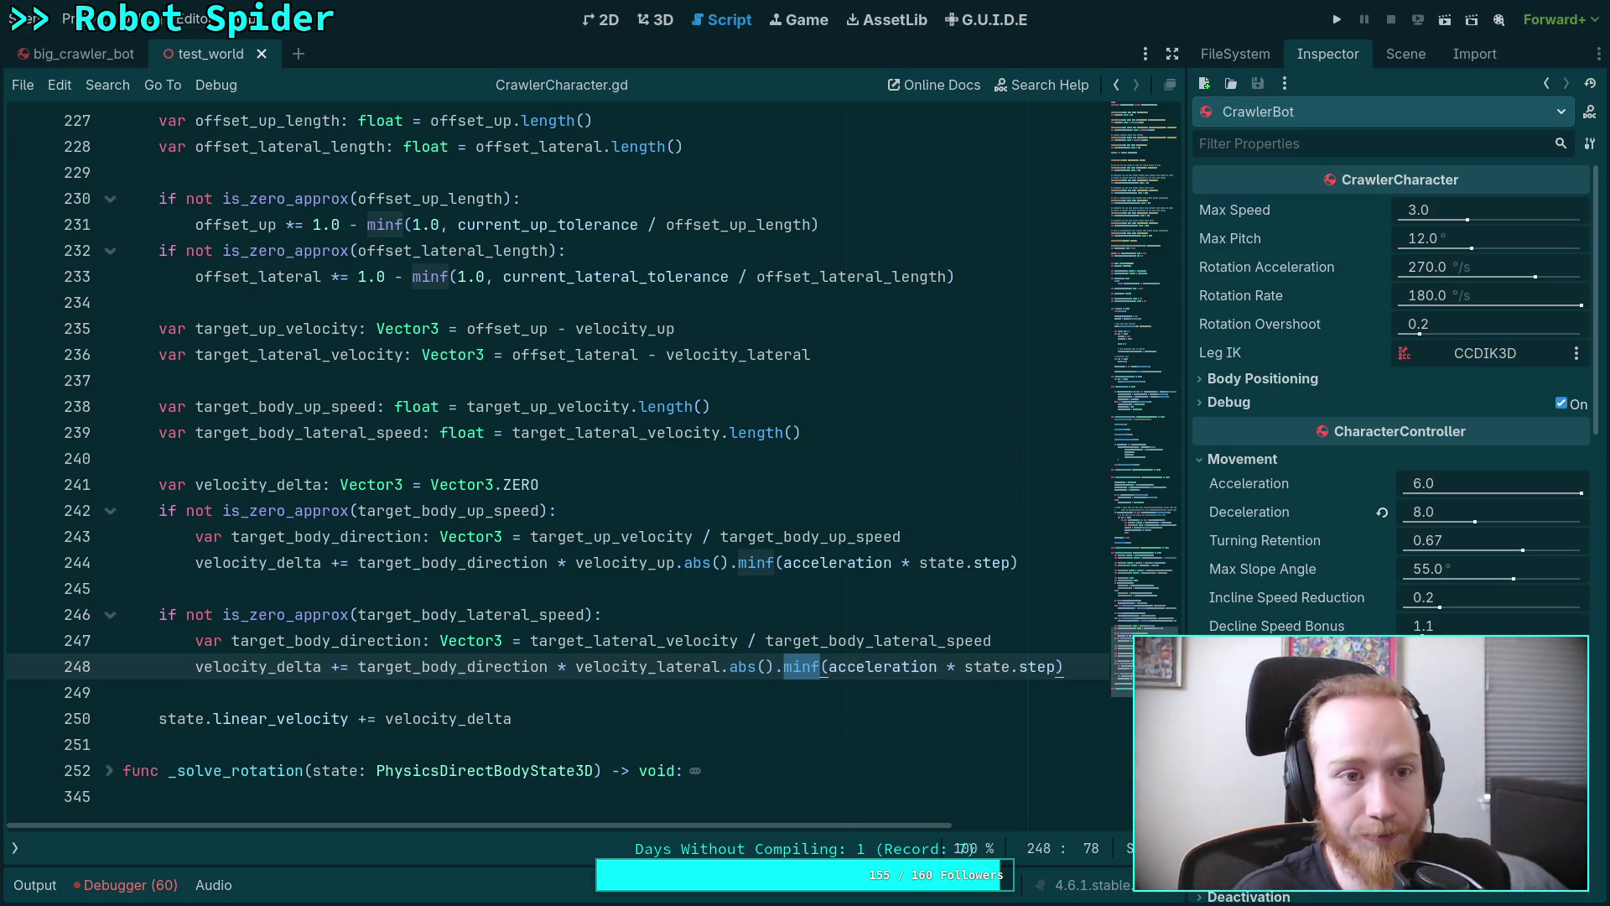
Run the test world and drive the spider robot with D, W and S to turn and walk it.
{"action": "left_click", "coordinate": [1337, 19]}
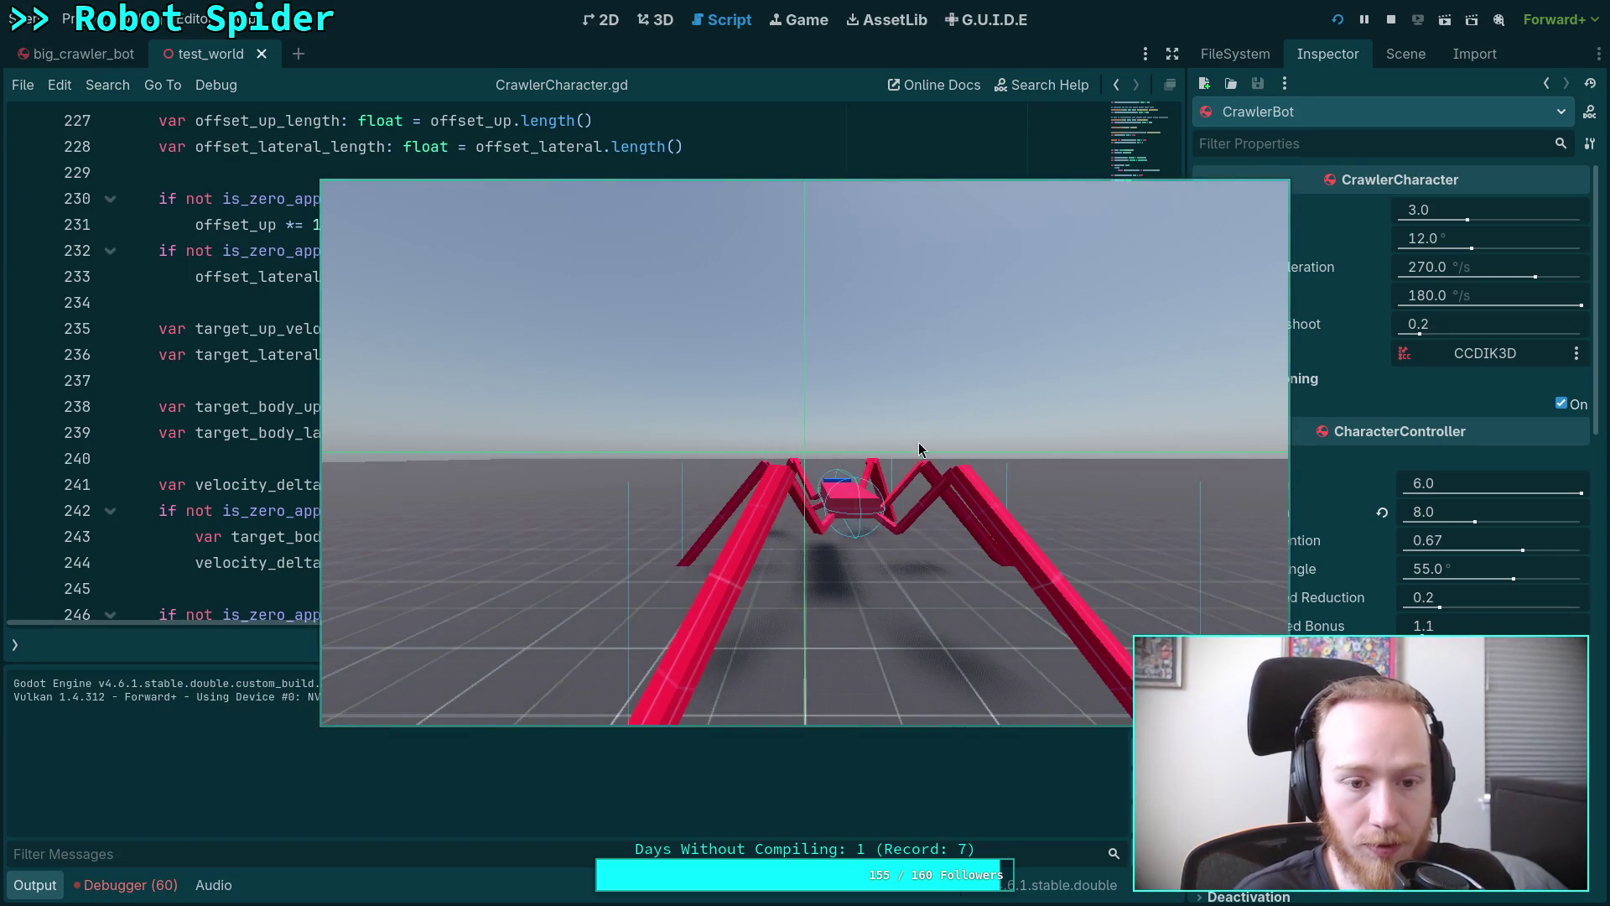
{"action": "left_click", "coordinate": [918, 442]}
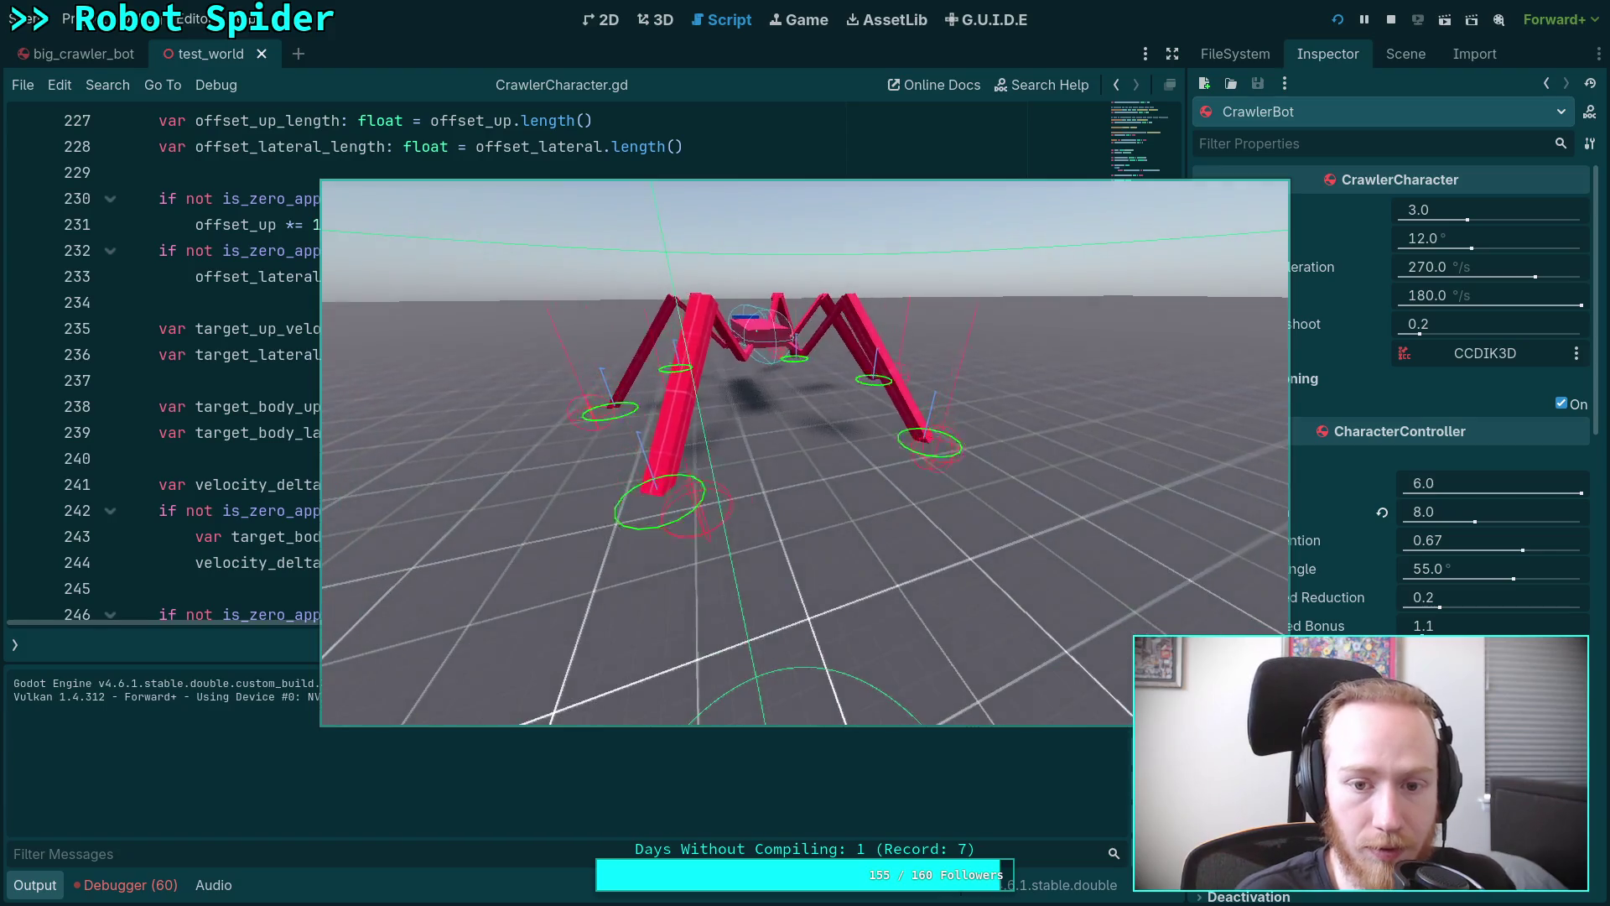
{"action": "key", "text": "d"}
{"action": "key", "text": "d"}
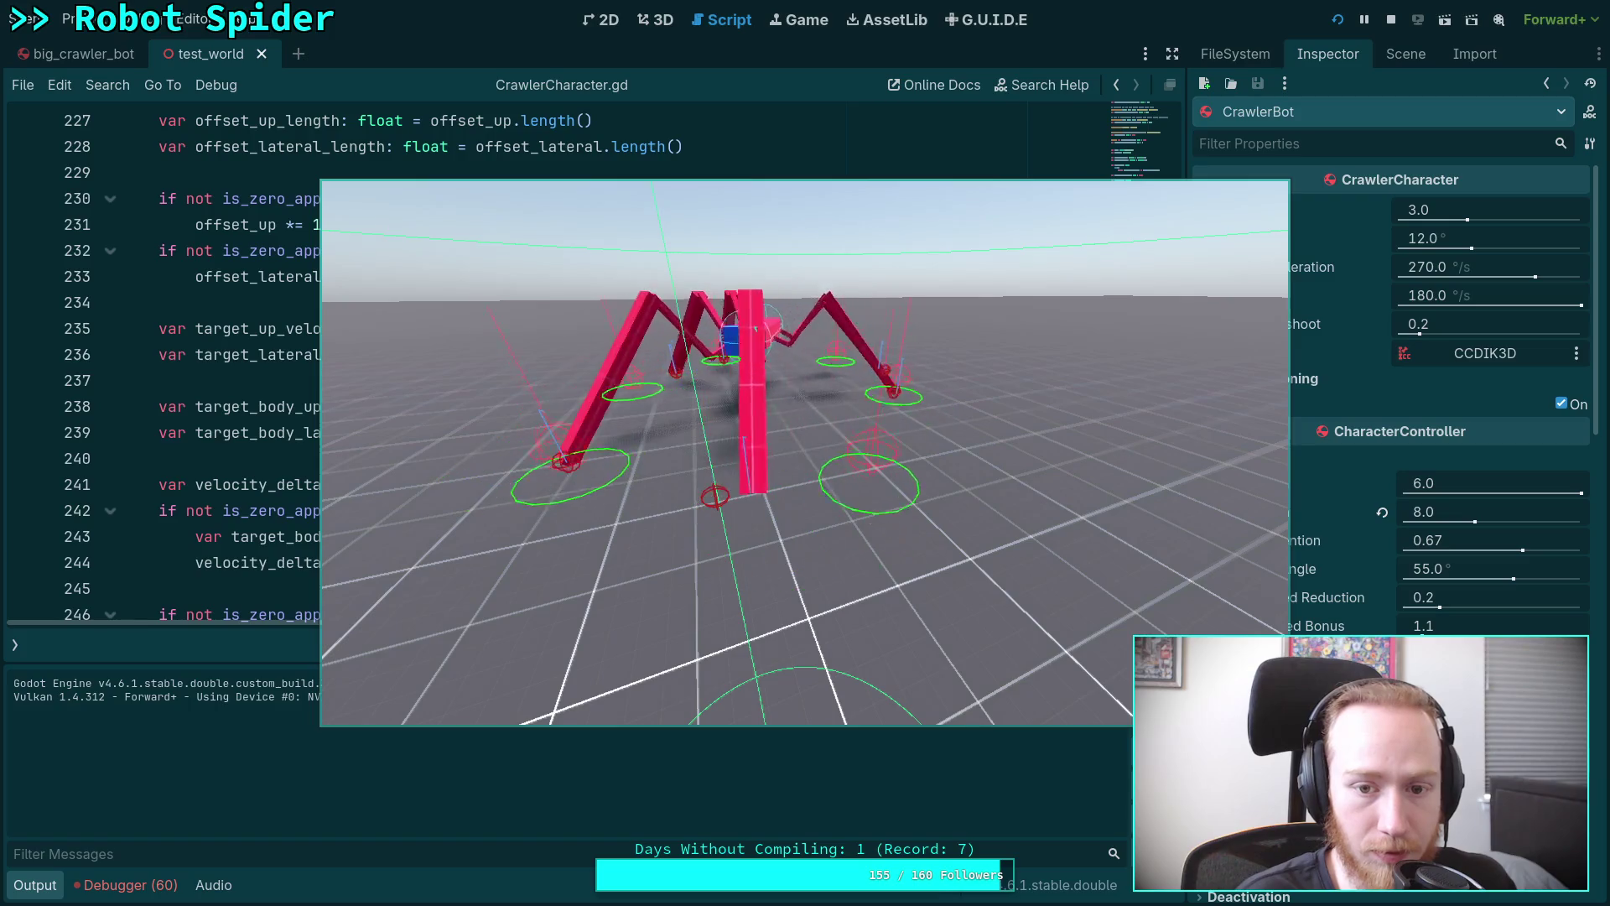
{"action": "key", "text": "d"}
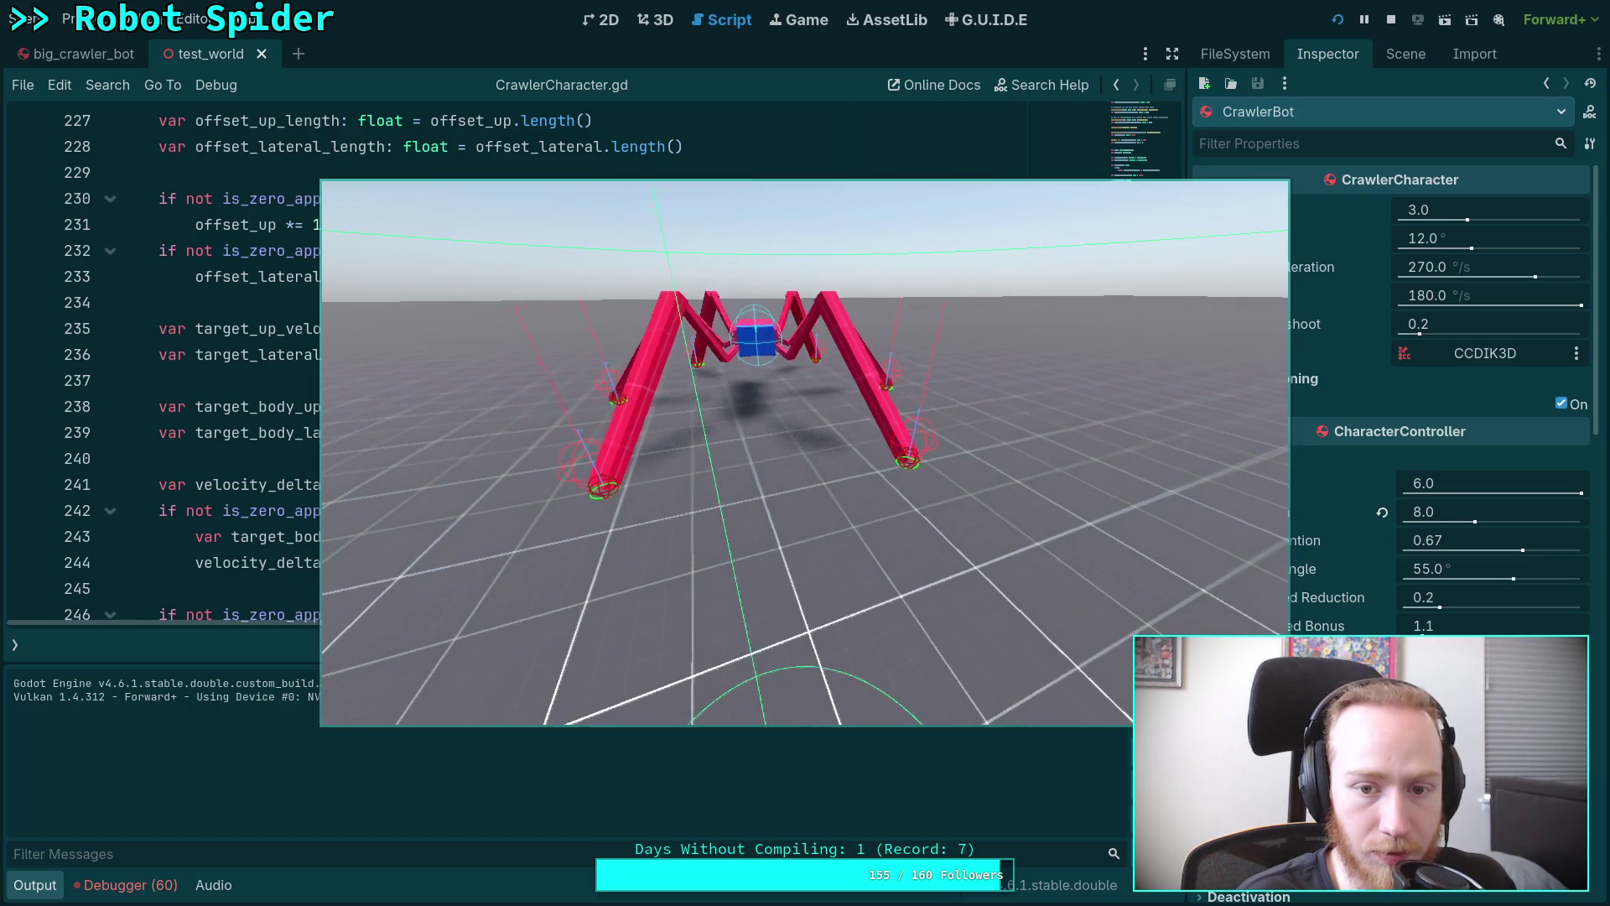
{"action": "key", "text": "w"}
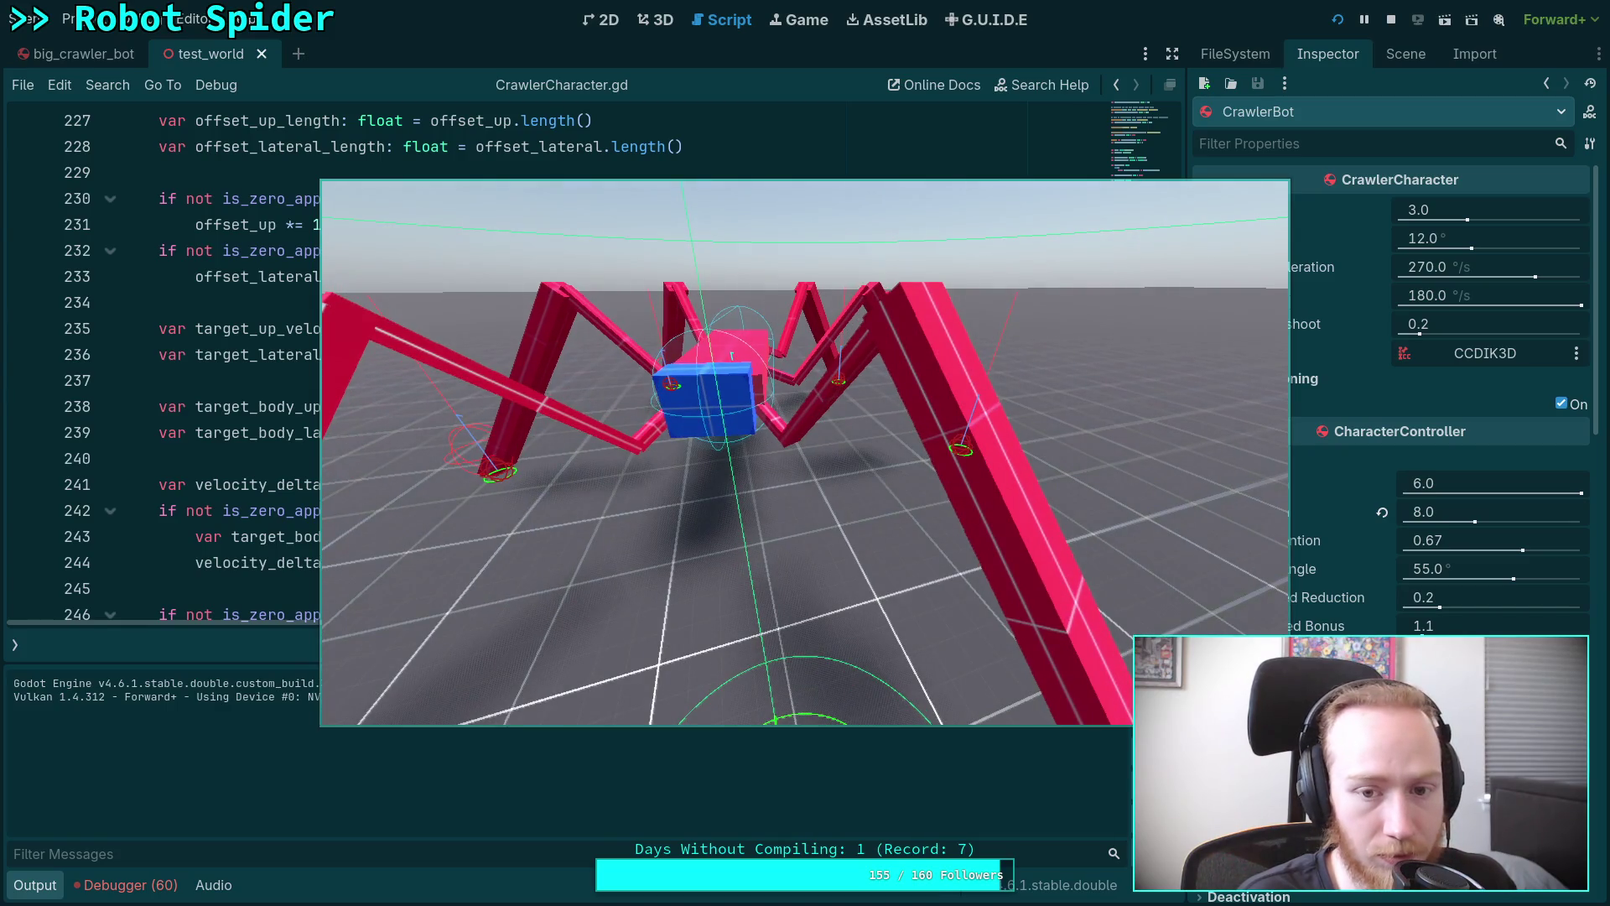
{"action": "key", "text": "s"}
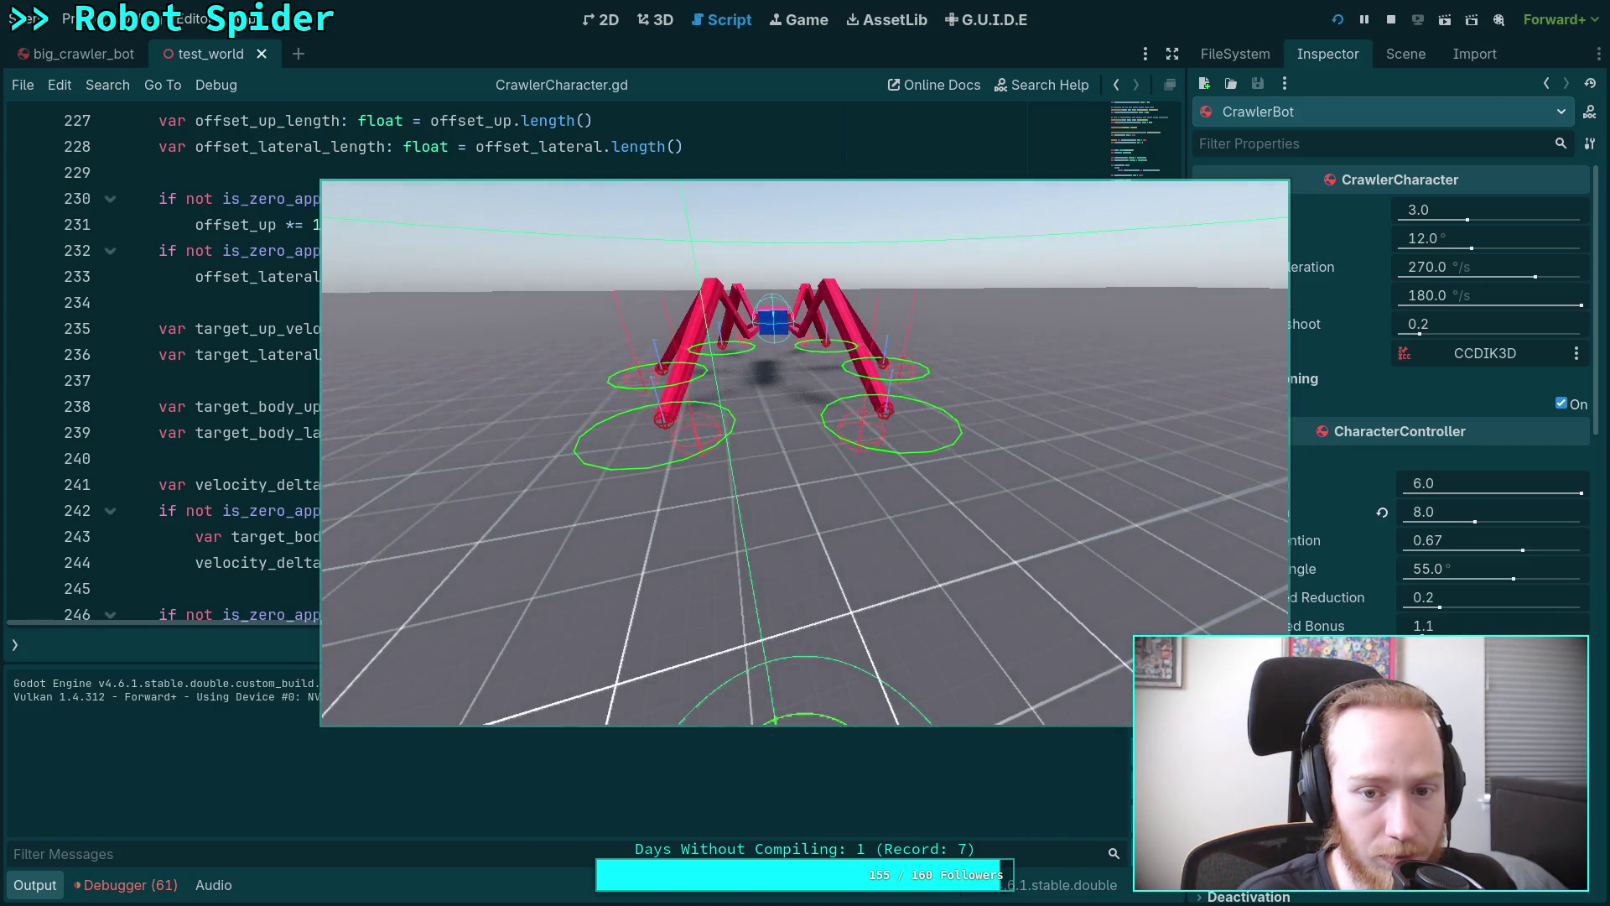
{"action": "key", "text": "w"}
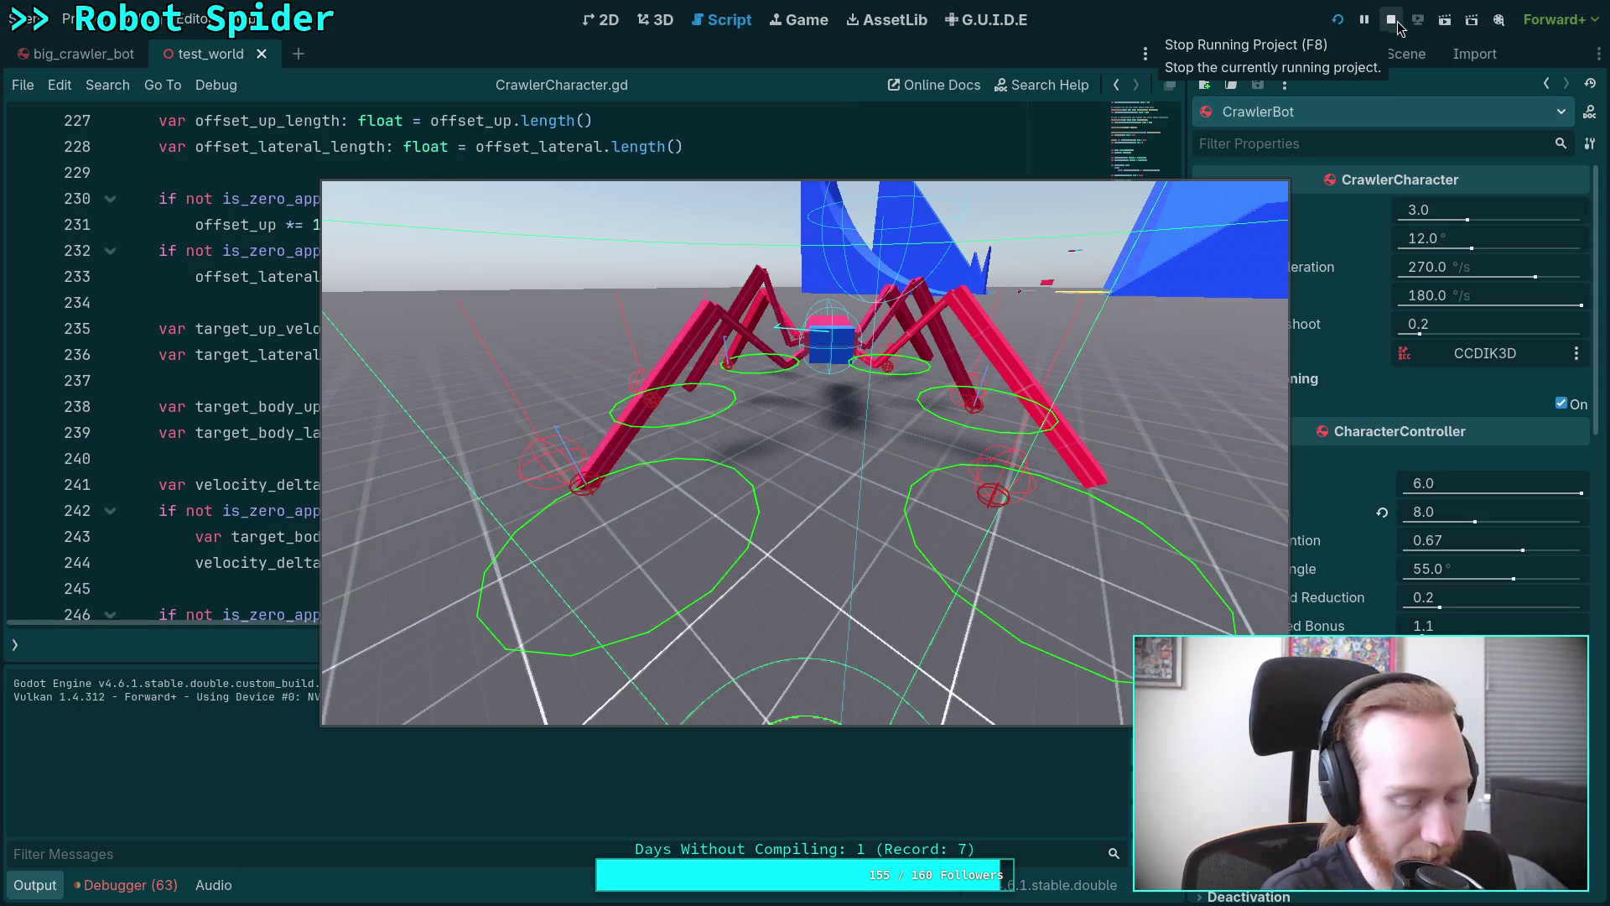
Check the build and Python terminal workspaces, then return to the Godot editor.
{"action": "key", "text": "super+2"}
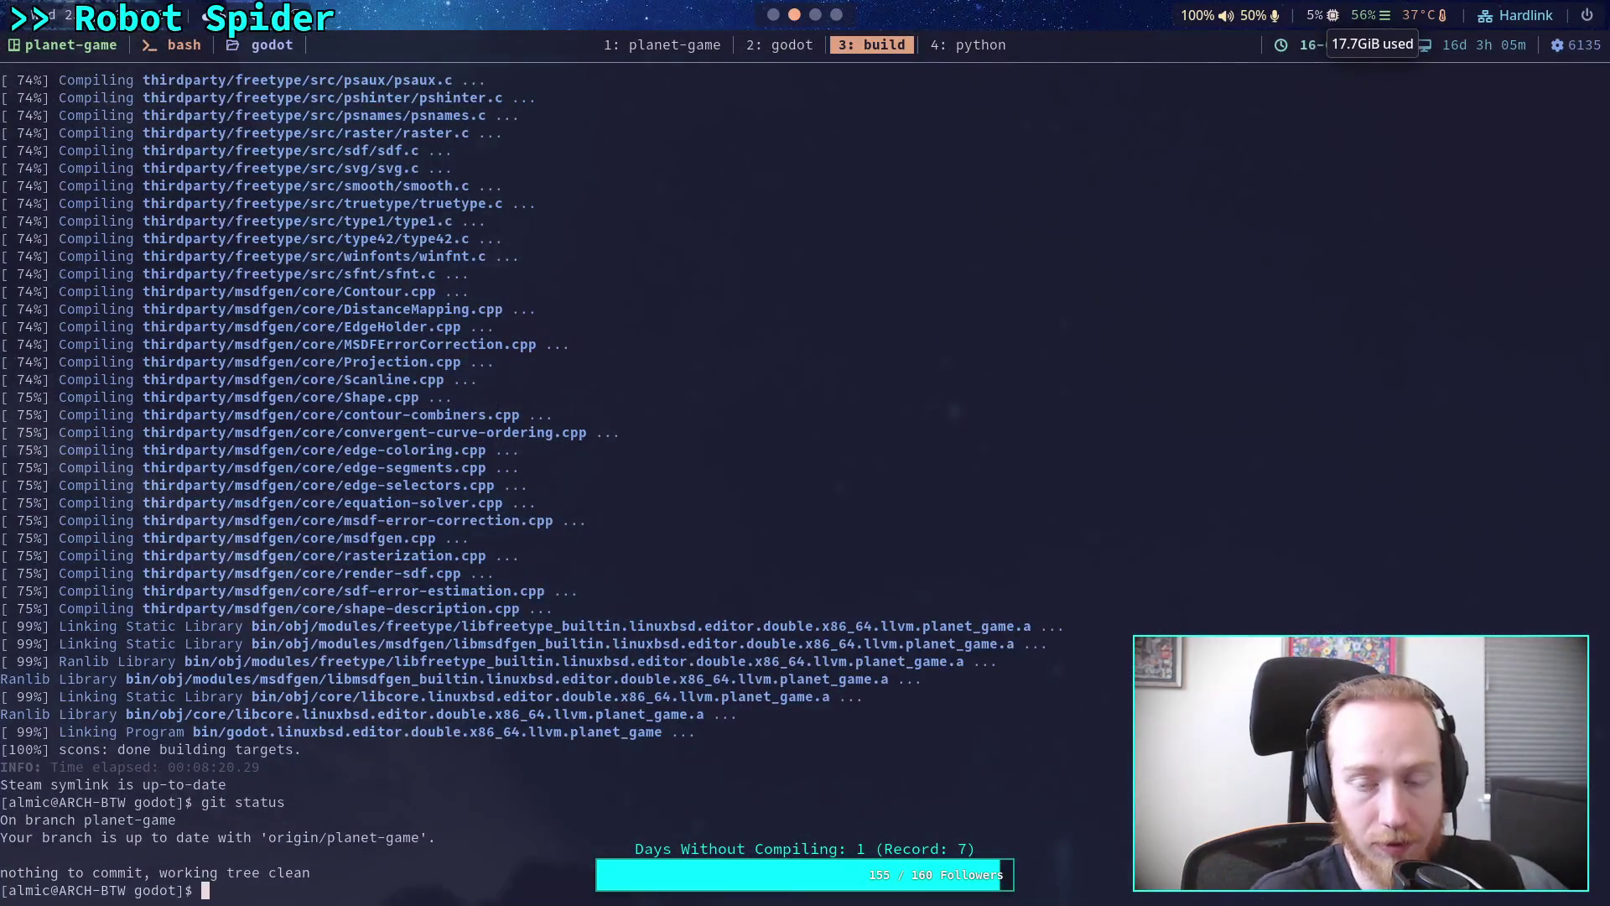
{"action": "key", "text": "super+4"}
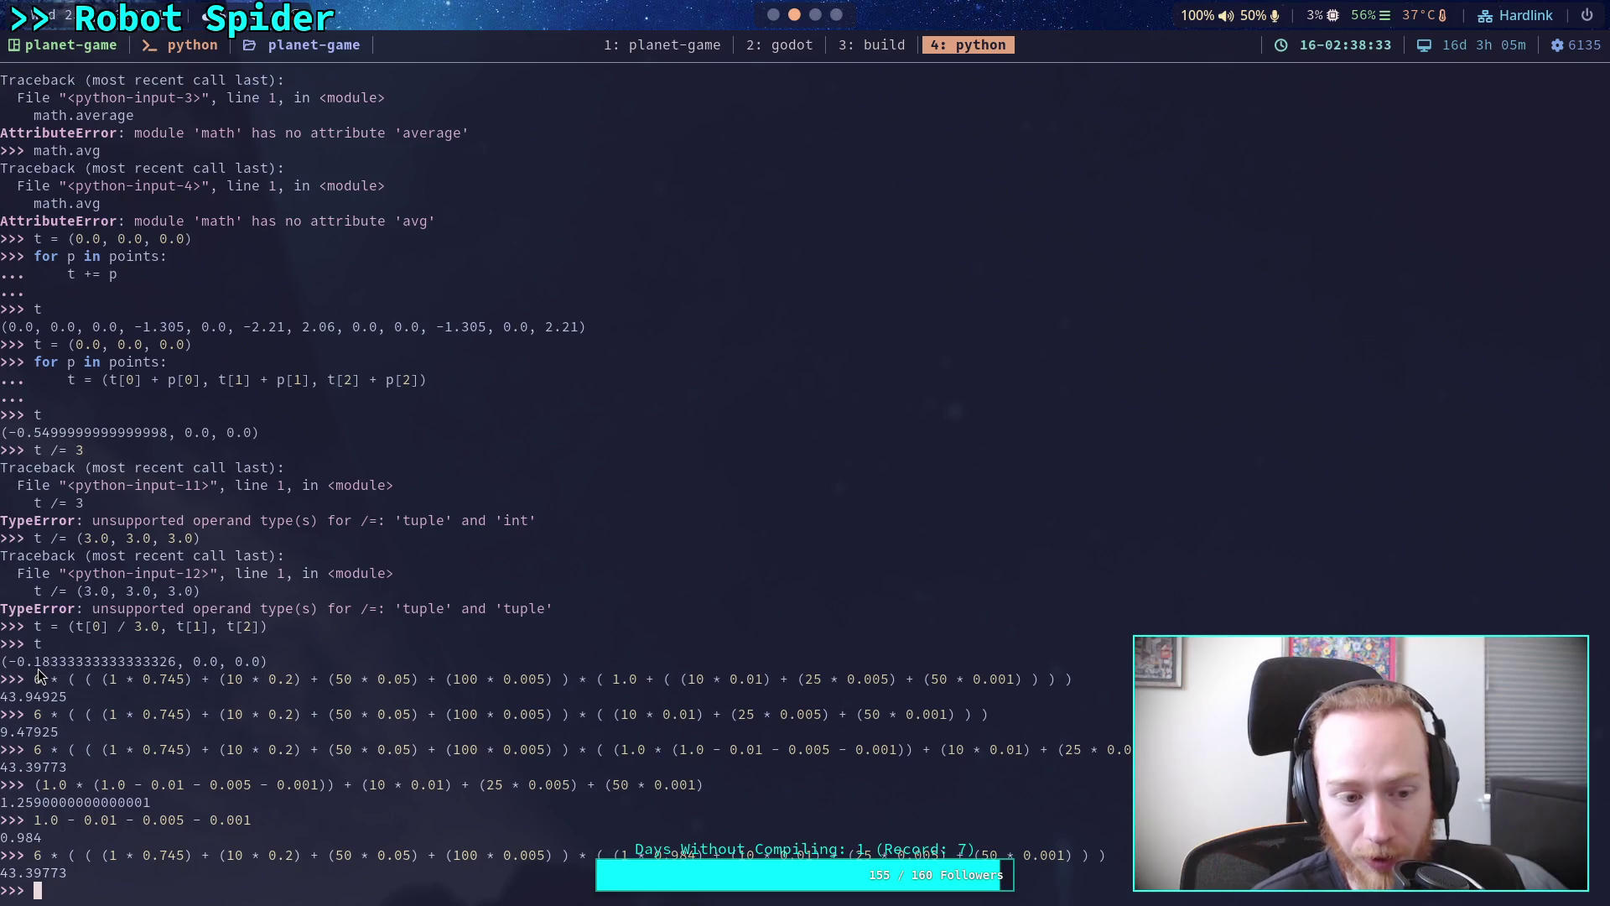
{"action": "left_click", "coordinate": [778, 17]}
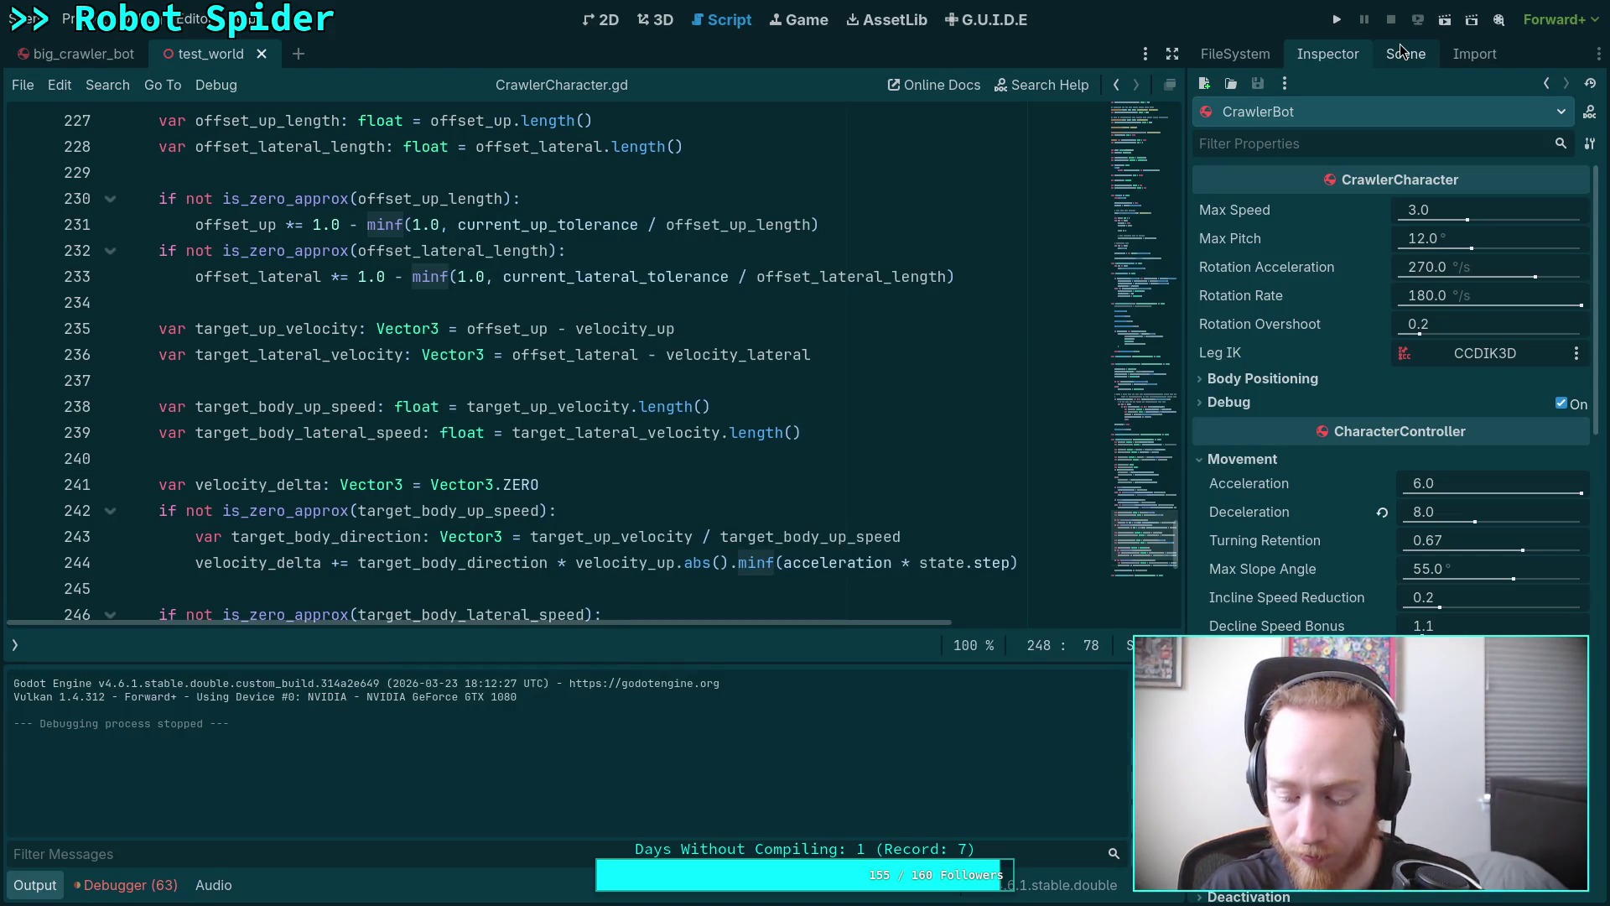
Open the big_crawler_bot scene in the 3D view with its scene tree and LegTargets collapsed.
{"action": "key", "text": "ctrl+Tab"}
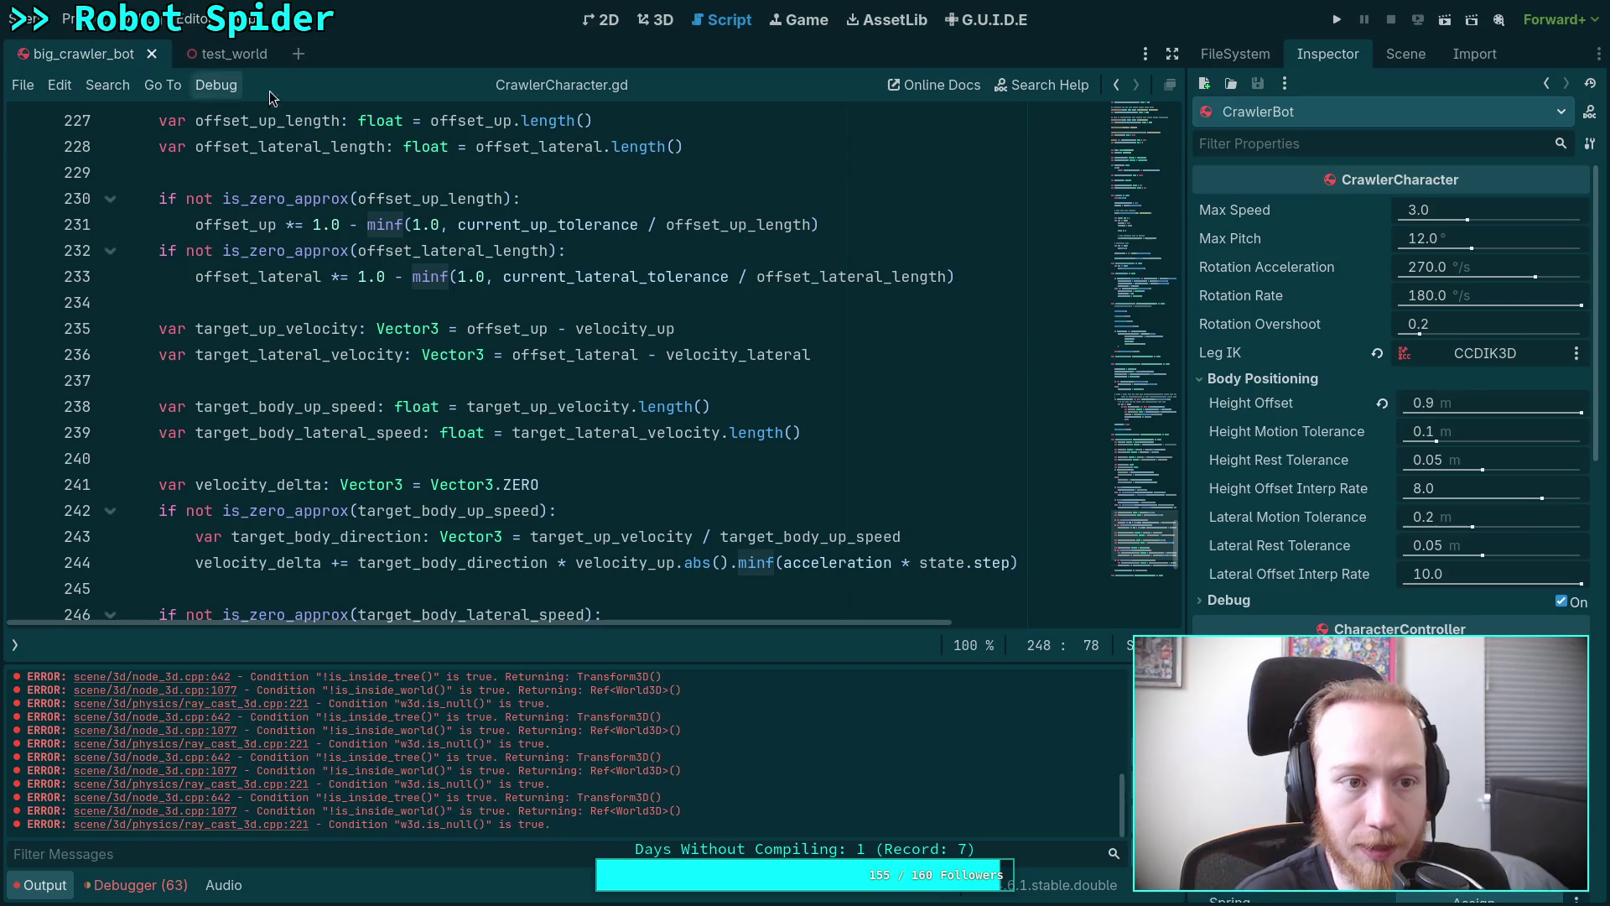
{"action": "key", "text": "ctrl+F2"}
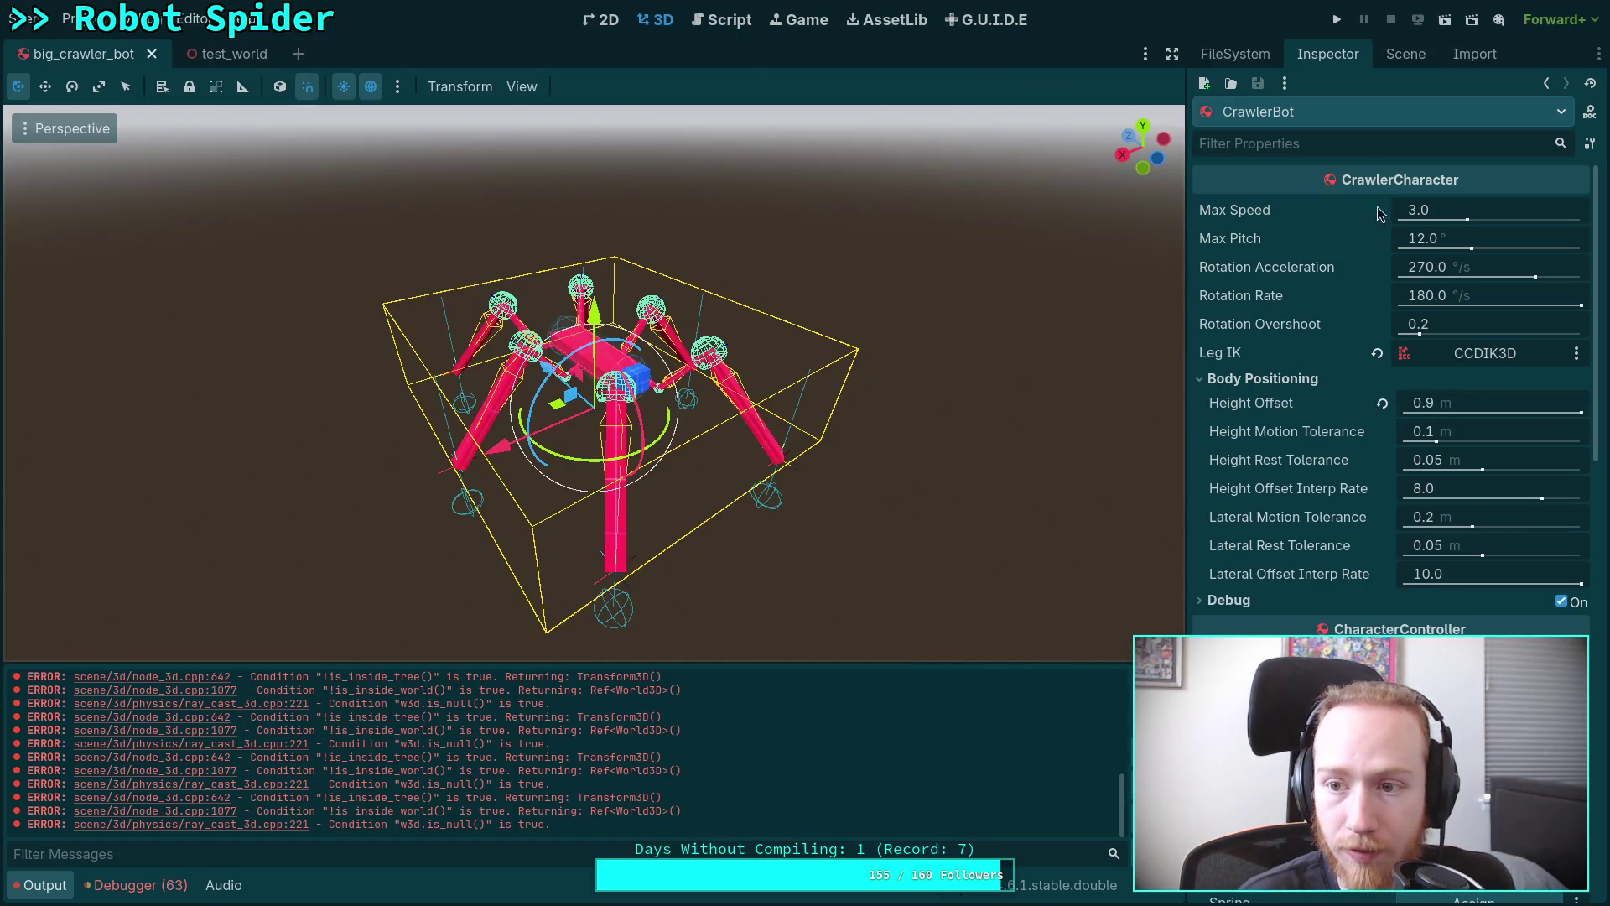
{"action": "left_click", "coordinate": [1399, 57]}
{"action": "left_click", "coordinate": [1228, 223]}
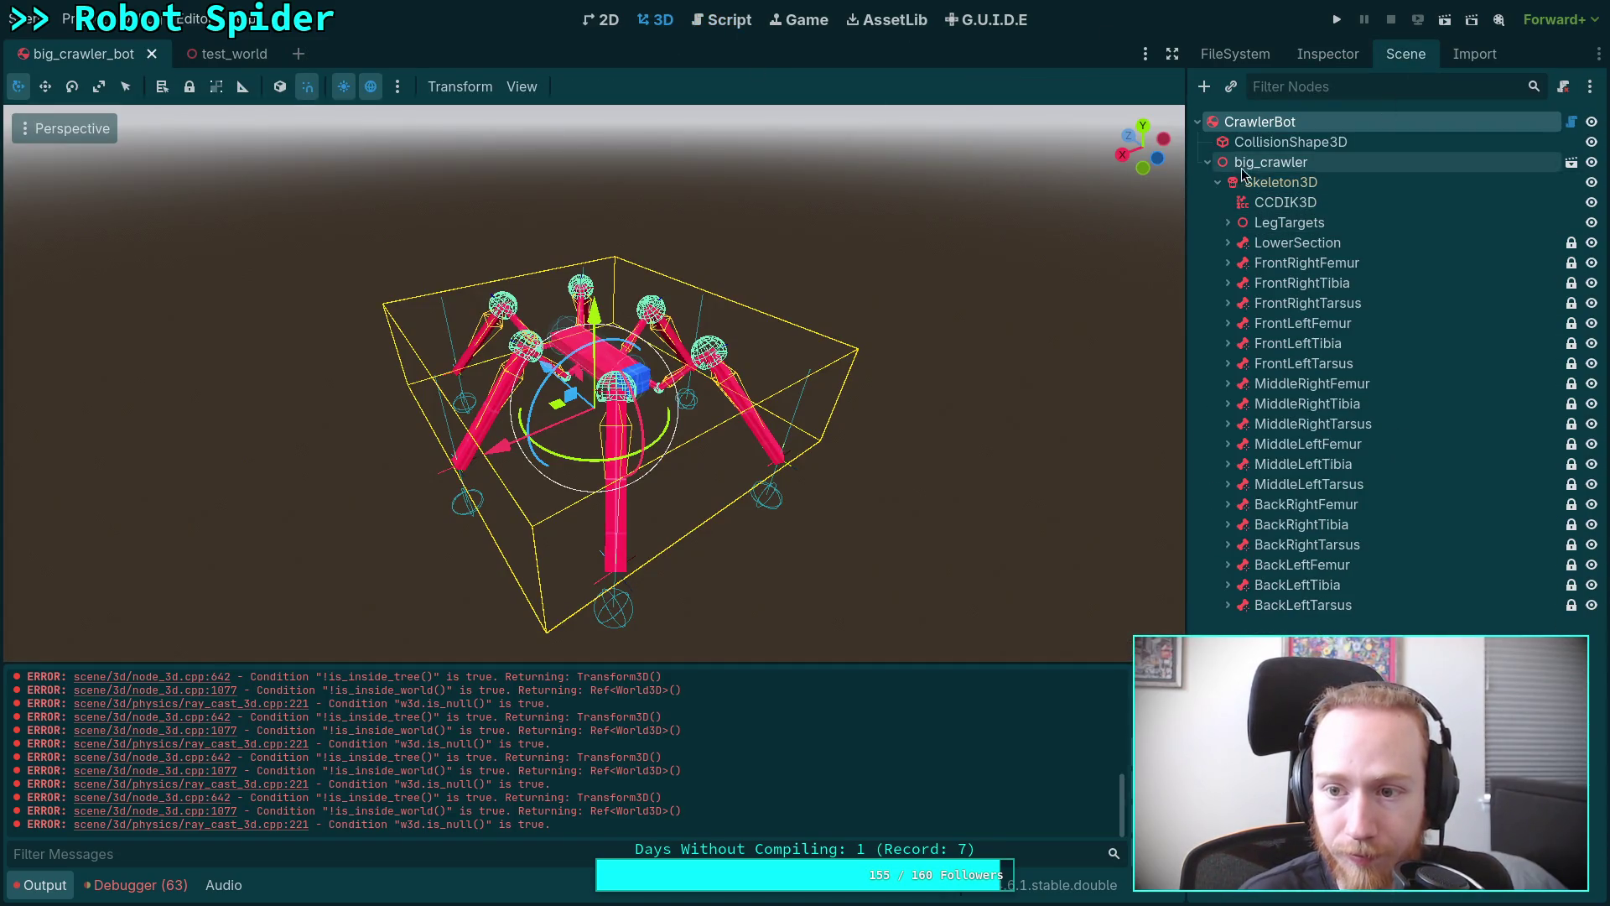
Add a Marker3D child to CrawlerBot and move it just above big_crawler.
{"action": "right_click", "coordinate": [1279, 121]}
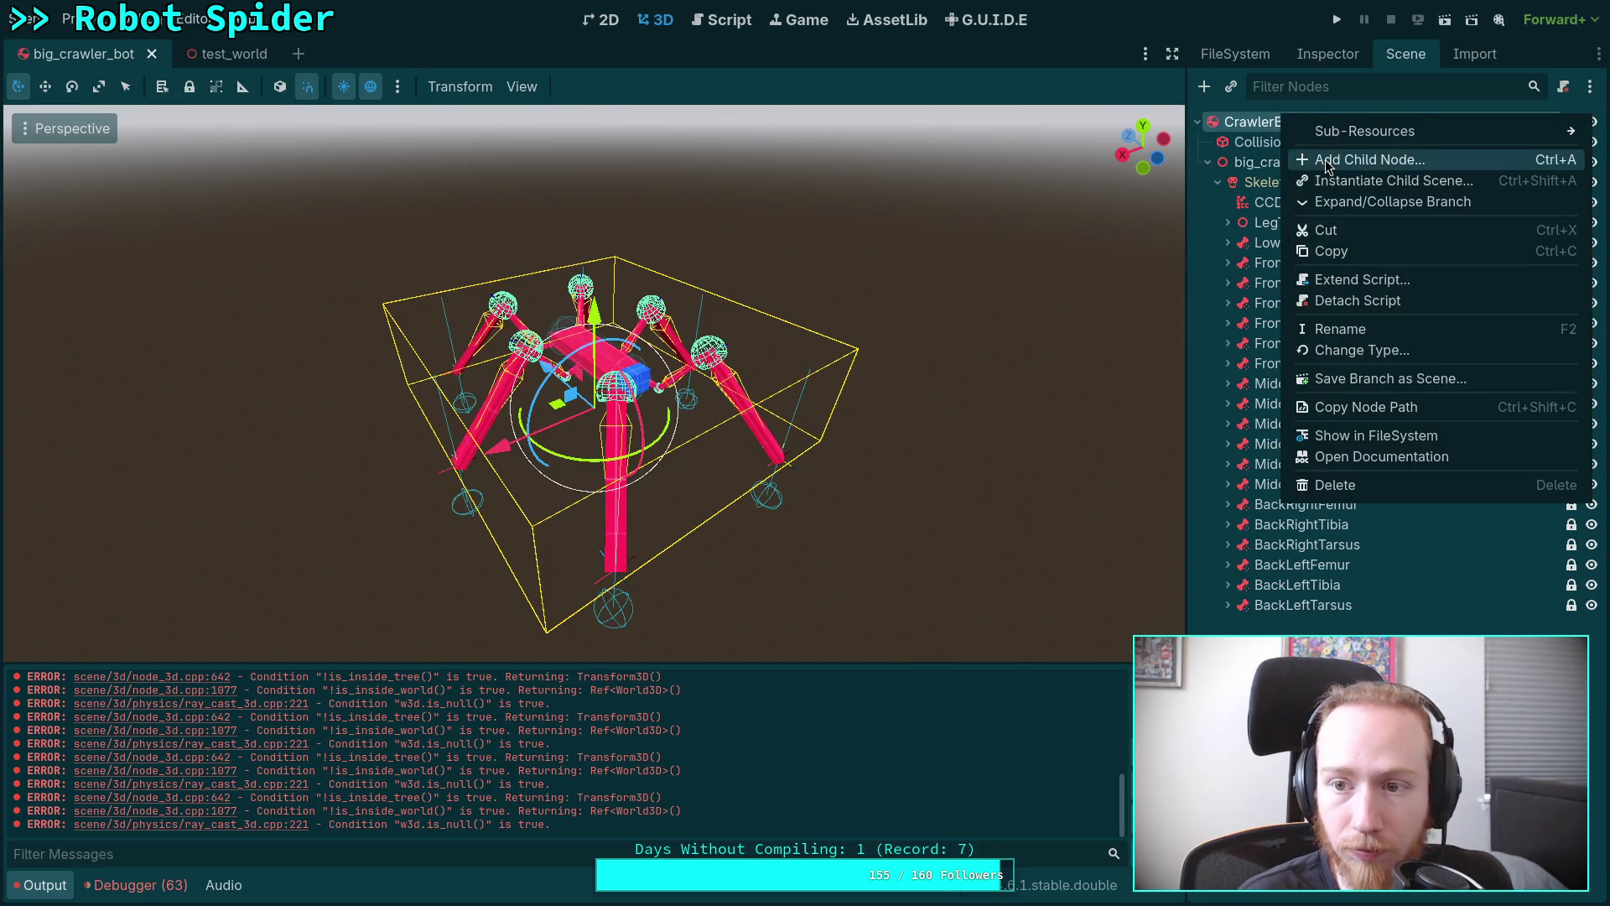
{"action": "left_click", "coordinate": [1327, 156]}
{"action": "double_click", "coordinate": [503, 496]}
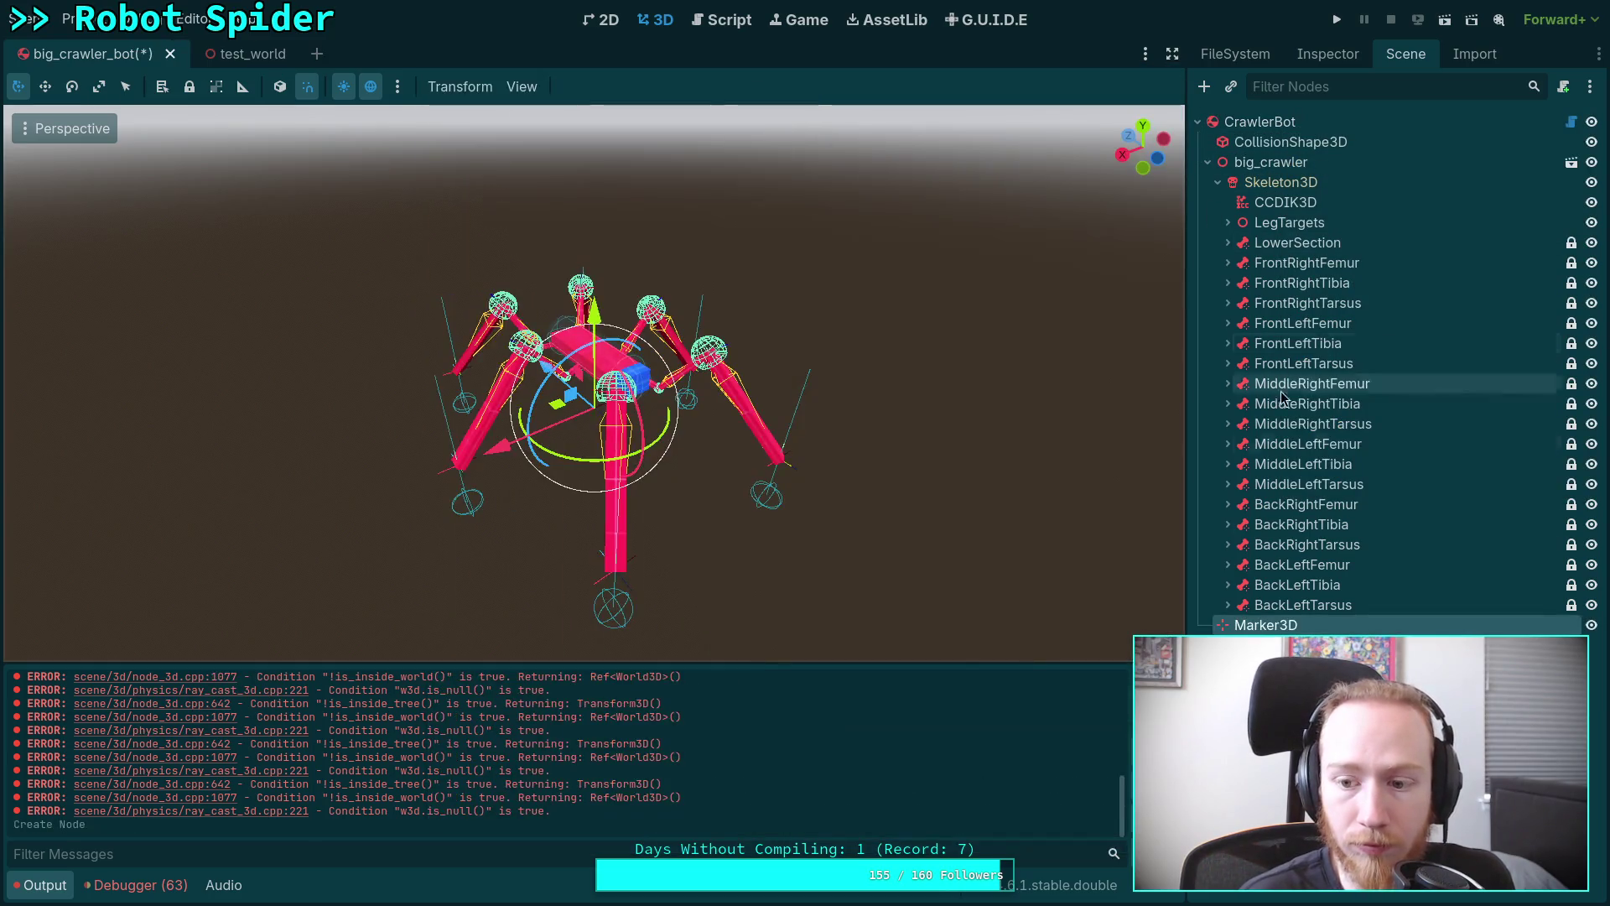
{"action": "left_click_drag", "start_coordinate": [1255, 630], "coordinate": [1266, 153]}
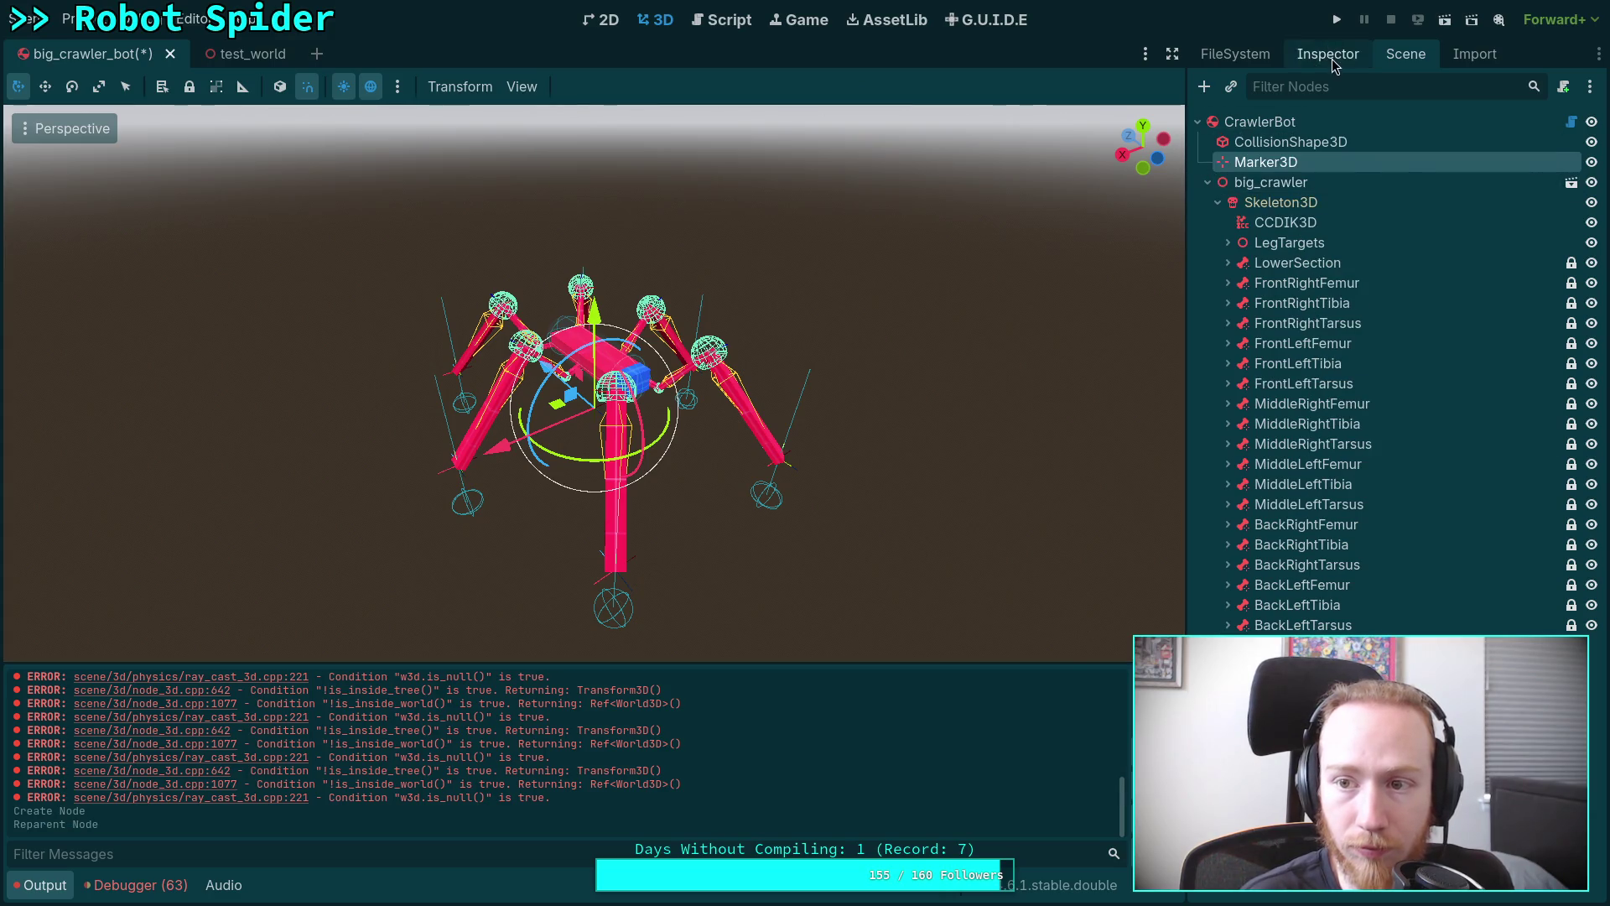
Set the Marker3D's Transform Position x to -0.183 and view the robot from the top.
{"action": "left_click", "coordinate": [1330, 55]}
{"action": "left_click", "coordinate": [1258, 269]}
{"action": "left_click", "coordinate": [1280, 327]}
{"action": "type", "text": "-.1833333333"}
{"action": "key", "text": "Return"}
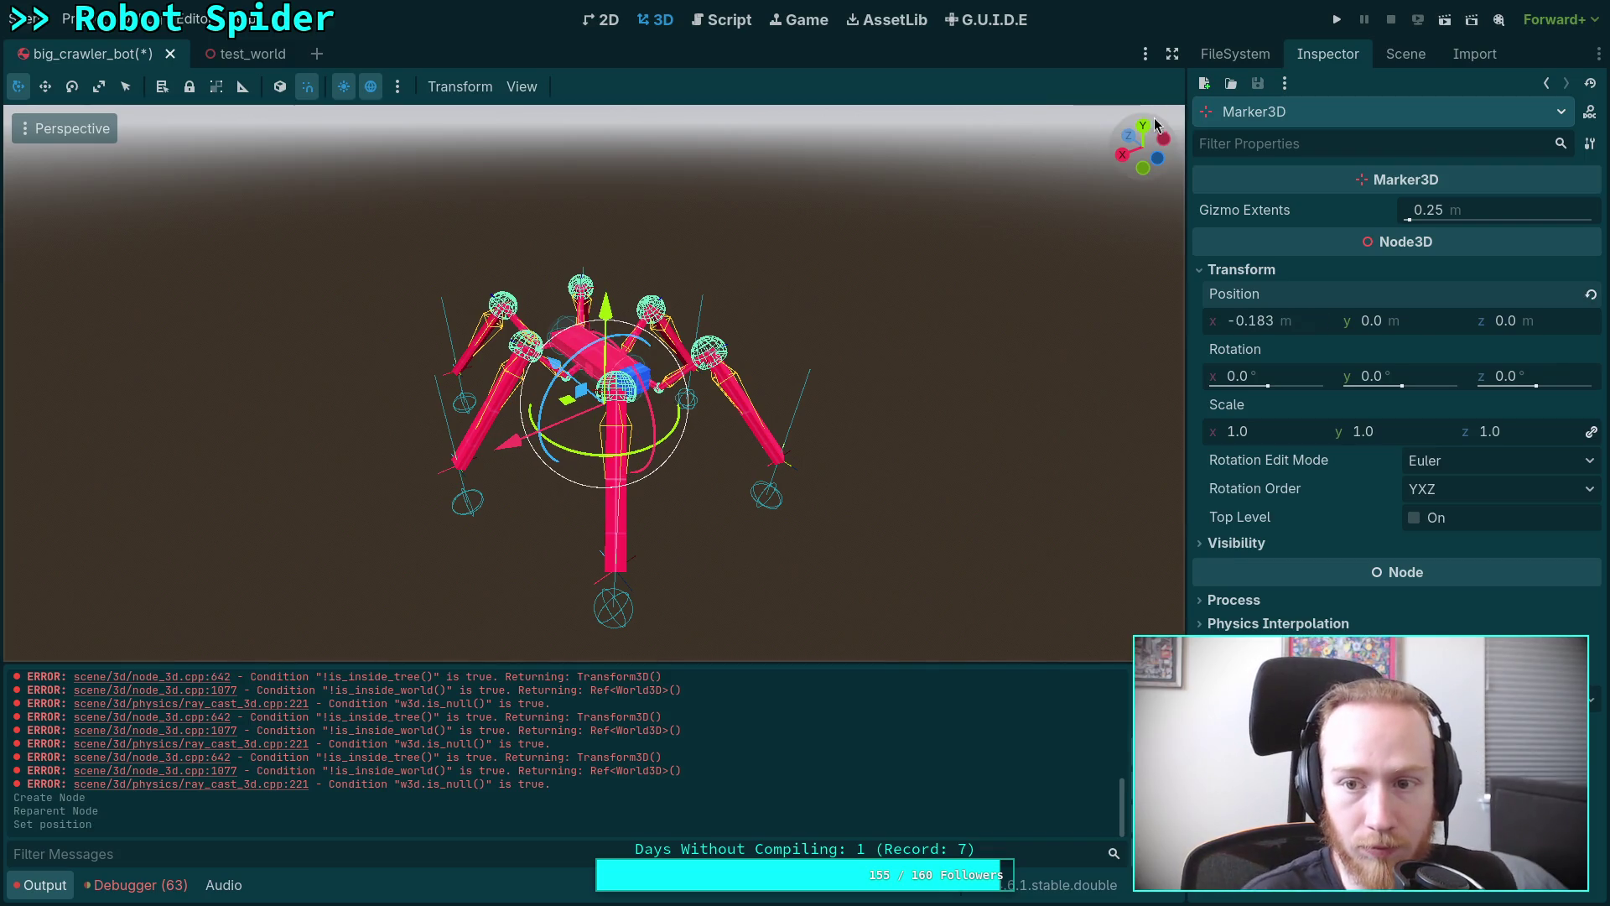
{"action": "left_click", "coordinate": [1155, 125]}
{"action": "scroll", "coordinate": [604, 415], "scroll_direction": "up", "scroll_amount": 5}
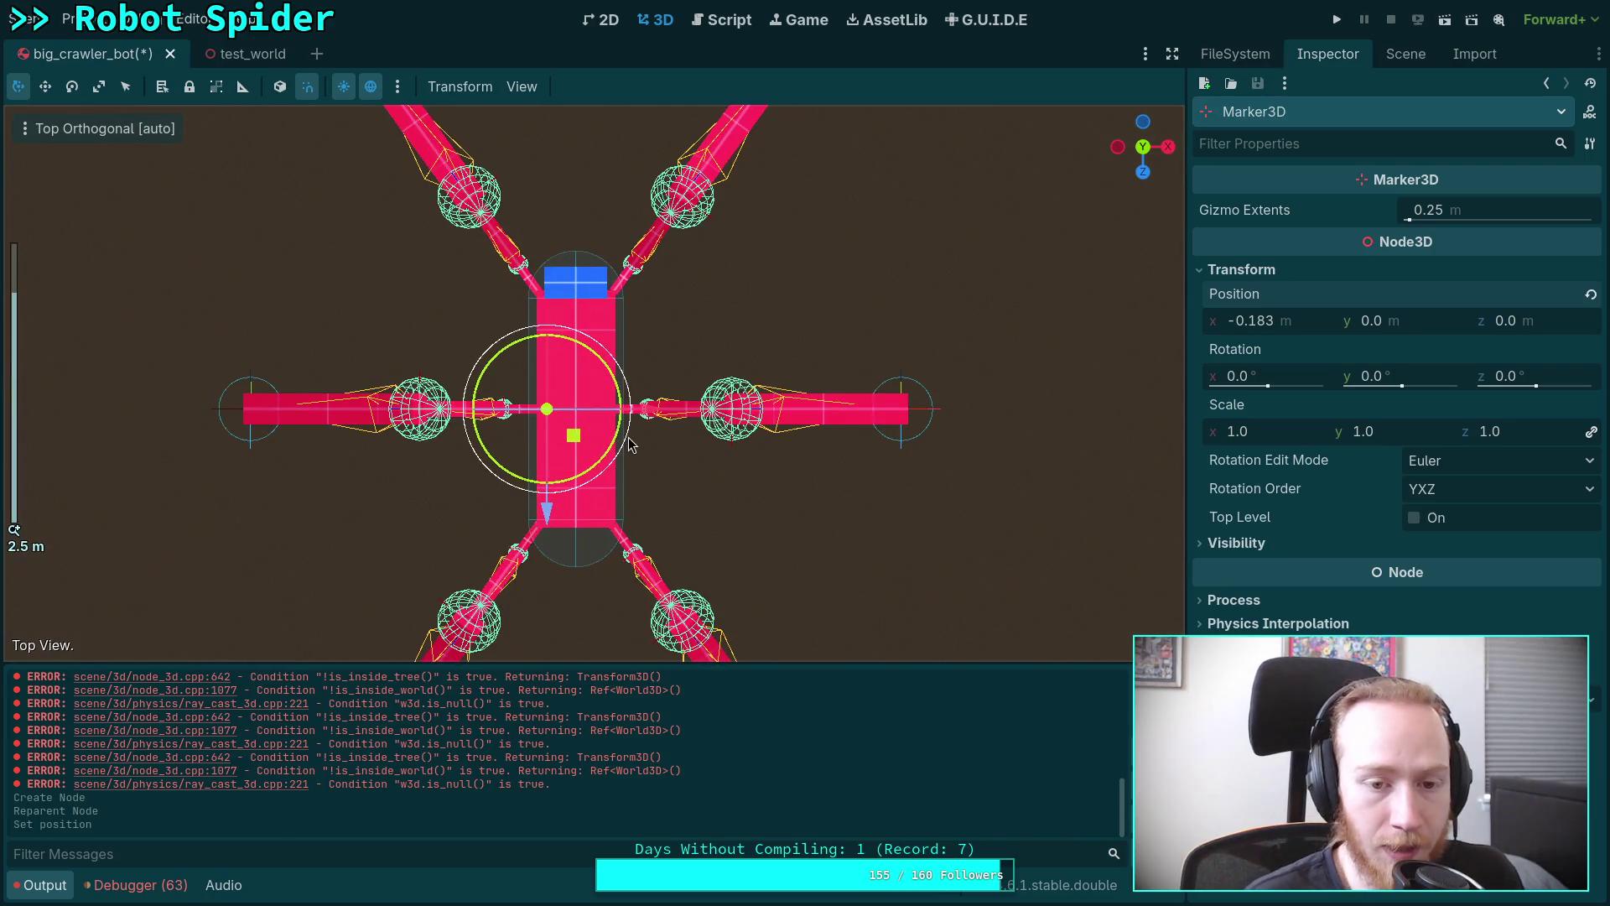
Scroll to check the Marker3D sits at (-0.183, 0, 0) with zero rotation.
{"action": "scroll", "coordinate": [683, 448], "scroll_direction": "down", "scroll_amount": 3}
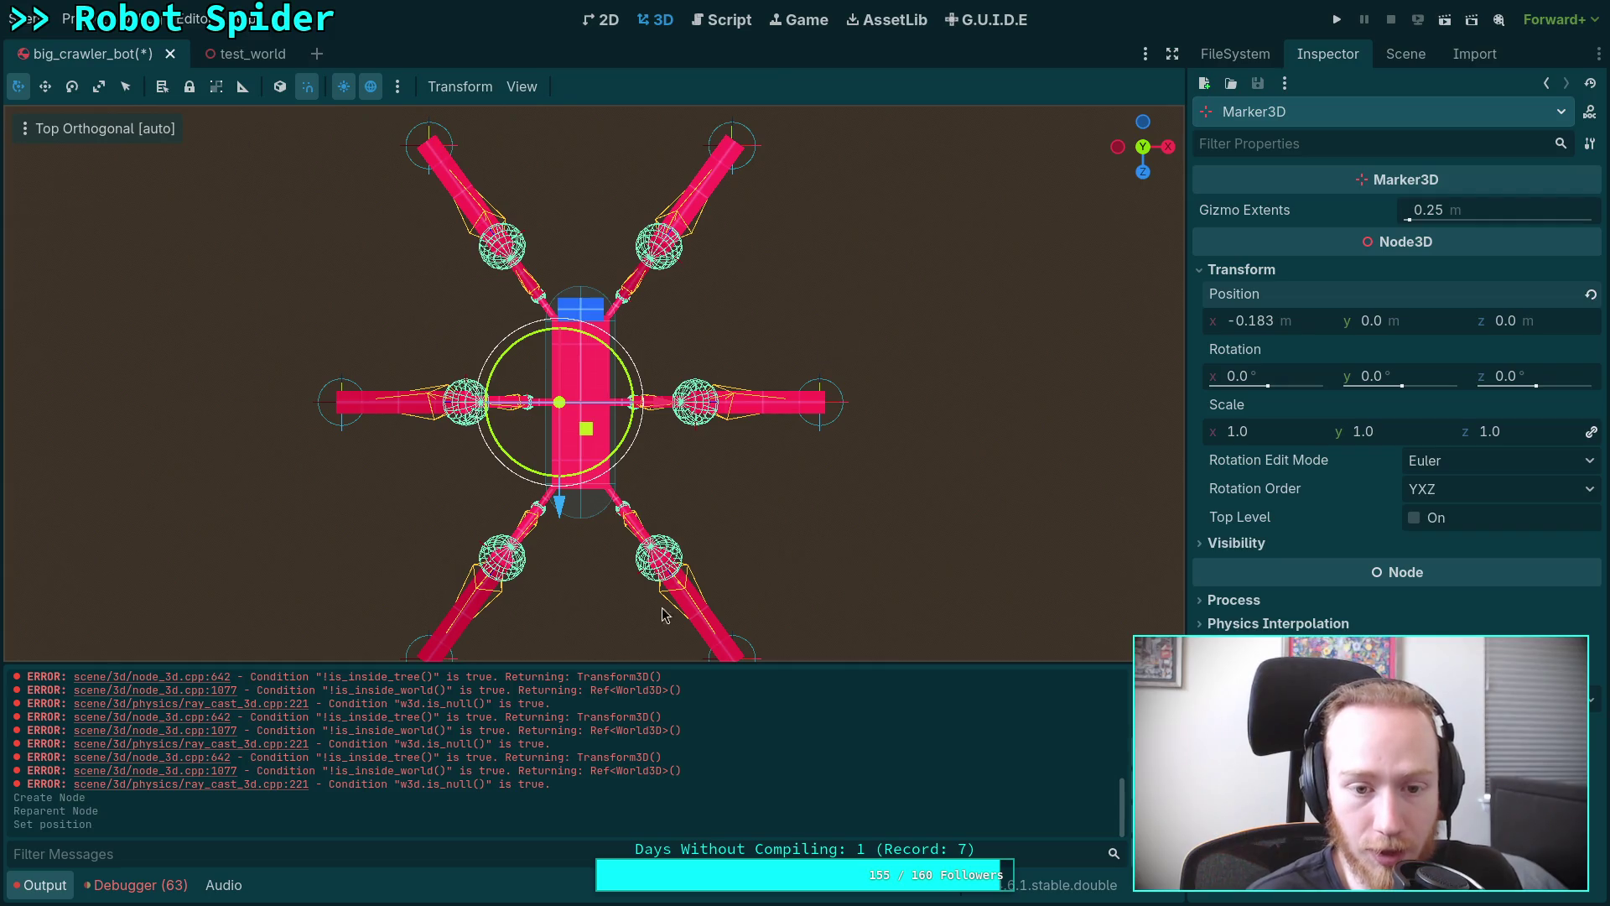
{"action": "scroll", "coordinate": [638, 453], "scroll_direction": "down", "scroll_amount": 2}
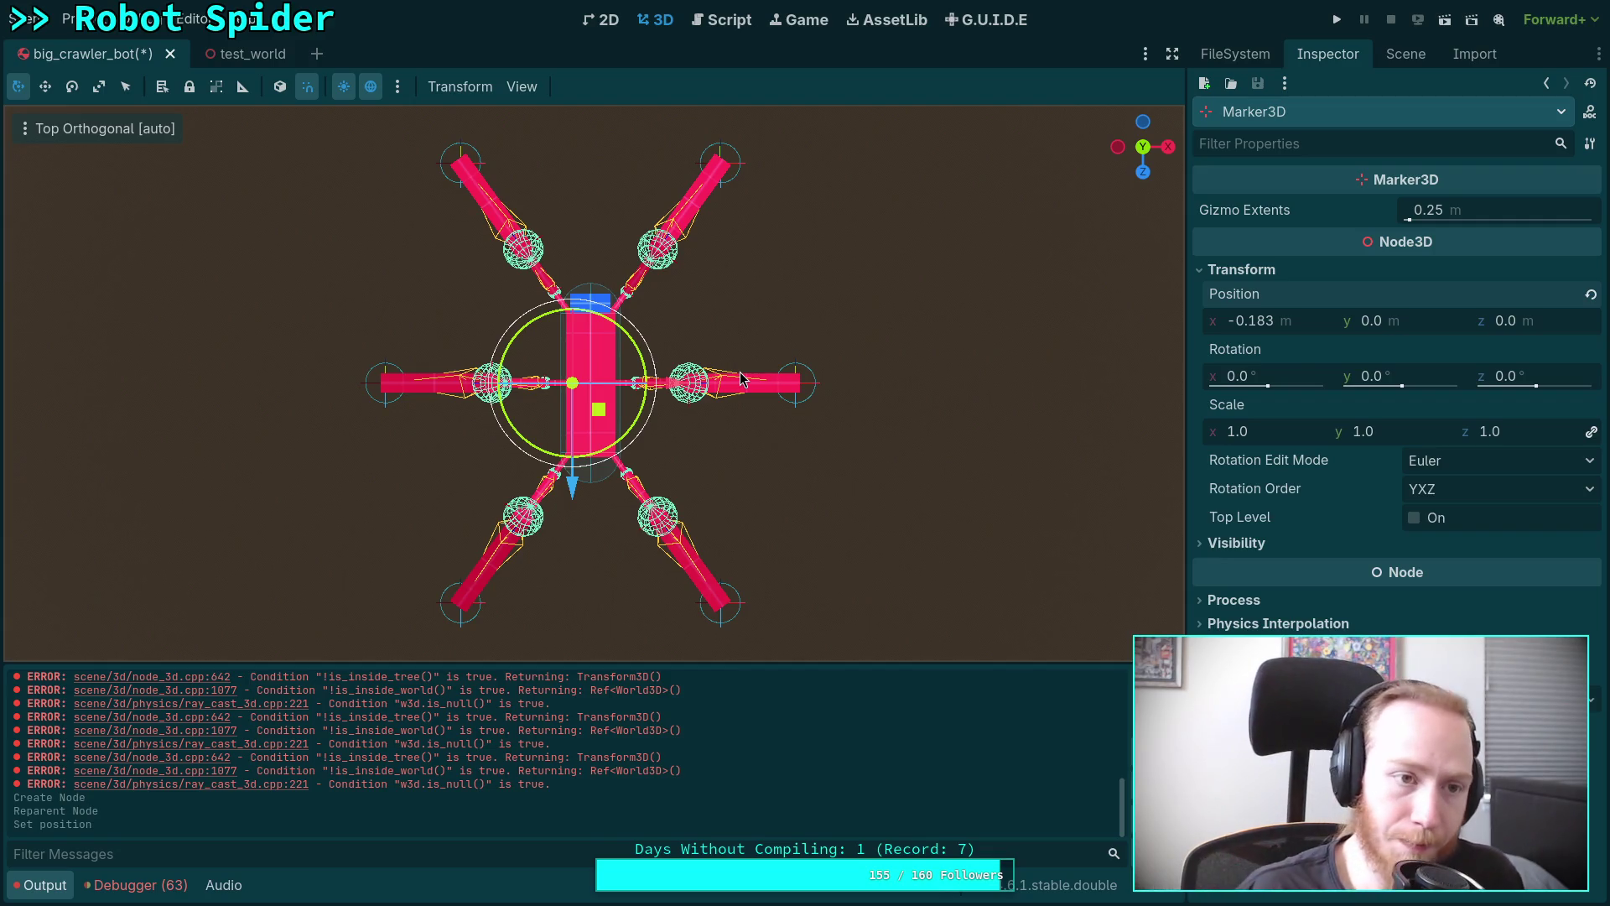
Review CrawlerCharacter.gd with the output log hidden, glance at the 3D view, then return to the script.
{"action": "left_click", "coordinate": [723, 20]}
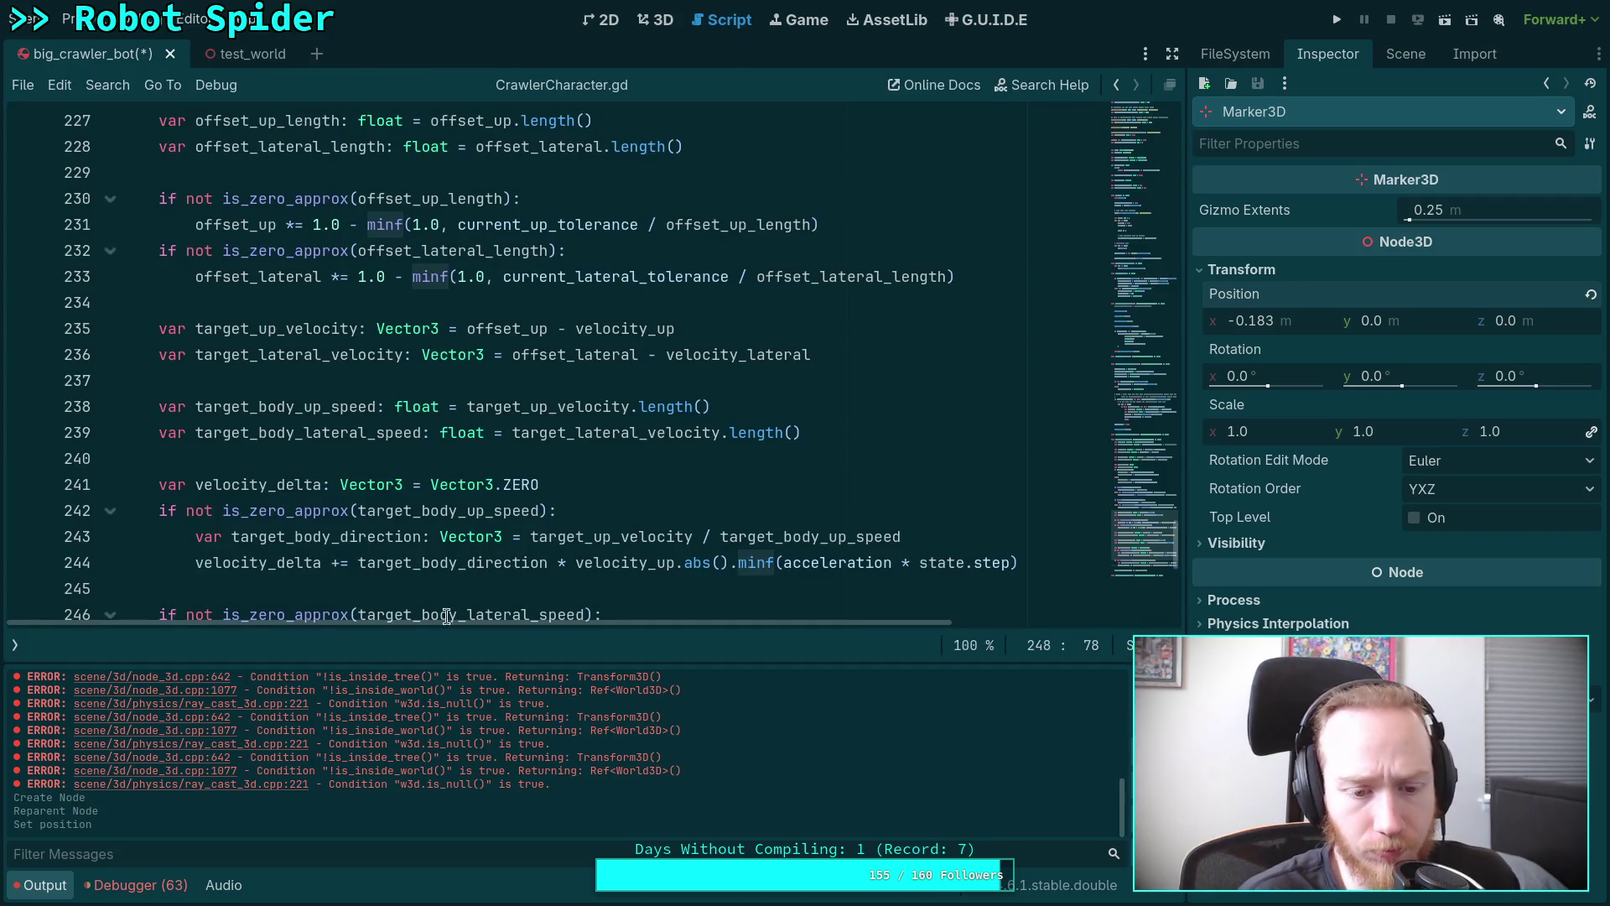
{"action": "left_click", "coordinate": [27, 895]}
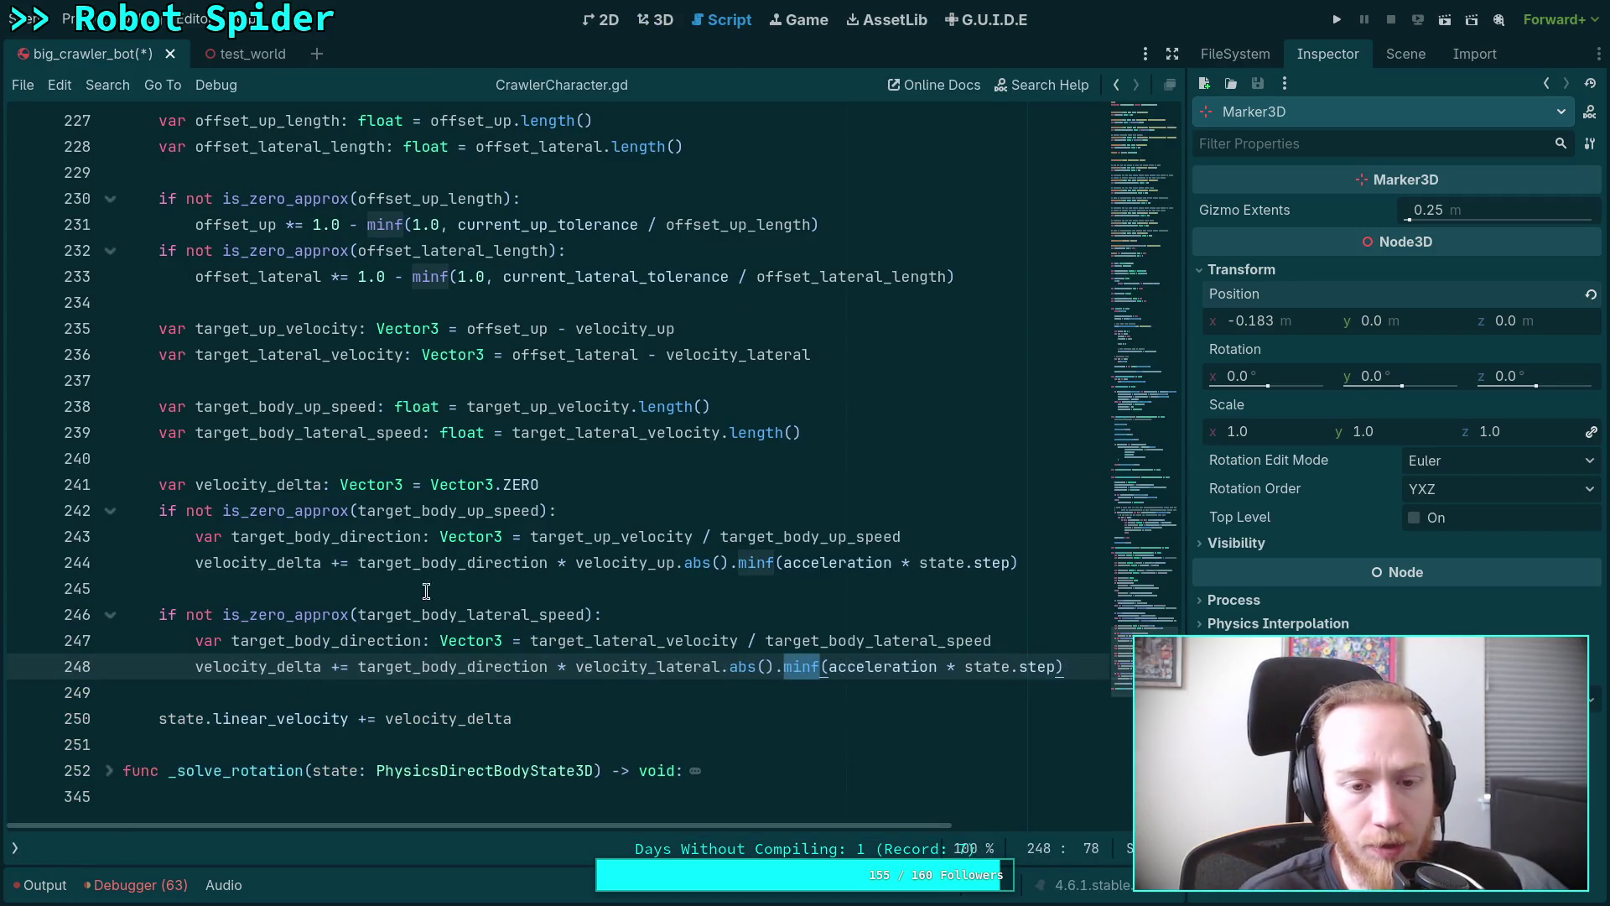
{"action": "left_click", "coordinate": [509, 695]}
{"action": "scroll", "coordinate": [655, 590], "scroll_direction": "up", "scroll_amount": 20}
{"action": "left_click", "coordinate": [1161, 214]}
{"action": "scroll", "coordinate": [1162, 215], "scroll_direction": "up", "scroll_amount": 12}
{"action": "scroll", "coordinate": [1006, 561], "scroll_direction": "down", "scroll_amount": 20}
{"action": "scroll", "coordinate": [945, 611], "scroll_direction": "up", "scroll_amount": 20}
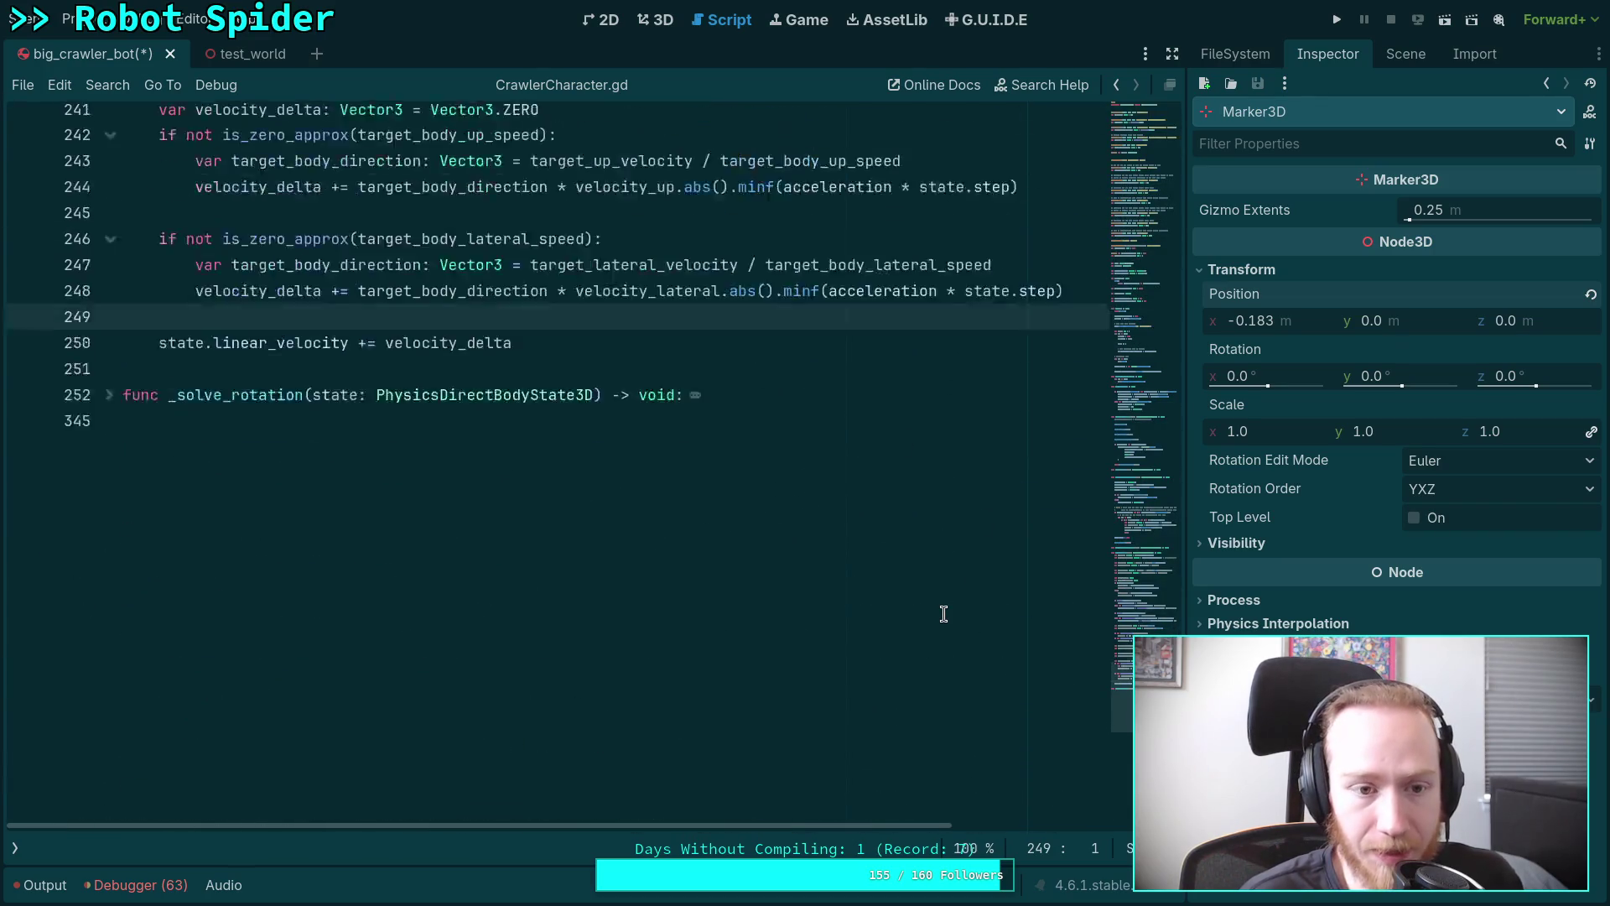
{"action": "left_click", "coordinate": [650, 22]}
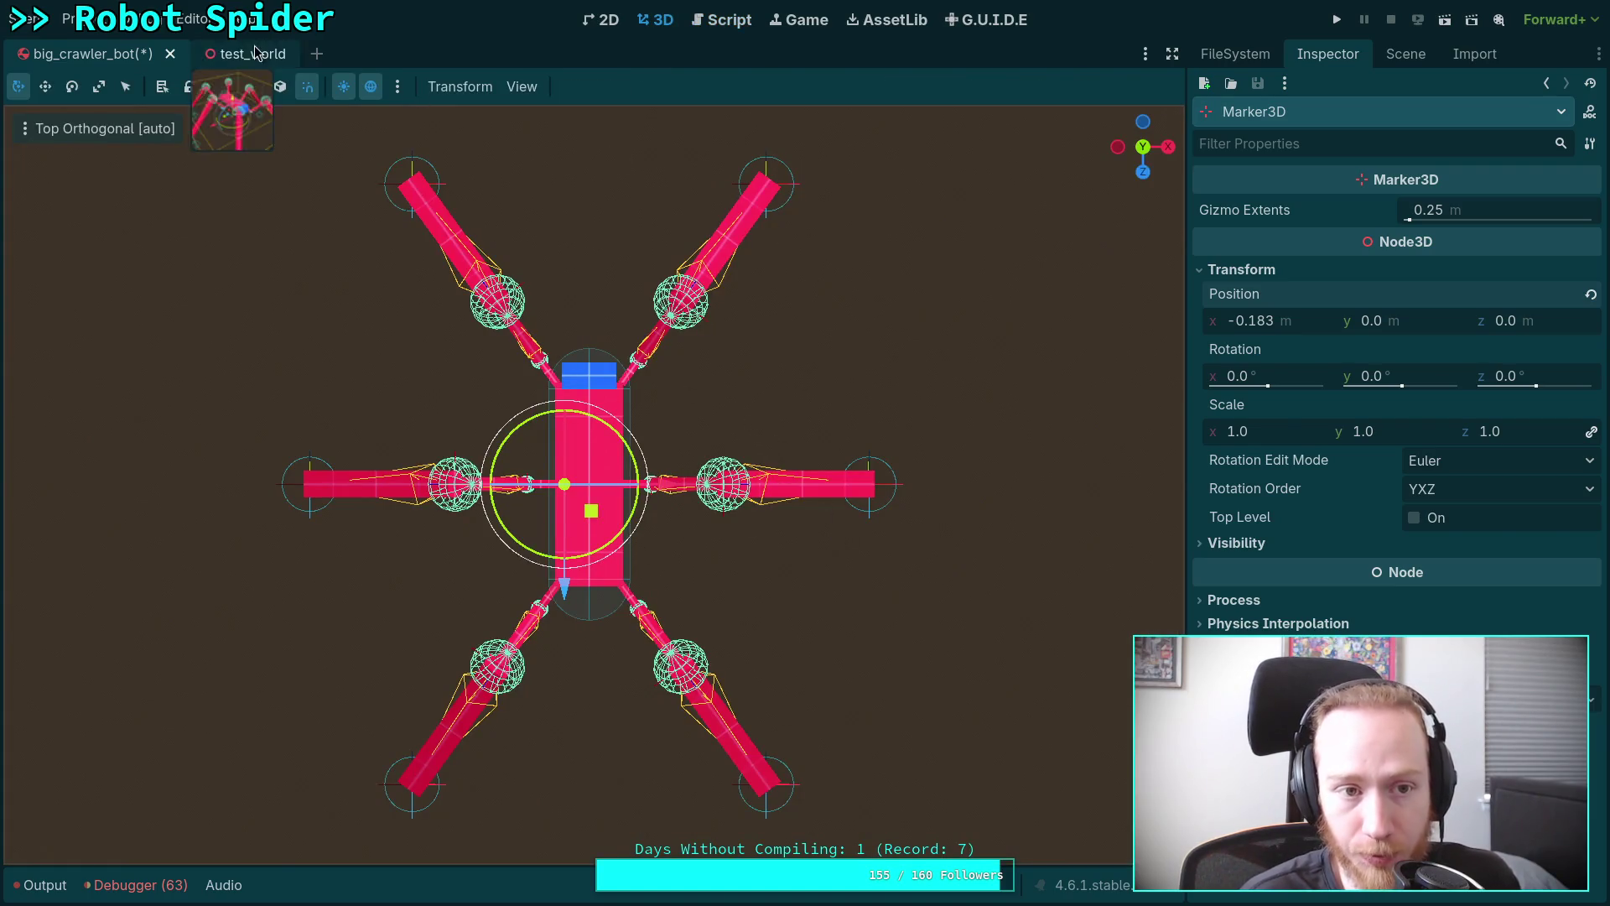
{"action": "left_click", "coordinate": [747, 27]}
Scroll CrawlerCharacter.gd down to the velocity_delta code on lines 231–252.
{"action": "scroll", "coordinate": [798, 499], "scroll_direction": "down", "scroll_amount": 4}
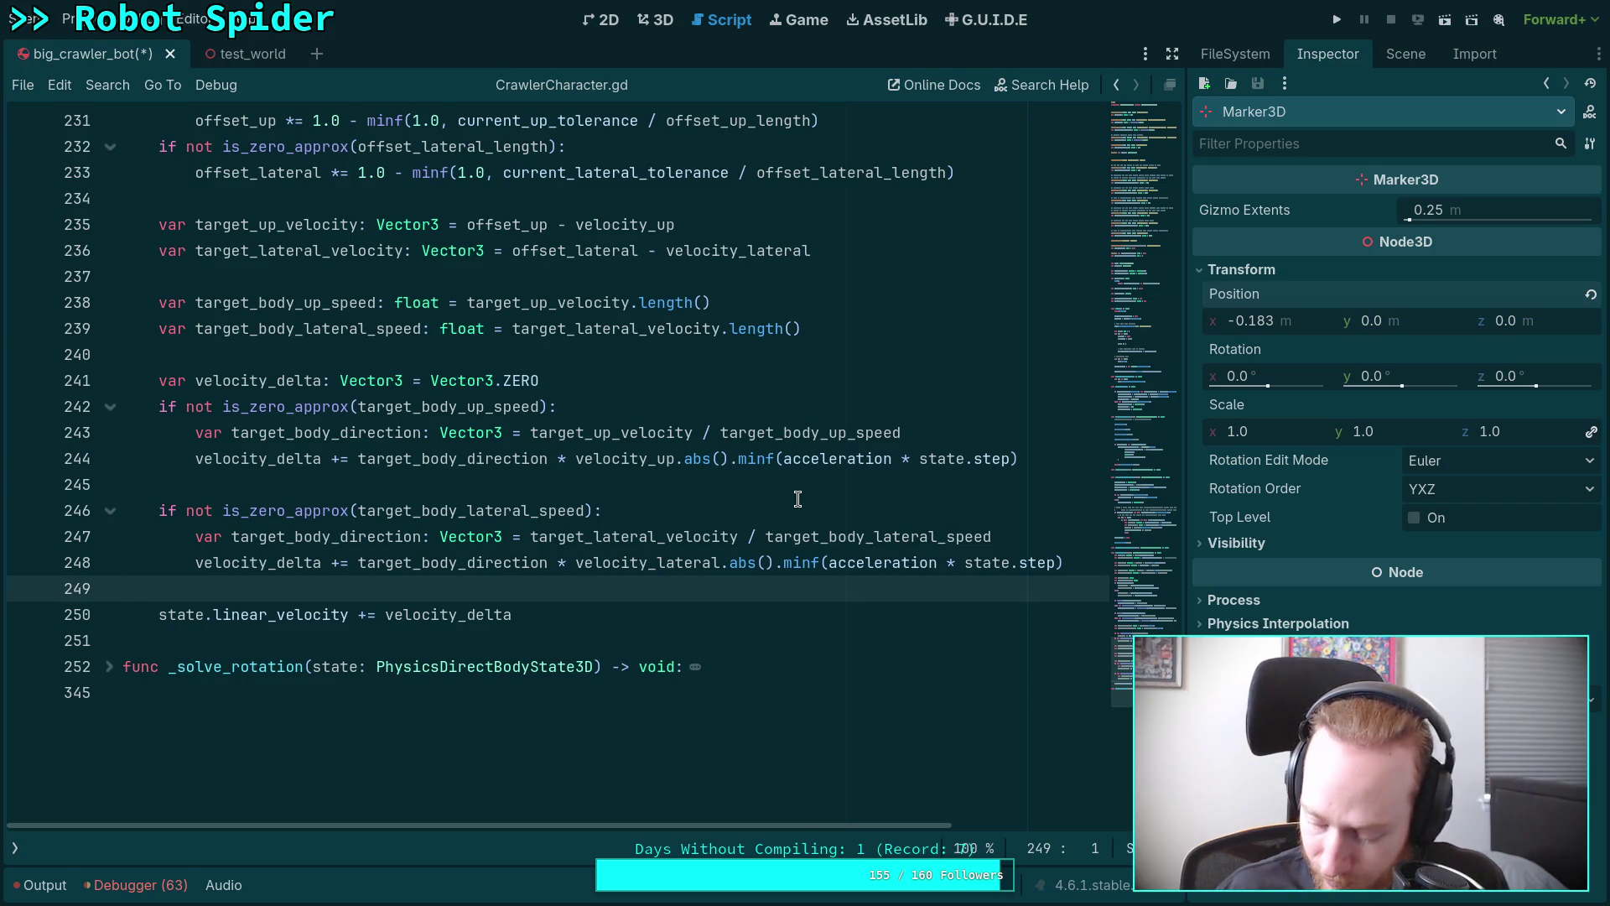
Save the scene and launch the project with F5.
{"action": "key", "text": "F5"}
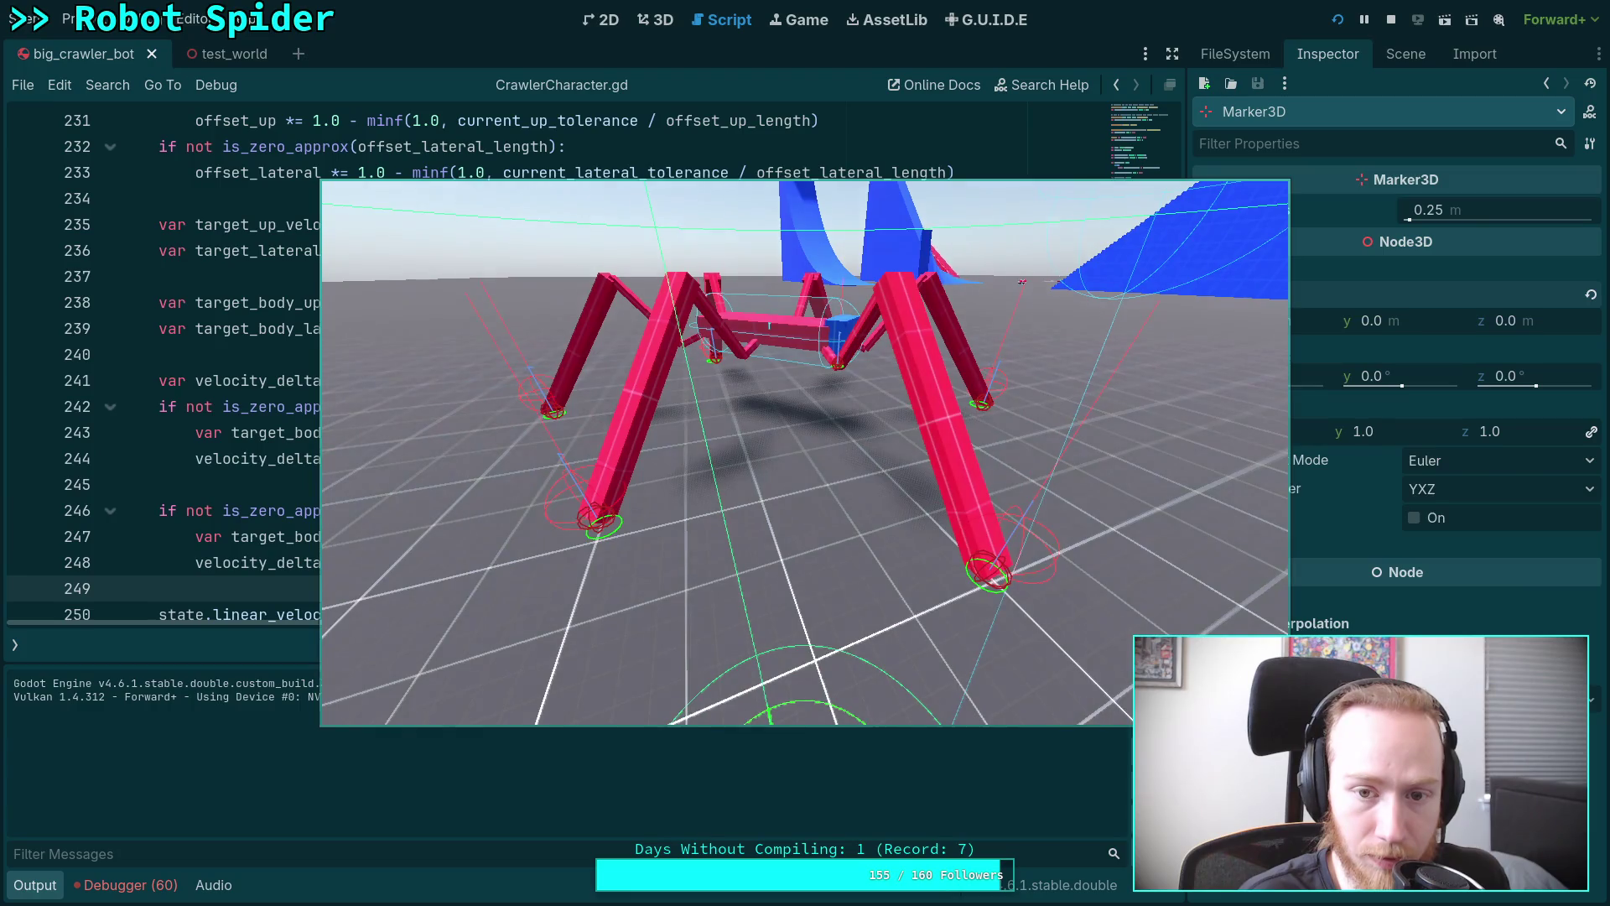
Walk the spider back and forth with S and W, then step physics ticks with period.
{"action": "key", "text": "s"}
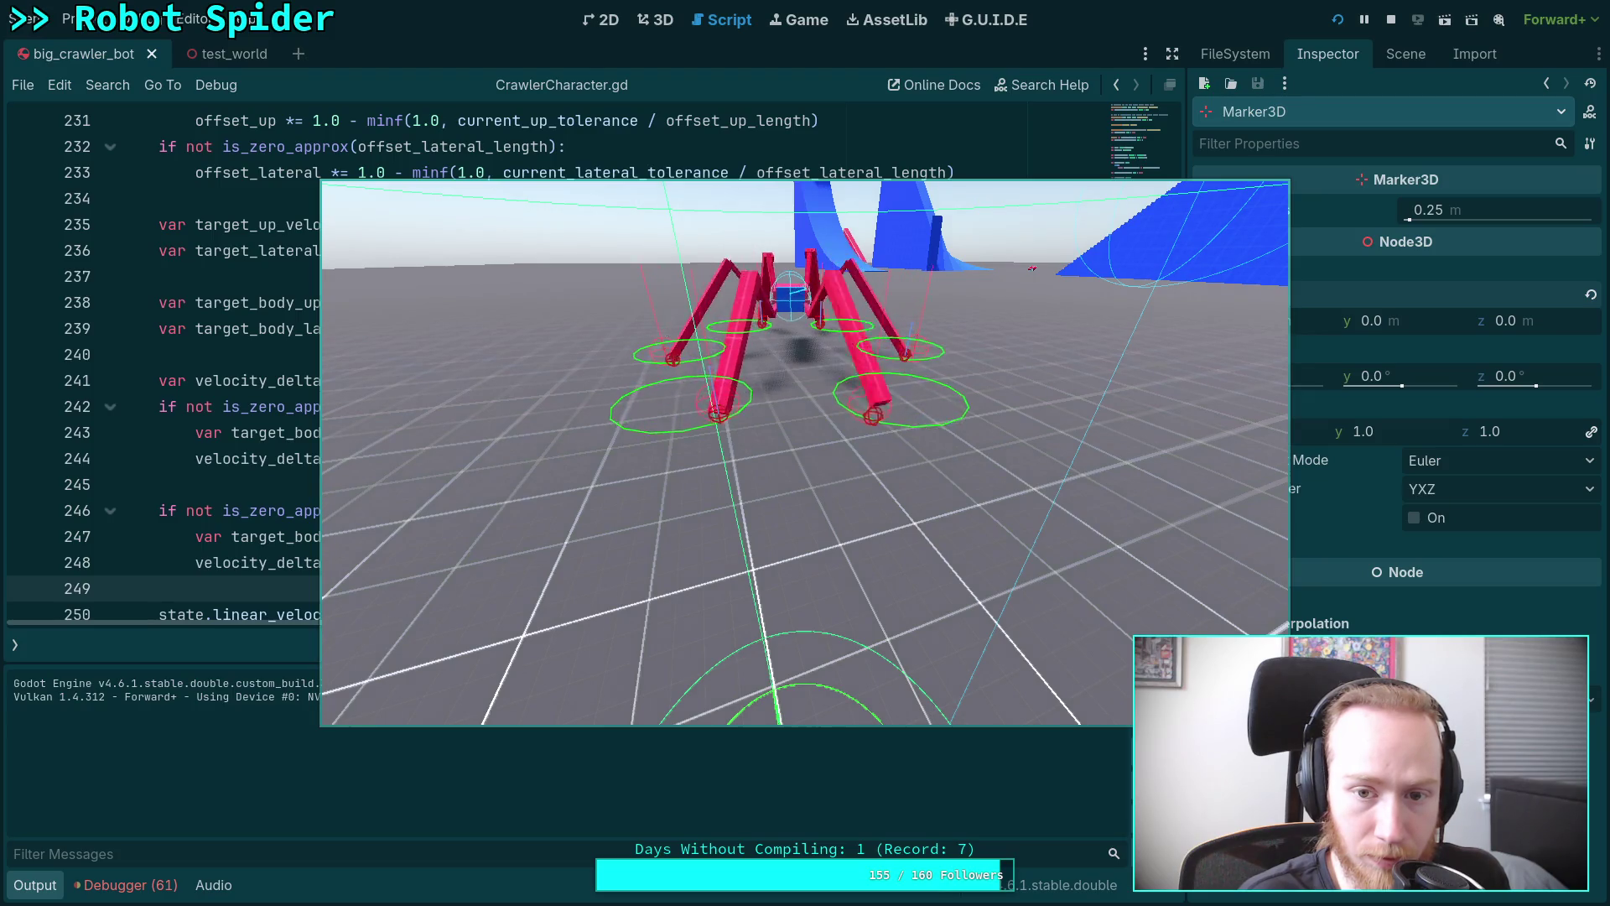
{"action": "key", "text": "s"}
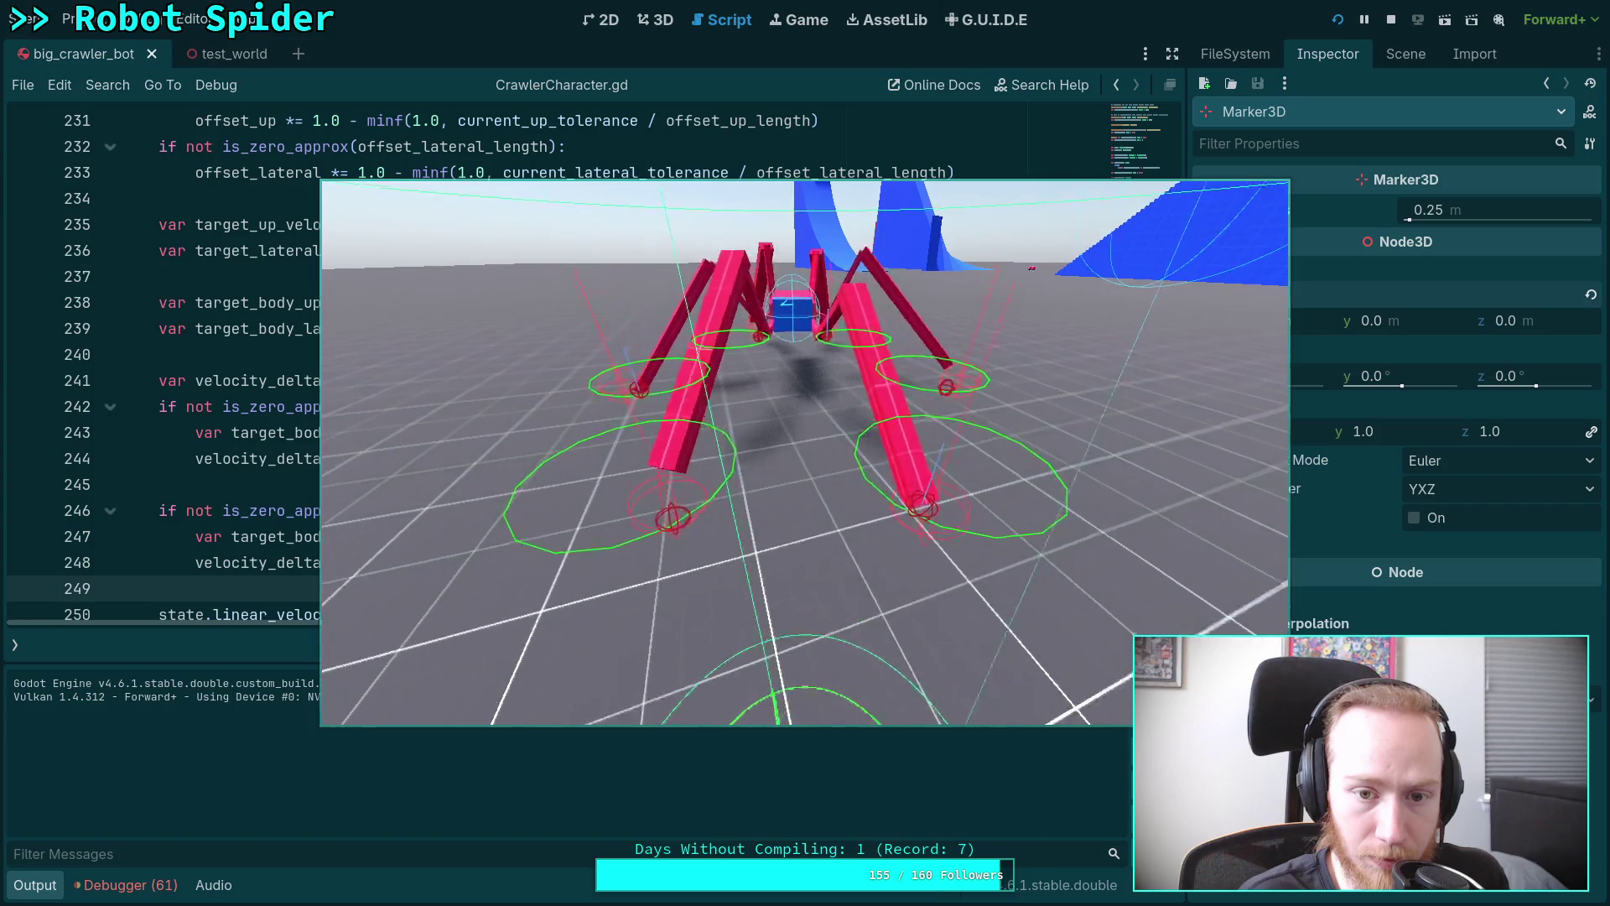
{"action": "key", "text": "w"}
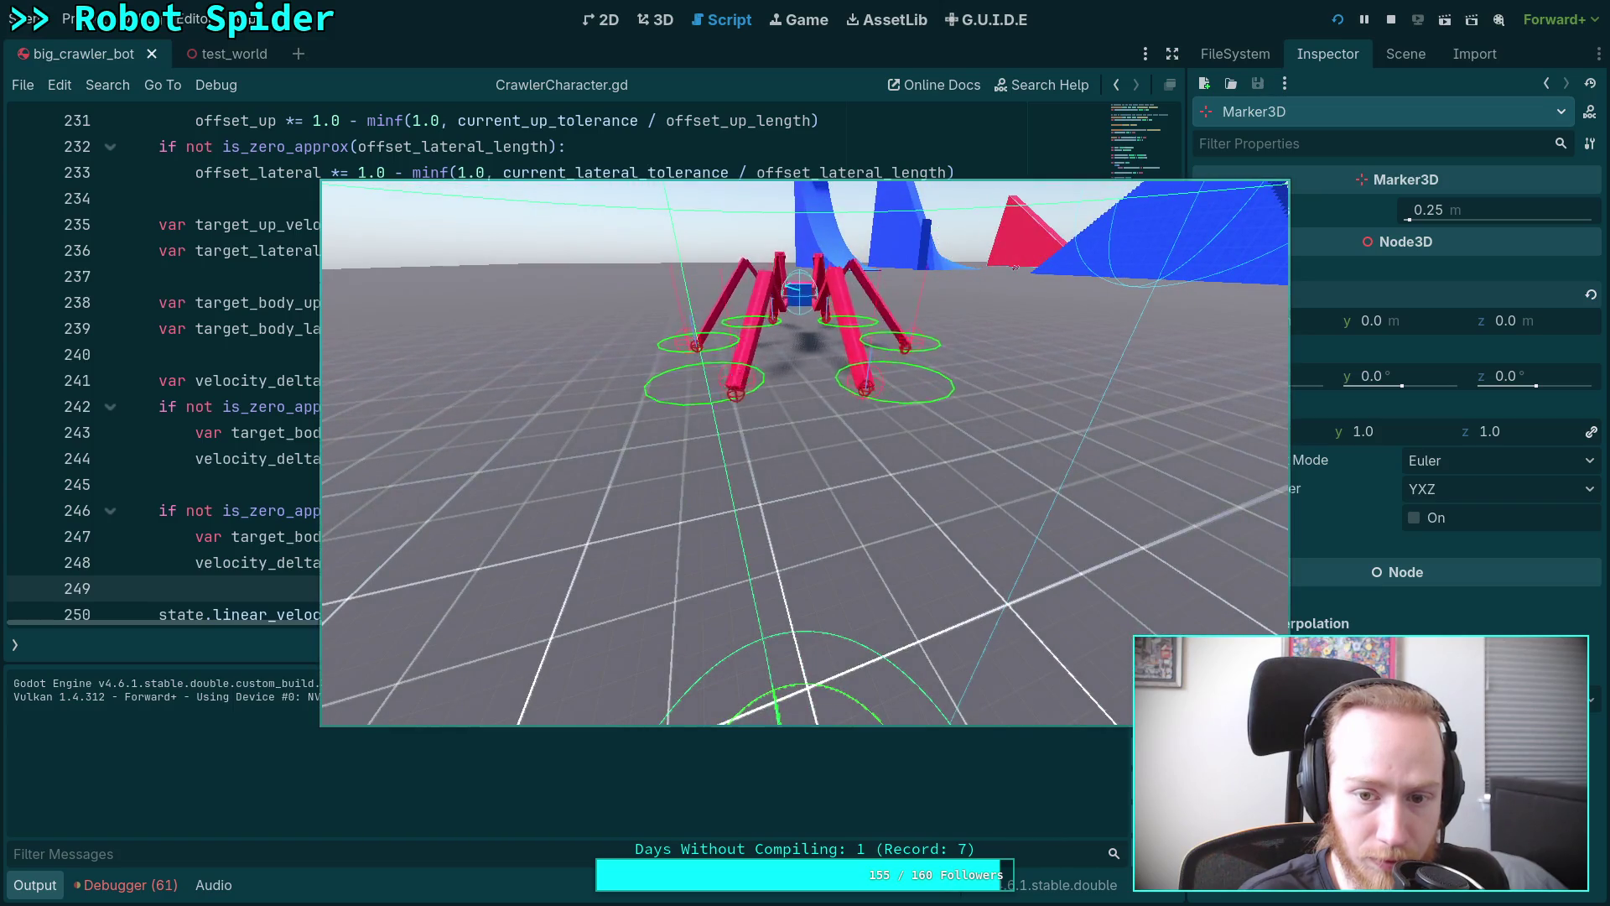
{"action": "key", "text": "s"}
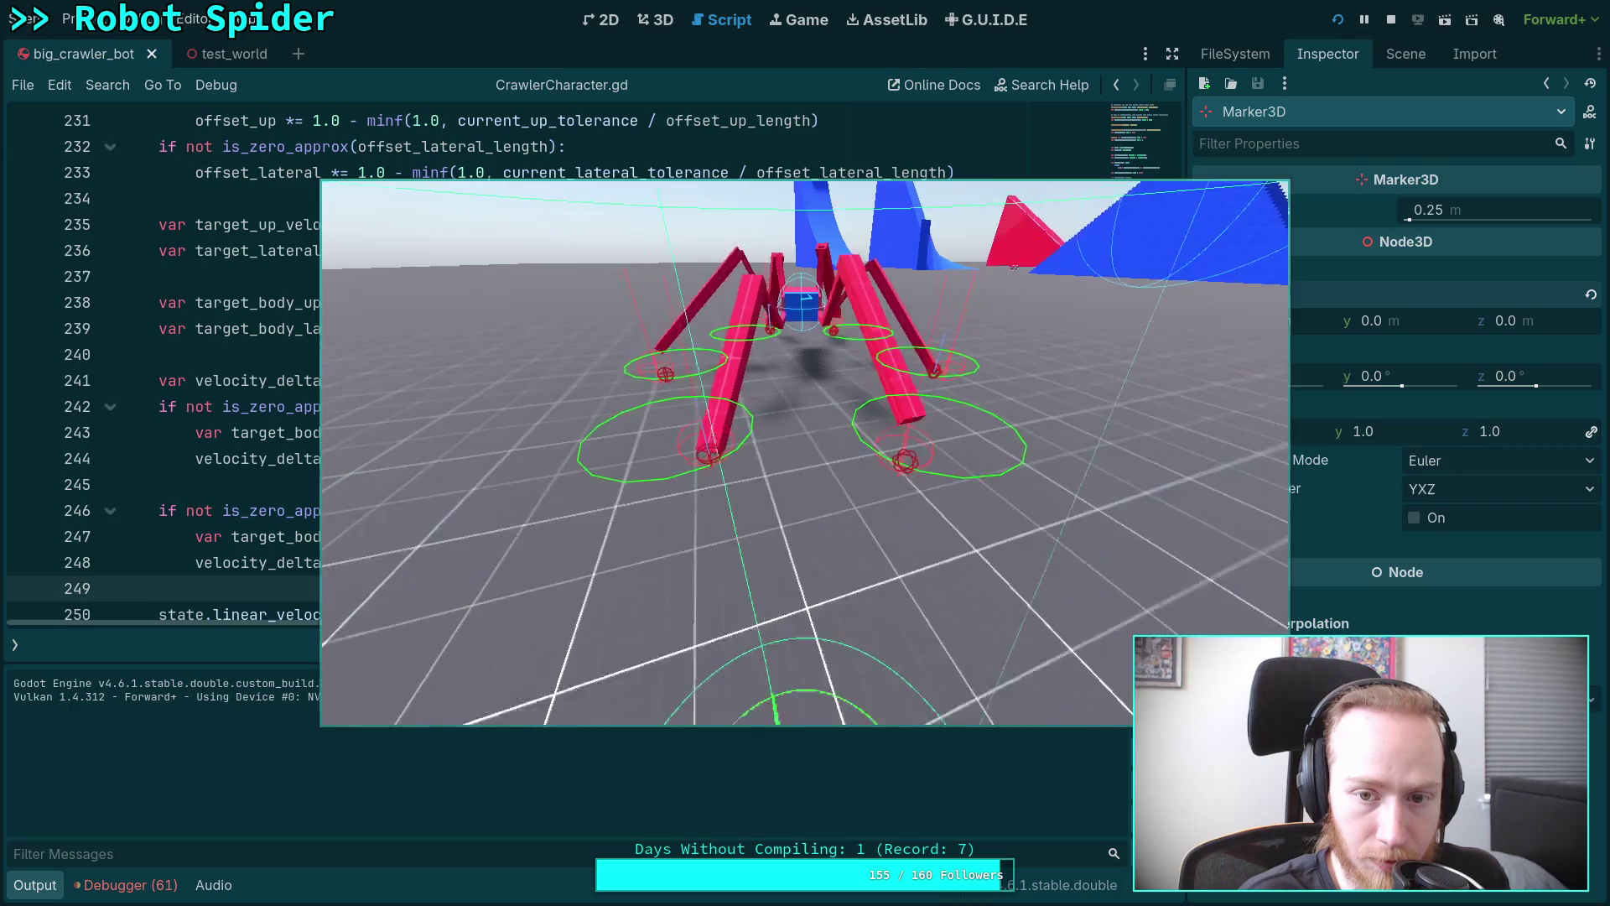
{"action": "key", "text": "w"}
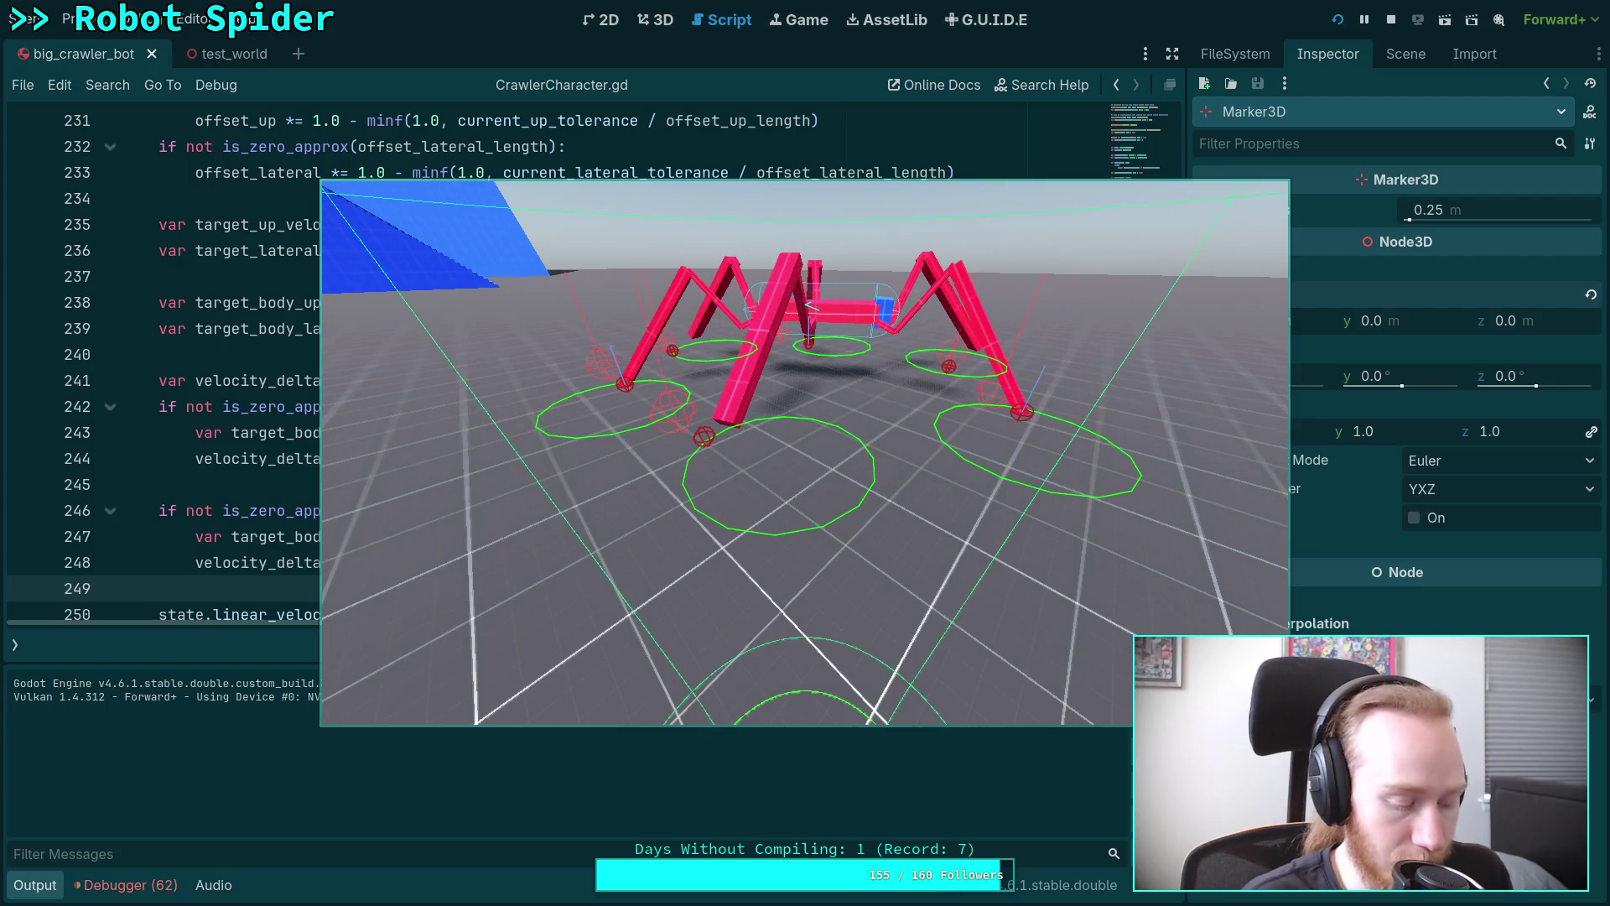
{"action": "key", "text": "period"}
{"action": "key", "text": "period"}
{"action": "key", "text": "period"}
{"action": "key", "text": "period"}
{"action": "key", "text": "period"}
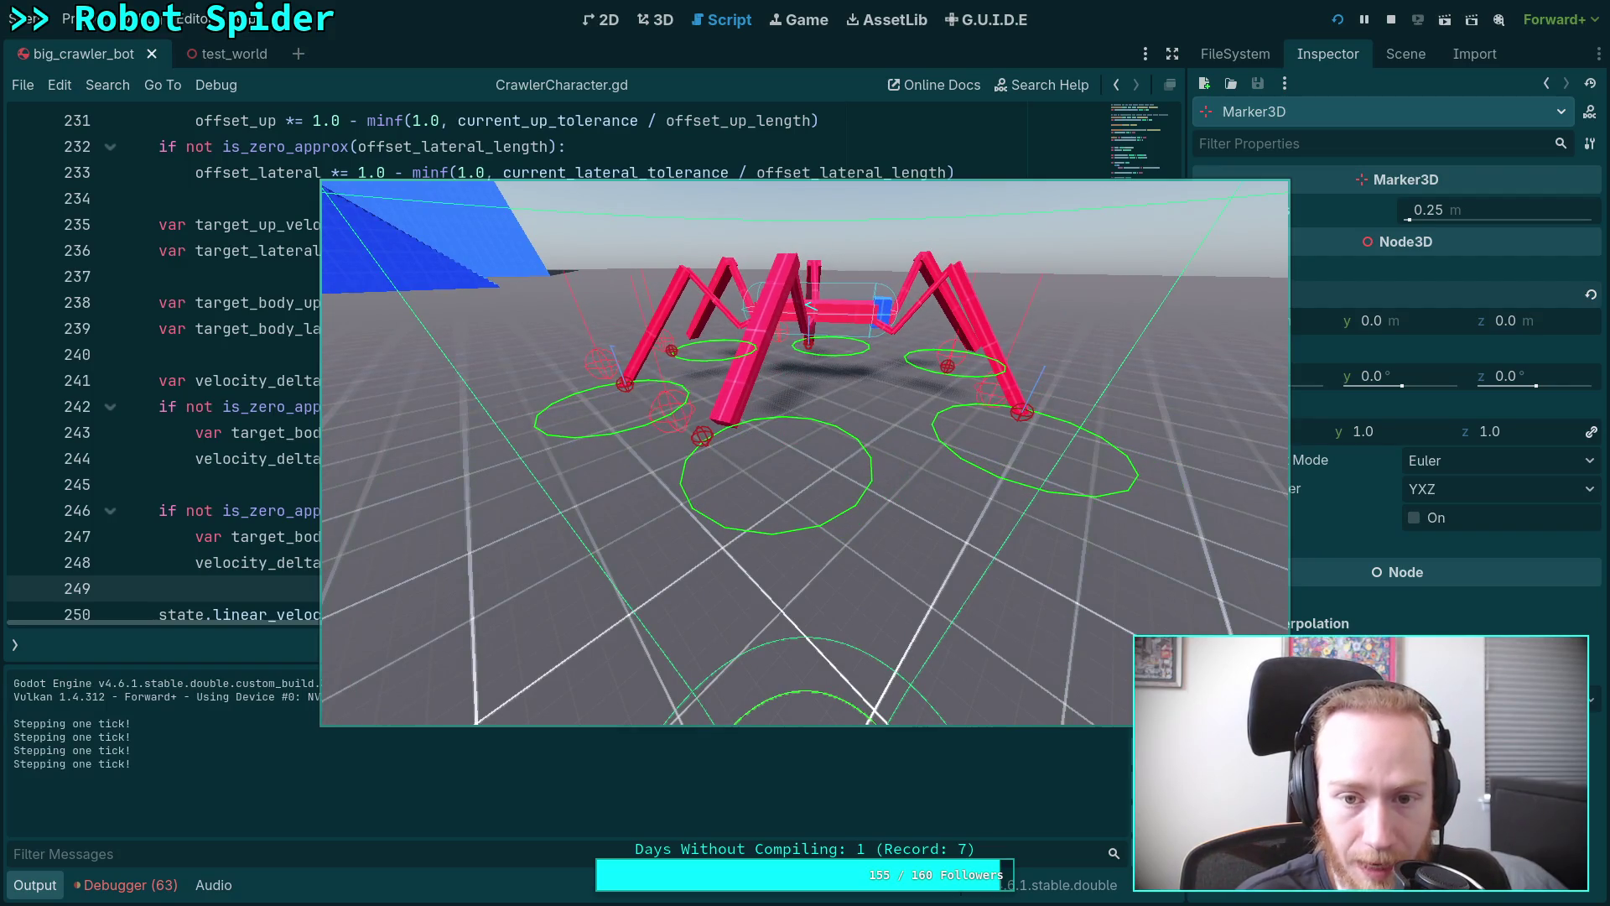
{"action": "key", "text": "period"}
{"action": "key", "text": "period"}
{"action": "key", "text": "period"}
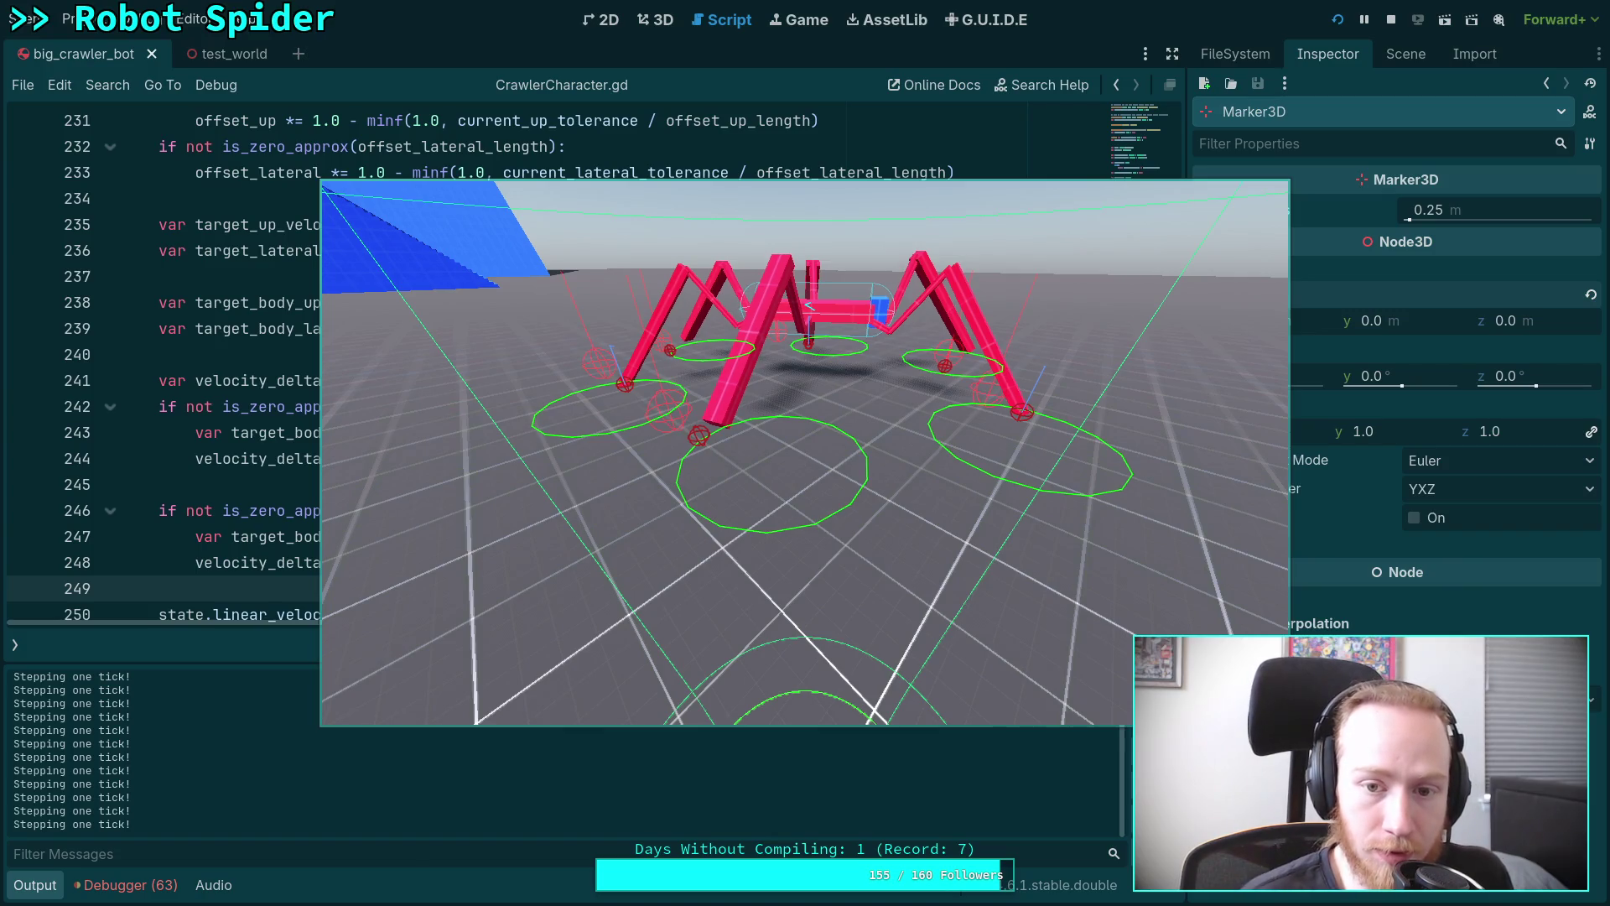
{"action": "key", "text": "period"}
{"action": "key", "text": "period"}
{"action": "key", "text": "period"}
{"action": "key", "text": "period"}
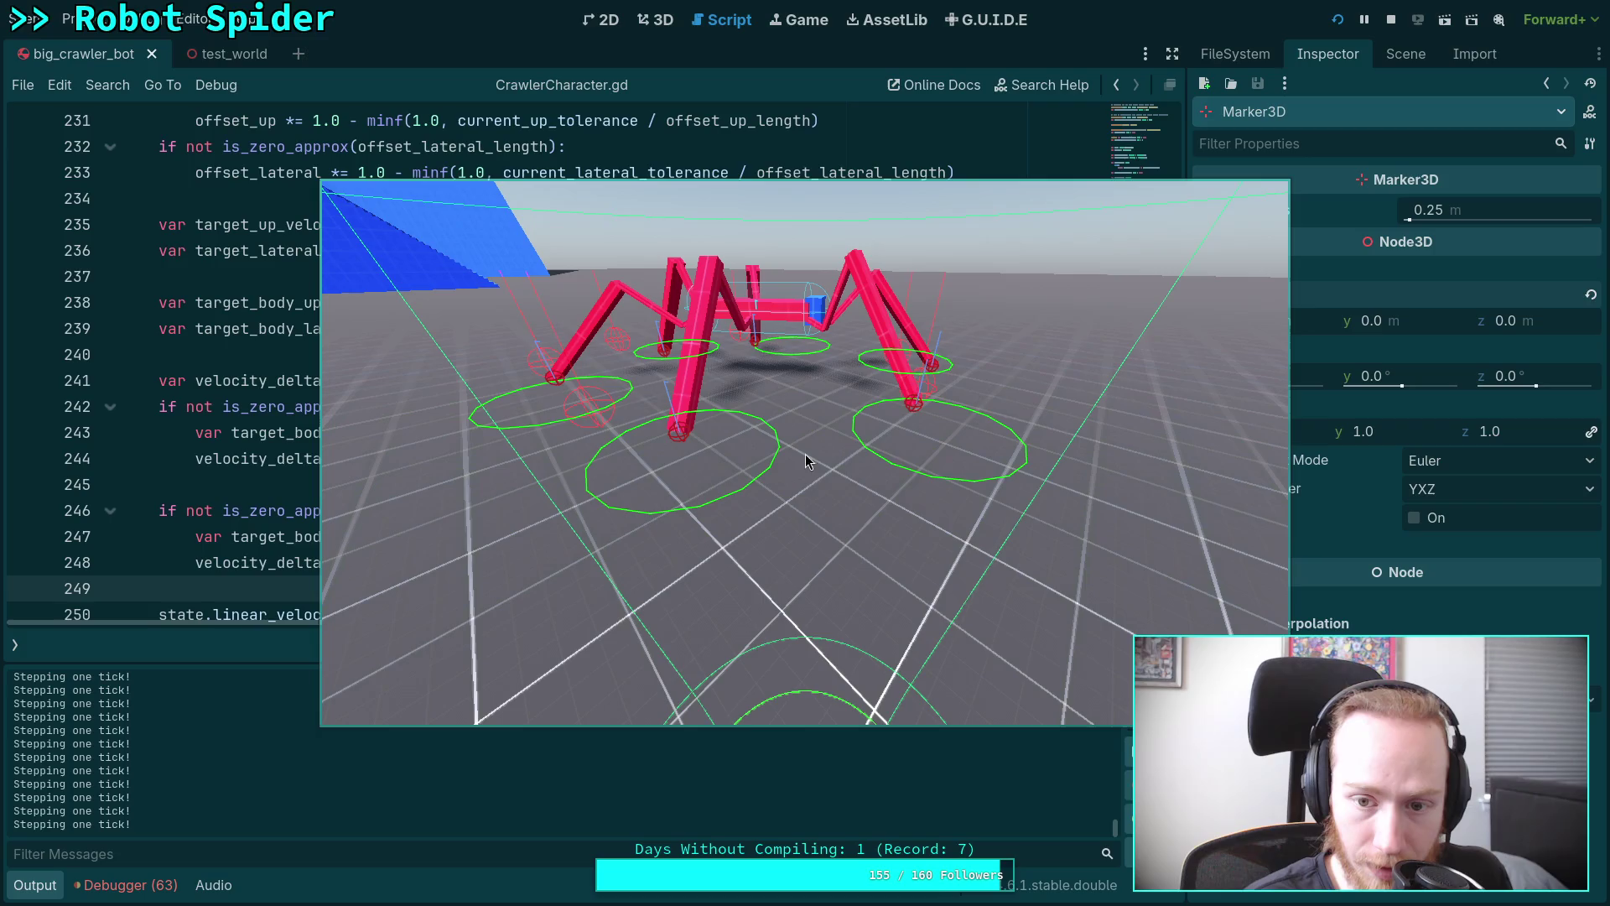
Stop the game and select line 248's expression from target_body_direction onward.
{"action": "left_click", "coordinate": [1391, 19]}
{"action": "scroll", "coordinate": [543, 486], "scroll_direction": "down", "scroll_amount": 1}
{"action": "left_click", "coordinate": [1059, 486]}
{"action": "left_click_drag", "start_coordinate": [1059, 487], "coordinate": [359, 487]}
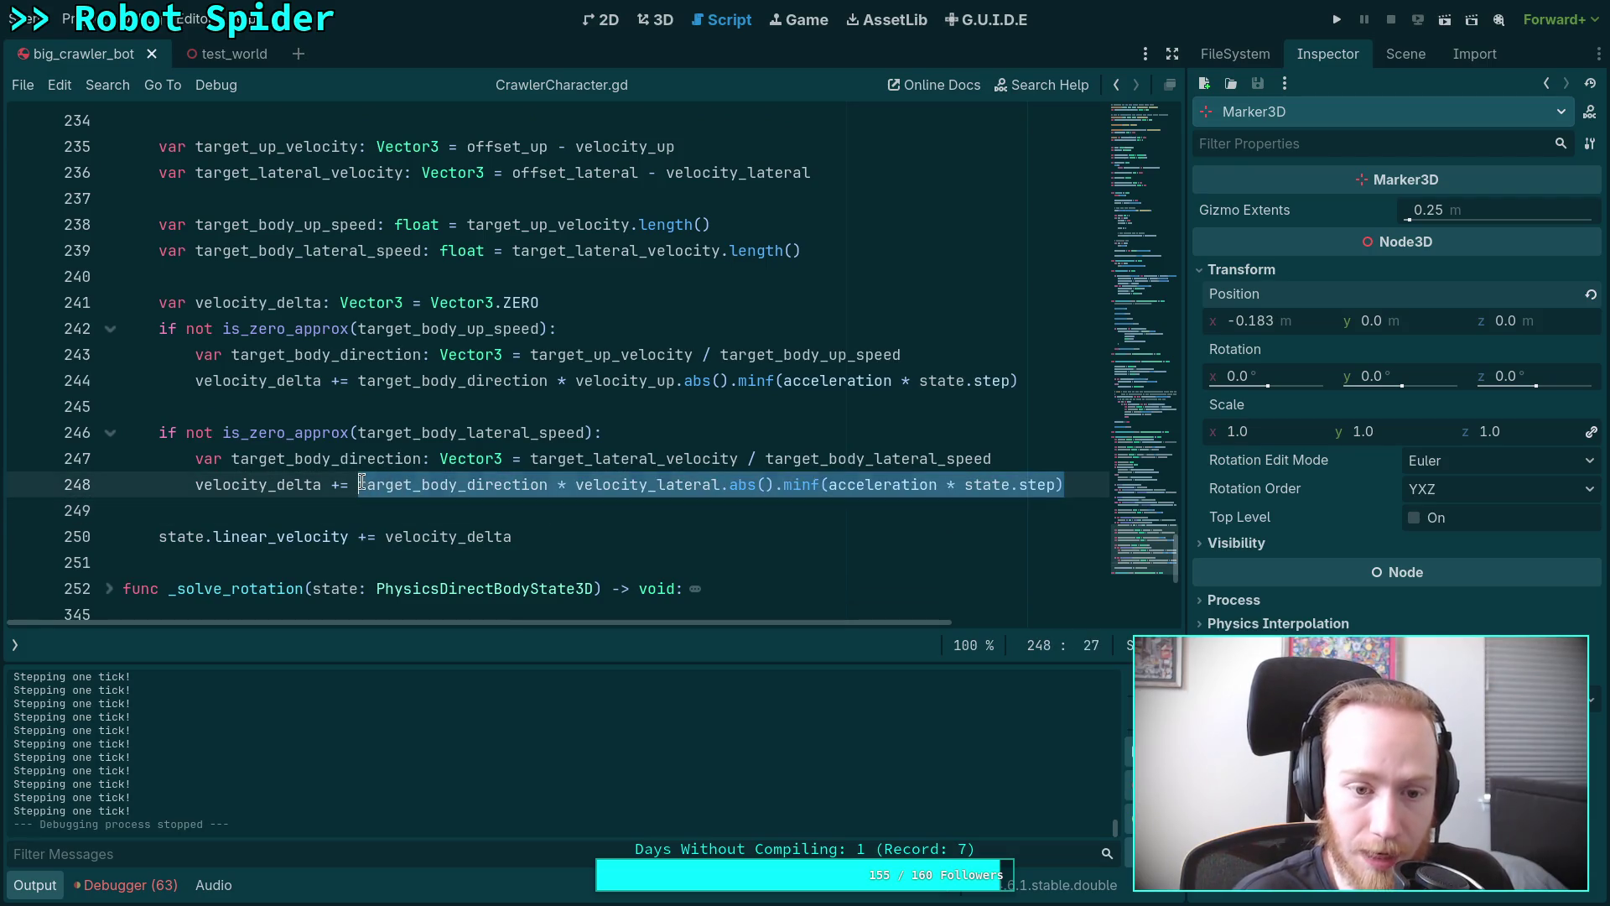
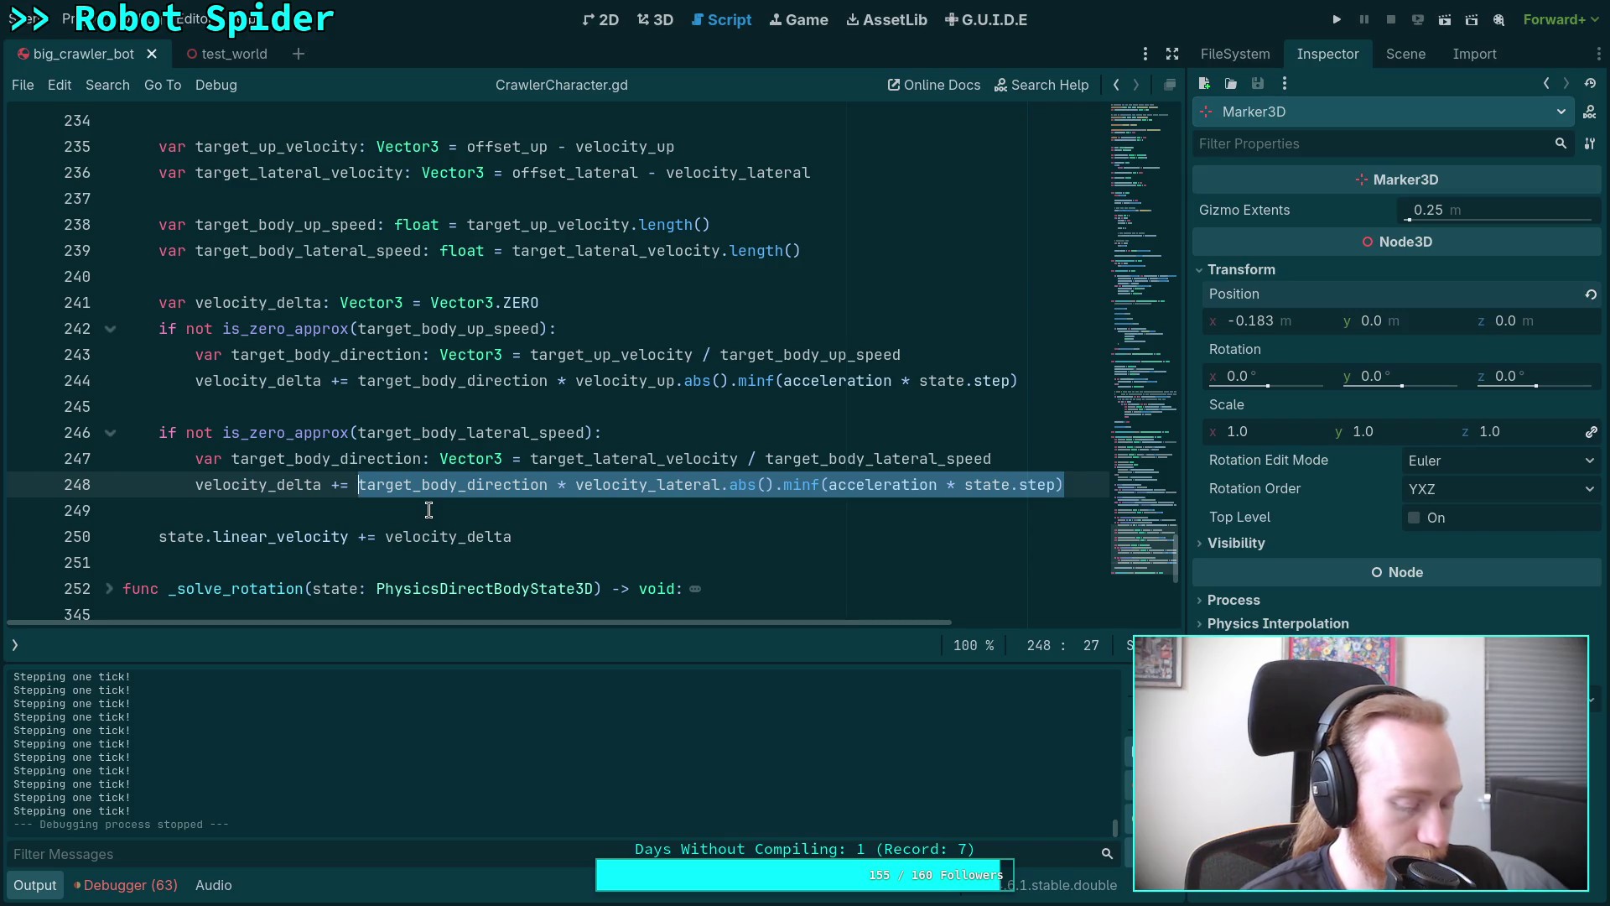
Unfold _solve_rotation in CrawlerCharacter.gd and inspect its max_angular variable on line 333.
{"action": "left_click", "coordinate": [16, 646]}
{"action": "left_click", "coordinate": [46, 889]}
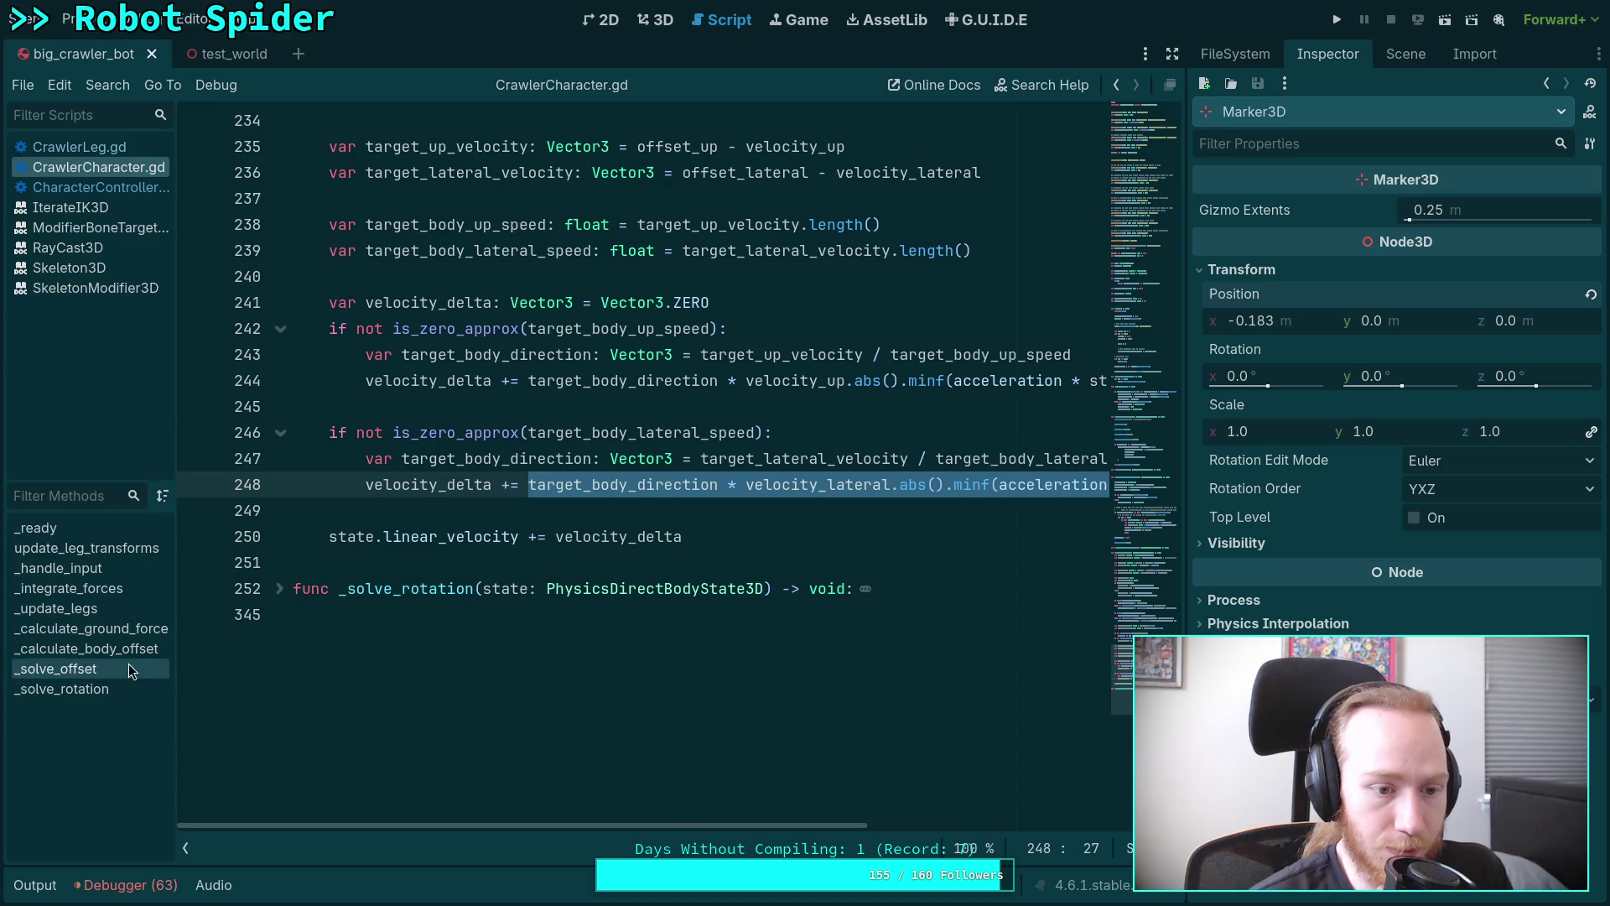
{"action": "left_click", "coordinate": [183, 843]}
{"action": "left_click", "coordinate": [110, 590]}
{"action": "scroll", "coordinate": [419, 610], "scroll_direction": "down", "scroll_amount": 20}
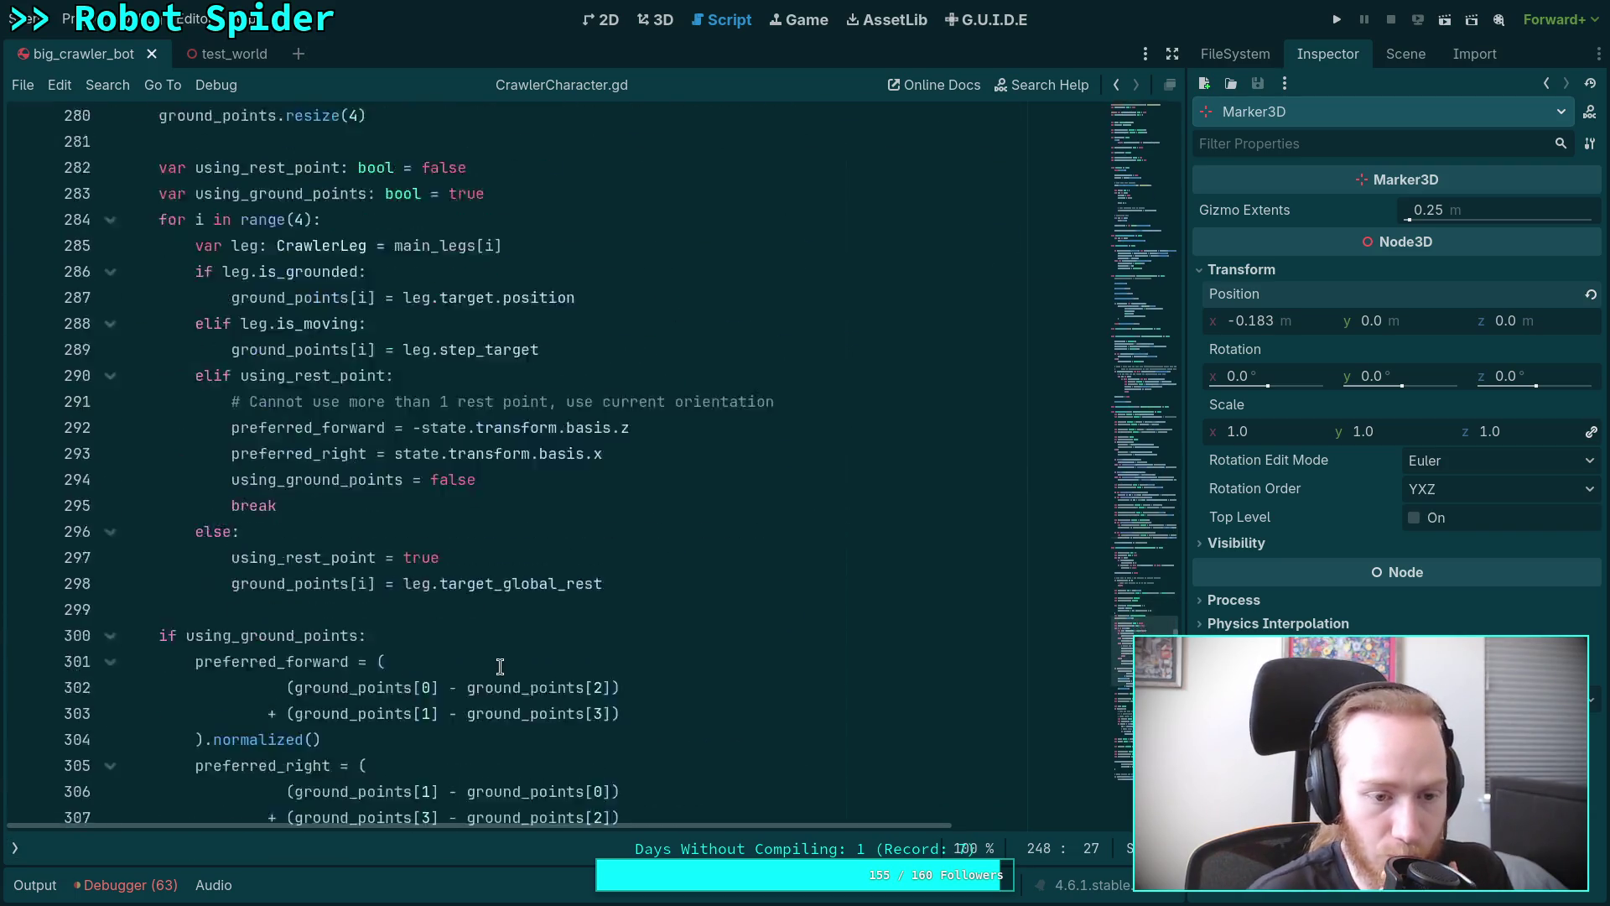
{"action": "scroll", "coordinate": [420, 610], "scroll_direction": "down", "scroll_amount": 2}
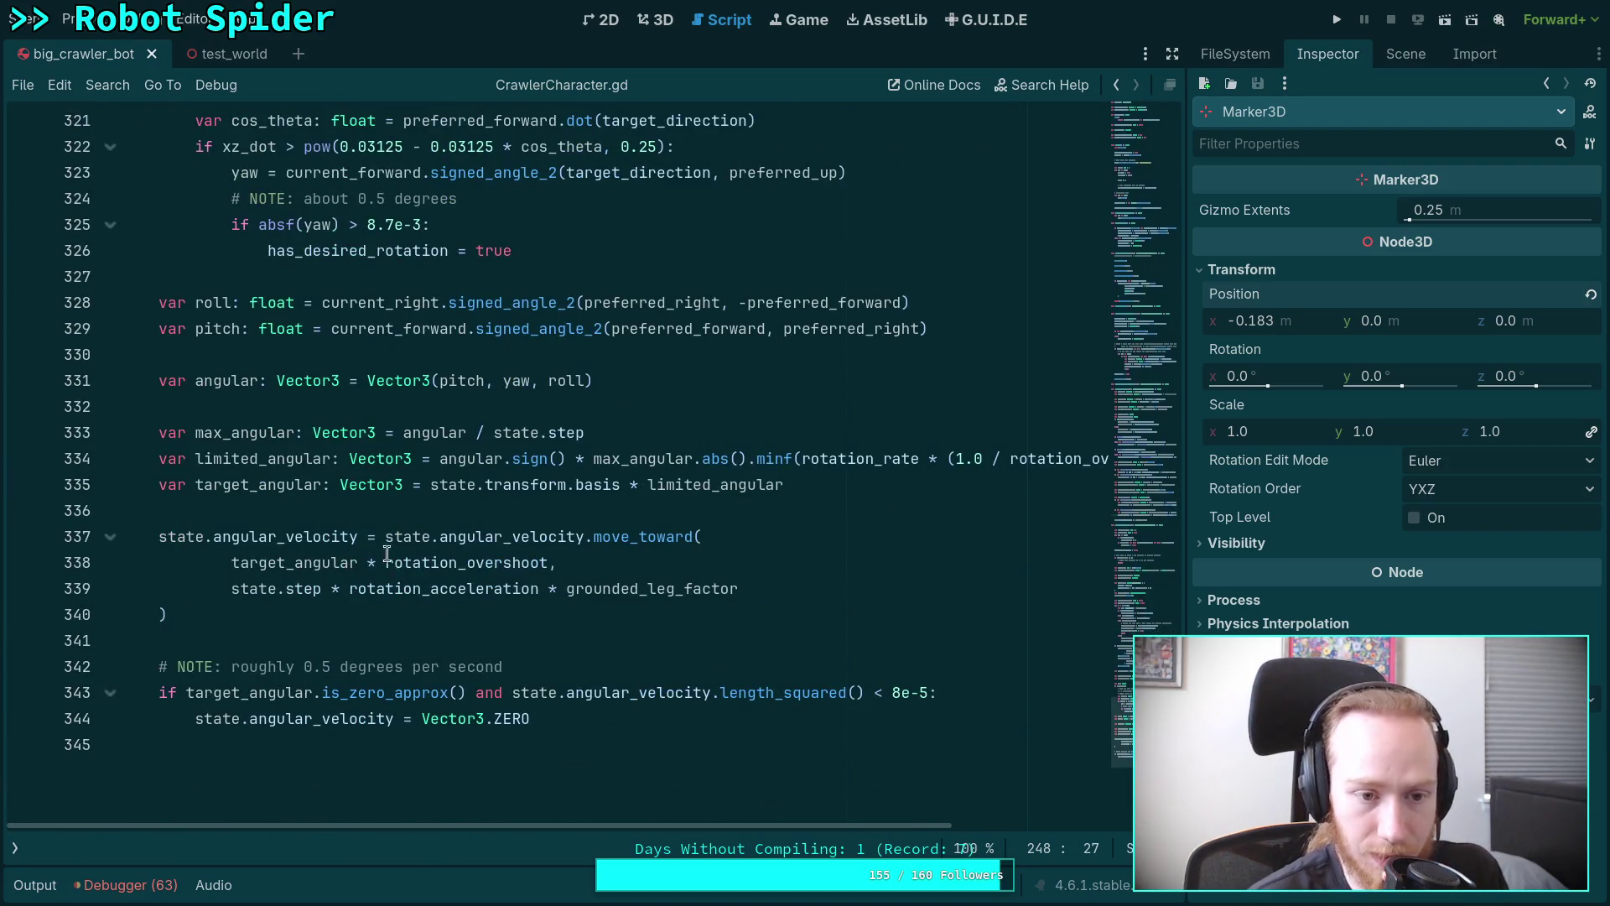
{"action": "double_click", "coordinate": [245, 433]}
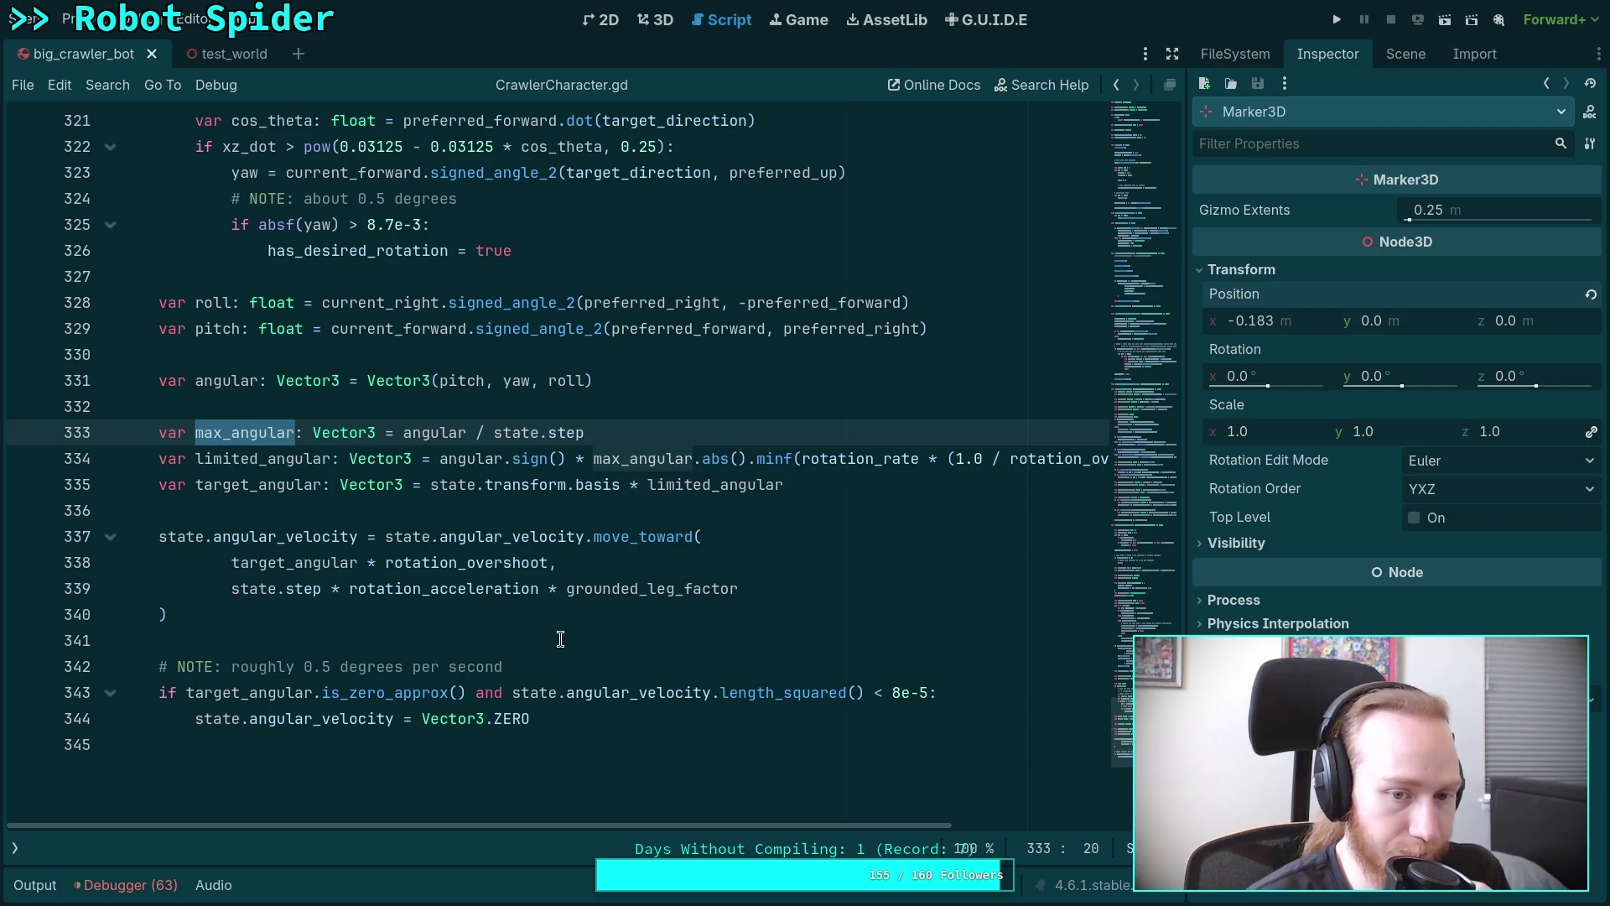
{"action": "mouse_move", "coordinate": [670, 821]}
{"action": "left_mouse_down"}
{"action": "mouse_move", "coordinate": [805, 832]}
{"action": "mouse_move", "coordinate": [707, 823]}
{"action": "left_mouse_up"}
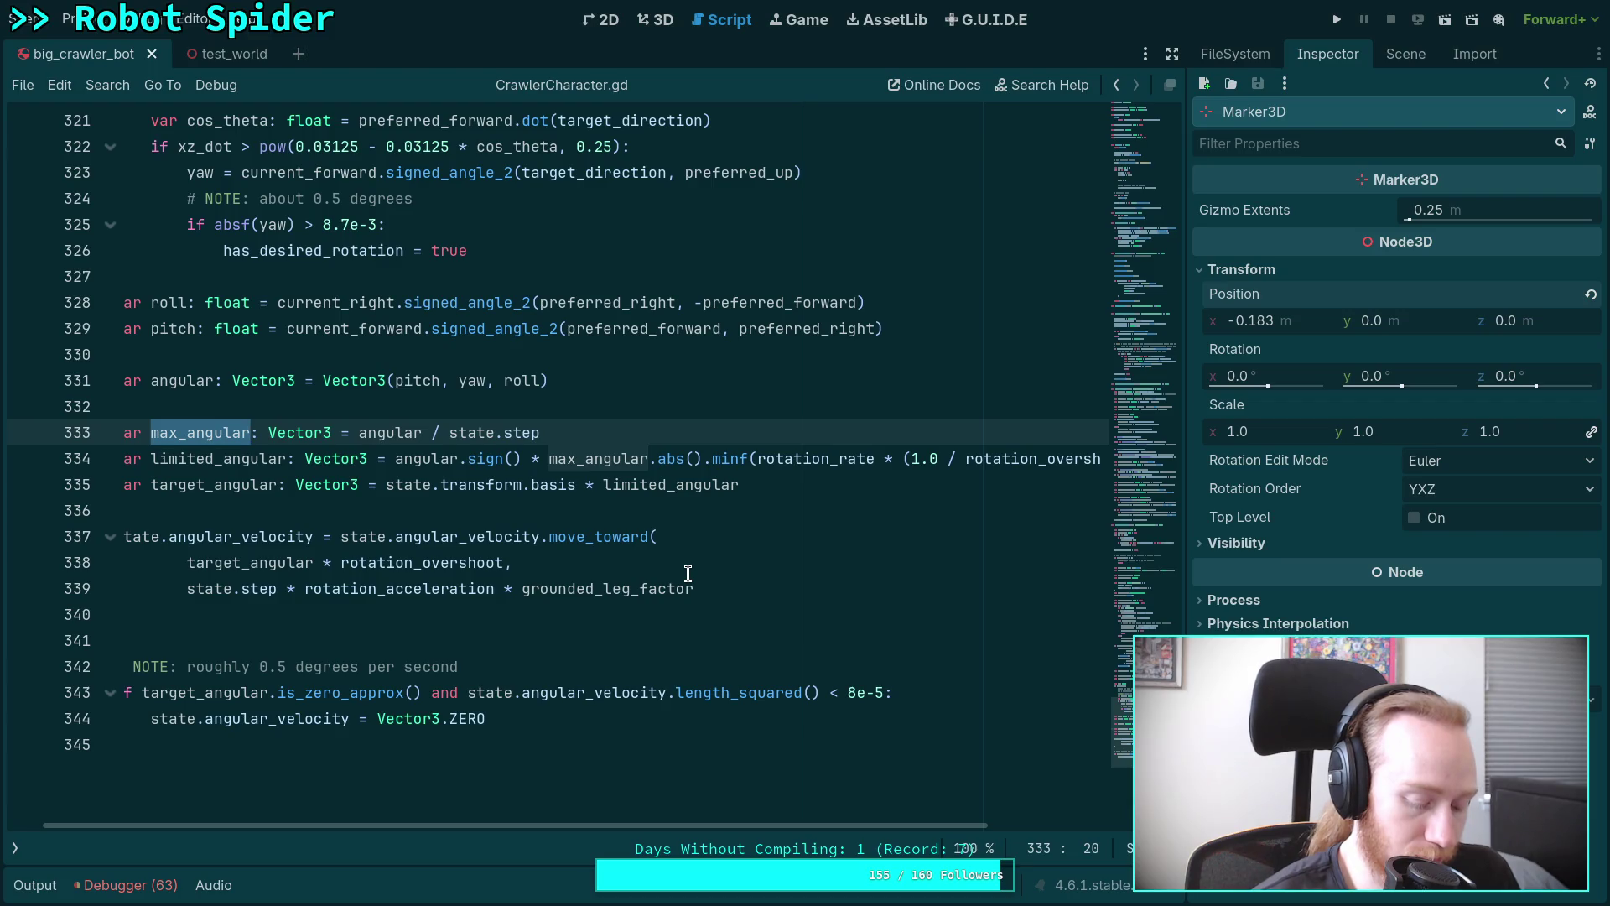
Compare the code against the CharacterController.gd script.
{"action": "left_click", "coordinate": [14, 847]}
{"action": "key", "text": "alt+Left"}
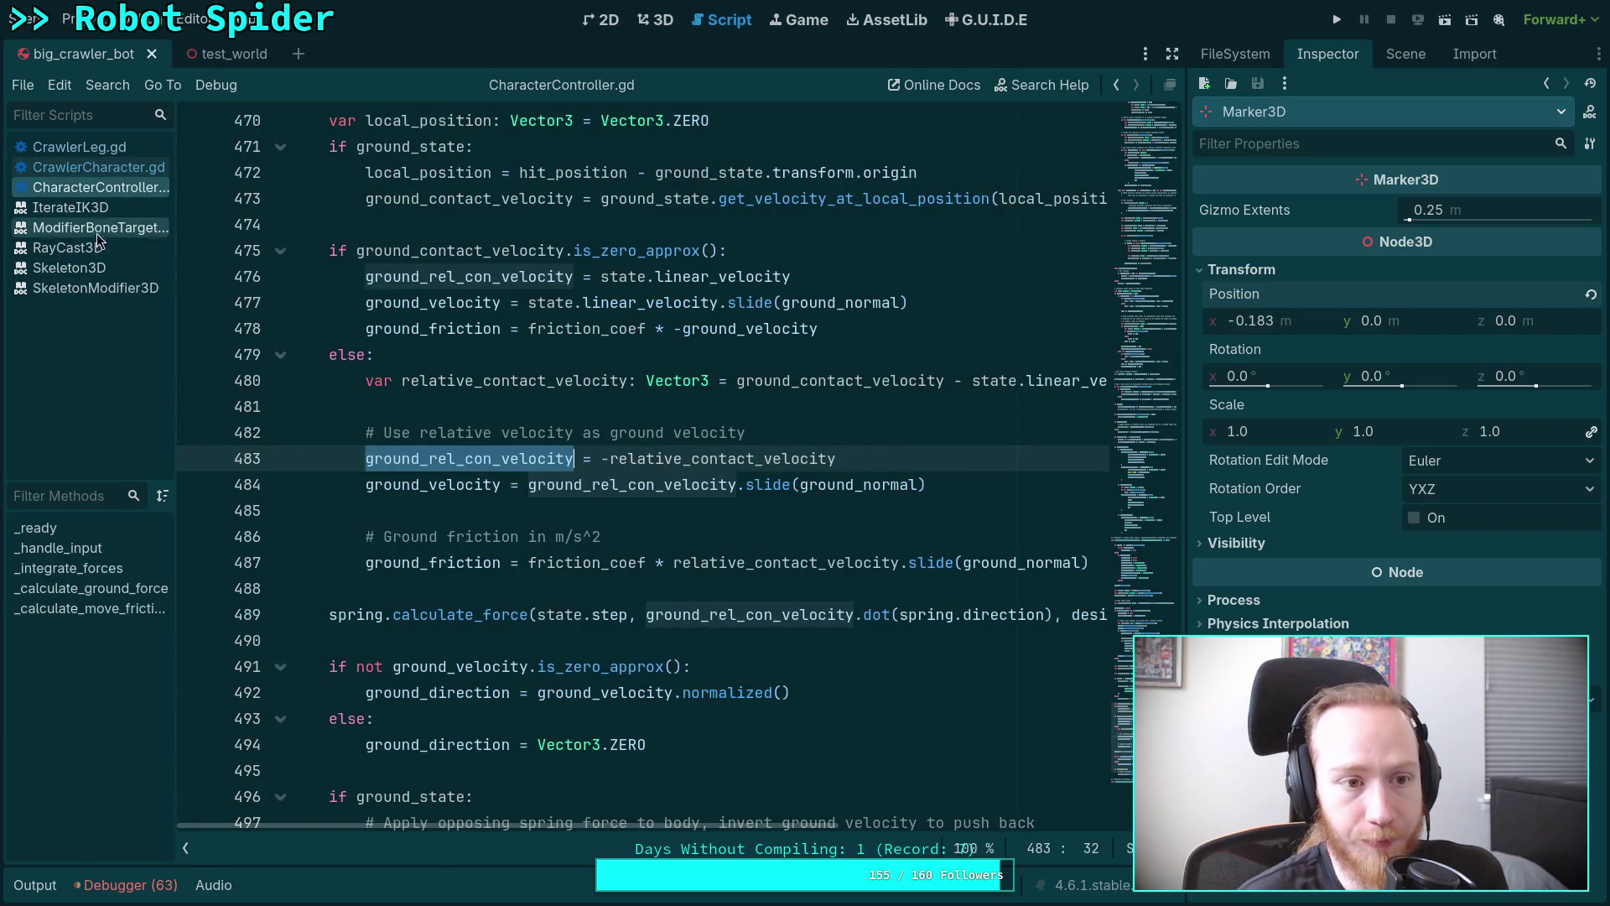
{"action": "left_click", "coordinate": [93, 167]}
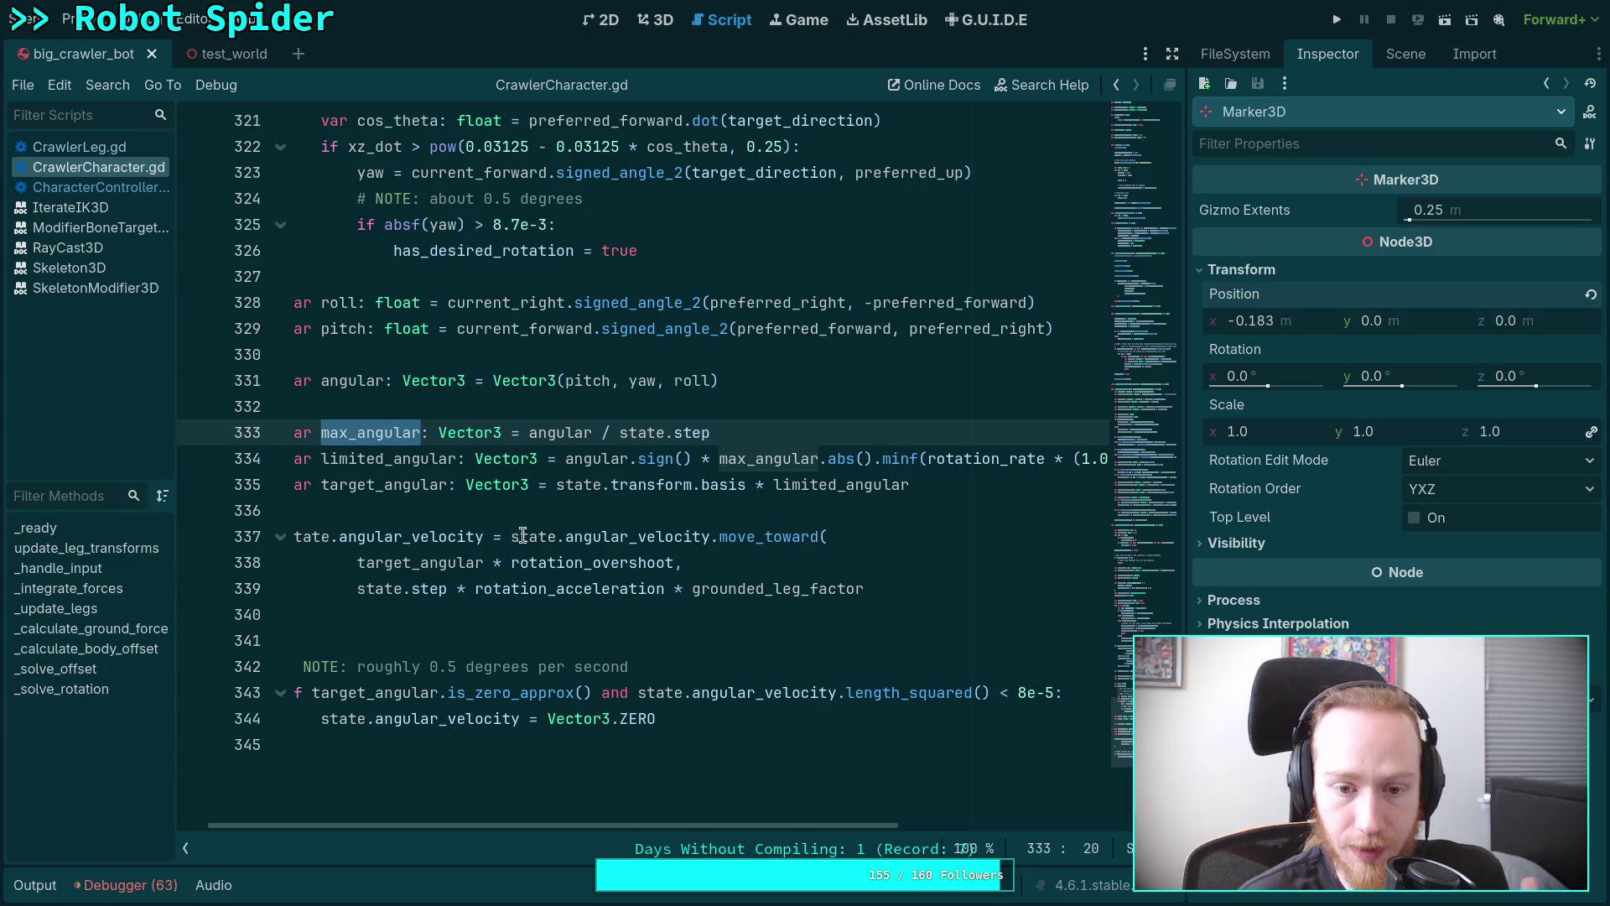
{"action": "mouse_move", "coordinate": [788, 540]}
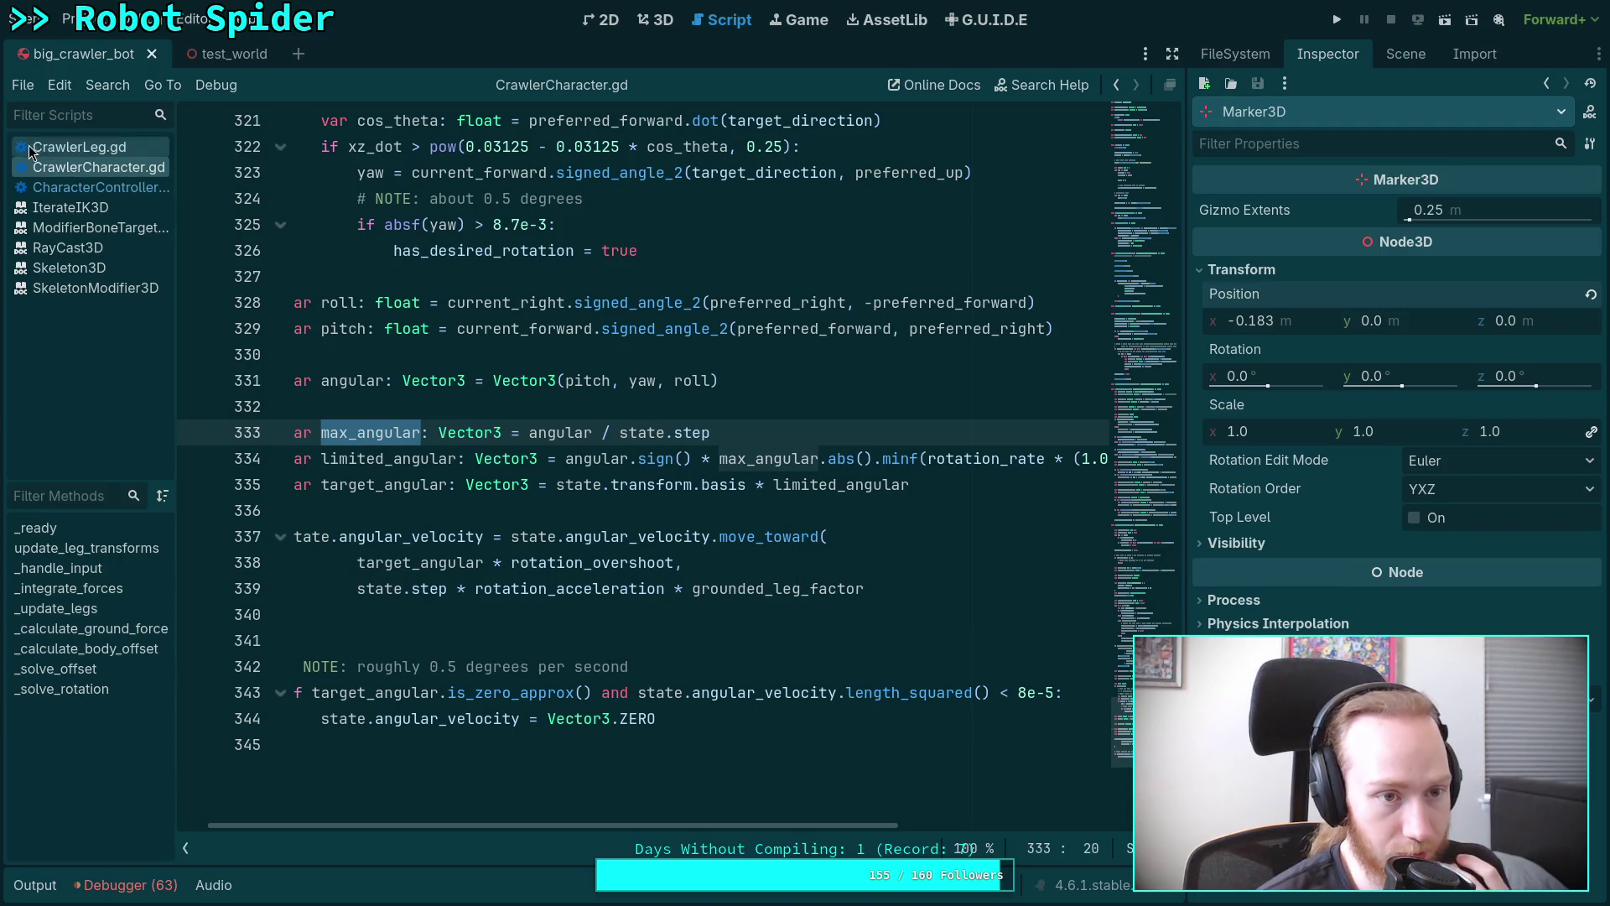
{"action": "left_click", "coordinate": [96, 187]}
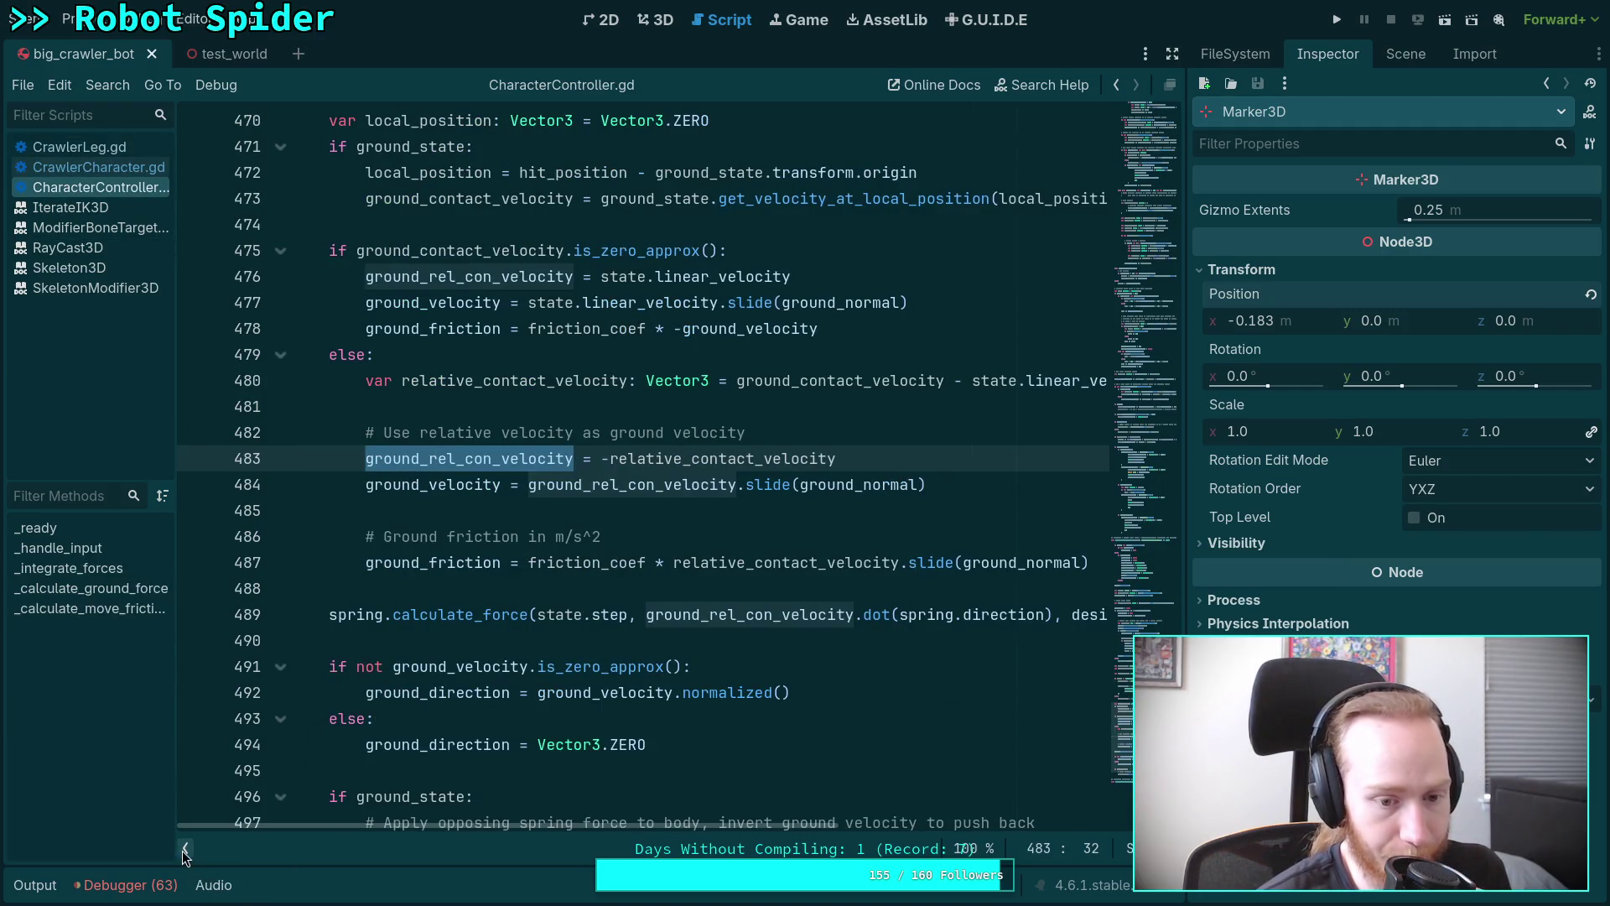
{"action": "left_click", "coordinate": [186, 848]}
{"action": "scroll", "coordinate": [587, 625], "scroll_direction": "down", "scroll_amount": 2}
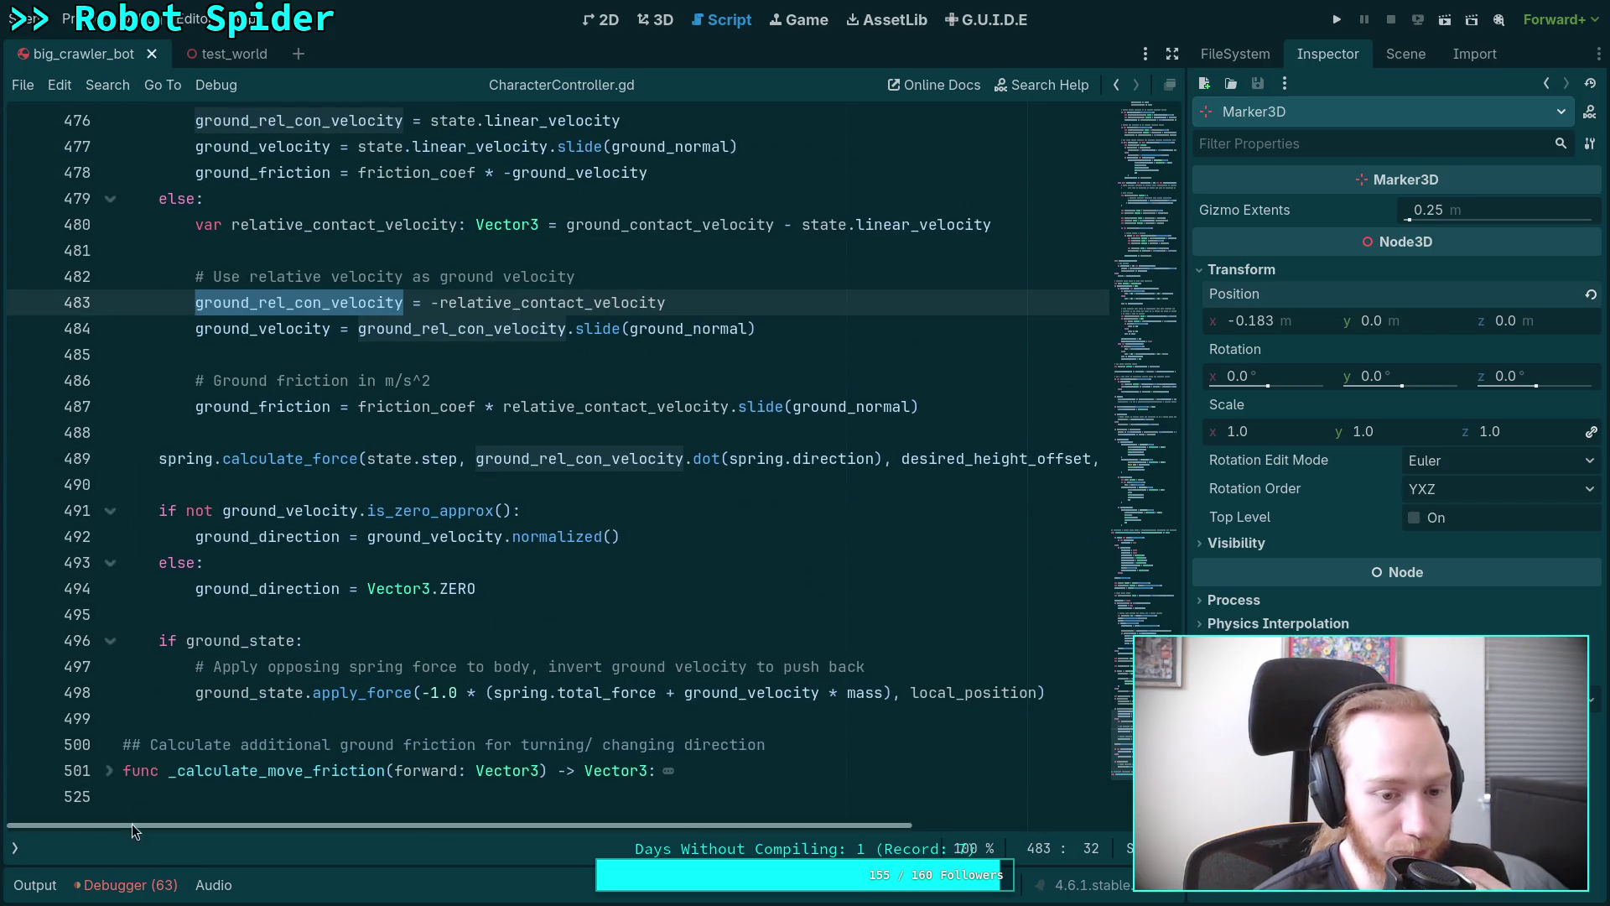
Glance at CrawlerLeg.gd, return to CrawlerCharacter.gd, and fold _solve_rotation again.
{"action": "left_click", "coordinate": [15, 848]}
{"action": "left_click", "coordinate": [120, 152]}
{"action": "left_click", "coordinate": [119, 167]}
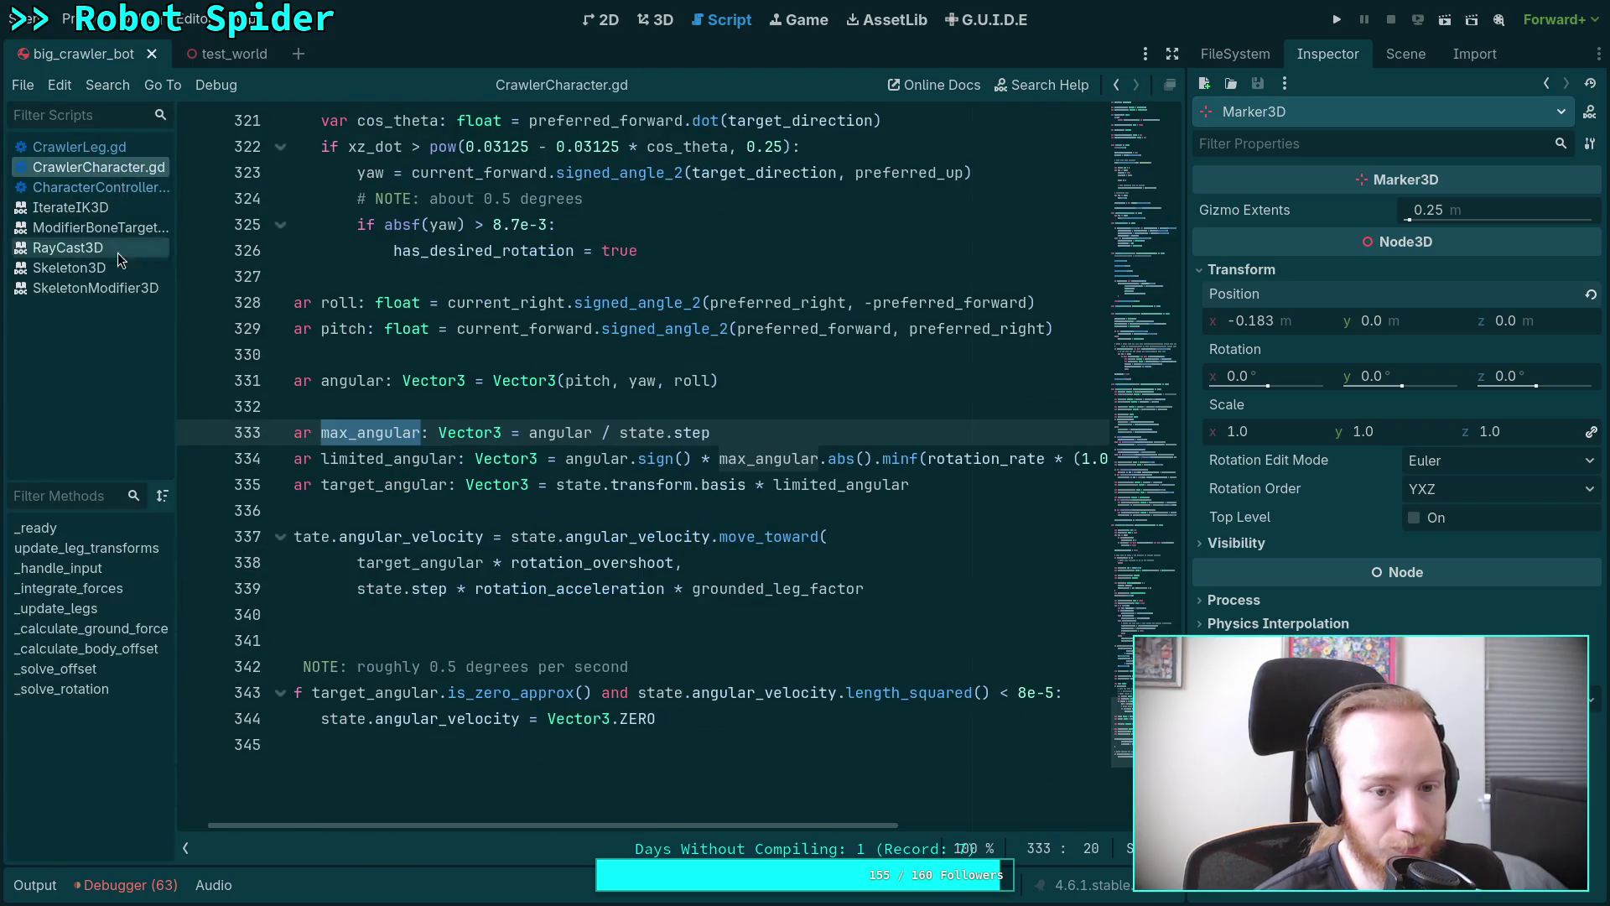
{"action": "left_click", "coordinate": [185, 848]}
{"action": "scroll", "coordinate": [265, 640], "scroll_direction": "up", "scroll_amount": 6}
{"action": "scroll", "coordinate": [264, 640], "scroll_direction": "up", "scroll_amount": 20}
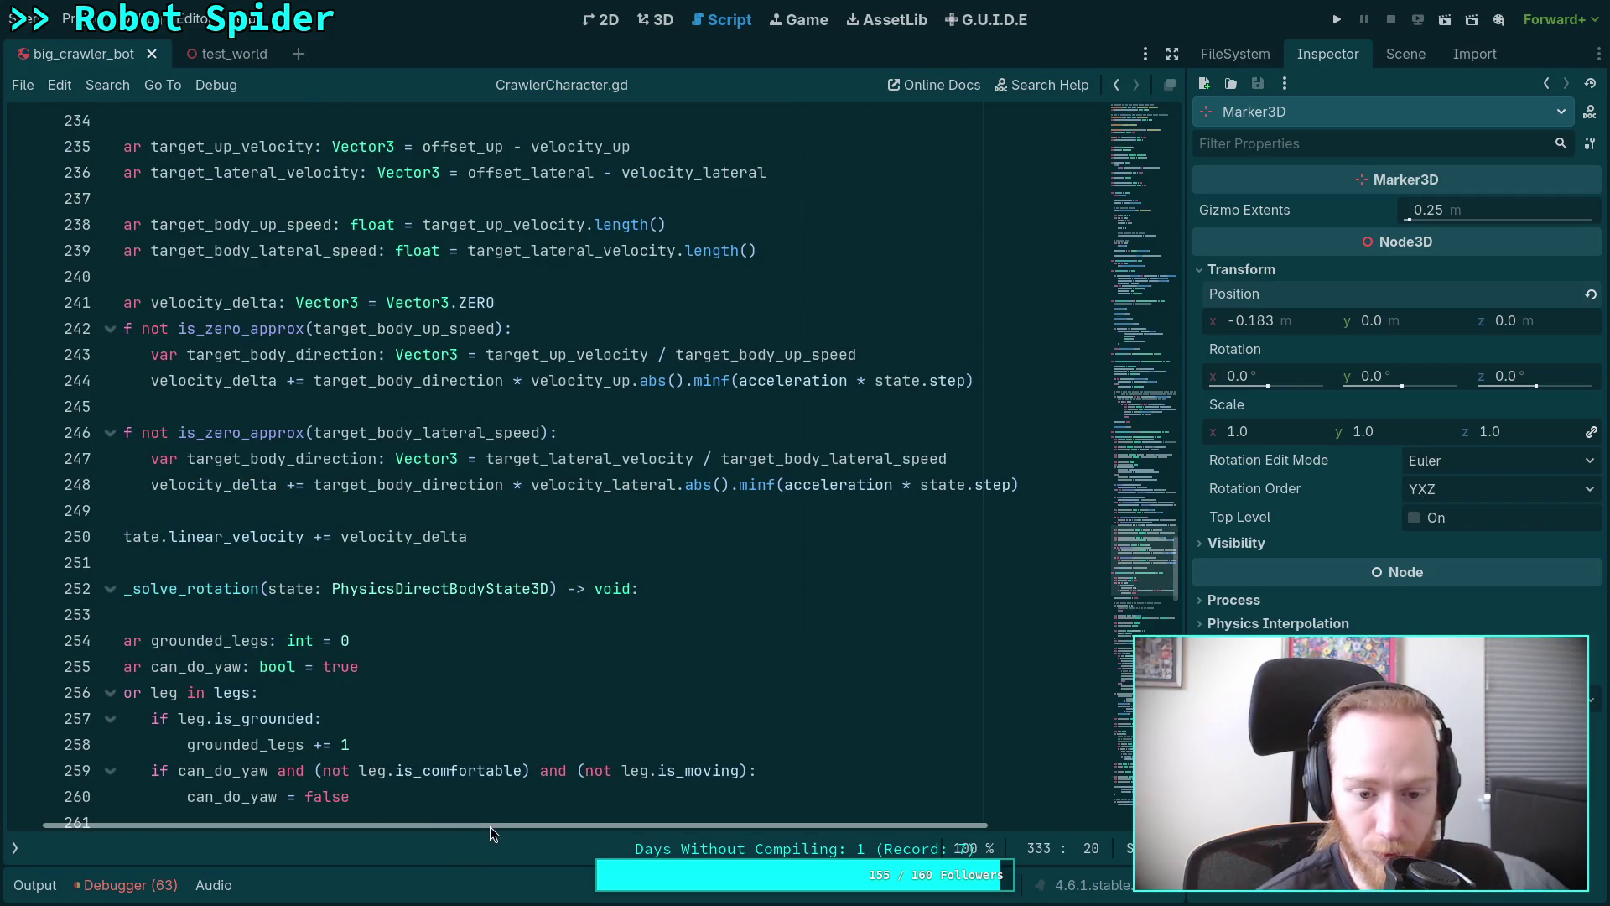
{"action": "scroll", "coordinate": [372, 789], "scroll_direction": "left", "scroll_amount": 2}
{"action": "left_click", "coordinate": [110, 588]}
{"action": "scroll", "coordinate": [524, 577], "scroll_direction": "up", "scroll_amount": 1}
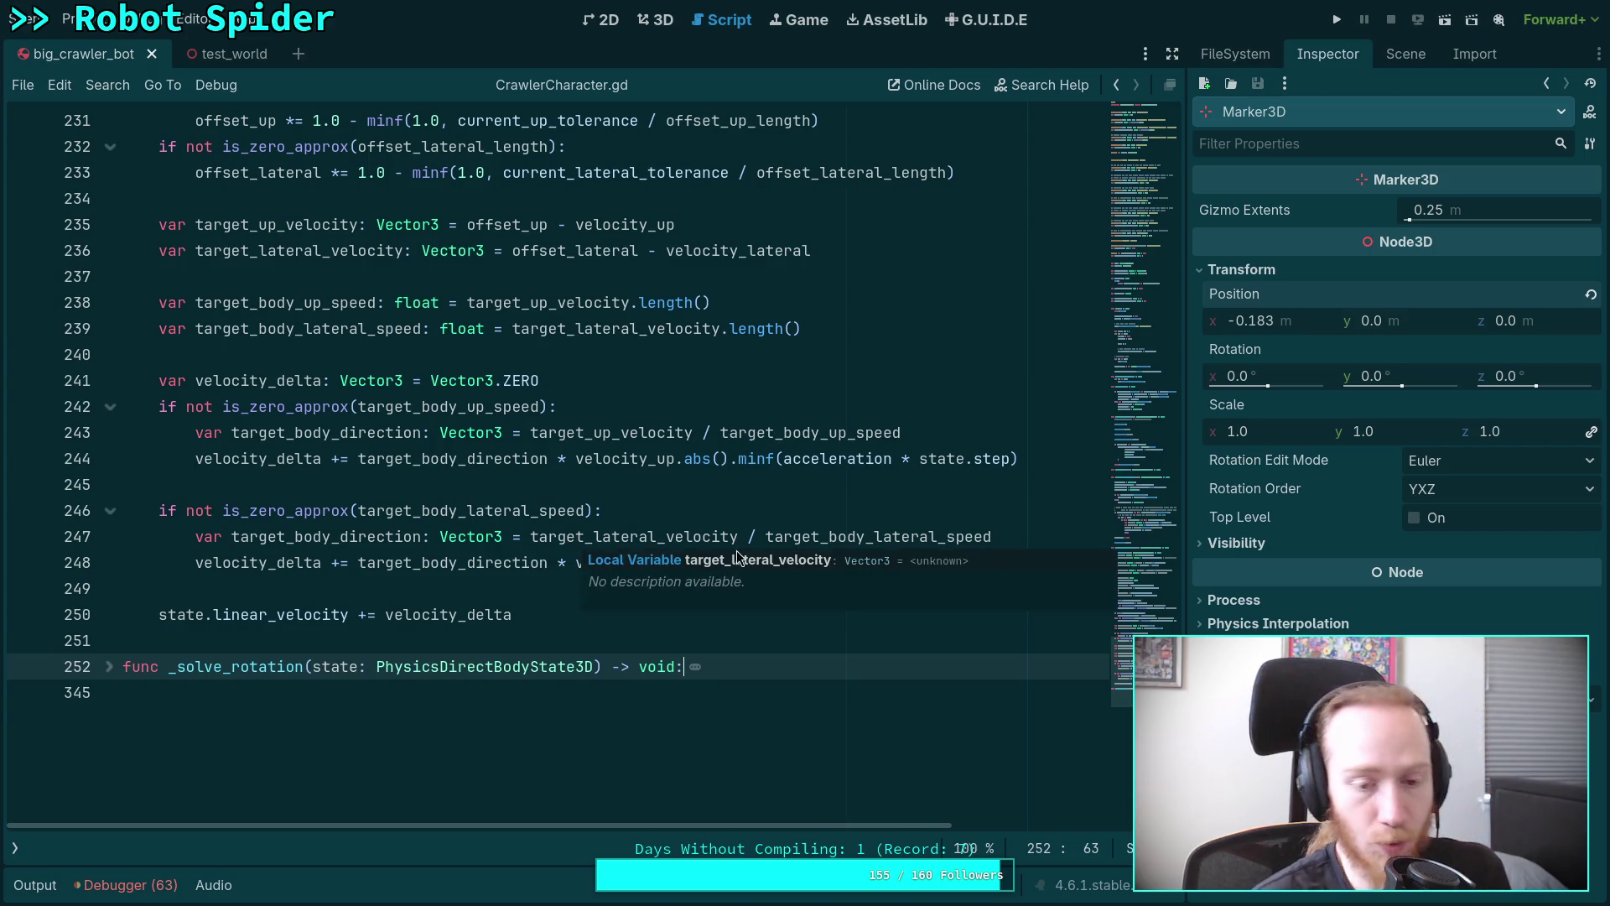
Delete the speed and velocity_delta lines 237–248 and rewrite line 238 as state.linear_velocity.move_toward.
{"action": "left_click", "coordinate": [518, 595]}
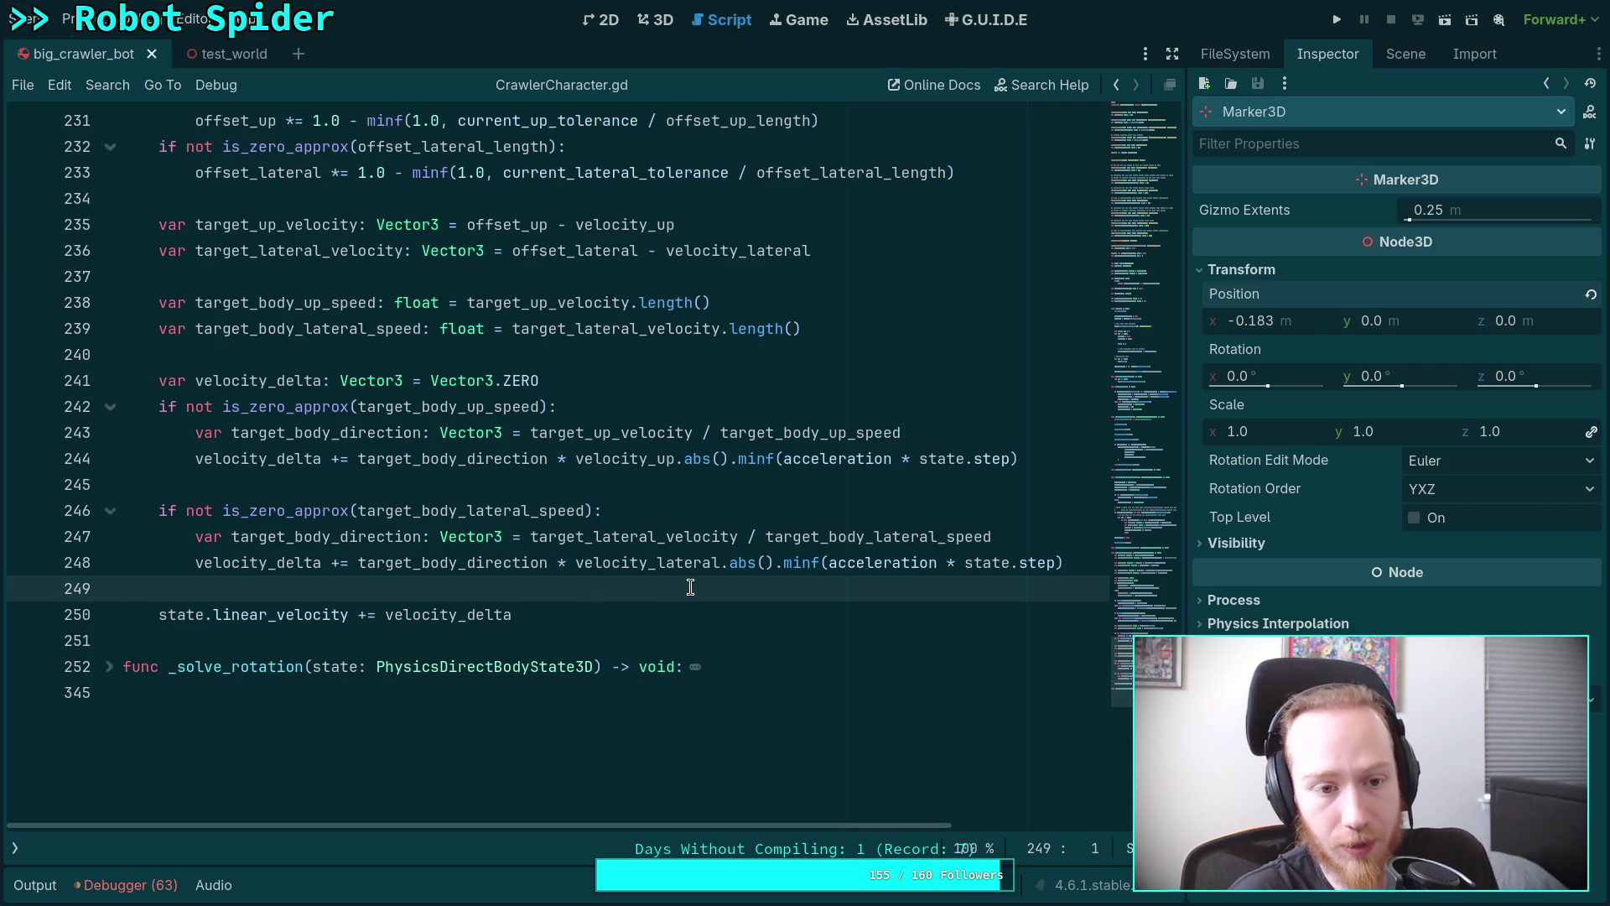
{"action": "left_click", "coordinate": [1096, 561]}
{"action": "mouse_move", "coordinate": [1096, 561]}
{"action": "left_mouse_down"}
{"action": "mouse_move", "coordinate": [662, 395]}
{"action": "mouse_move", "coordinate": [784, 339]}
{"action": "mouse_move", "coordinate": [883, 427]}
{"action": "left_mouse_up"}
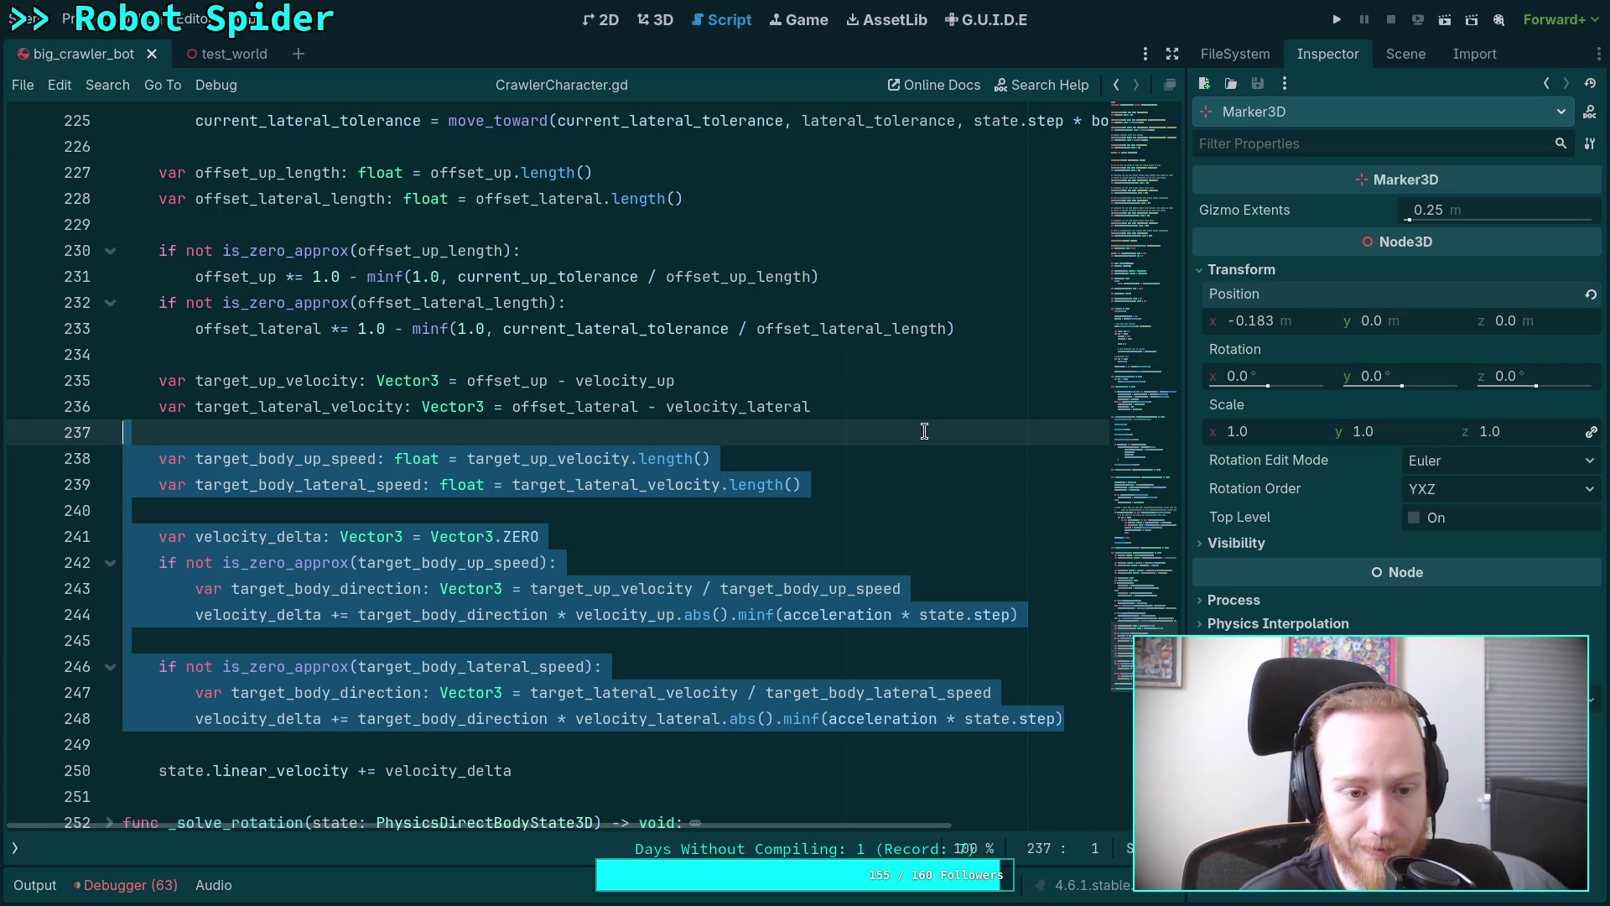
{"action": "key", "text": "BackSpace"}
{"action": "key", "text": "BackSpace"}
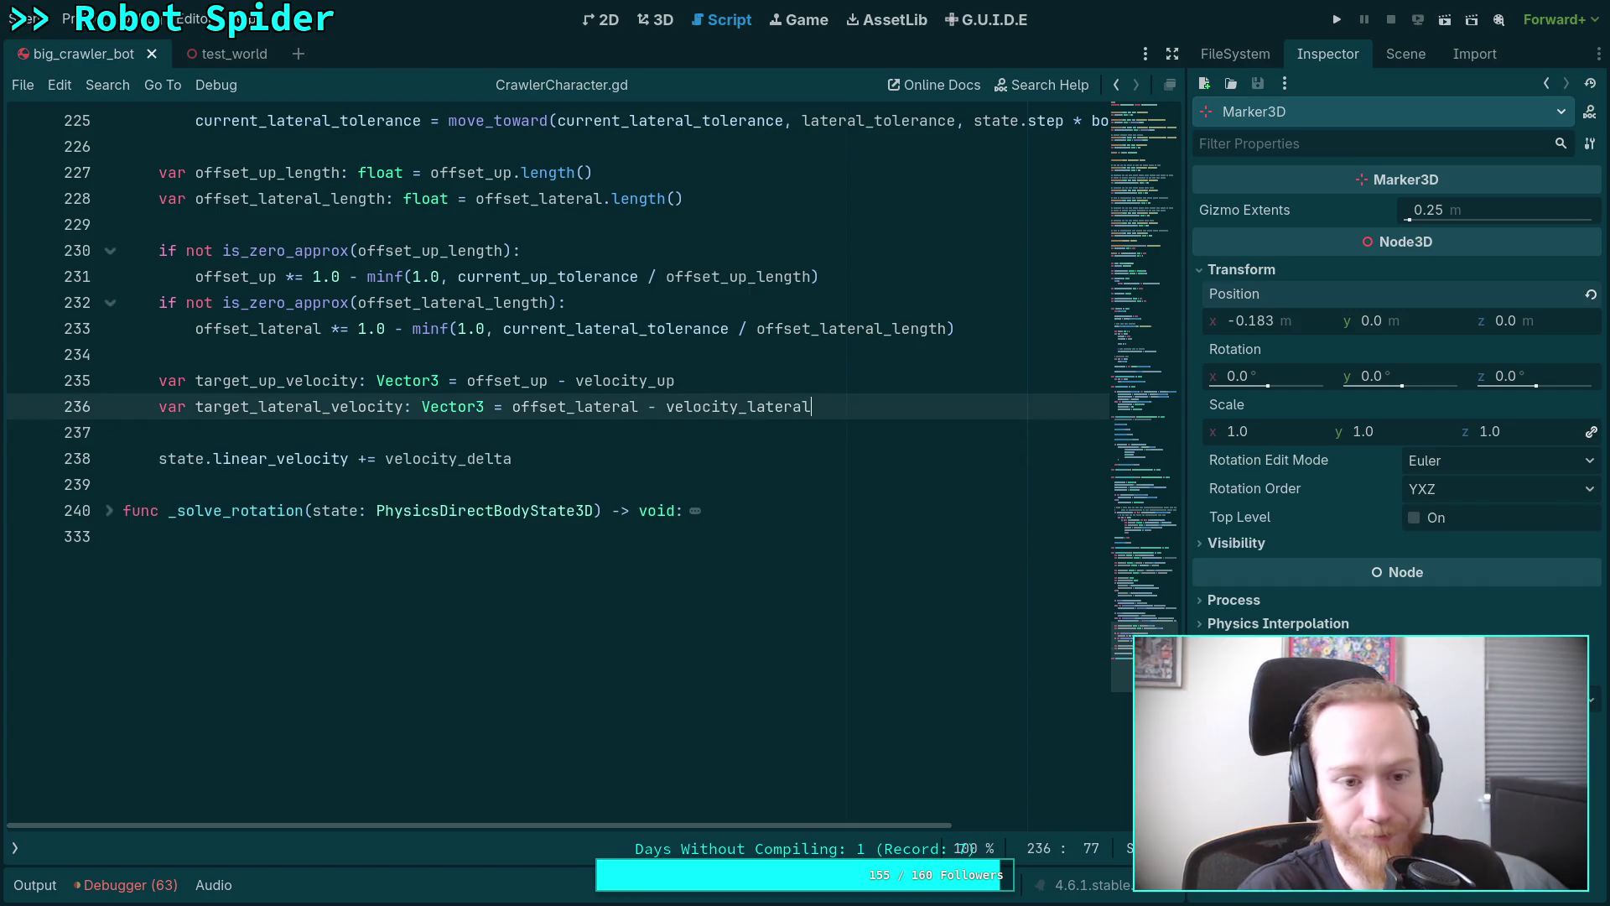
{"action": "left_click_drag", "start_coordinate": [513, 459], "coordinate": [359, 458]}
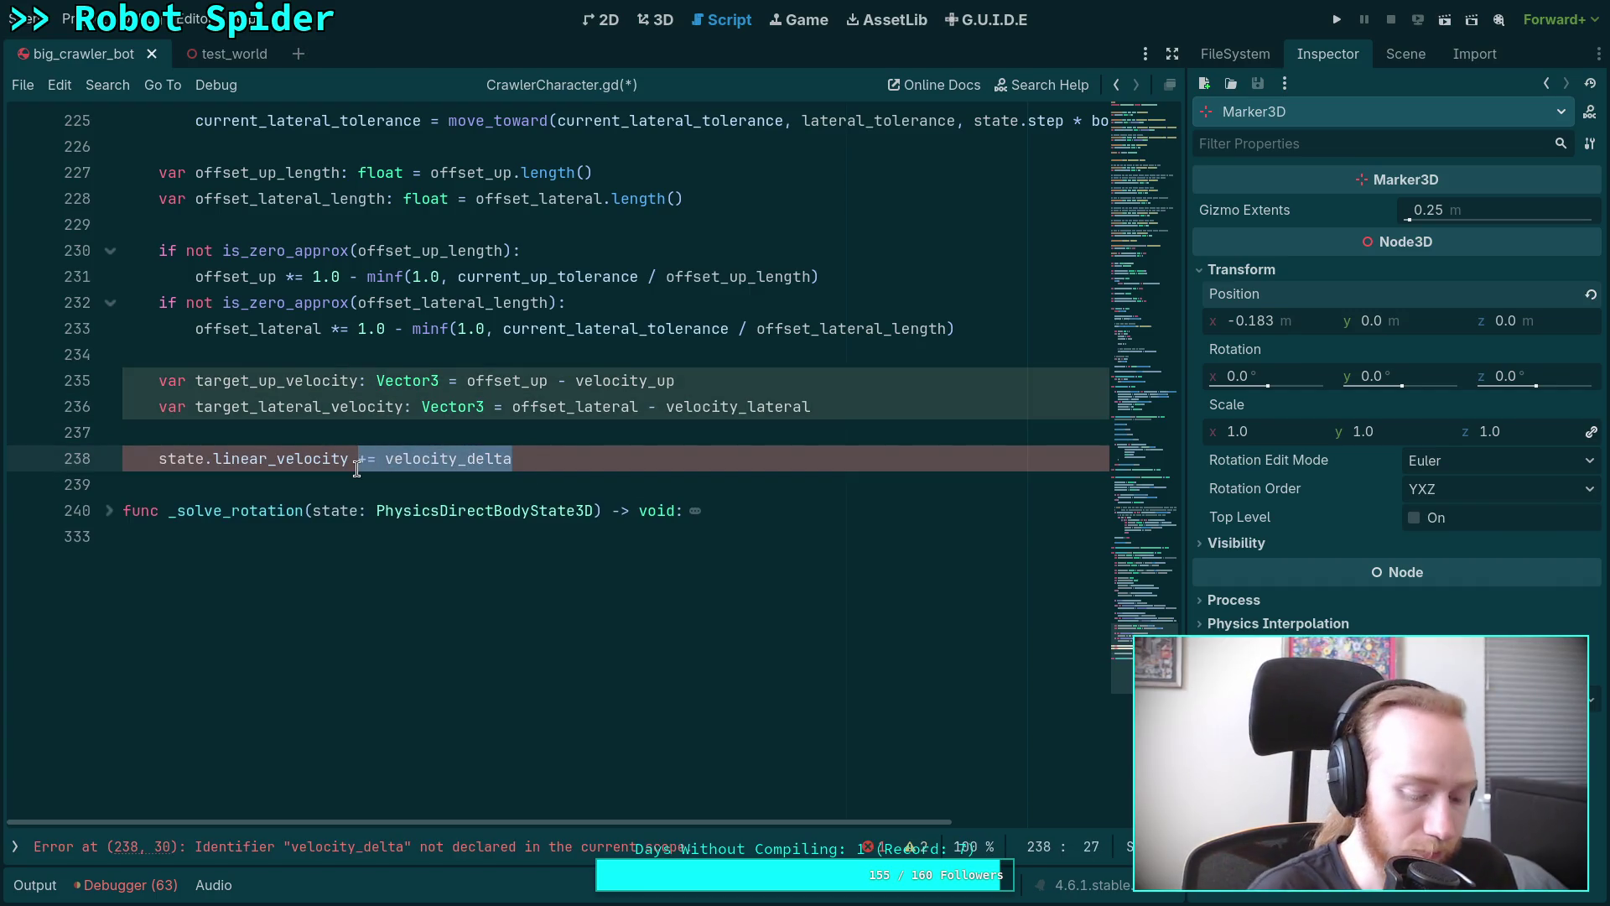
{"action": "type", "text": "= state.lin"}
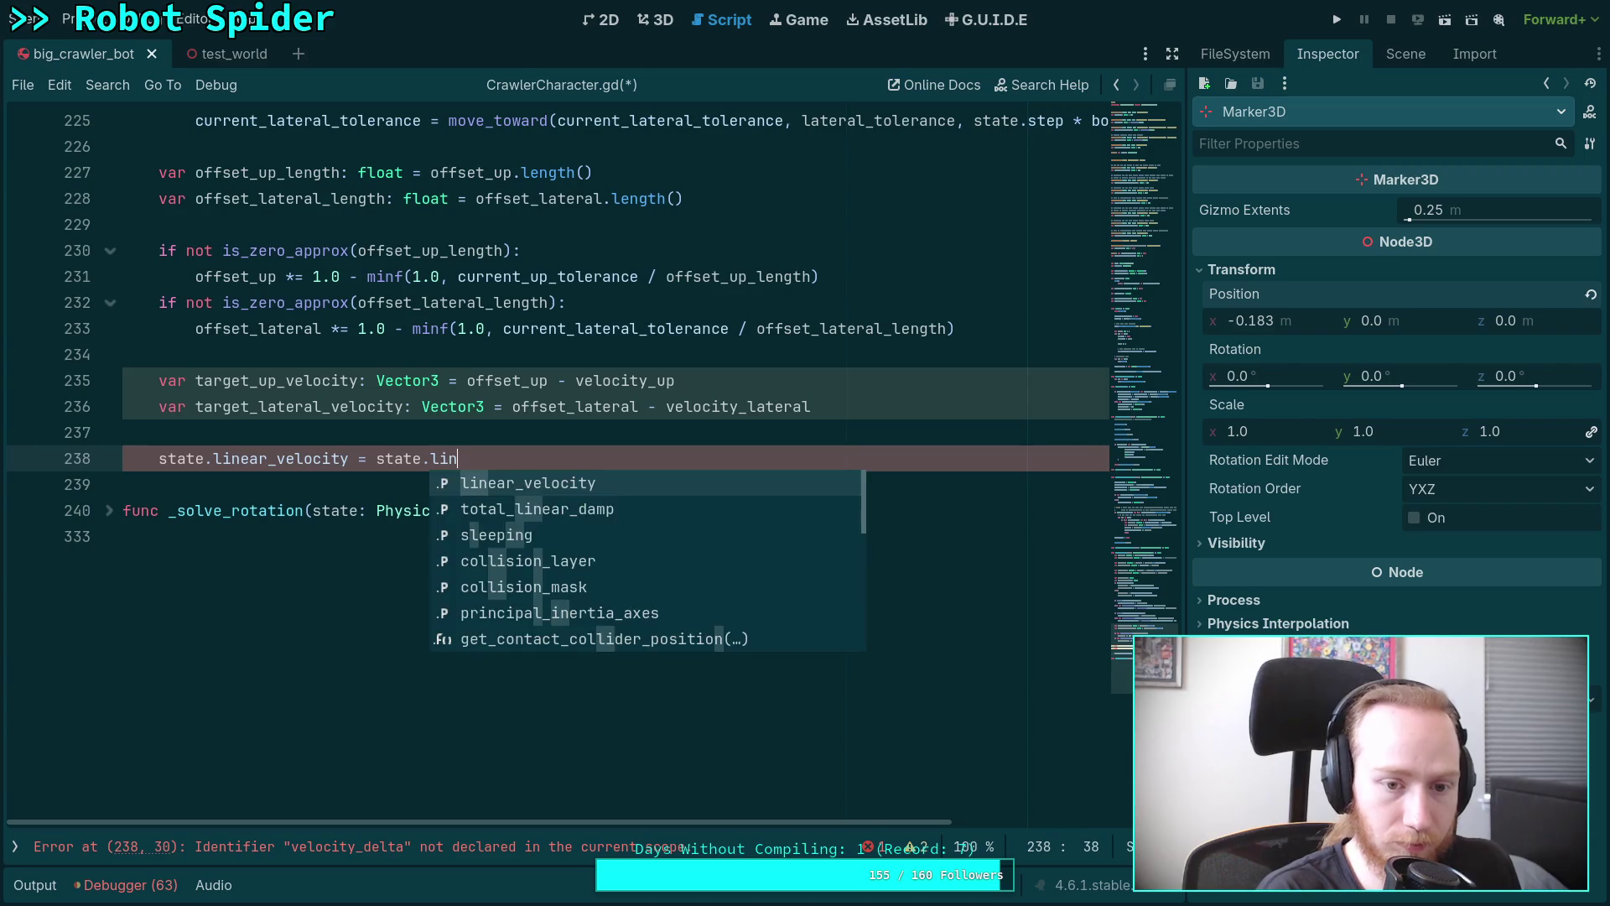
{"action": "key", "text": "Return"}
{"action": "type", "text": ".move"}
Save and run the game with F5, then stop it.
{"action": "key", "text": "F5"}
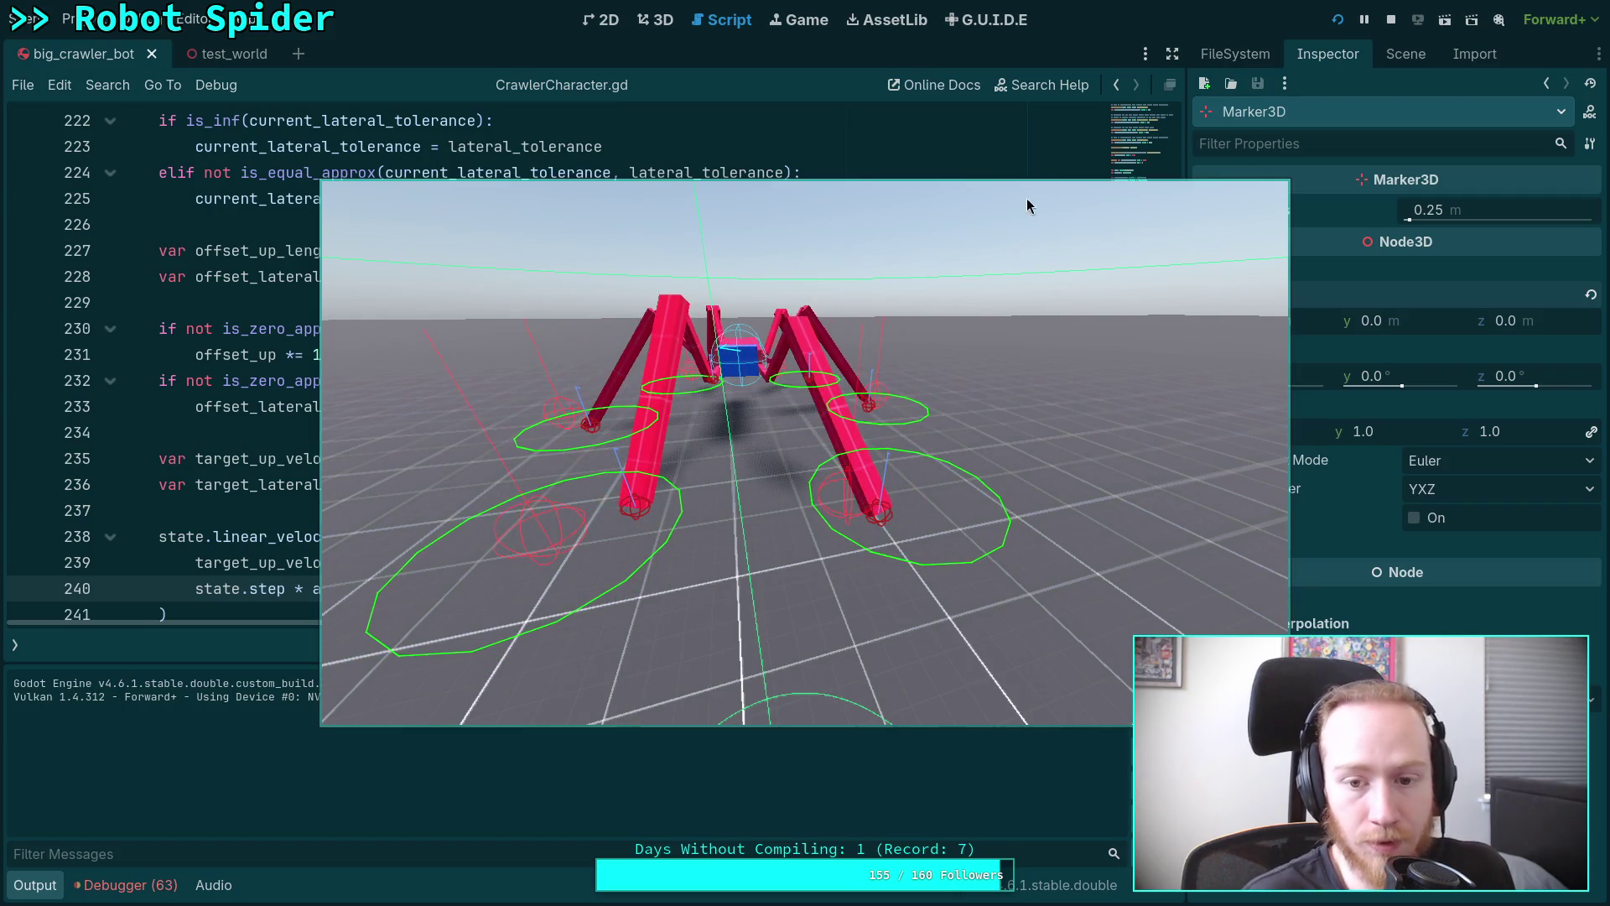
{"action": "left_click", "coordinate": [1392, 20]}
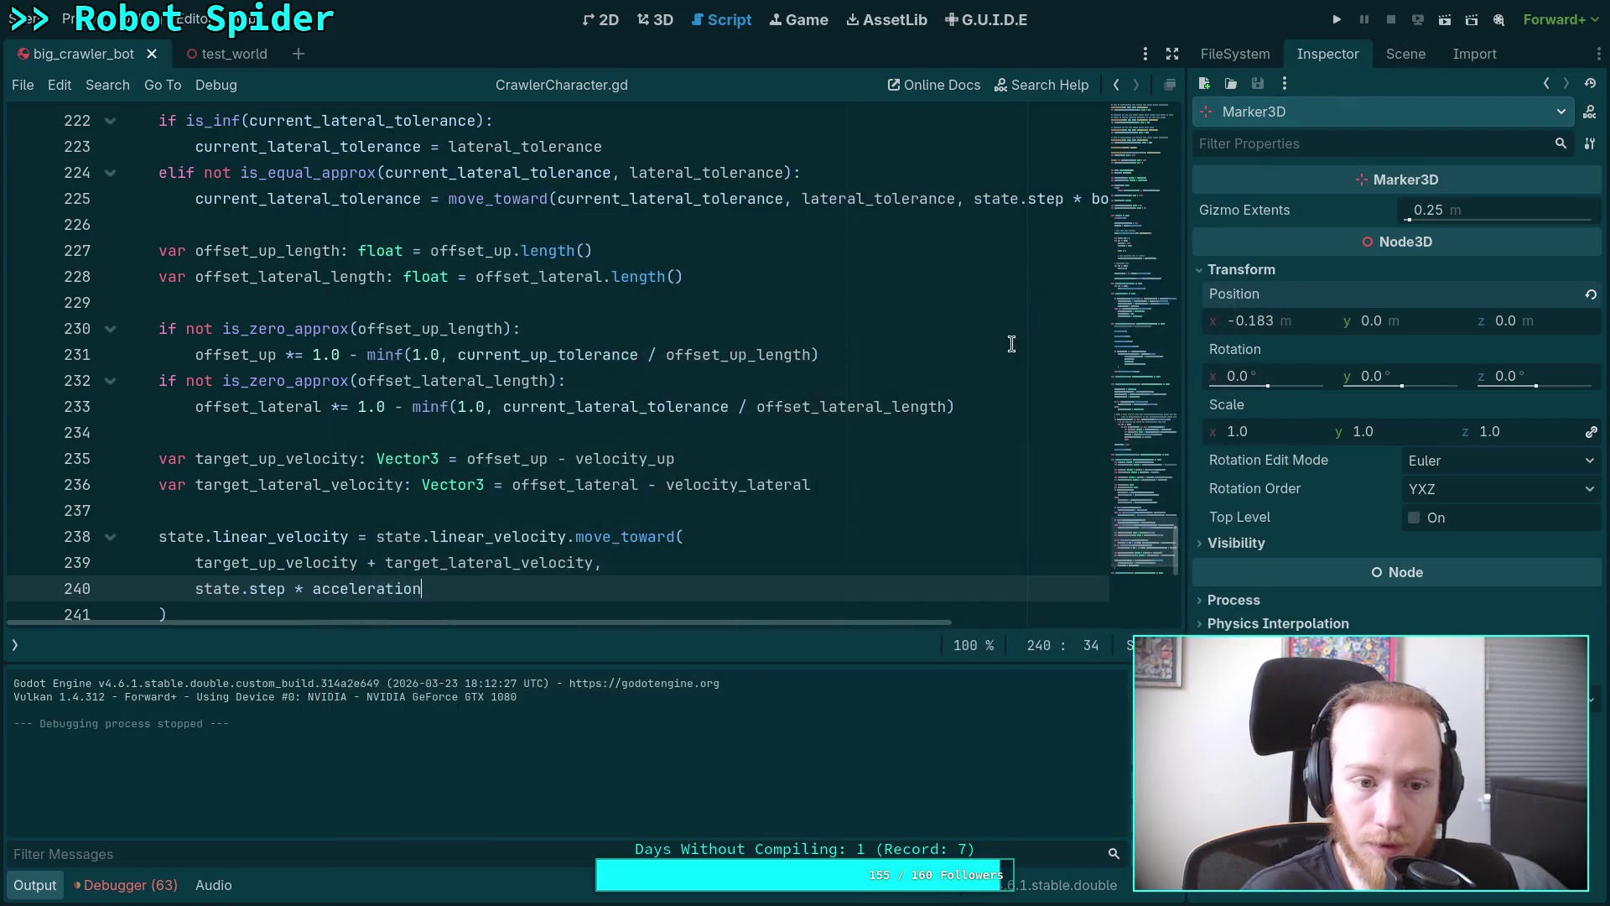
{"action": "left_click", "coordinate": [25, 886]}
{"action": "left_click", "coordinate": [15, 848]}
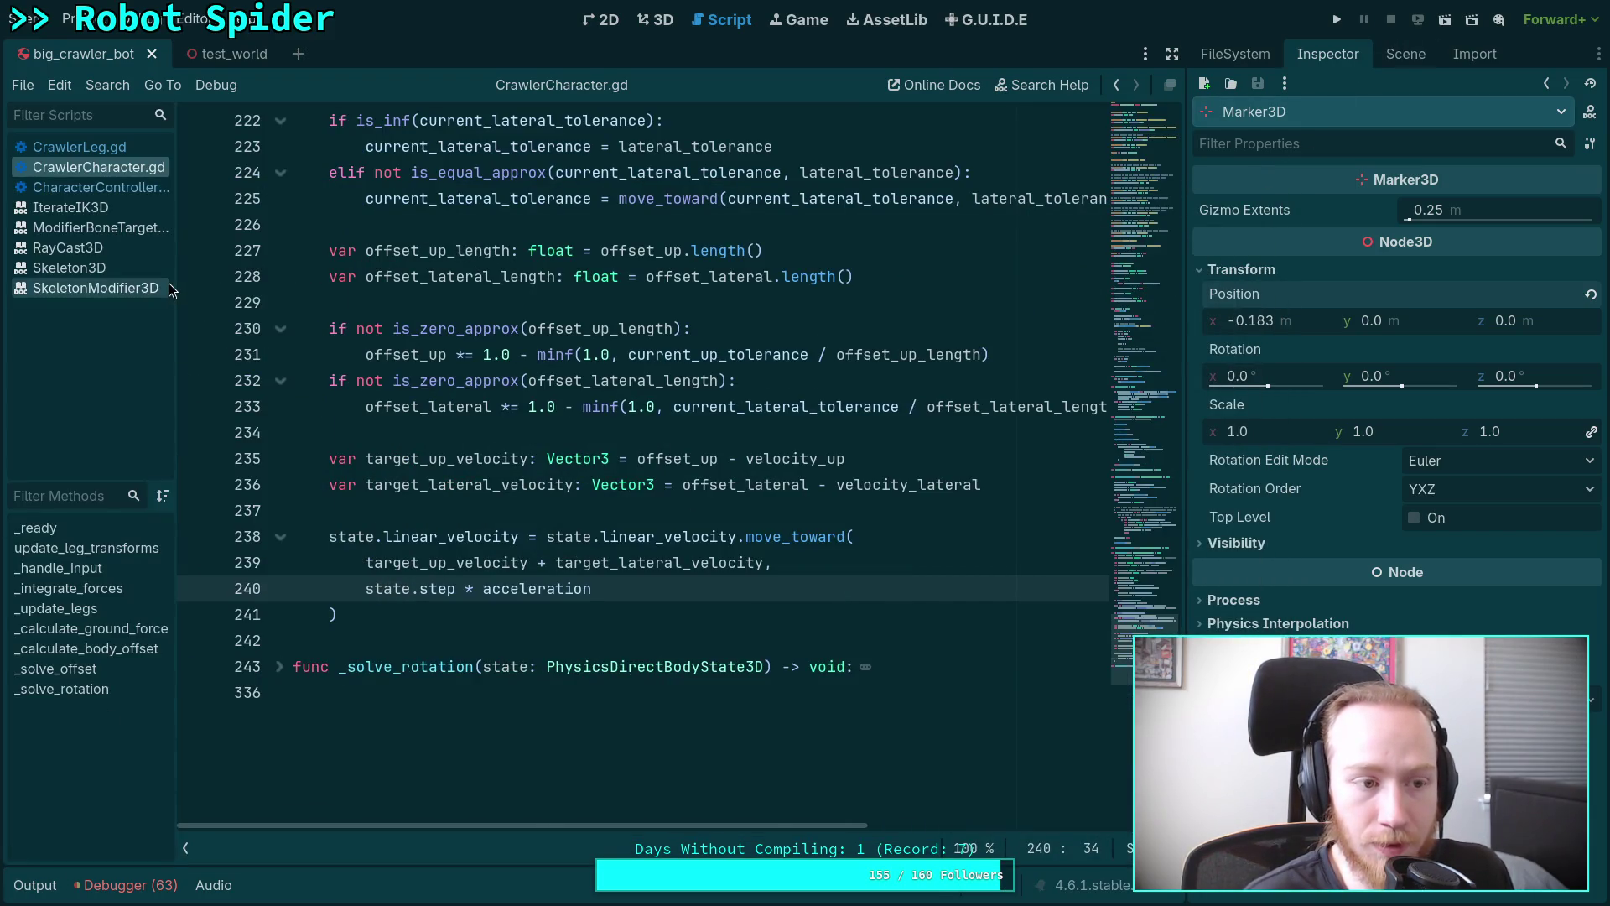
{"action": "left_click", "coordinate": [114, 150]}
{"action": "scroll", "coordinate": [627, 613], "scroll_direction": "down", "scroll_amount": 10}
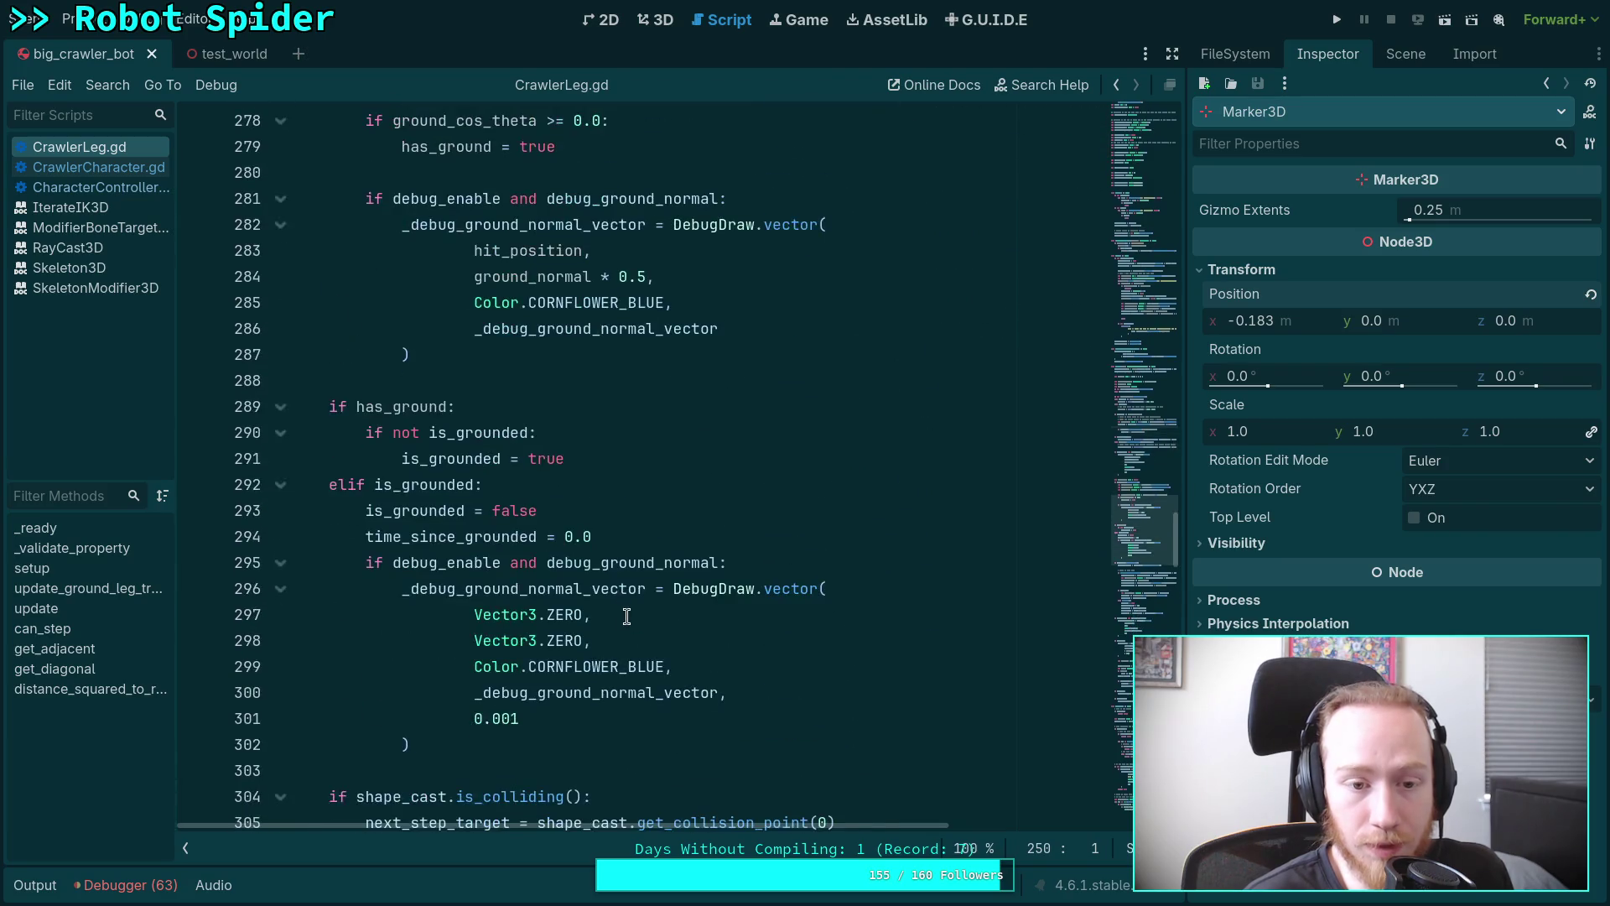
{"action": "scroll", "coordinate": [627, 614], "scroll_direction": "down", "scroll_amount": 9}
{"action": "scroll", "coordinate": [627, 605], "scroll_direction": "down", "scroll_amount": 7}
{"action": "scroll", "coordinate": [640, 595], "scroll_direction": "down", "scroll_amount": 3}
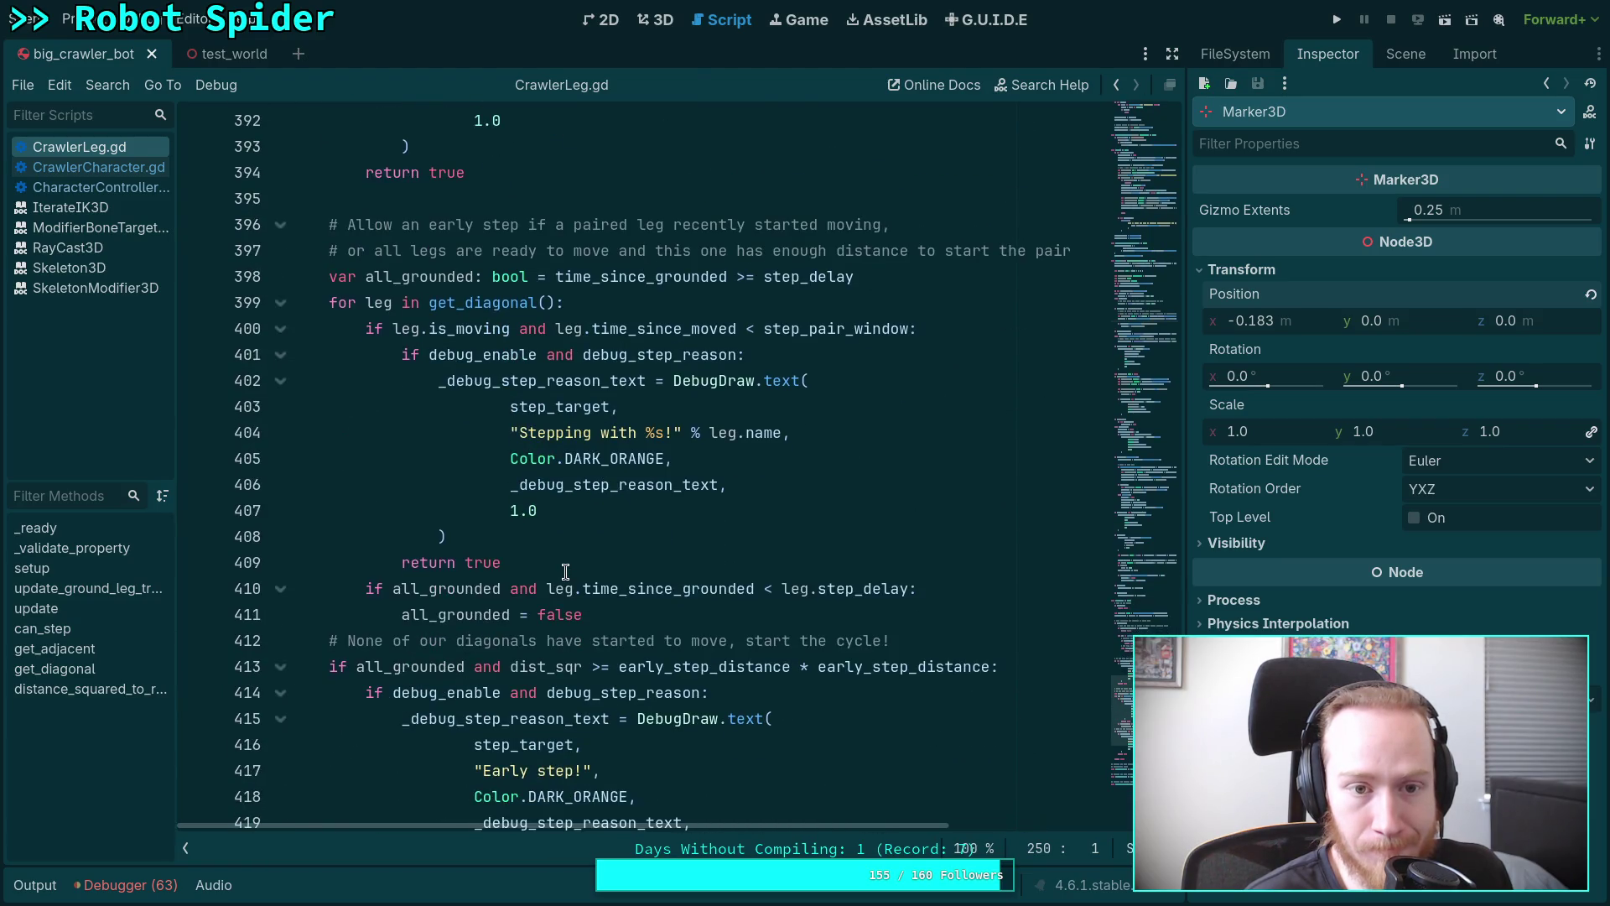
{"action": "scroll", "coordinate": [516, 572], "scroll_direction": "down", "scroll_amount": 1}
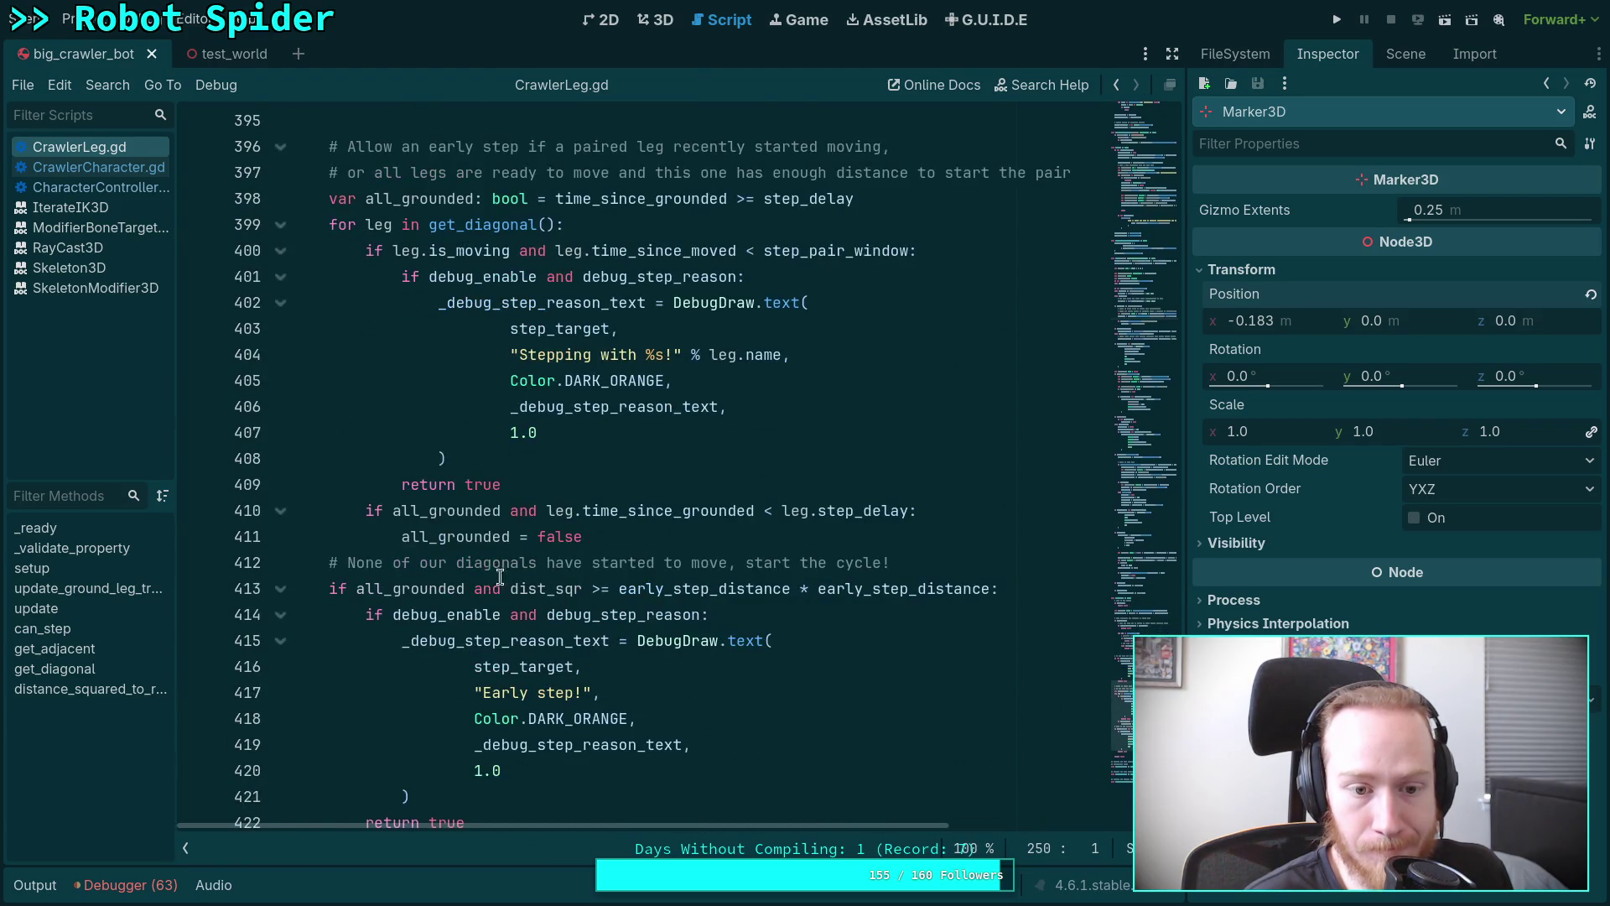
{"action": "double_click", "coordinate": [416, 588]}
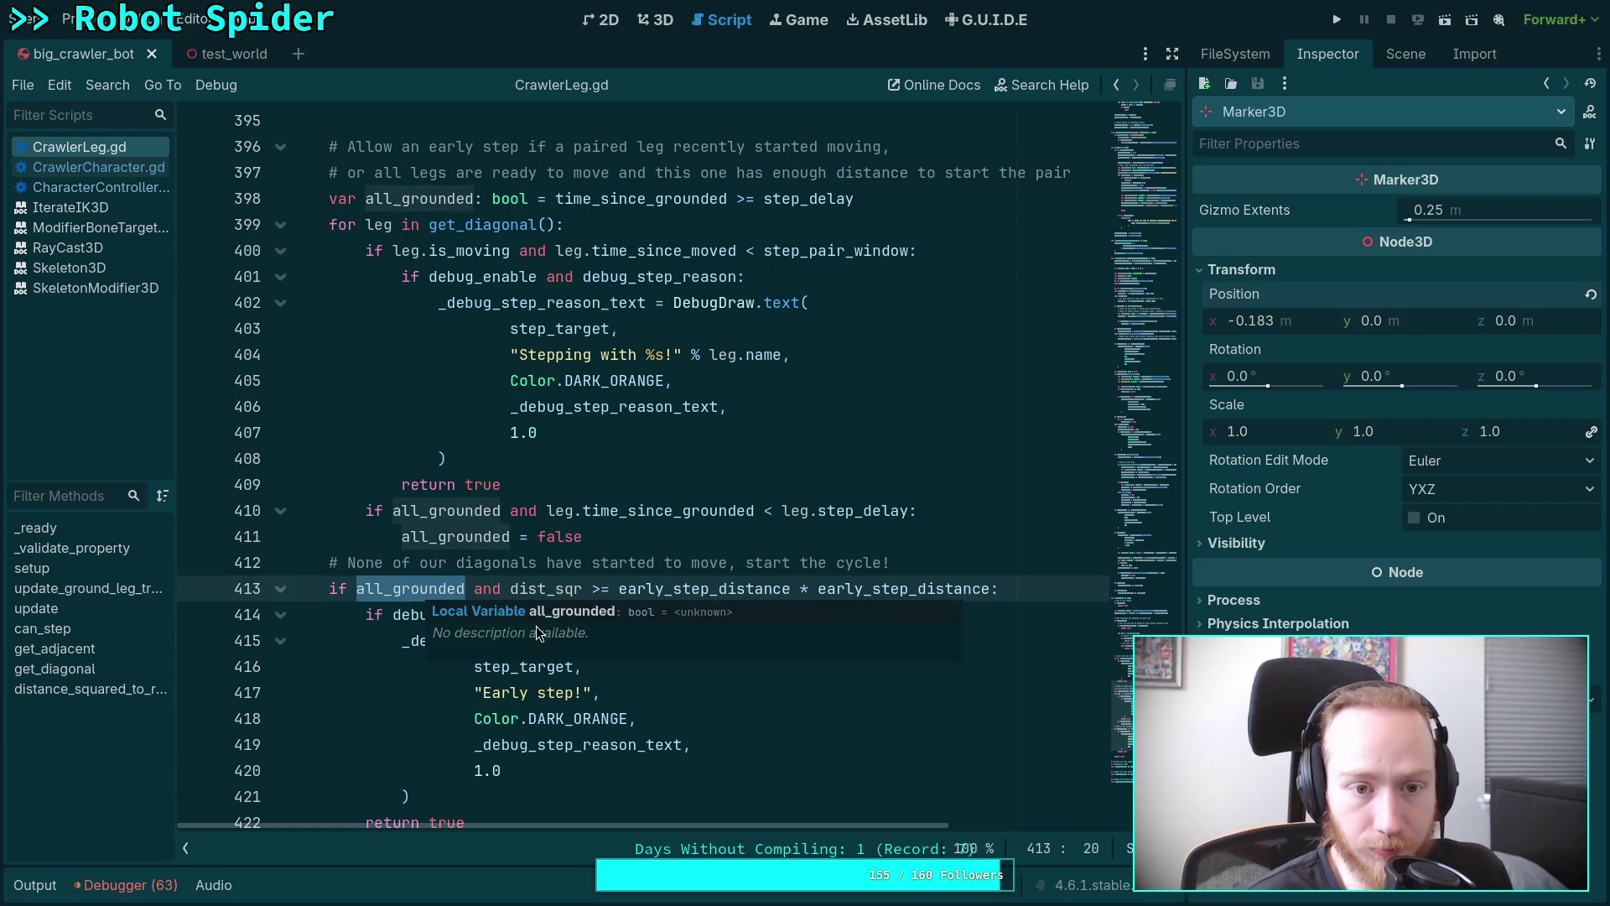
{"action": "scroll", "coordinate": [406, 718], "scroll_direction": "down", "scroll_amount": 2}
{"action": "scroll", "coordinate": [492, 683], "scroll_direction": "up", "scroll_amount": 4}
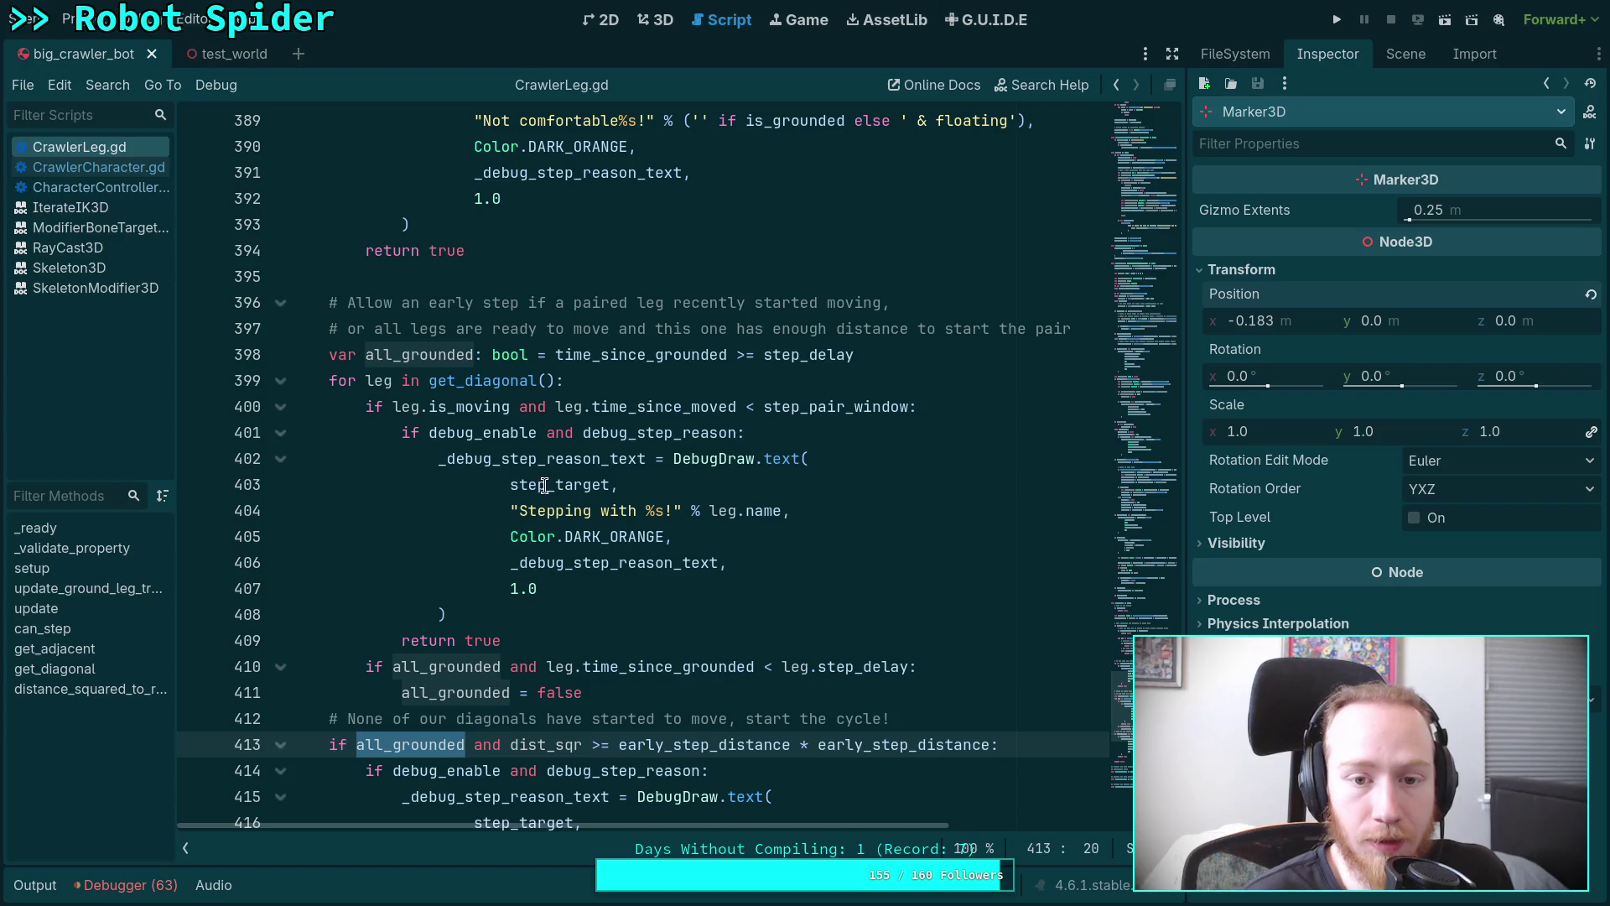
{"action": "scroll", "coordinate": [581, 536], "scroll_direction": "down", "scroll_amount": 1}
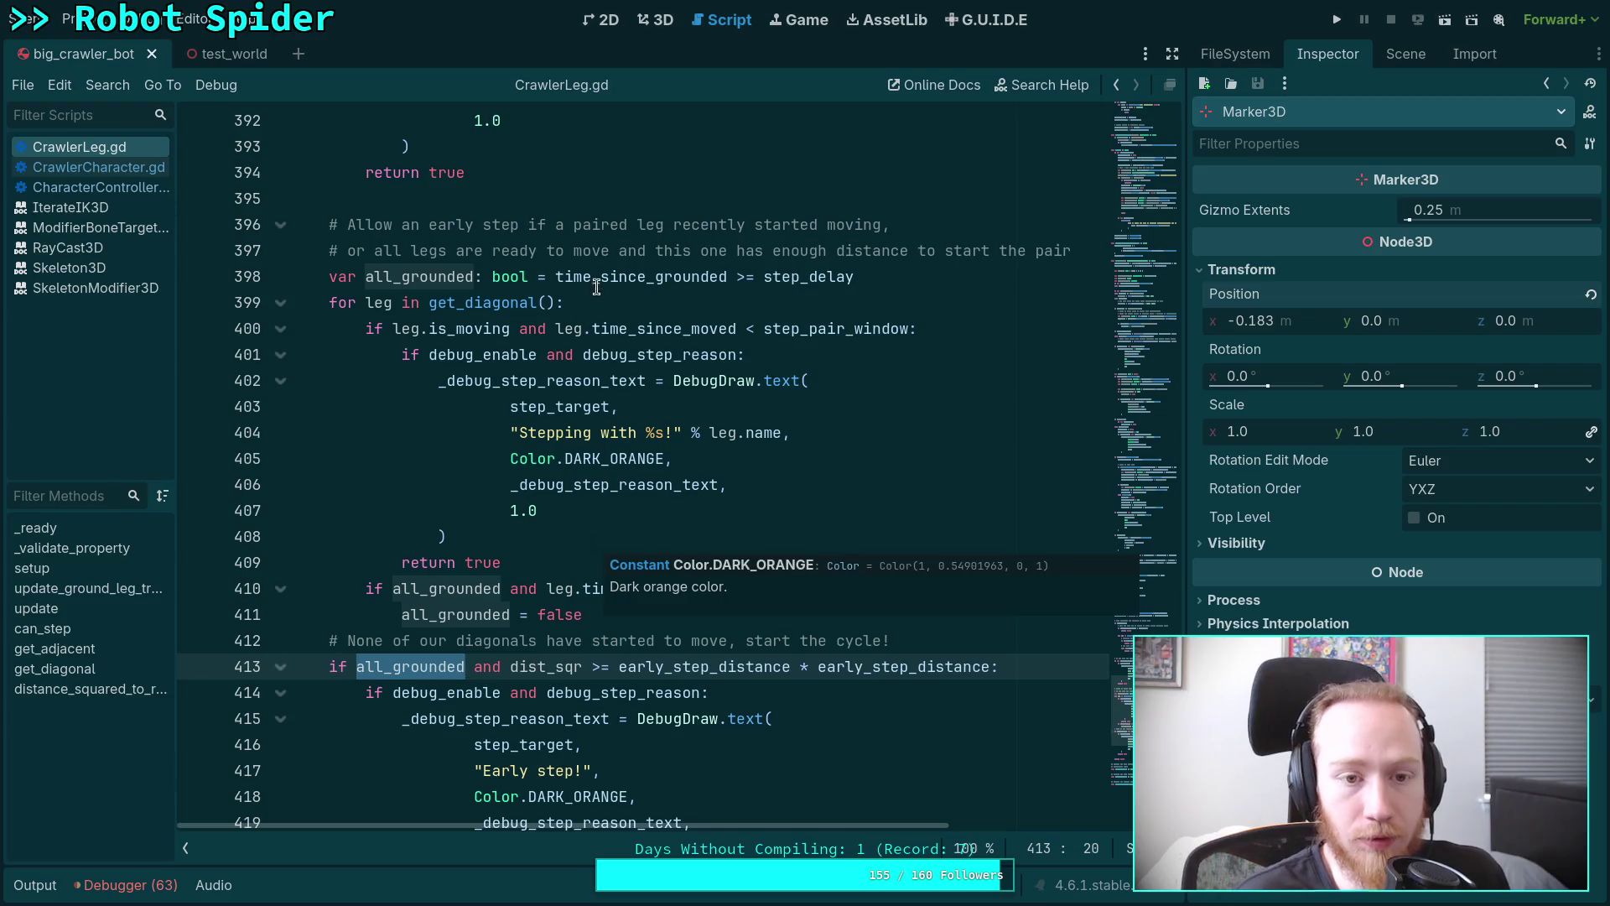
{"action": "left_click", "coordinate": [718, 200]}
Insert an 'if body.has_desired_forward' line above the early-step comment in CrawlerLeg.gd.
{"action": "key", "text": "Return"}
{"action": "key", "text": "Return"}
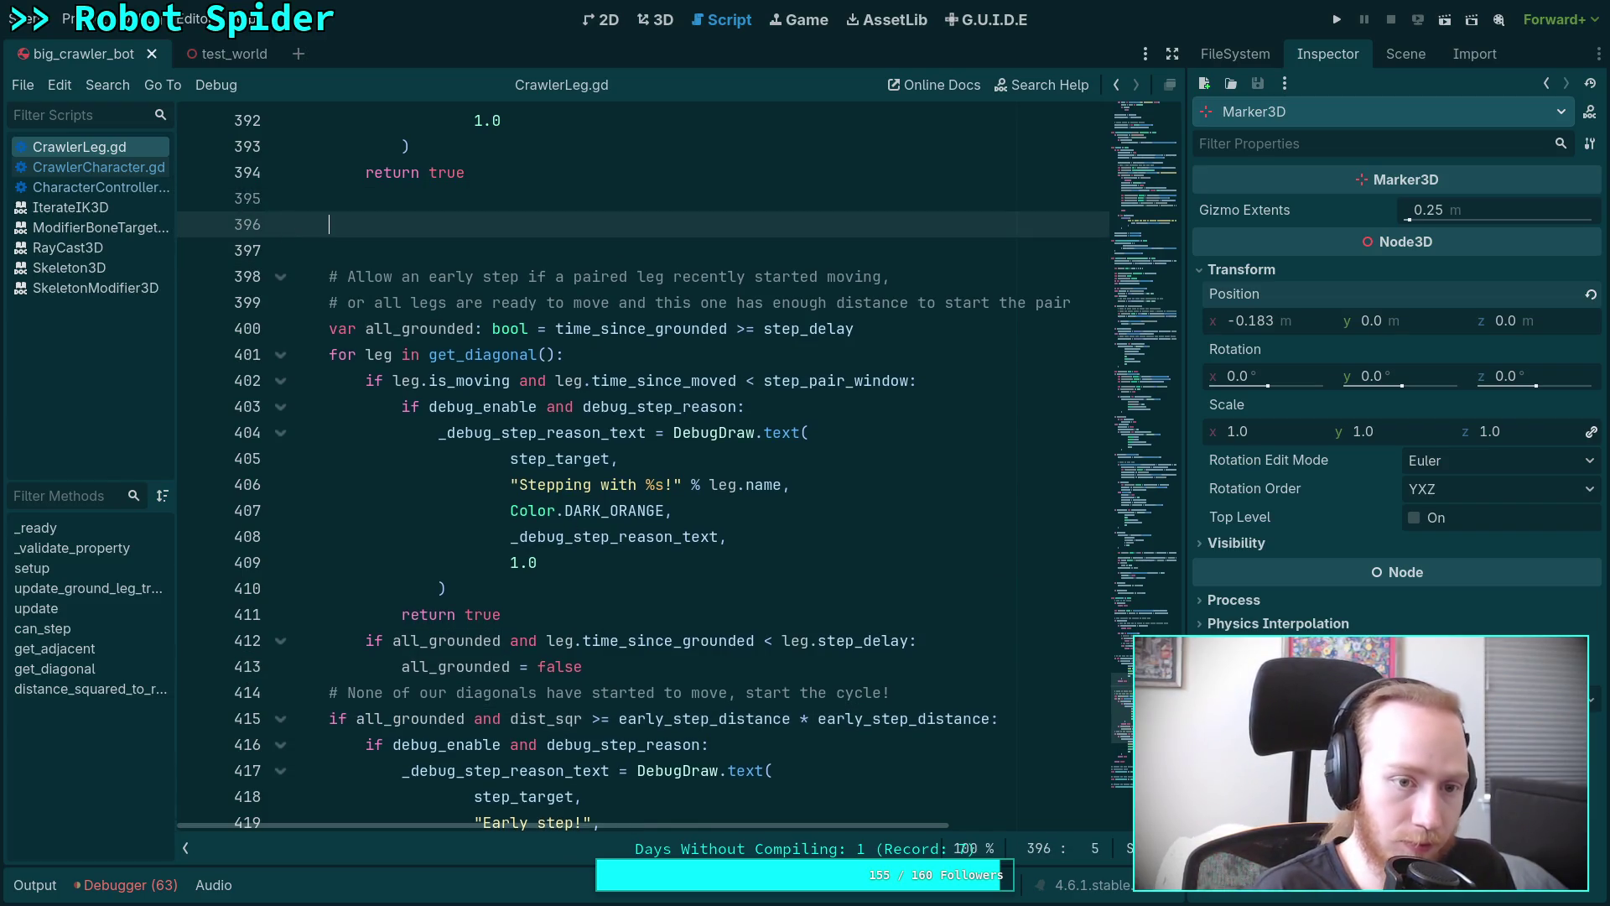
{"action": "type", "text": "if body.has"}
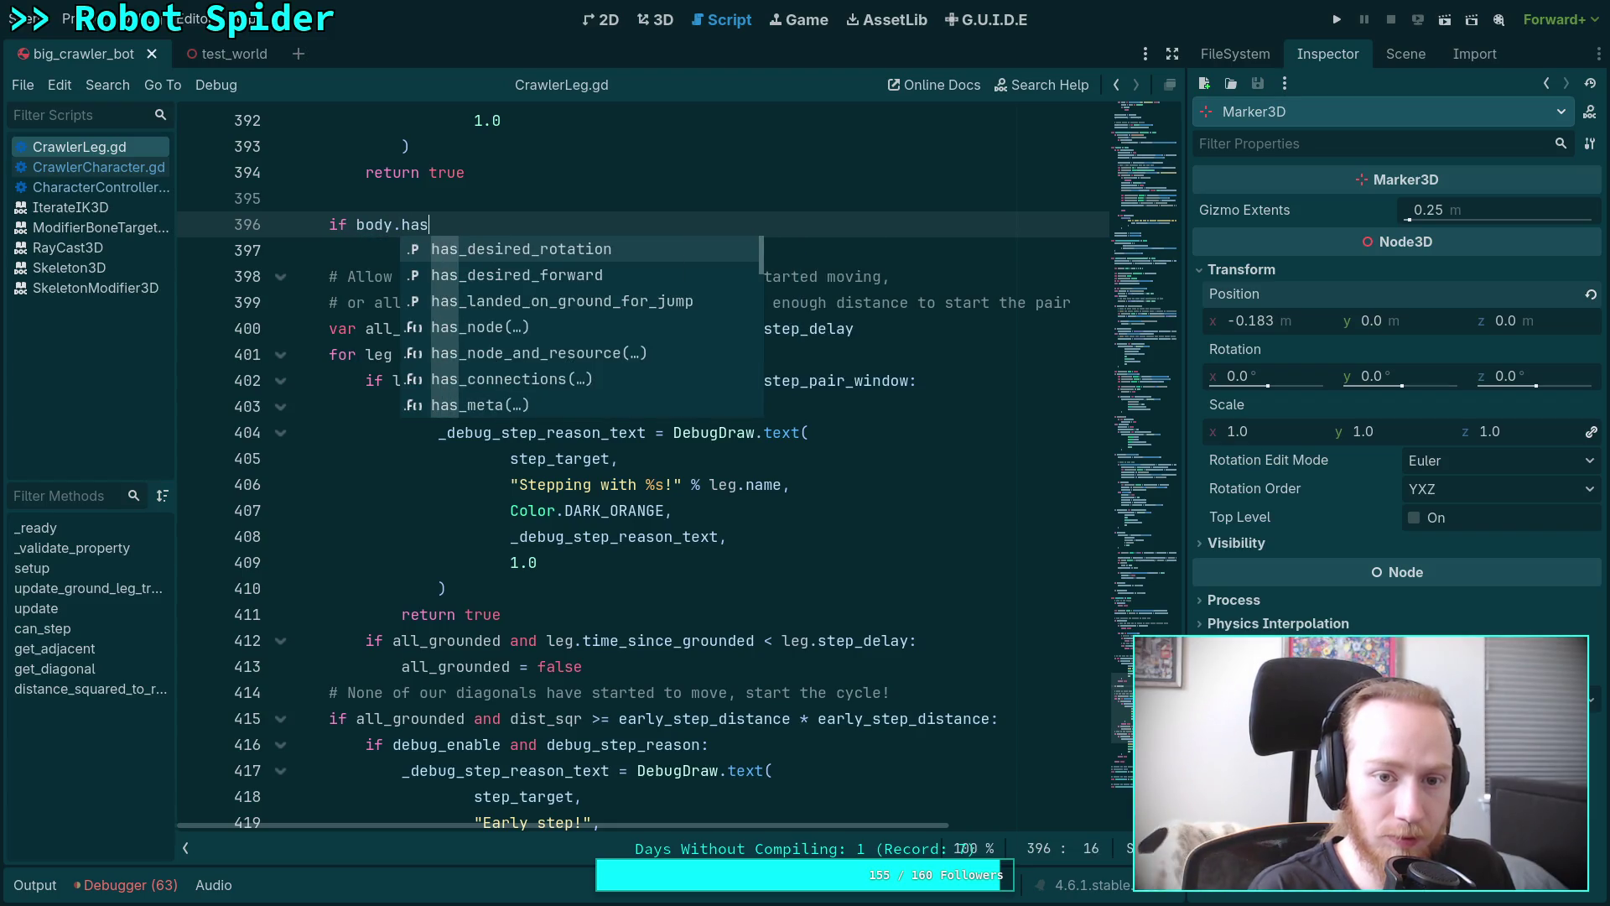
{"action": "key", "text": "Down"}
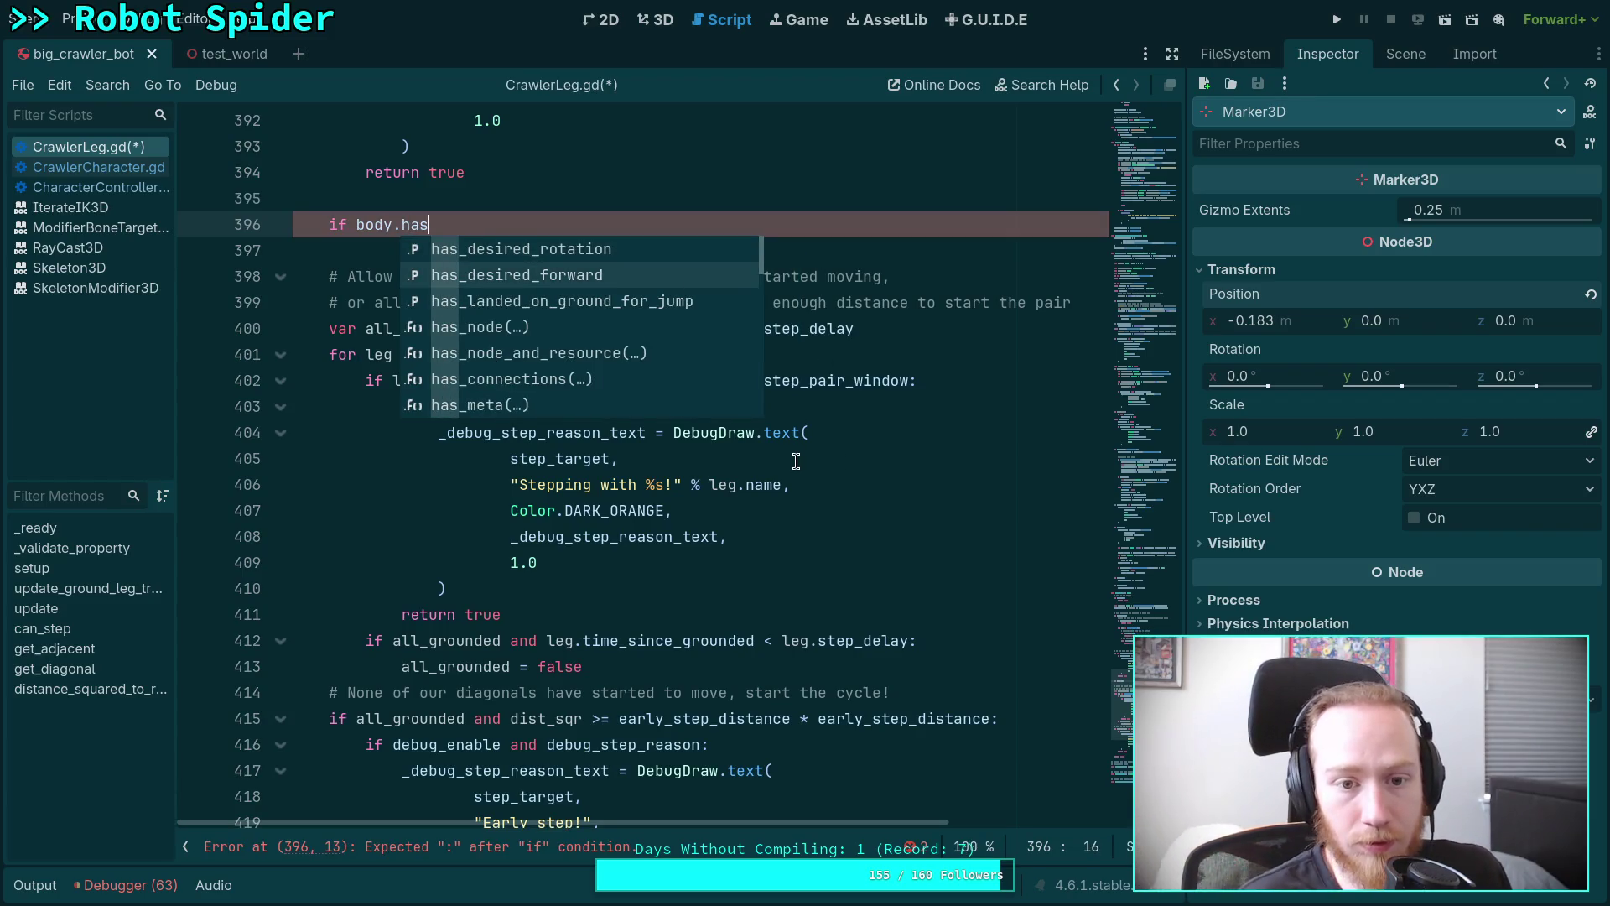
{"action": "key", "text": "Return"}
Expand the folded direction branches at lines 216 and 207 in update.
{"action": "scroll", "coordinate": [837, 574], "scroll_direction": "up", "scroll_amount": 20}
{"action": "scroll", "coordinate": [837, 575], "scroll_direction": "up", "scroll_amount": 20}
{"action": "scroll", "coordinate": [838, 574], "scroll_direction": "up", "scroll_amount": 12}
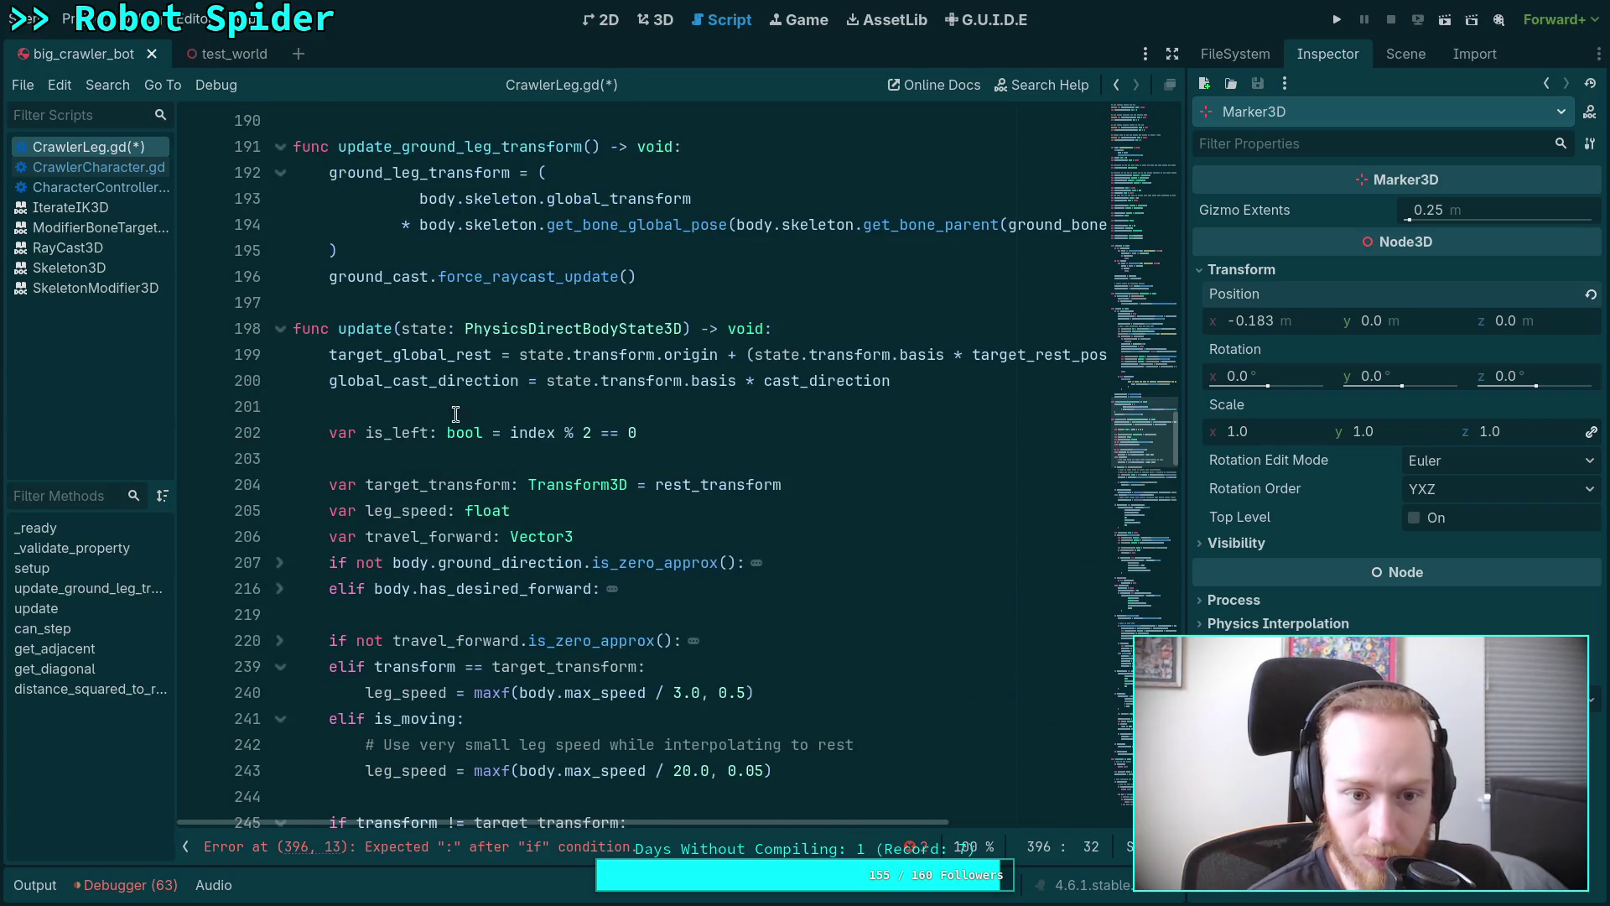
{"action": "scroll", "coordinate": [534, 448], "scroll_direction": "down", "scroll_amount": 1}
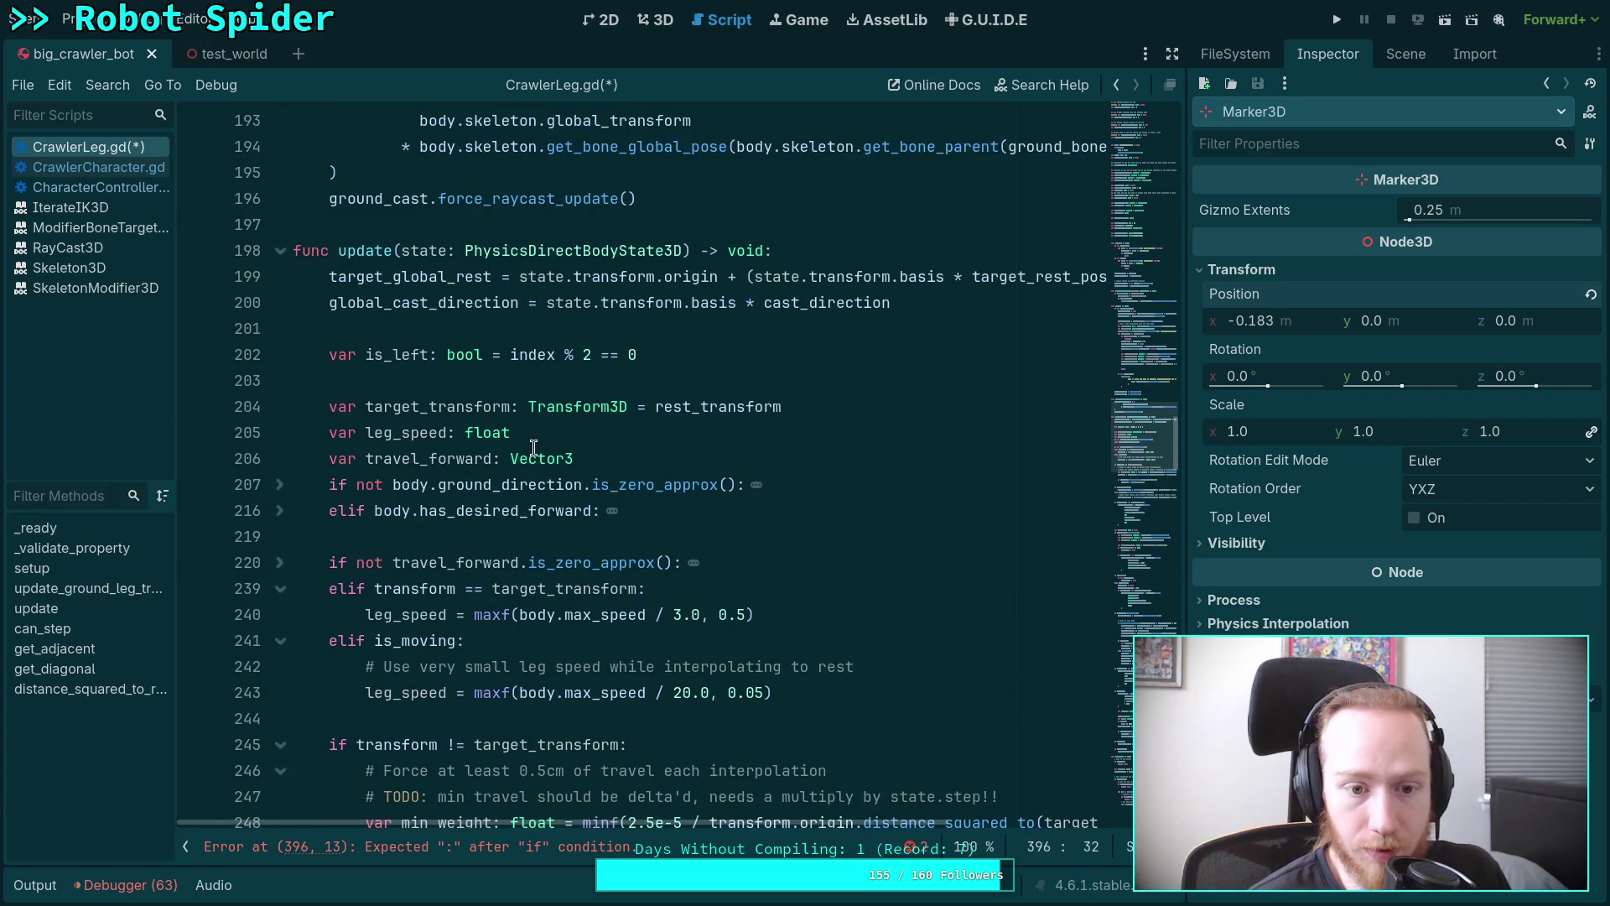
{"action": "left_click", "coordinate": [283, 515]}
{"action": "left_click", "coordinate": [280, 515]}
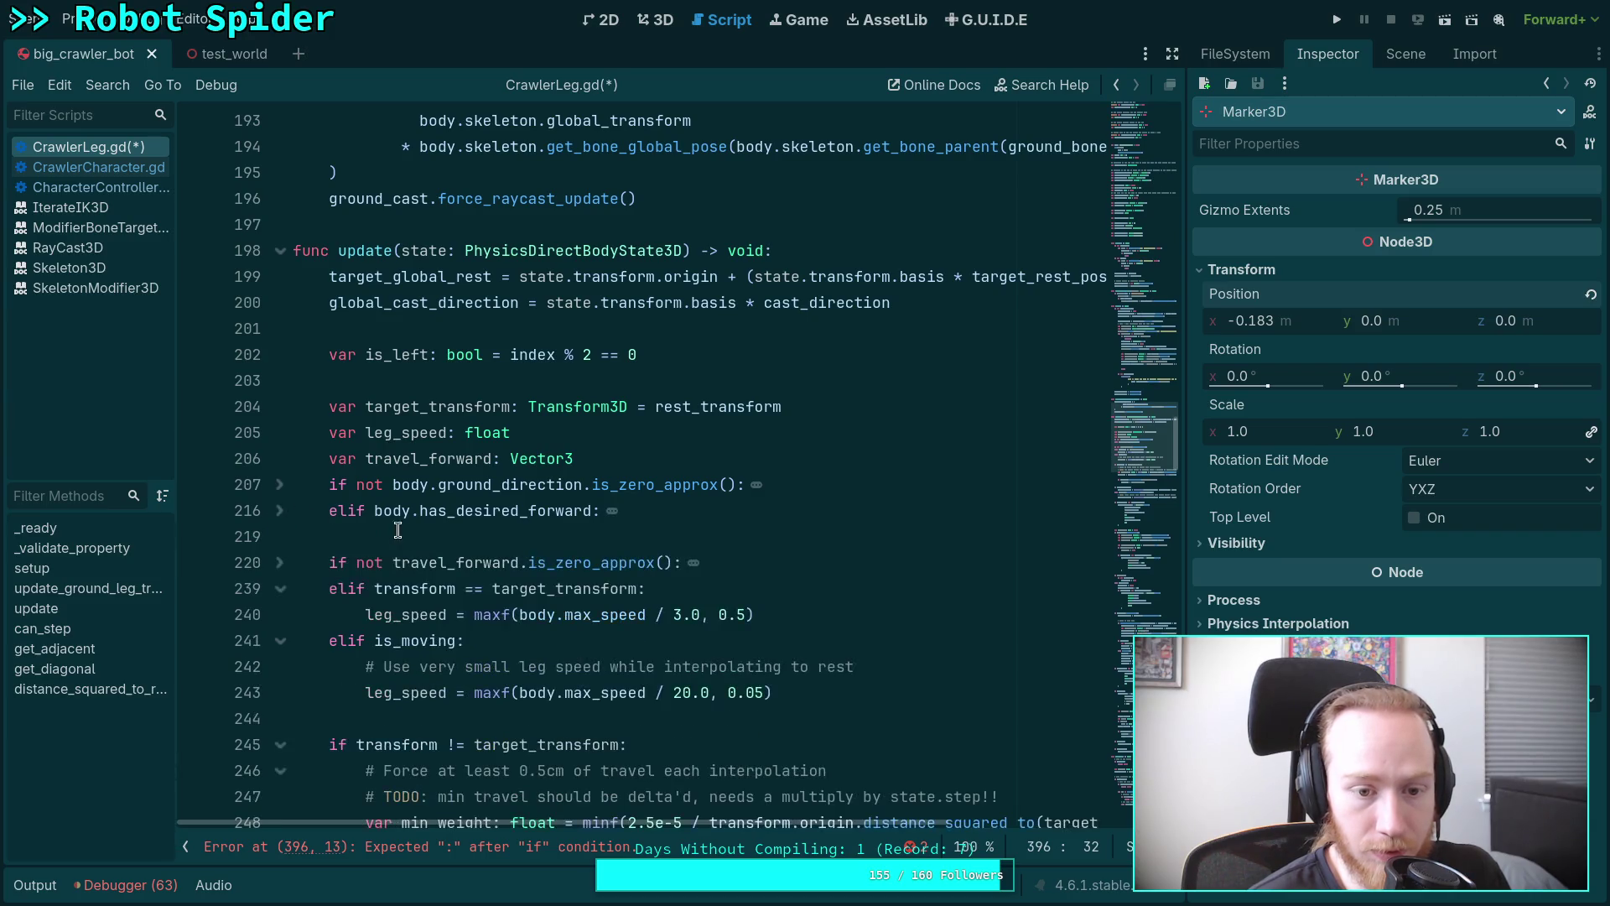
{"action": "scroll", "coordinate": [393, 529], "scroll_direction": "down", "scroll_amount": 1}
{"action": "left_click", "coordinate": [280, 436]}
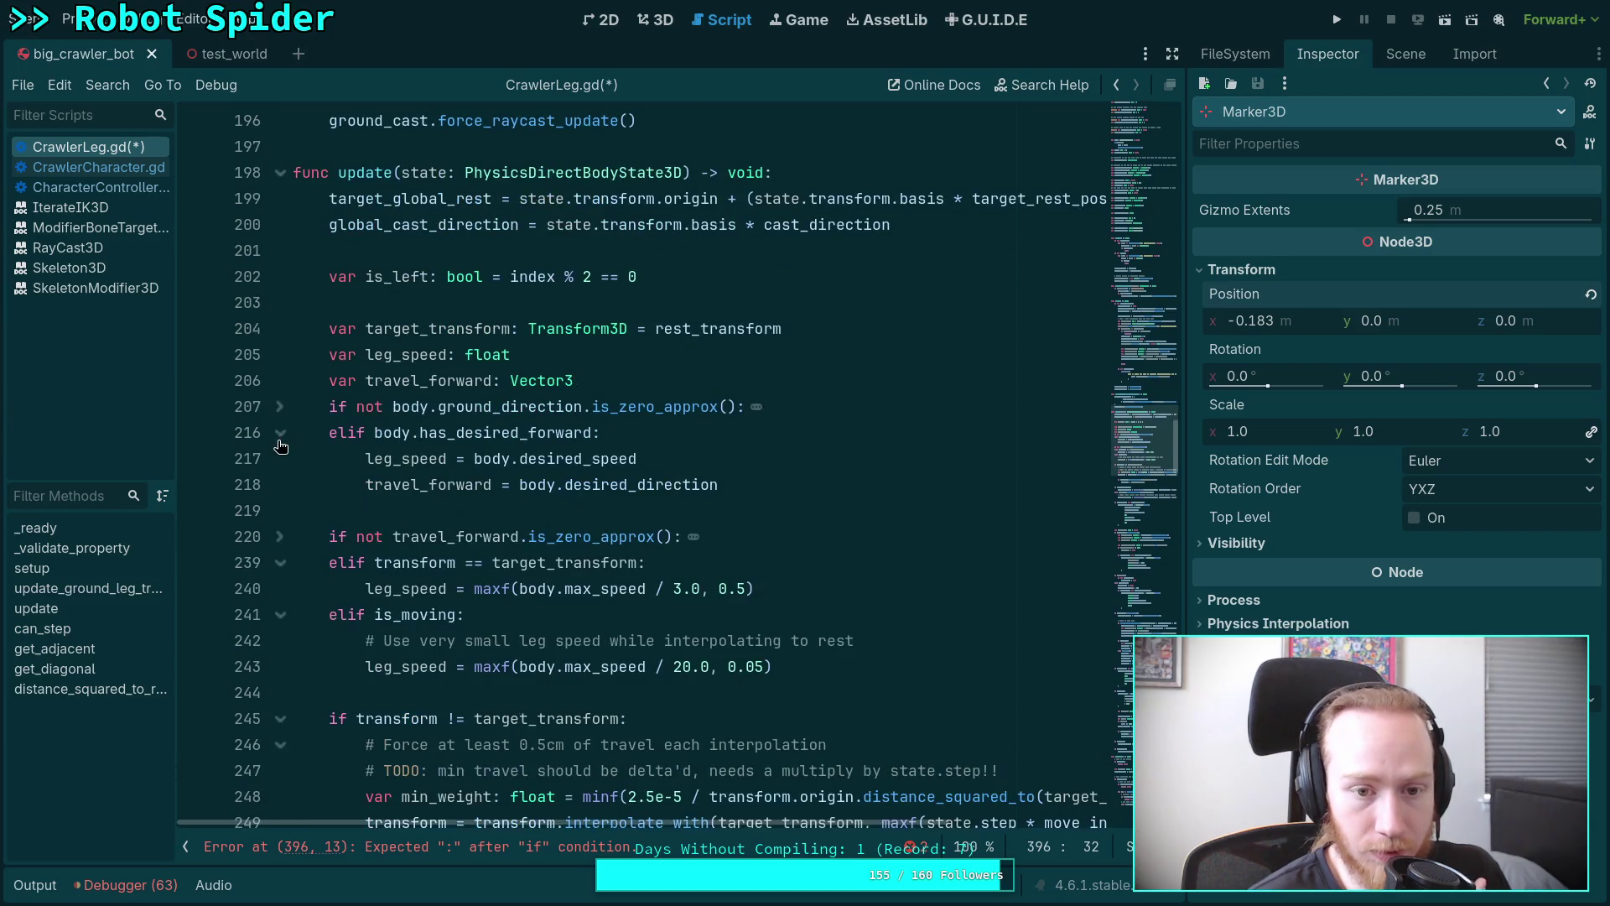
{"action": "left_click", "coordinate": [280, 408]}
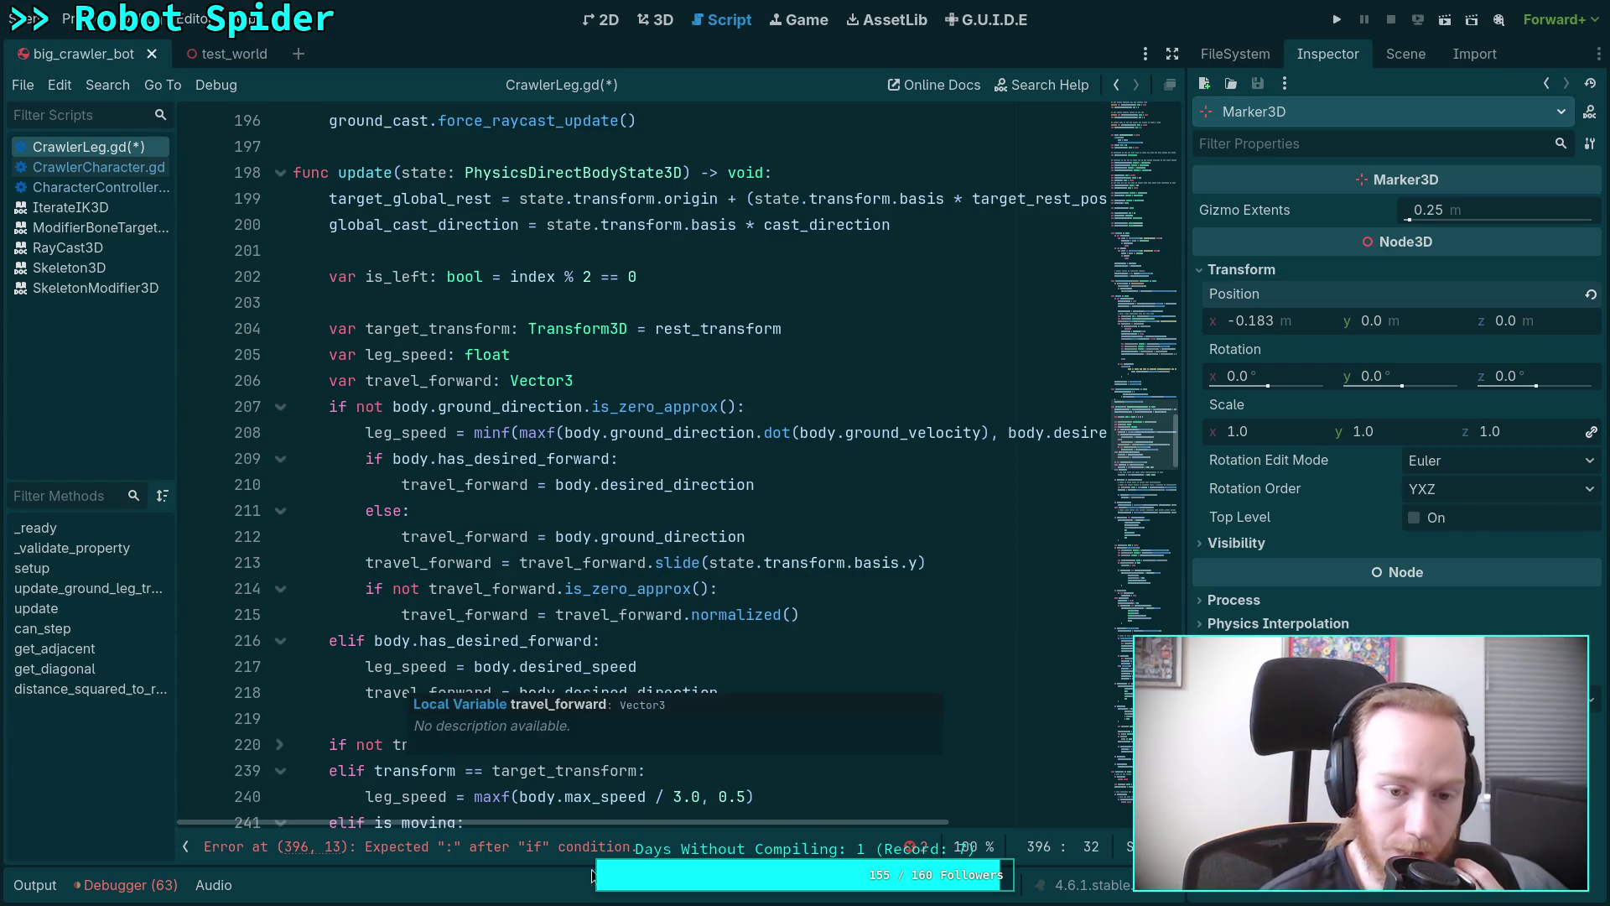
Highlight and review every use of travel_forward in the expanded code.
{"action": "left_click_drag", "start_coordinate": [701, 822], "coordinate": [748, 823]}
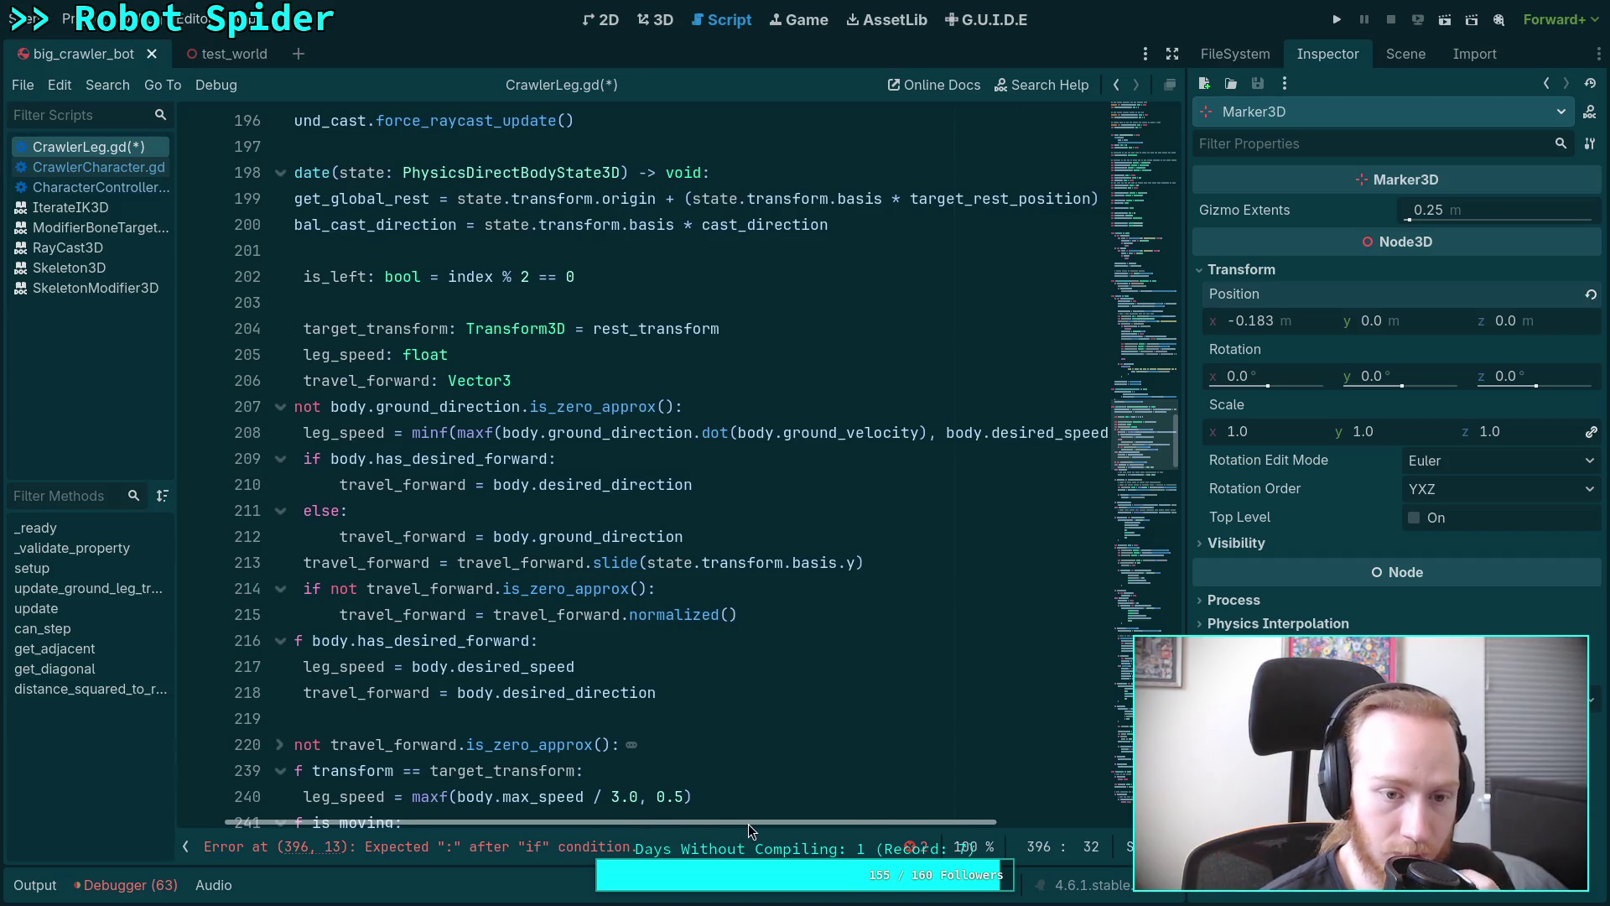
{"action": "left_click_drag", "start_coordinate": [748, 824], "coordinate": [657, 822]}
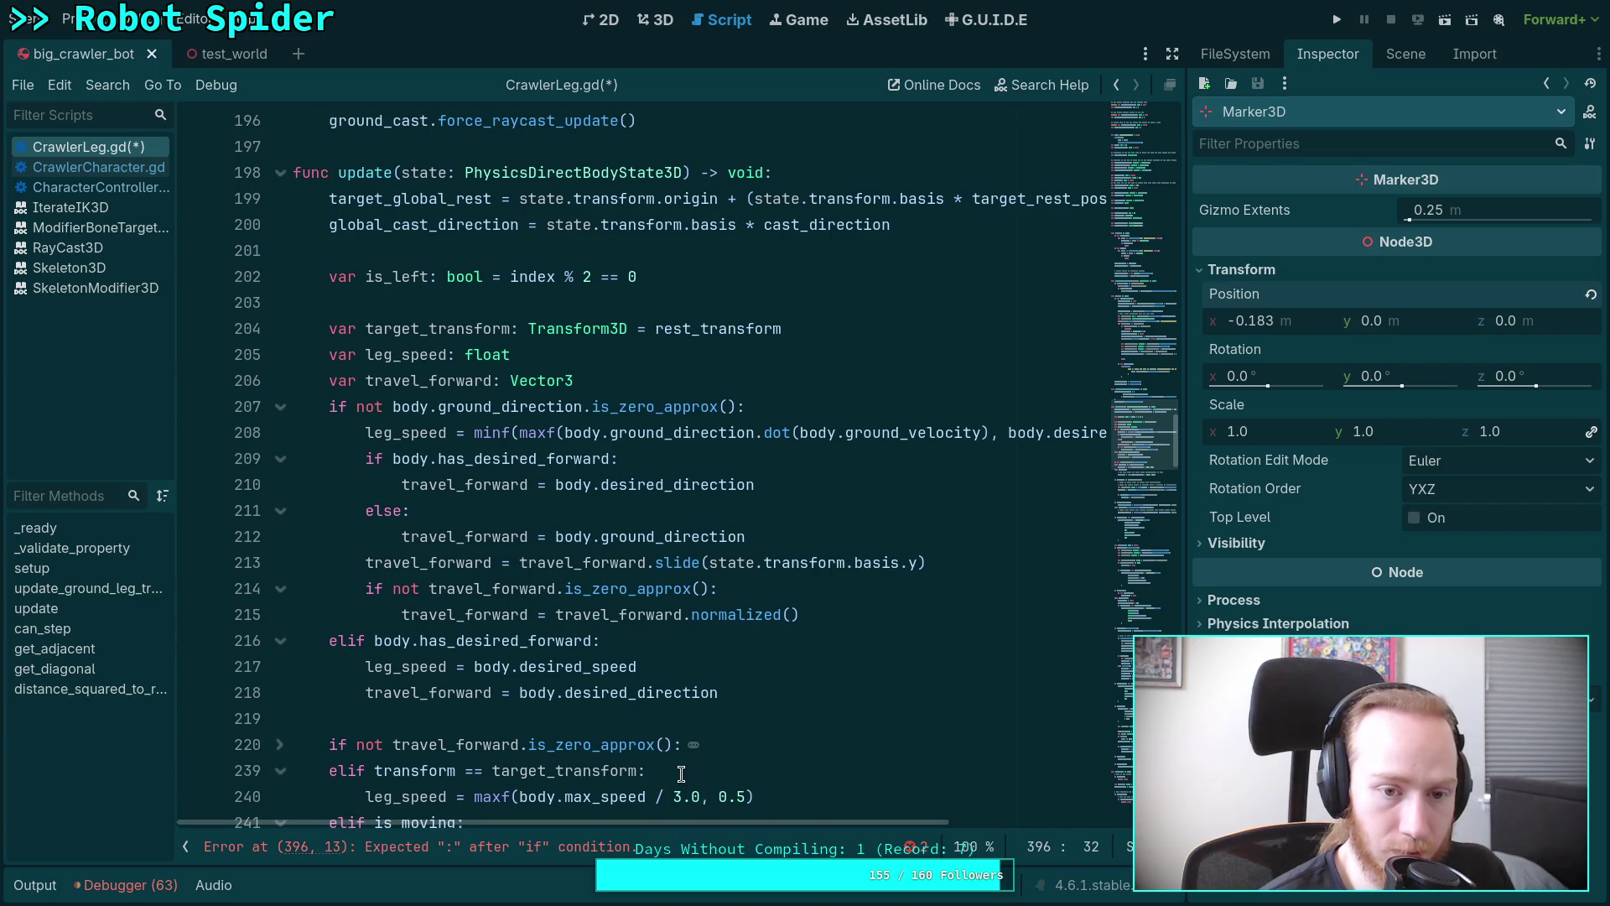
{"action": "double_click", "coordinate": [482, 486]}
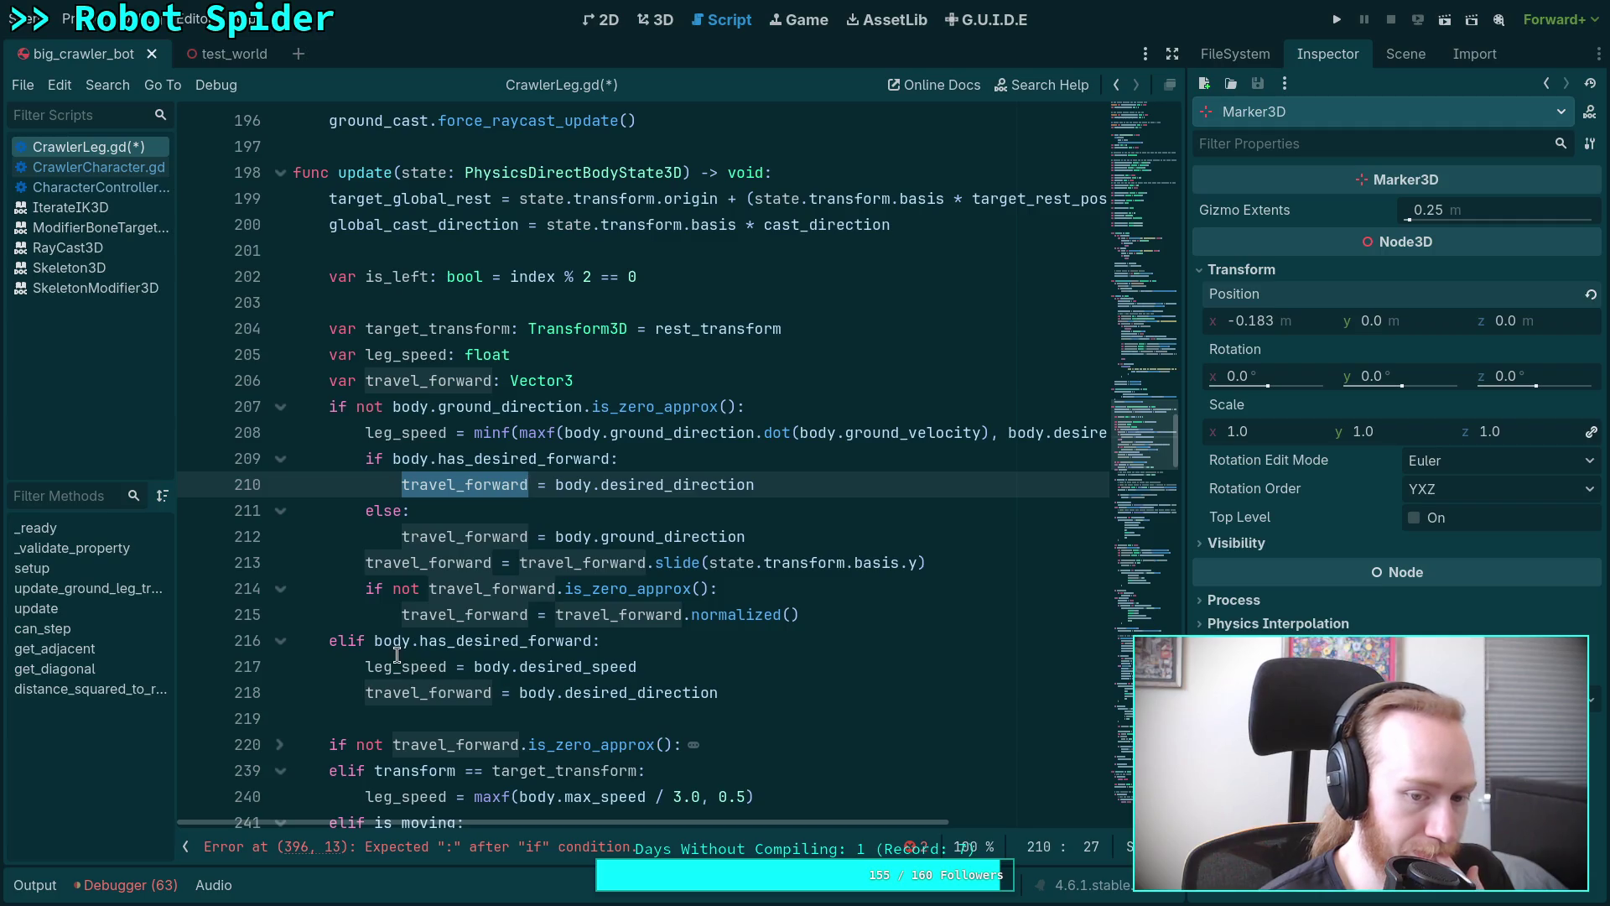
{"action": "scroll", "coordinate": [420, 671], "scroll_direction": "down", "scroll_amount": 2}
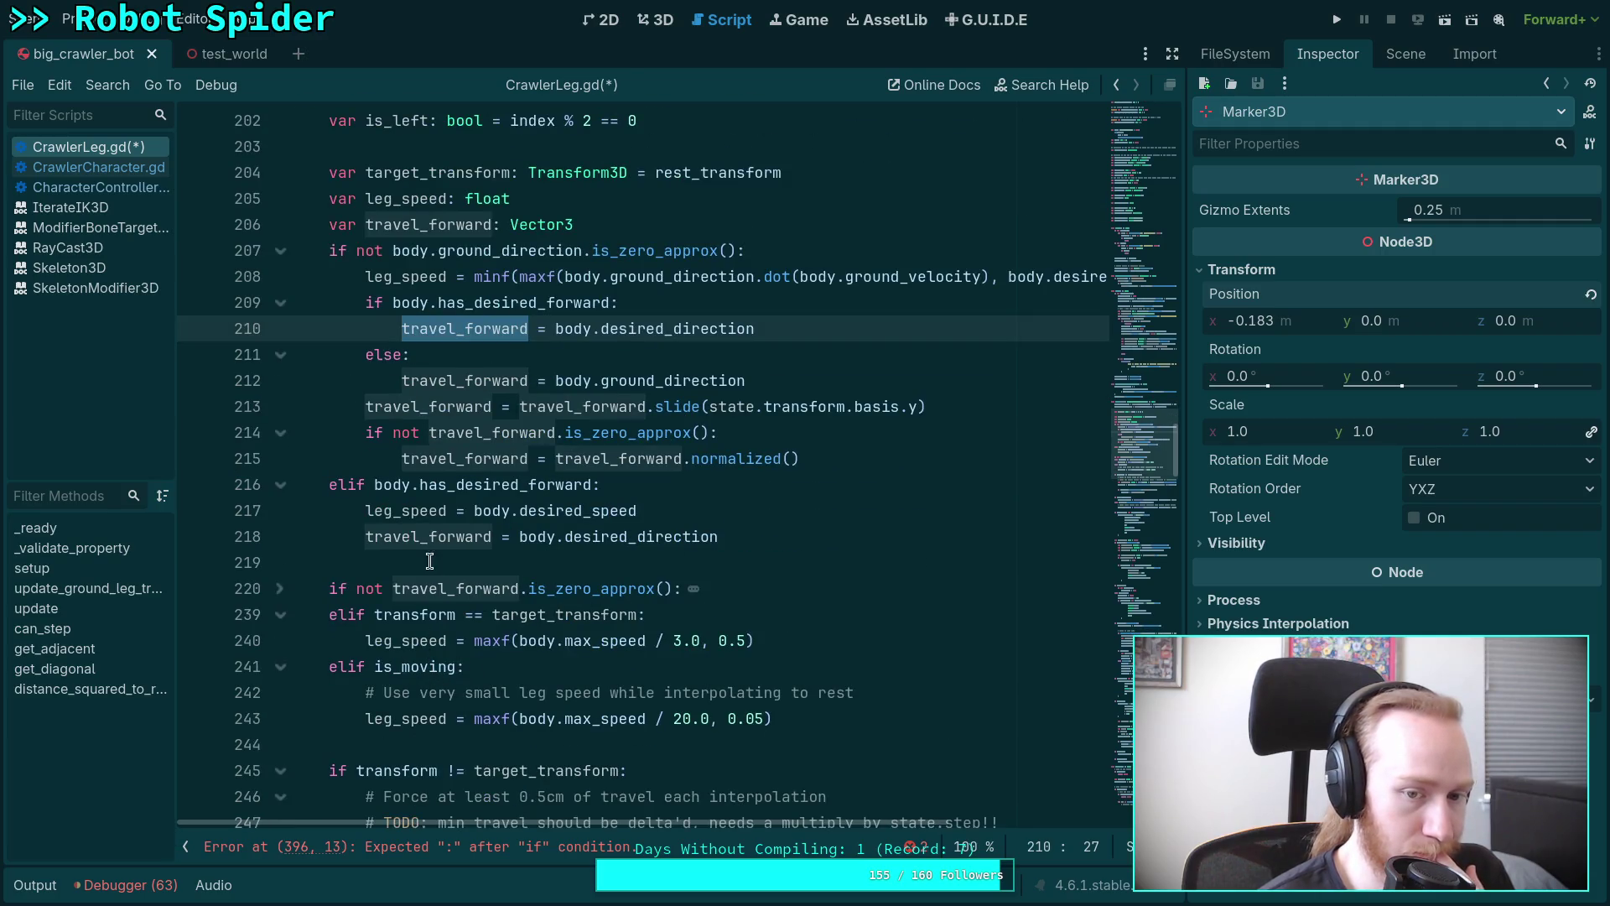
{"action": "scroll", "coordinate": [729, 616], "scroll_direction": "up", "scroll_amount": 2}
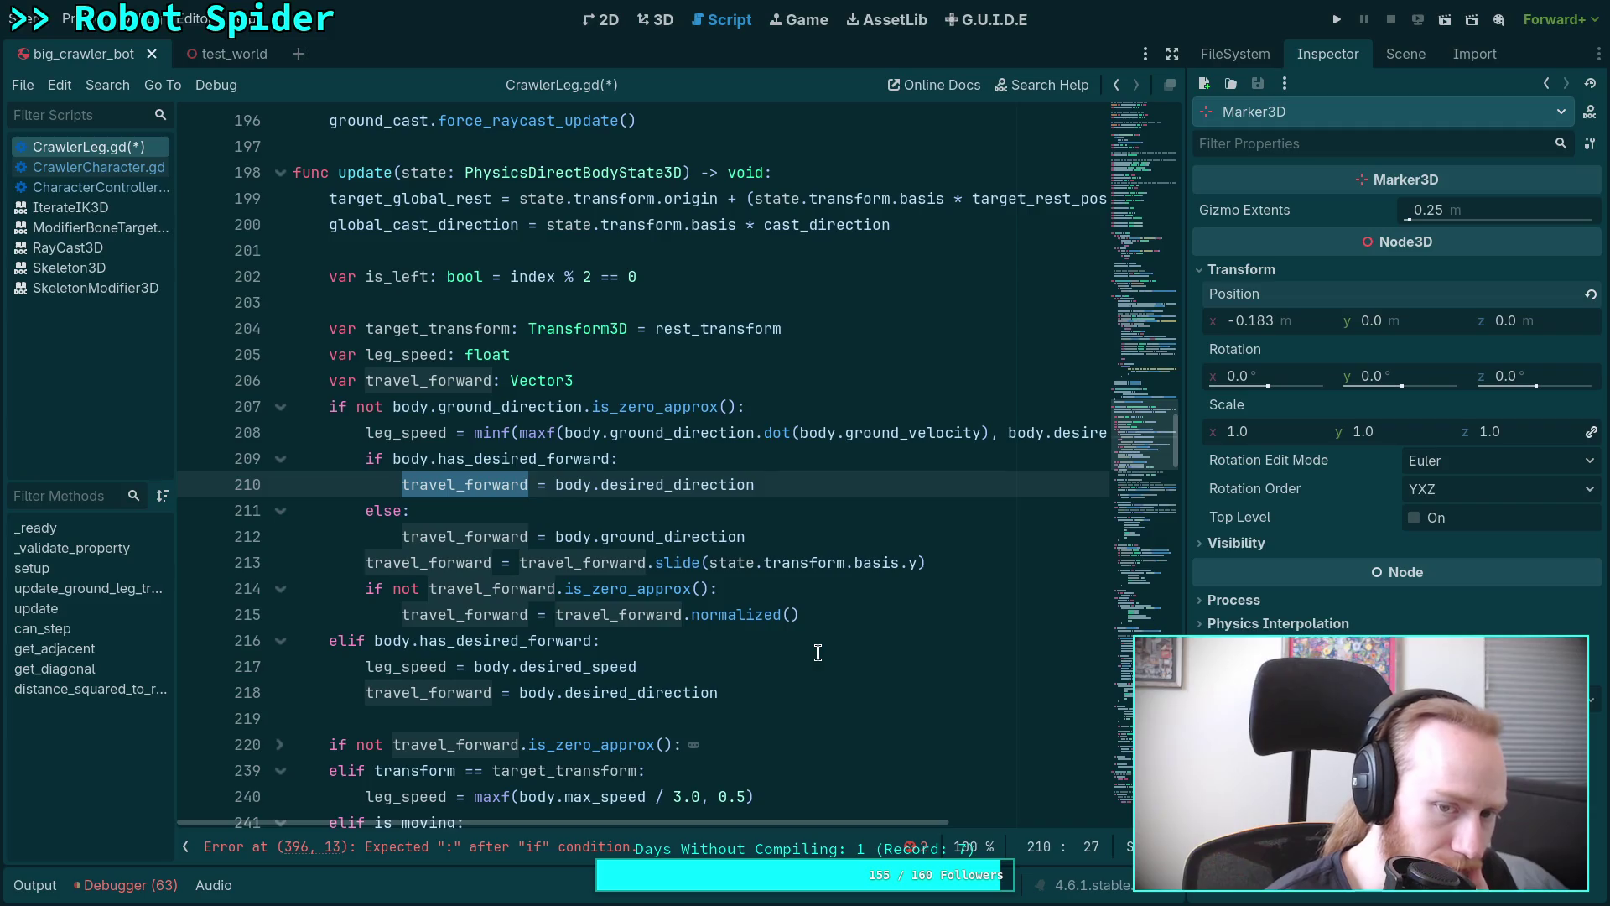
{"action": "mouse_move", "coordinate": [837, 823]}
{"action": "left_mouse_down"}
{"action": "mouse_move", "coordinate": [1069, 837]}
{"action": "mouse_move", "coordinate": [956, 839]}
{"action": "mouse_move", "coordinate": [983, 844]}
{"action": "left_mouse_up"}
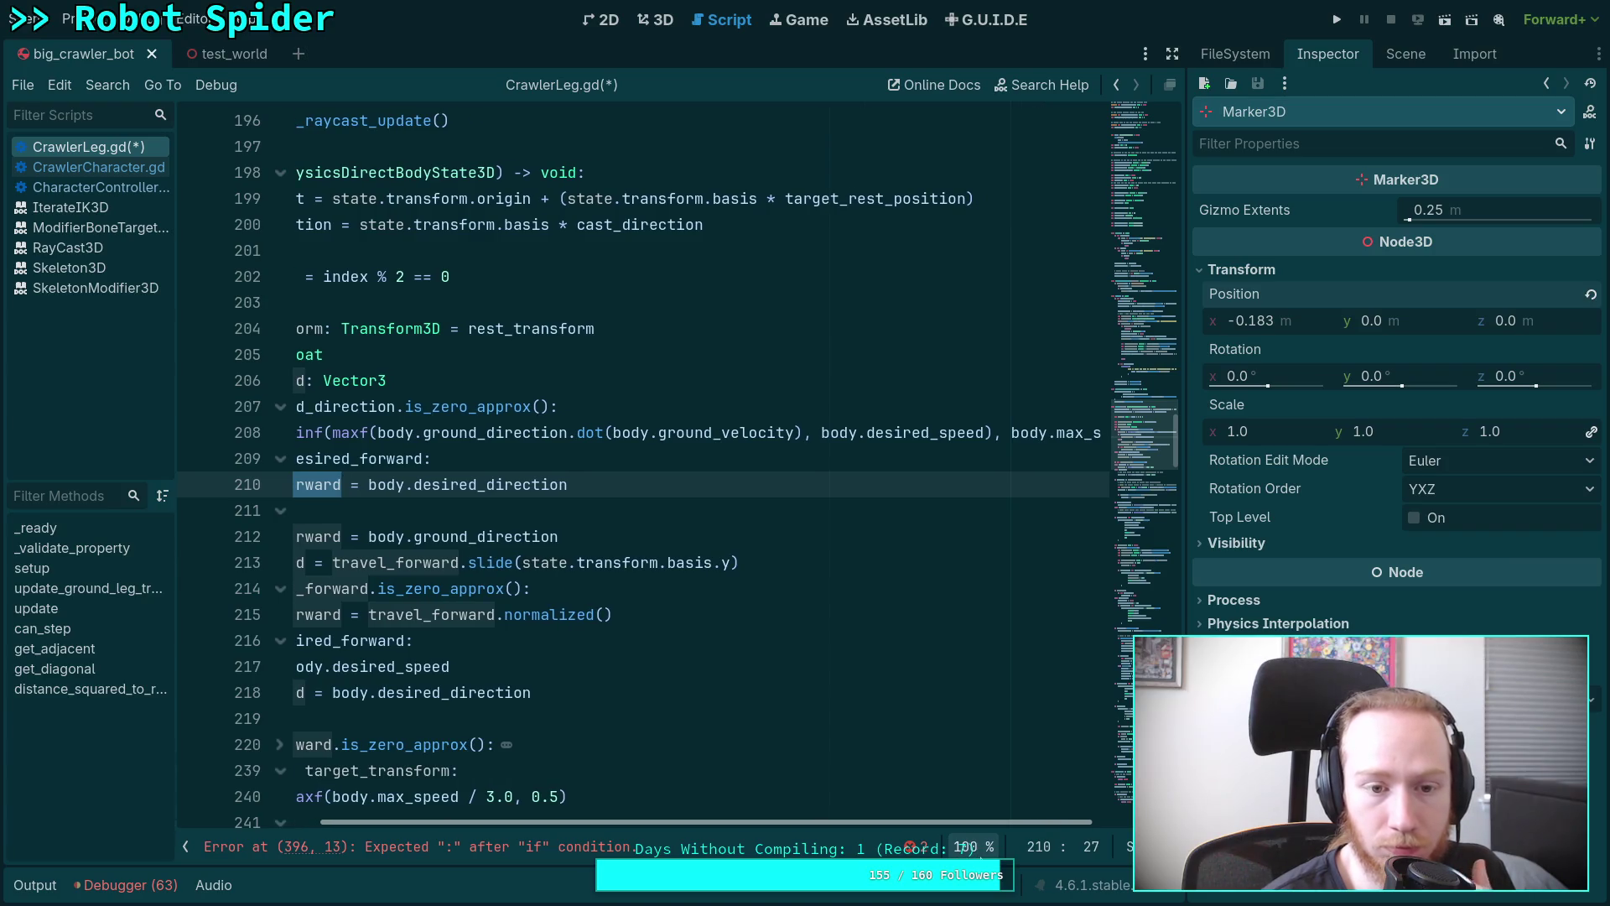
{"action": "left_click_drag", "start_coordinate": [983, 844], "coordinate": [838, 838]}
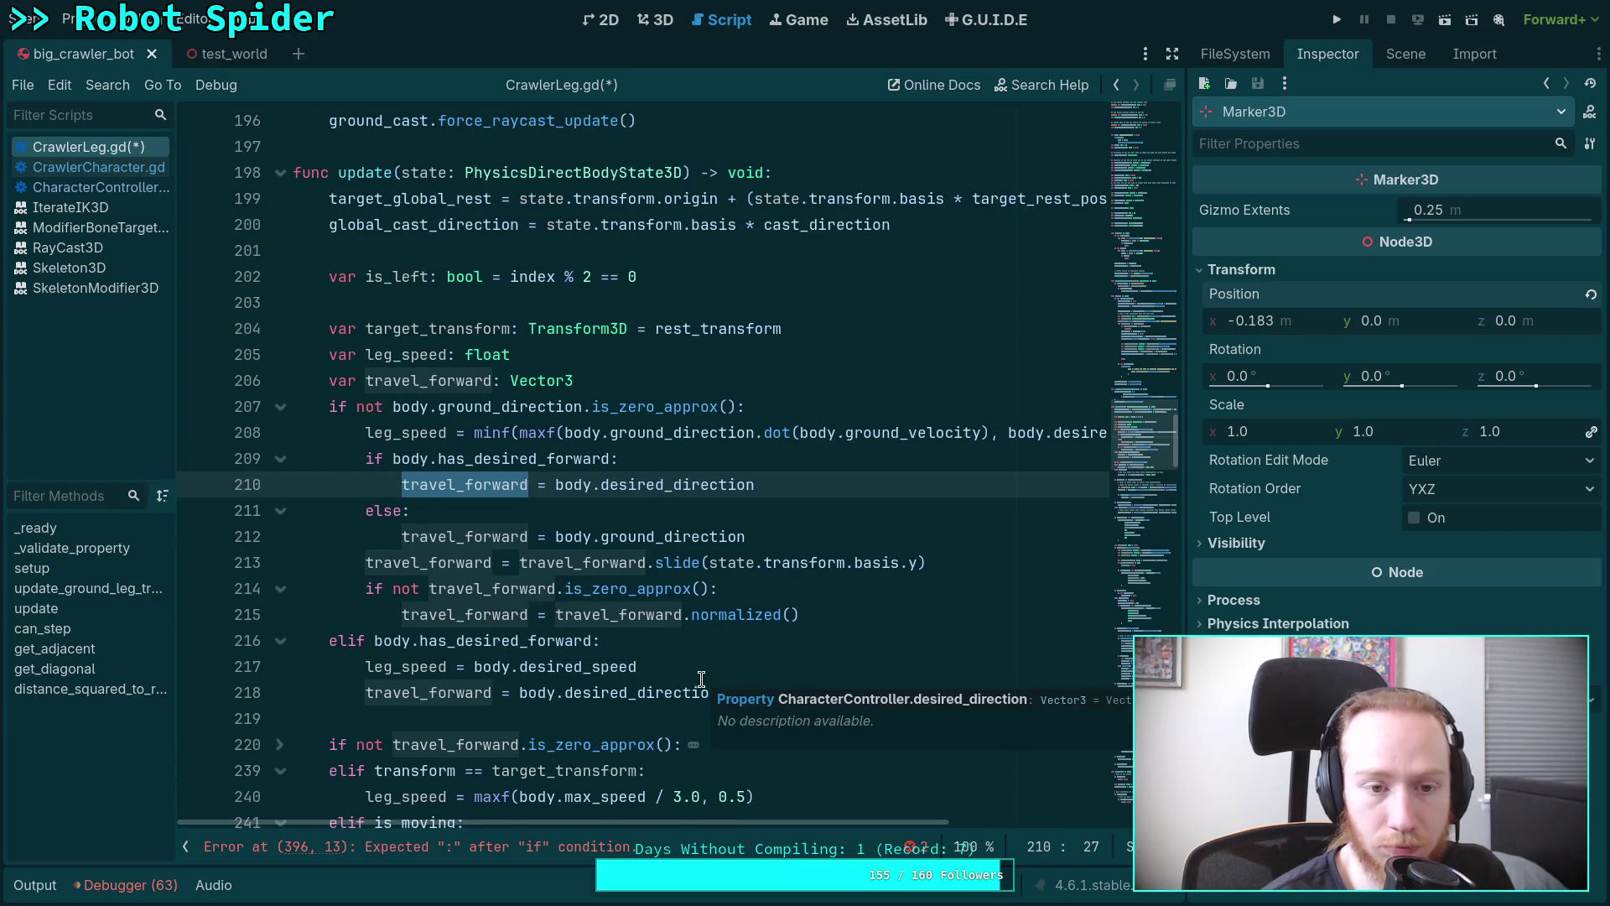
{"action": "scroll", "coordinate": [647, 676], "scroll_direction": "down", "scroll_amount": 1}
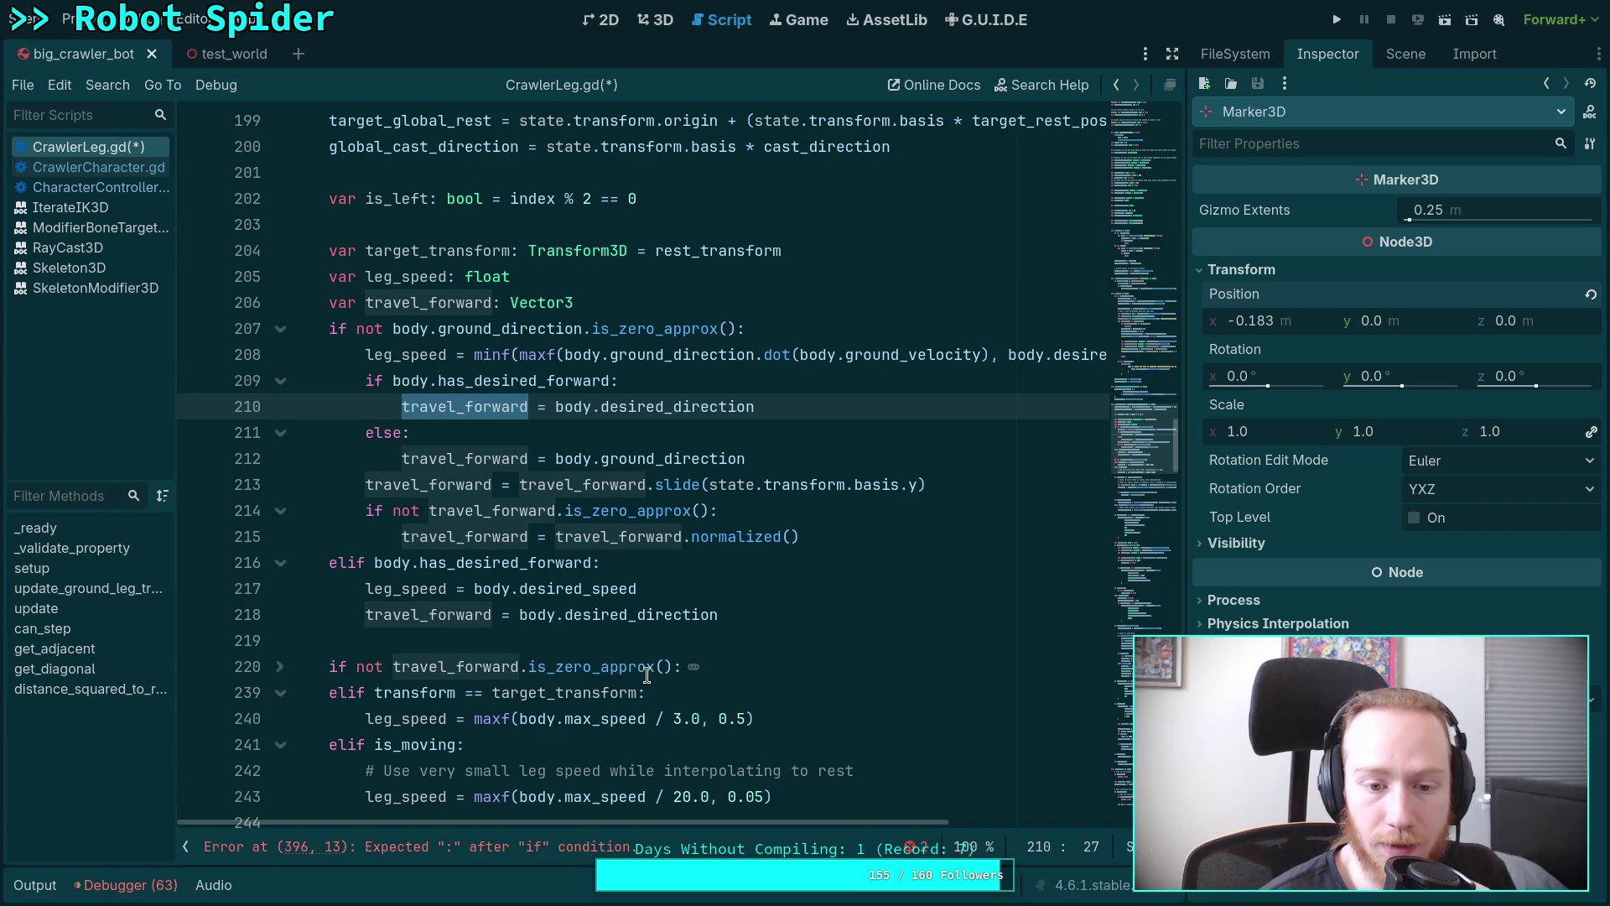
{"action": "mouse_move", "coordinate": [1134, 446]}
{"action": "left_mouse_down"}
{"action": "mouse_move", "coordinate": [1134, 755]}
{"action": "mouse_move", "coordinate": [1134, 702]}
{"action": "left_mouse_up"}
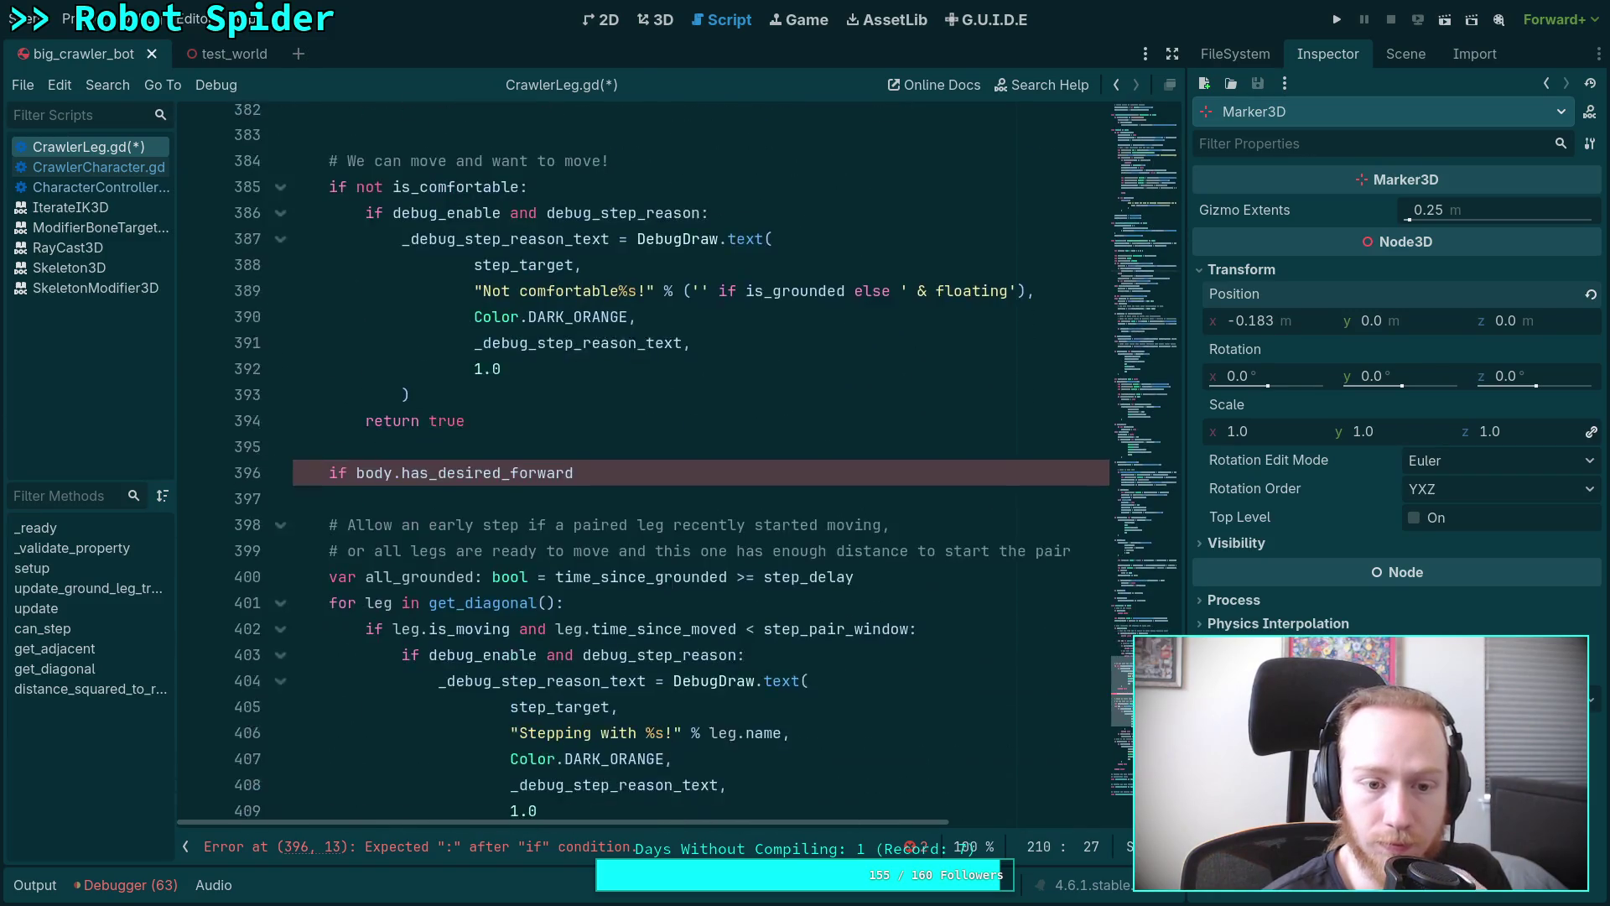
Complete line 396 as 'if not body.has_desired_forward:' followed by 'return false'.
{"action": "left_click", "coordinate": [354, 421]}
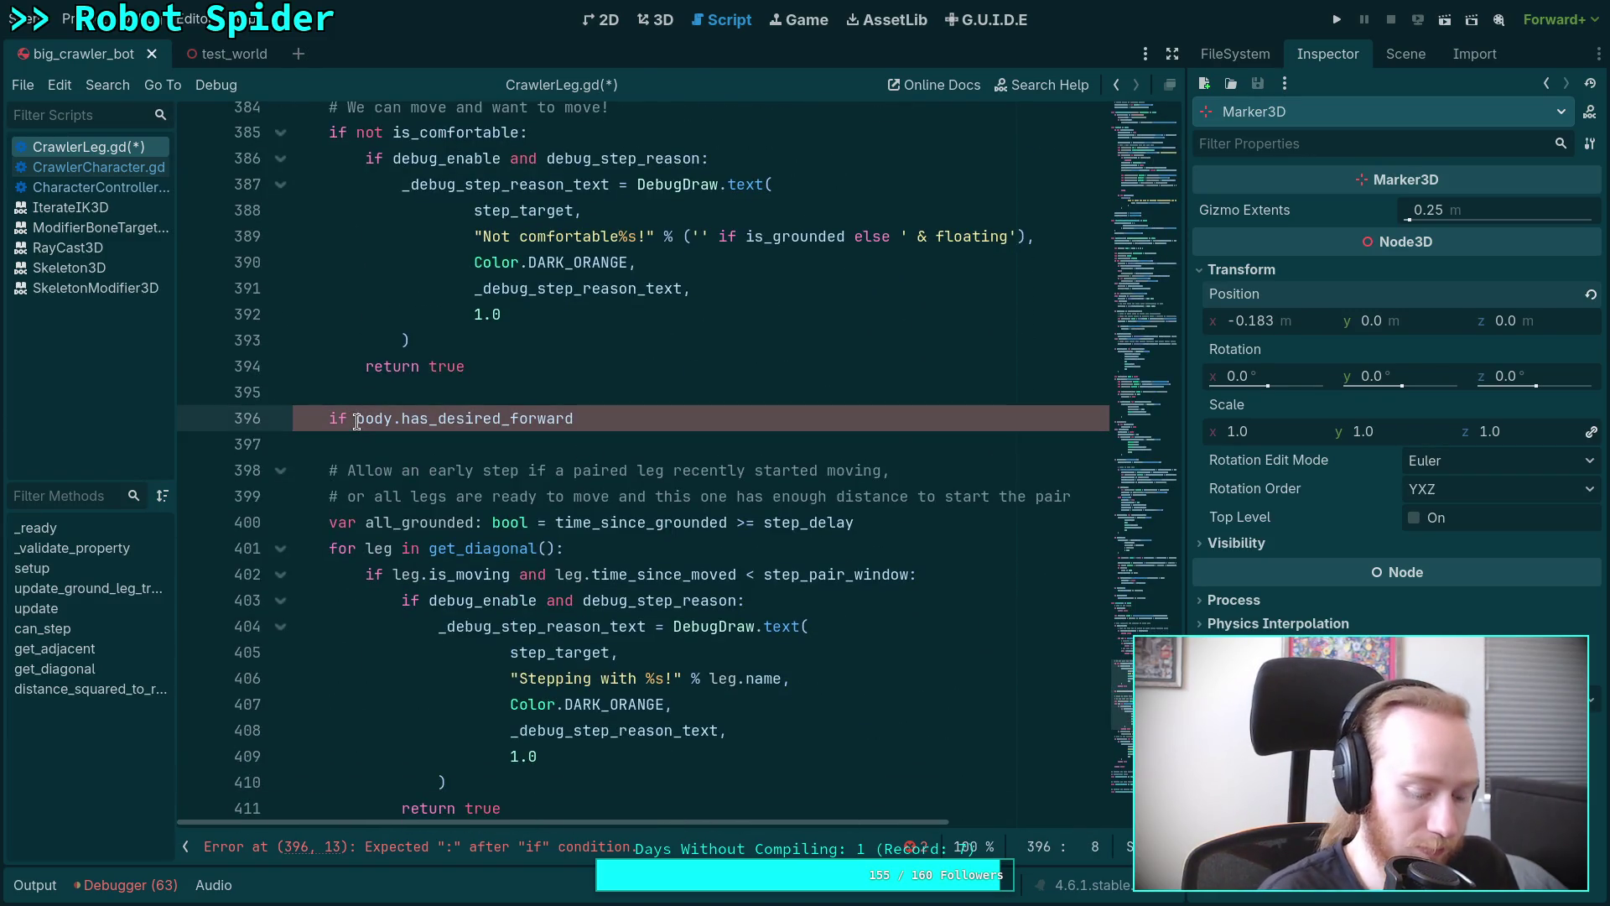
{"action": "type", "text": "not"}
{"action": "left_click", "coordinate": [708, 415]}
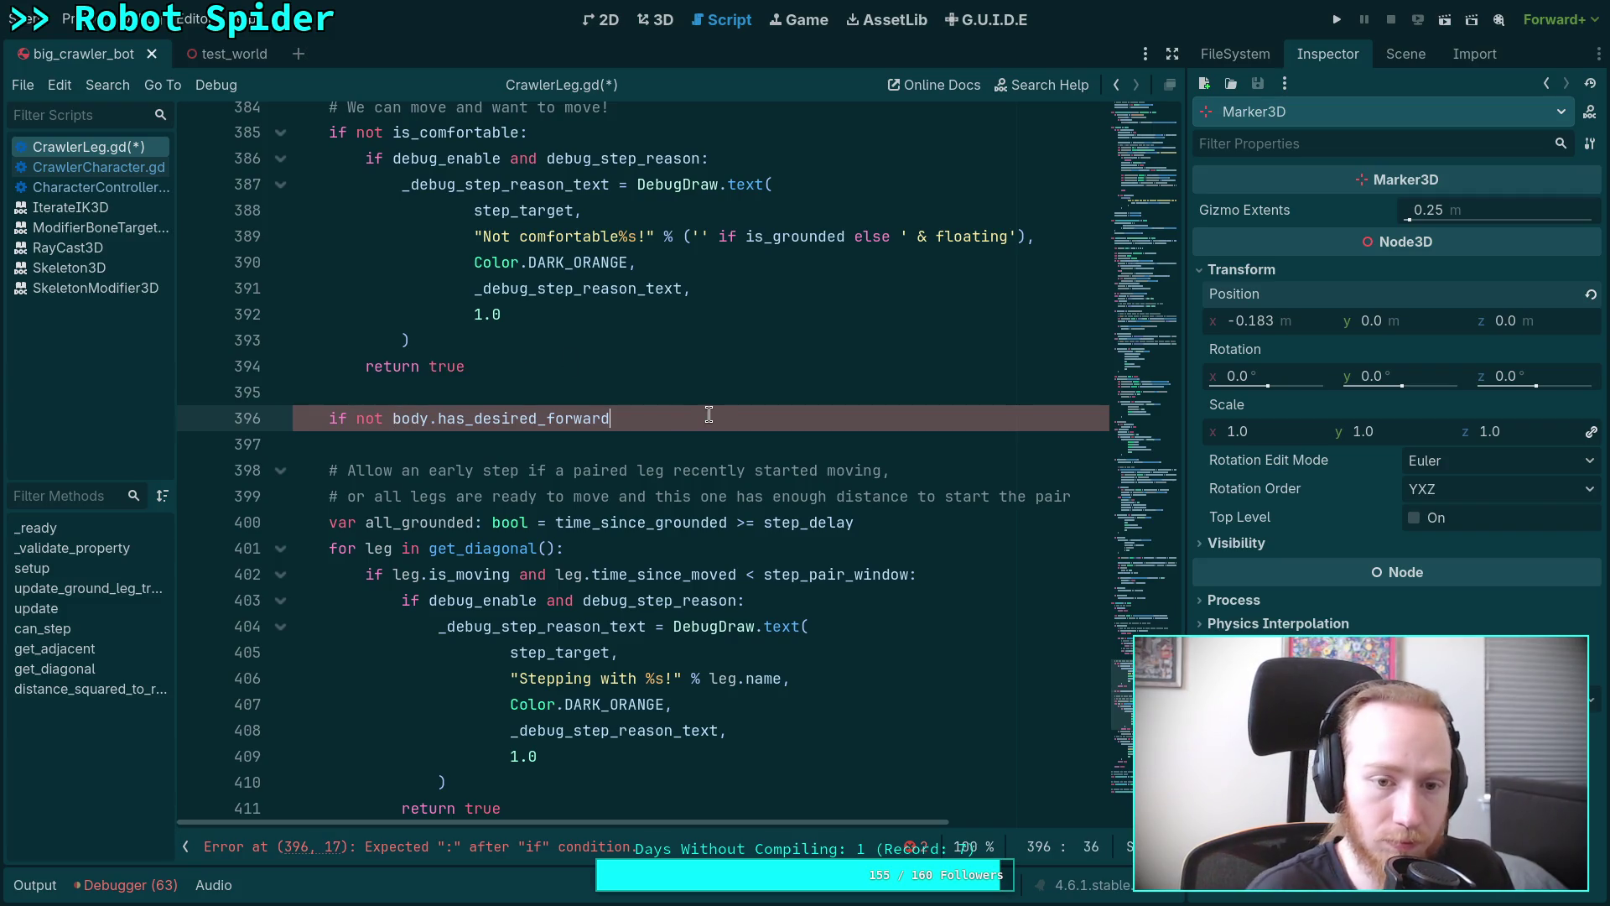
{"action": "type", "text": ":"}
{"action": "key", "text": "Return"}
{"action": "type", "text": "return false"}
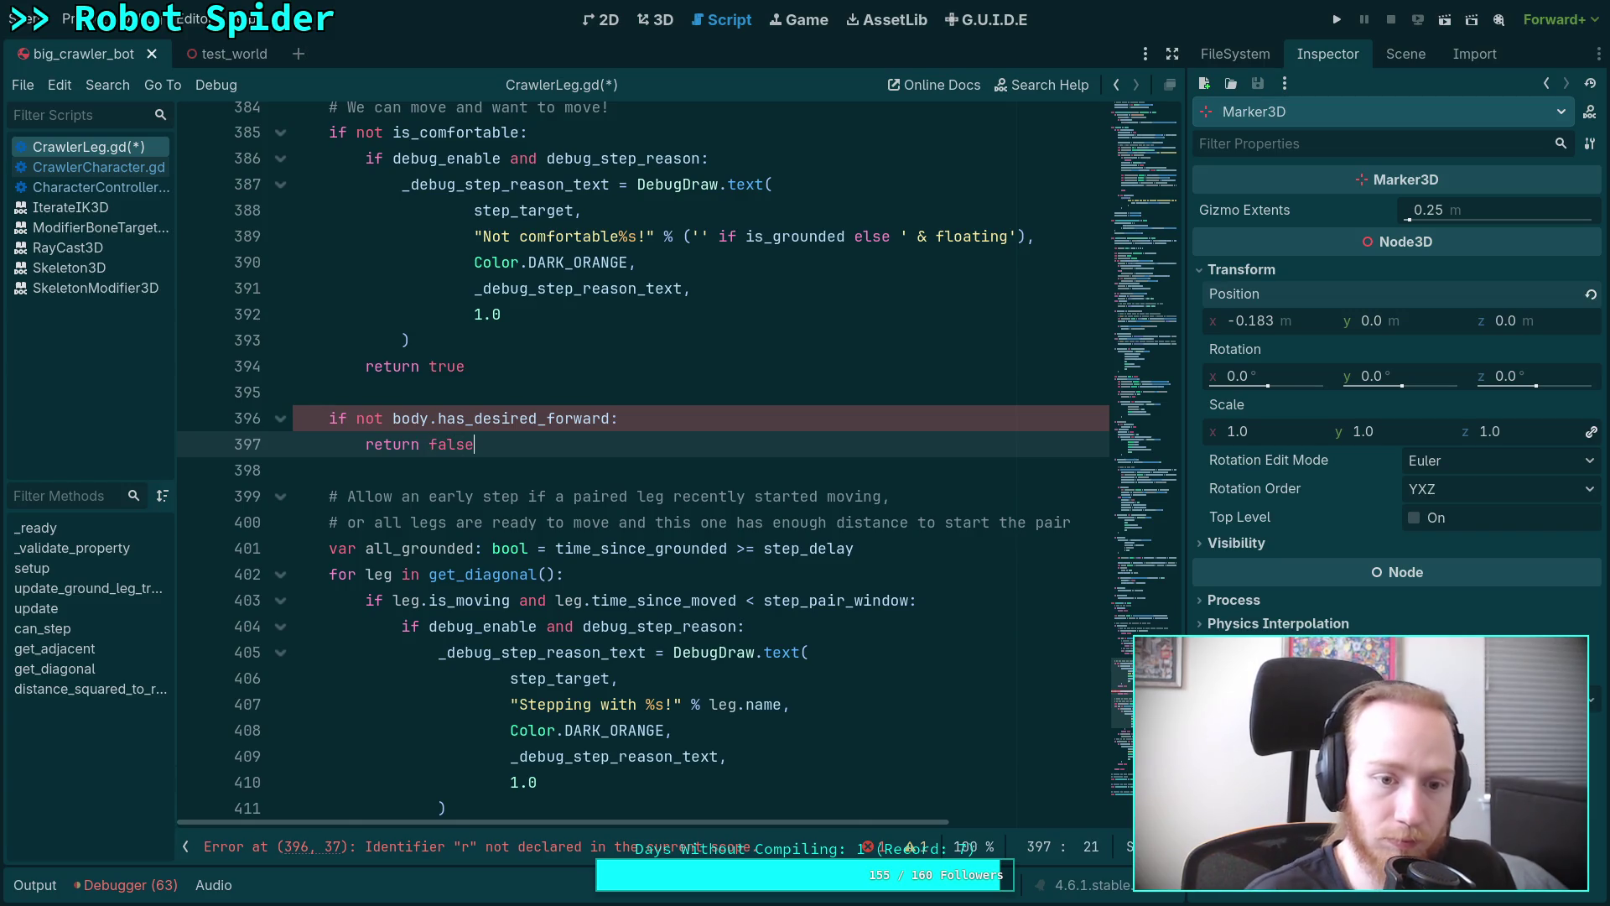
Save CrawlerLeg.gd with Ctrl+S and run the game to test the spider.
{"action": "scroll", "coordinate": [619, 640], "scroll_direction": "down", "scroll_amount": 7}
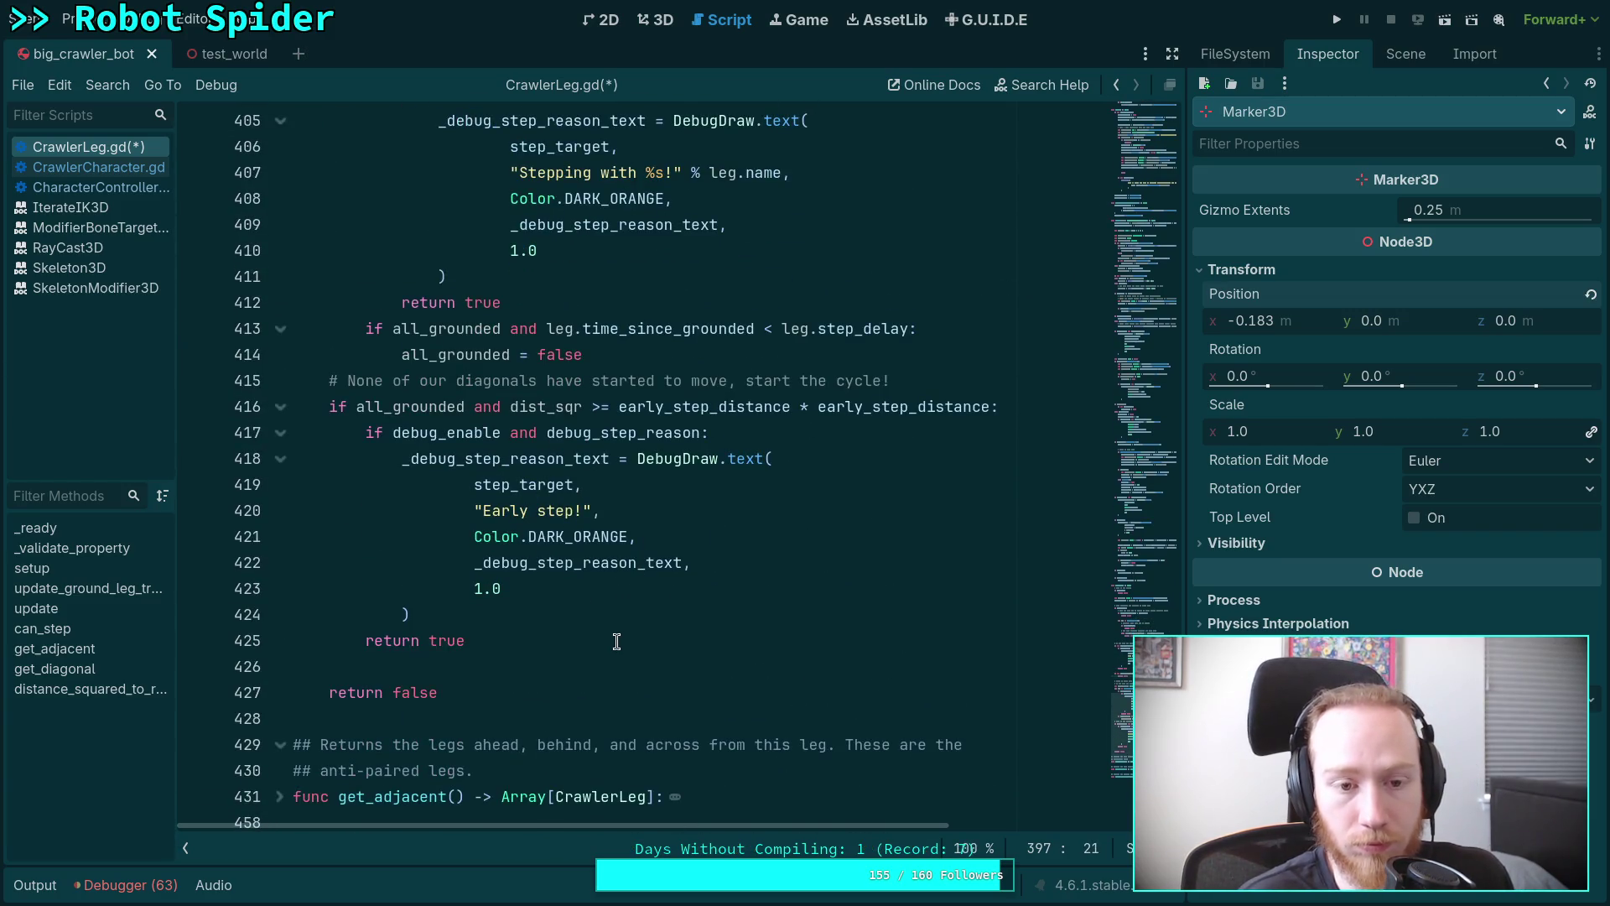
{"action": "left_click", "coordinate": [639, 661]}
{"action": "key", "text": "ctrl+s"}
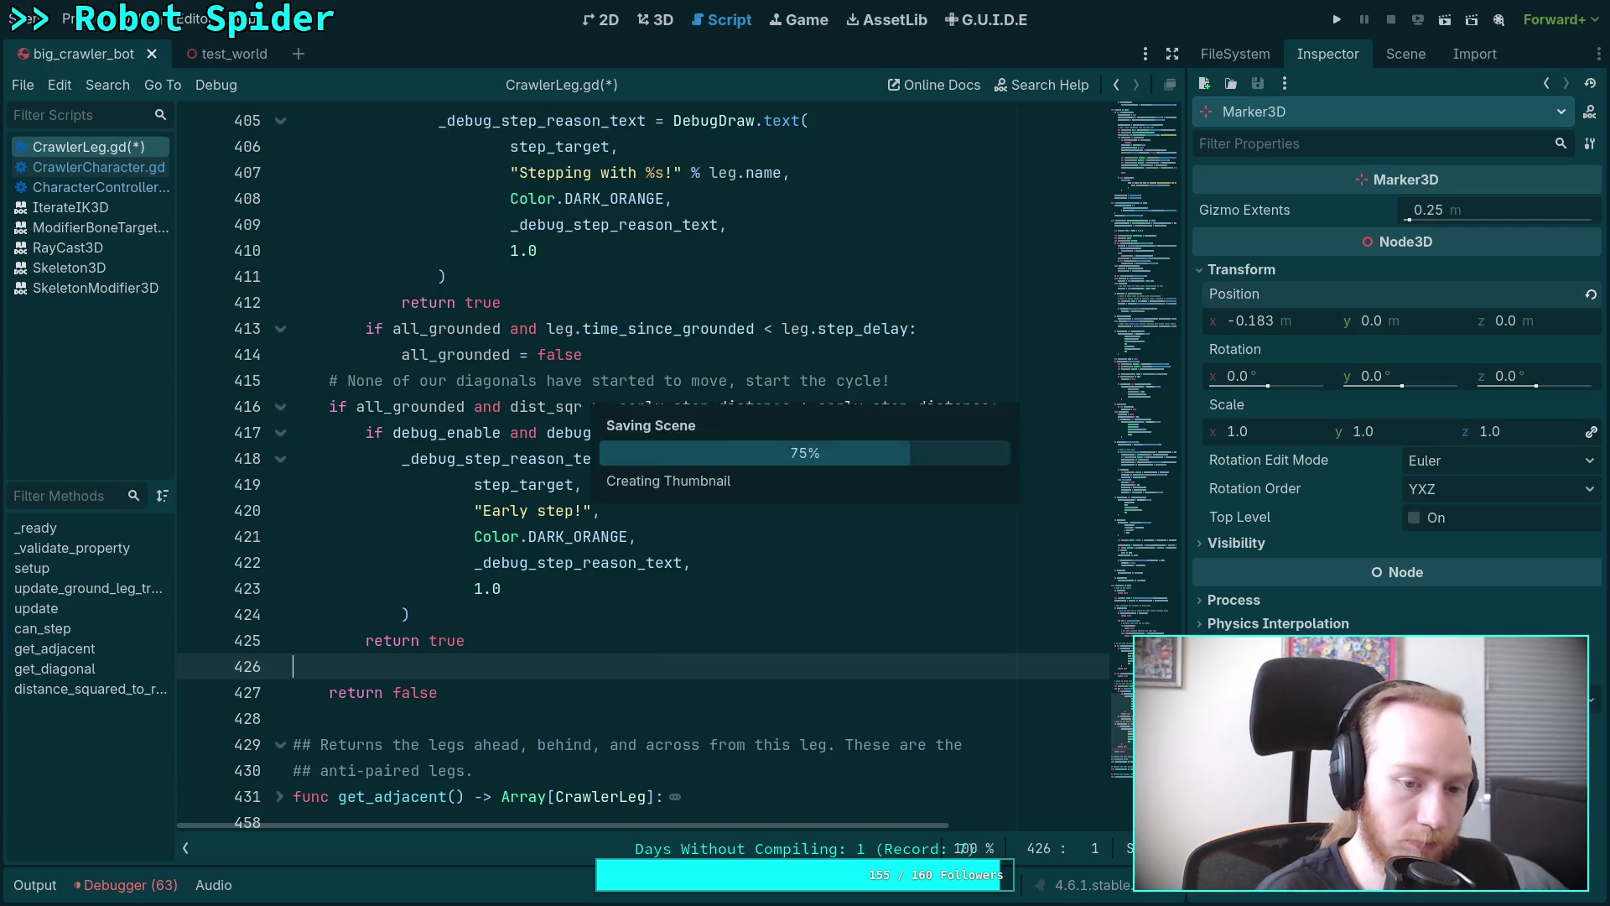
{"action": "scroll", "coordinate": [638, 469], "scroll_direction": "up", "scroll_amount": 5}
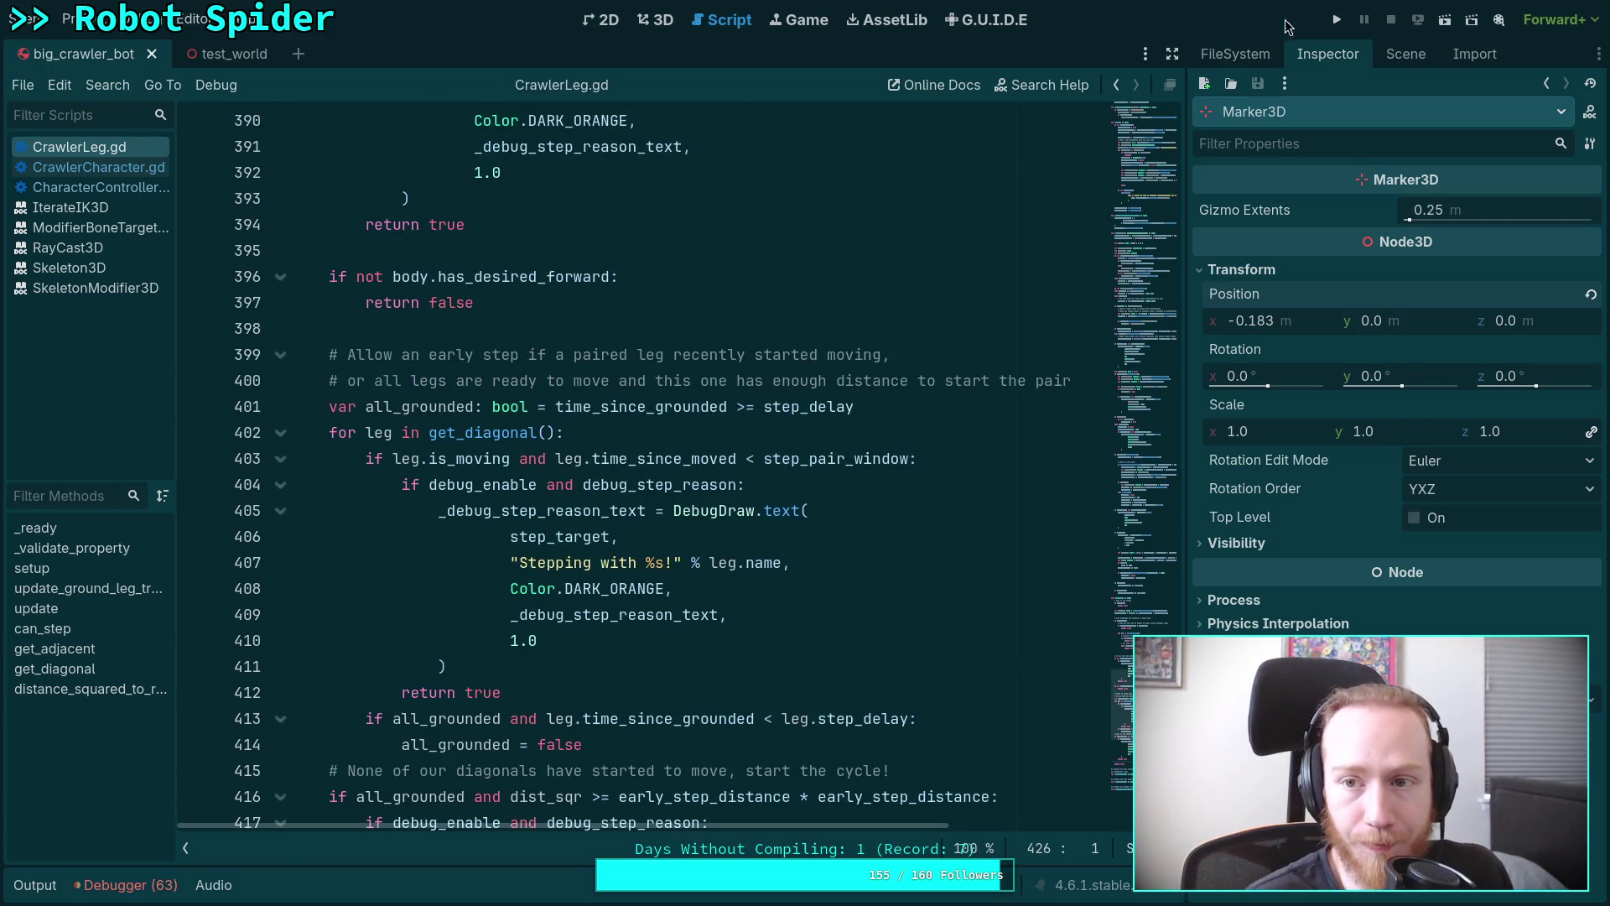
{"action": "left_click", "coordinate": [1337, 20]}
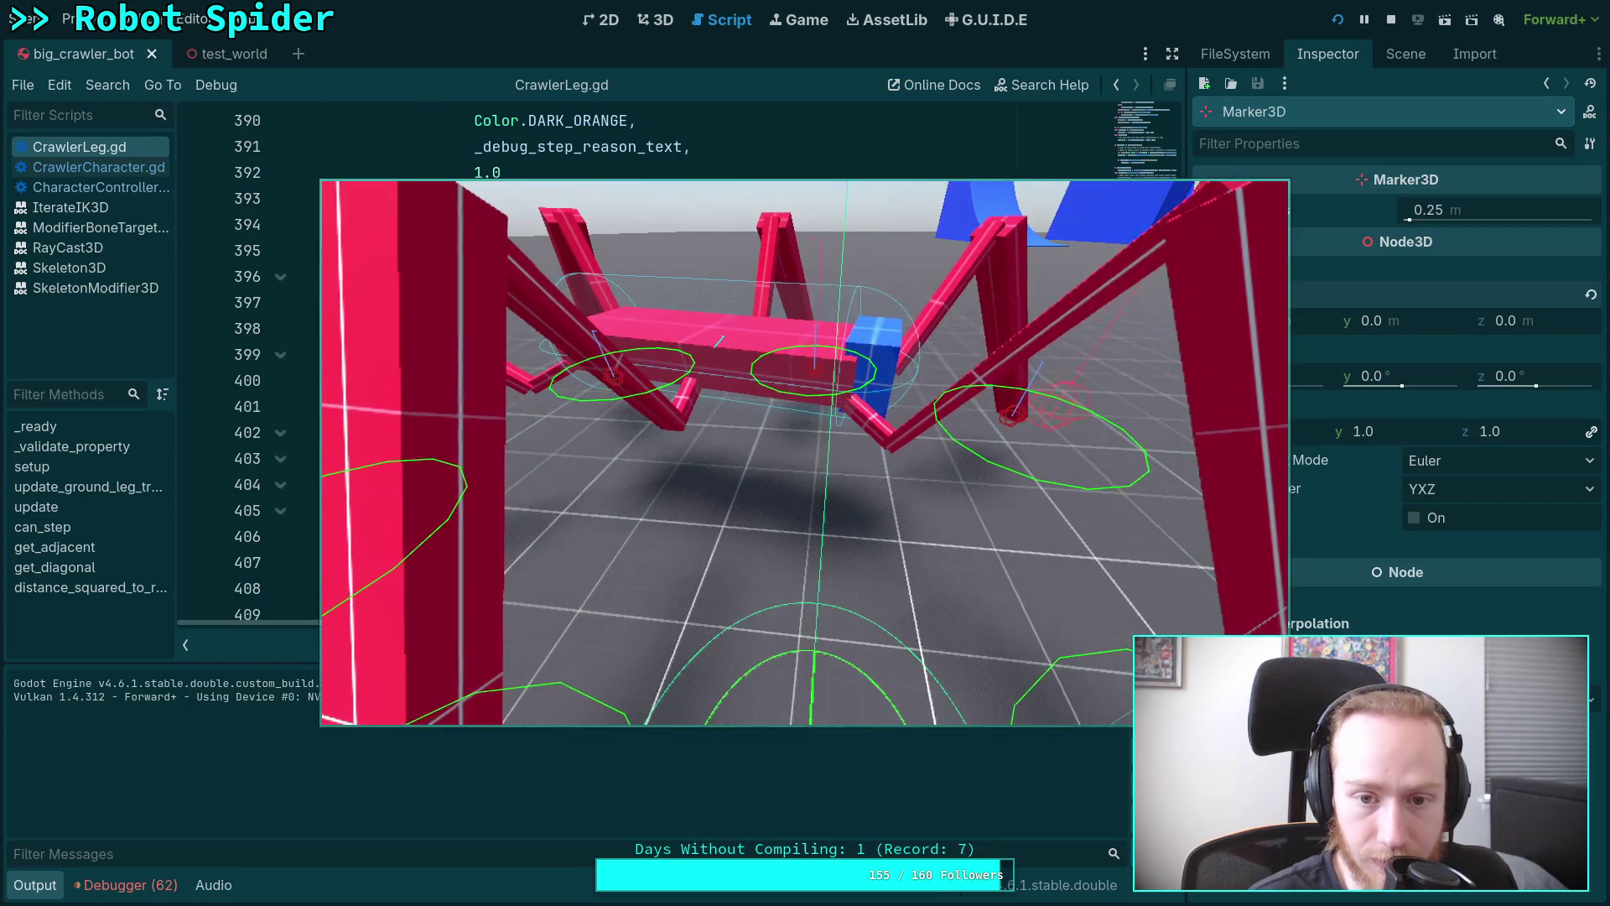
Stop the spider test run after watching it.
{"action": "left_click", "coordinate": [1392, 19]}
Return to CrawlerCharacter.gd, hide the run output, and add a blank line below line 237.
{"action": "left_click", "coordinate": [99, 167]}
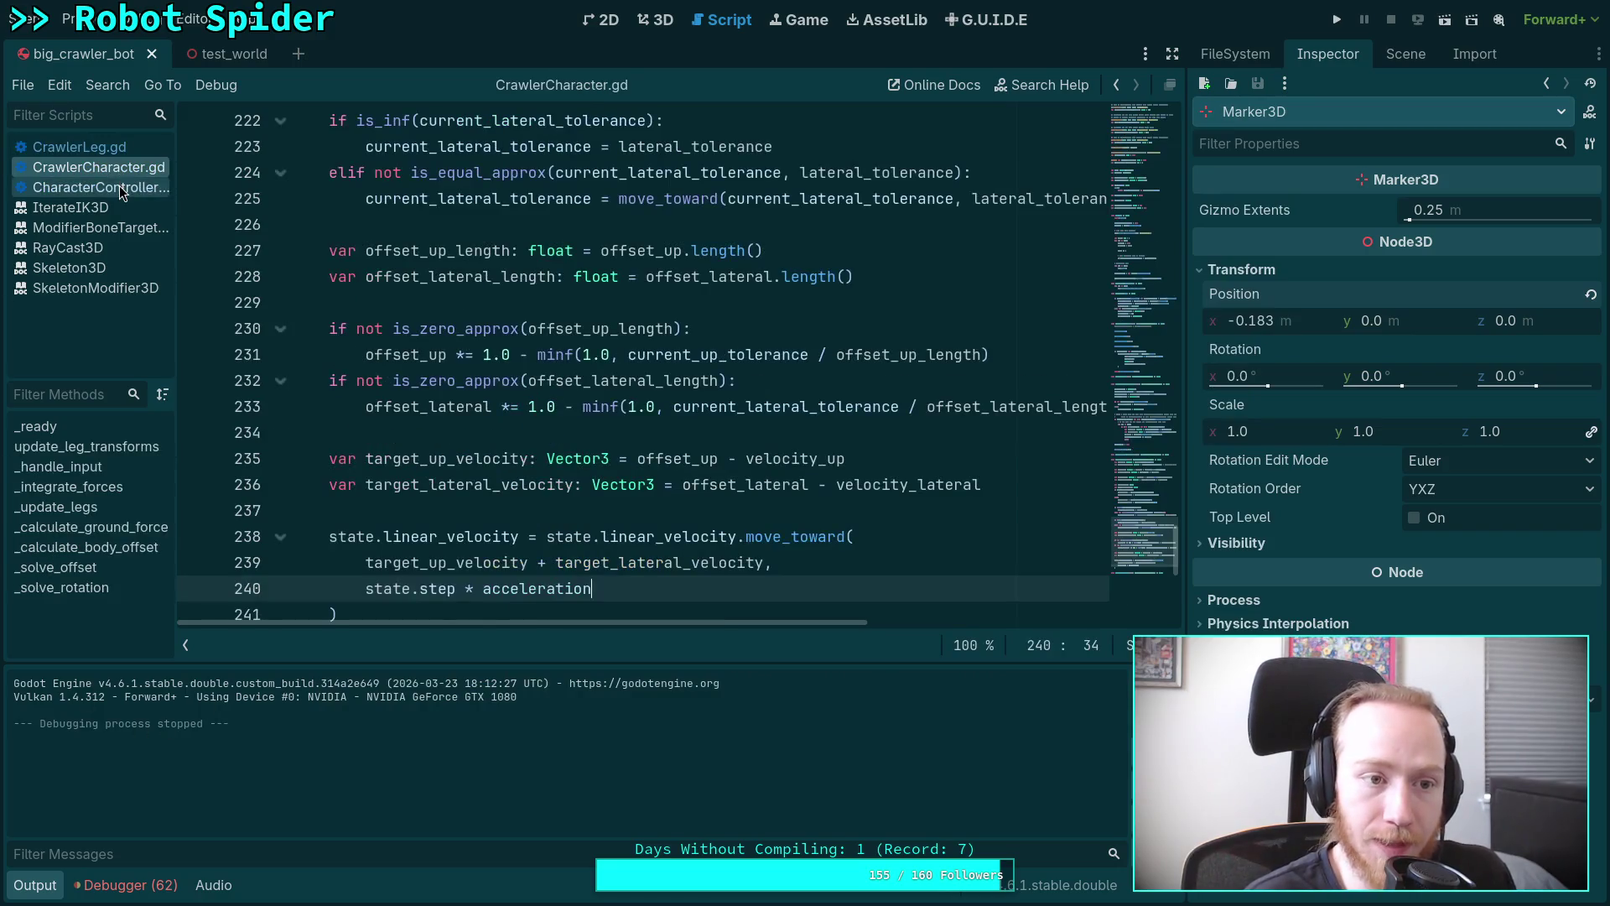
{"action": "scroll", "coordinate": [743, 518], "scroll_direction": "down", "scroll_amount": 1}
{"action": "left_click", "coordinate": [743, 512]}
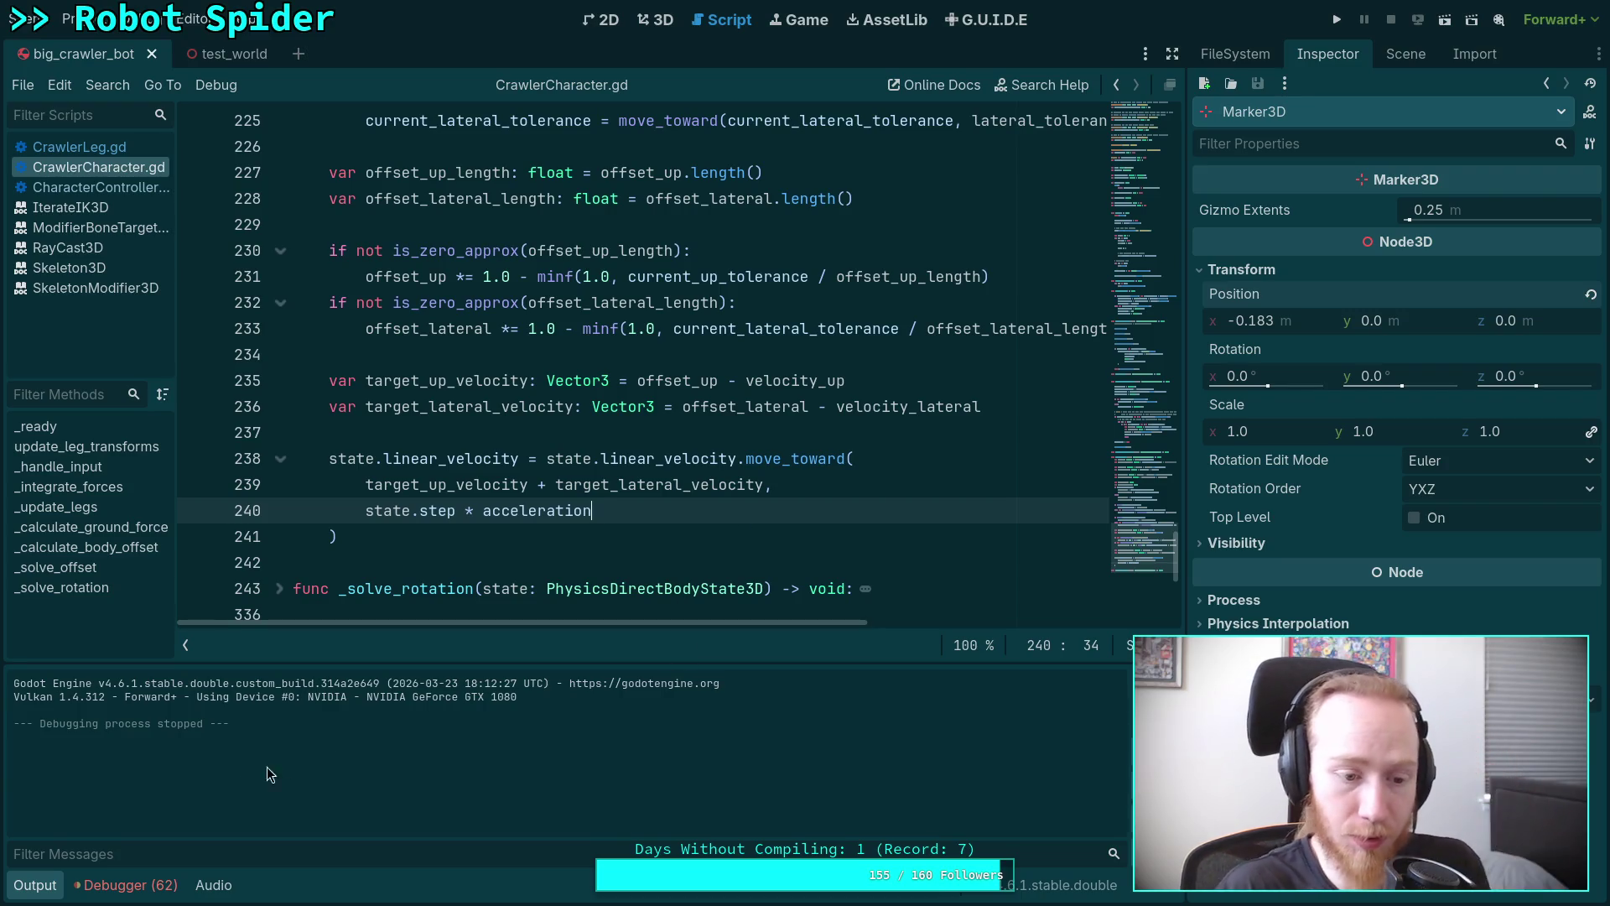
{"action": "left_click", "coordinate": [32, 885]}
{"action": "scroll", "coordinate": [762, 533], "scroll_direction": "up", "scroll_amount": 3}
{"action": "left_click", "coordinate": [840, 491]}
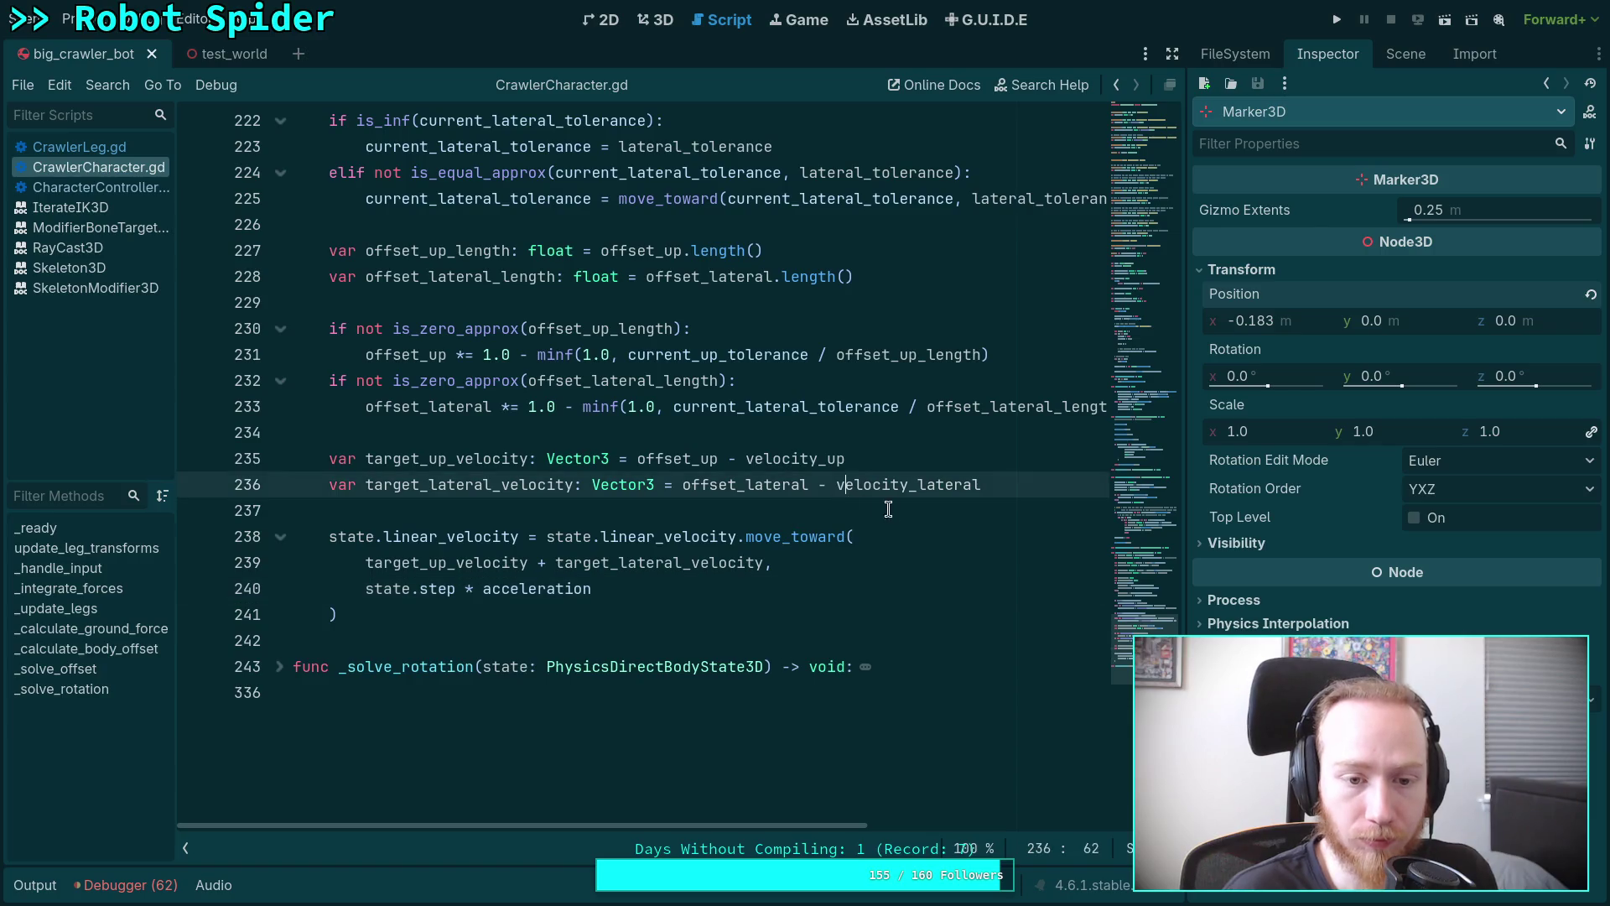
{"action": "left_click", "coordinate": [894, 510]}
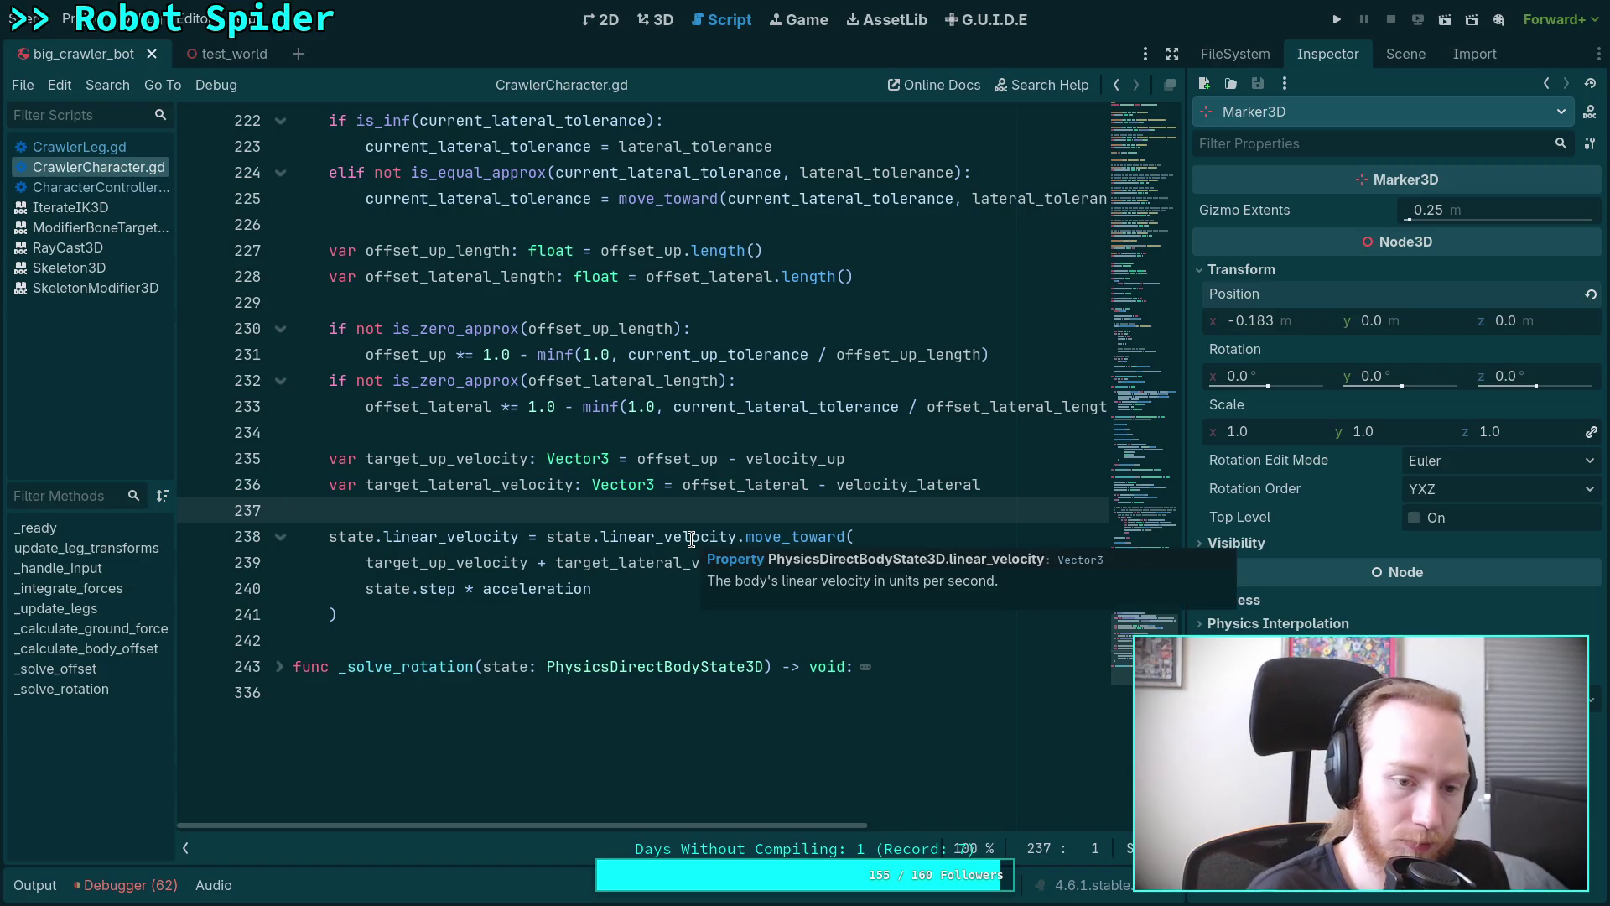
{"action": "key", "text": "Return"}
Declare 'var target_body_velocity: Vector3' holding the summed targets and pass it to move_toward.
{"action": "left_click", "coordinate": [294, 510]}
{"action": "type", "text": "ar target"}
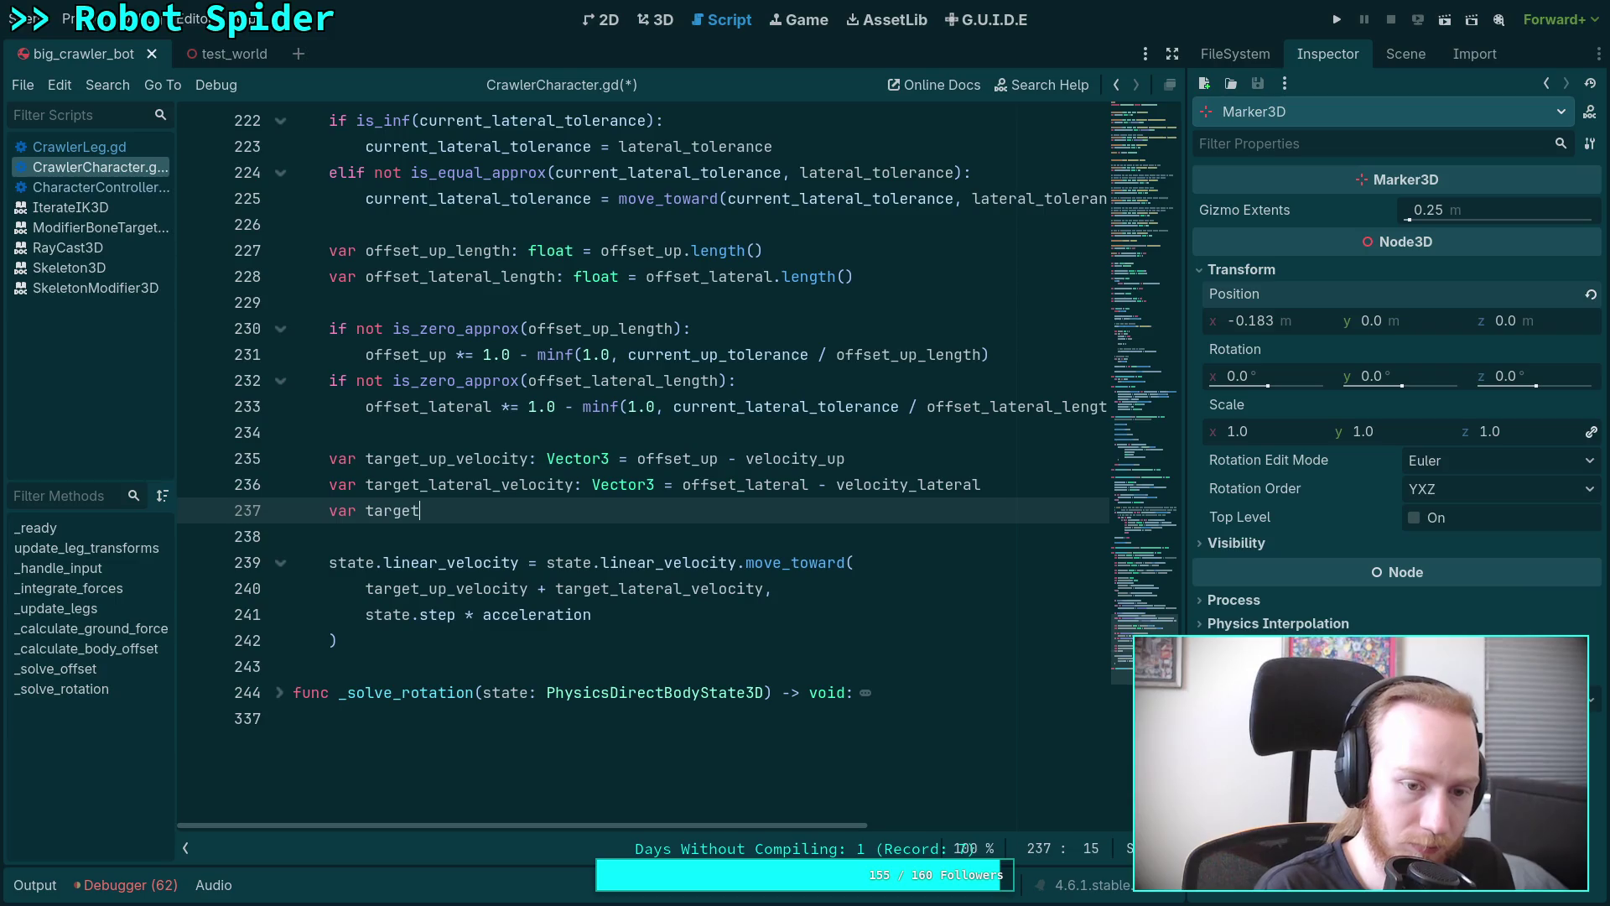
{"action": "type", "text": "_body_veloci"}
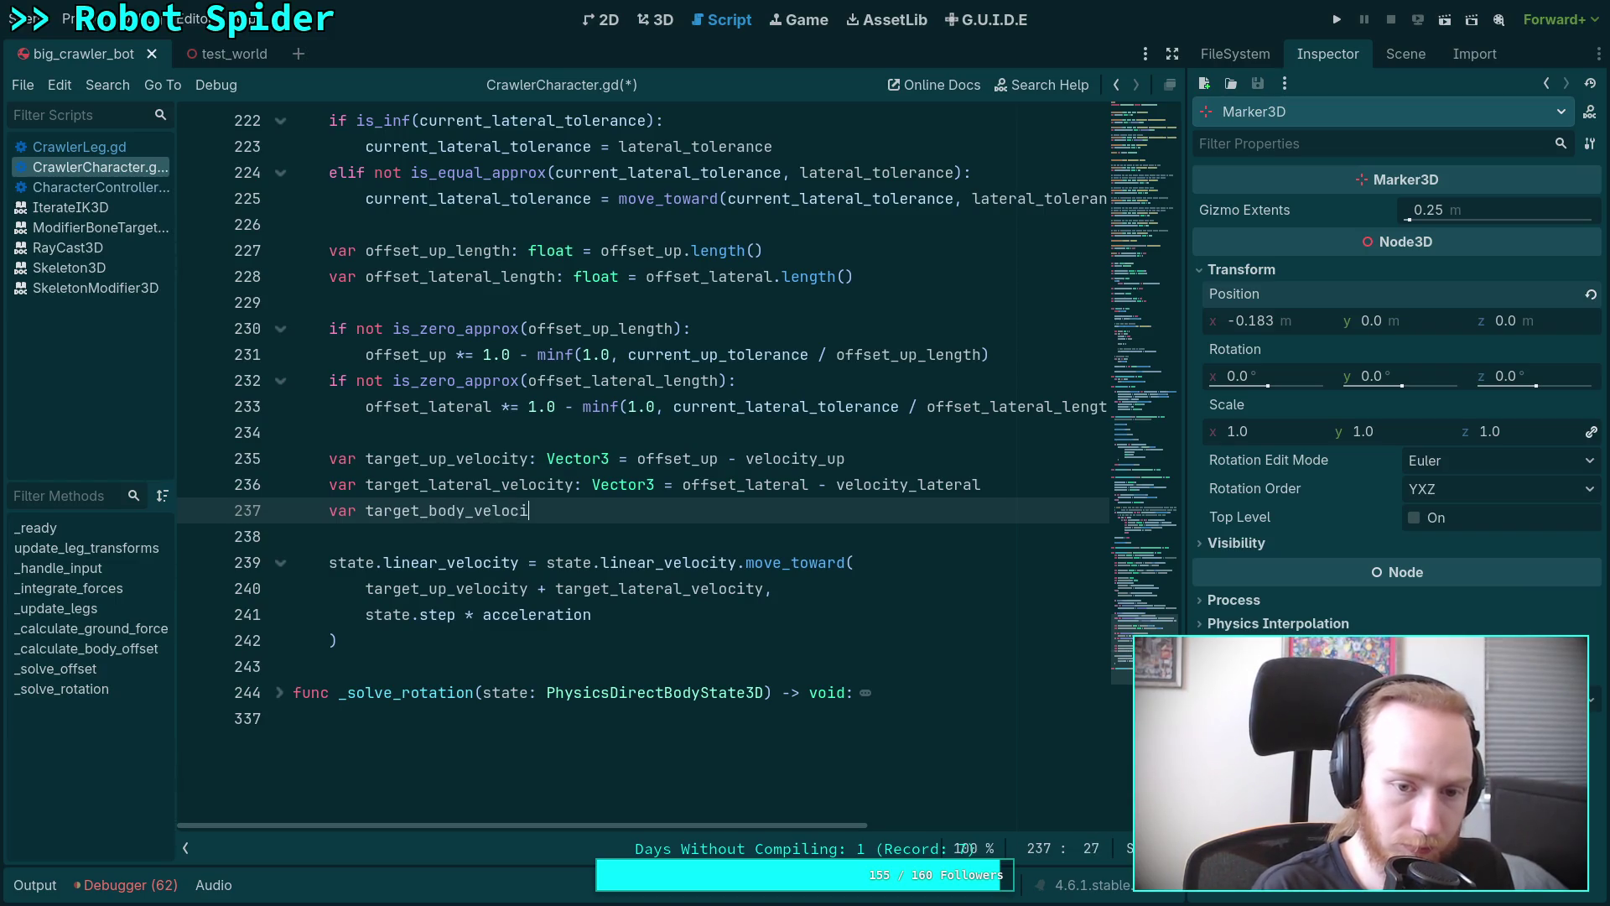
{"action": "type", "text": "ty: Vector"}
{"action": "type", "text": "3 ="}
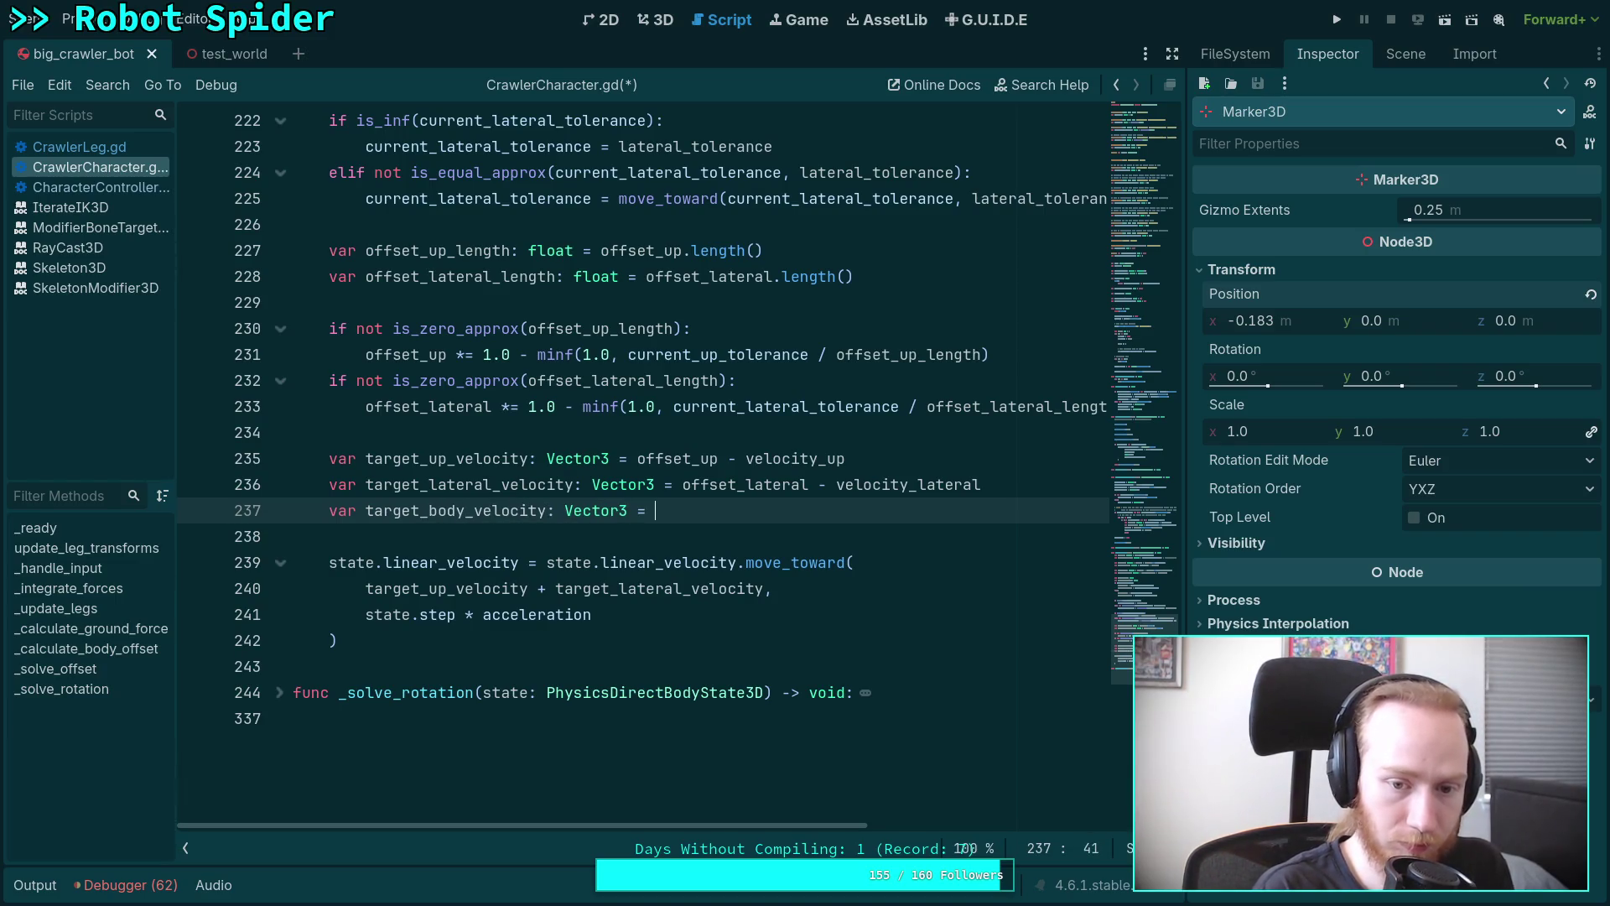
{"action": "left_click_drag", "start_coordinate": [366, 588], "coordinate": [747, 588]}
{"action": "key", "text": "ctrl+x"}
{"action": "left_click", "coordinate": [718, 510]}
{"action": "key", "text": "ctrl+v"}
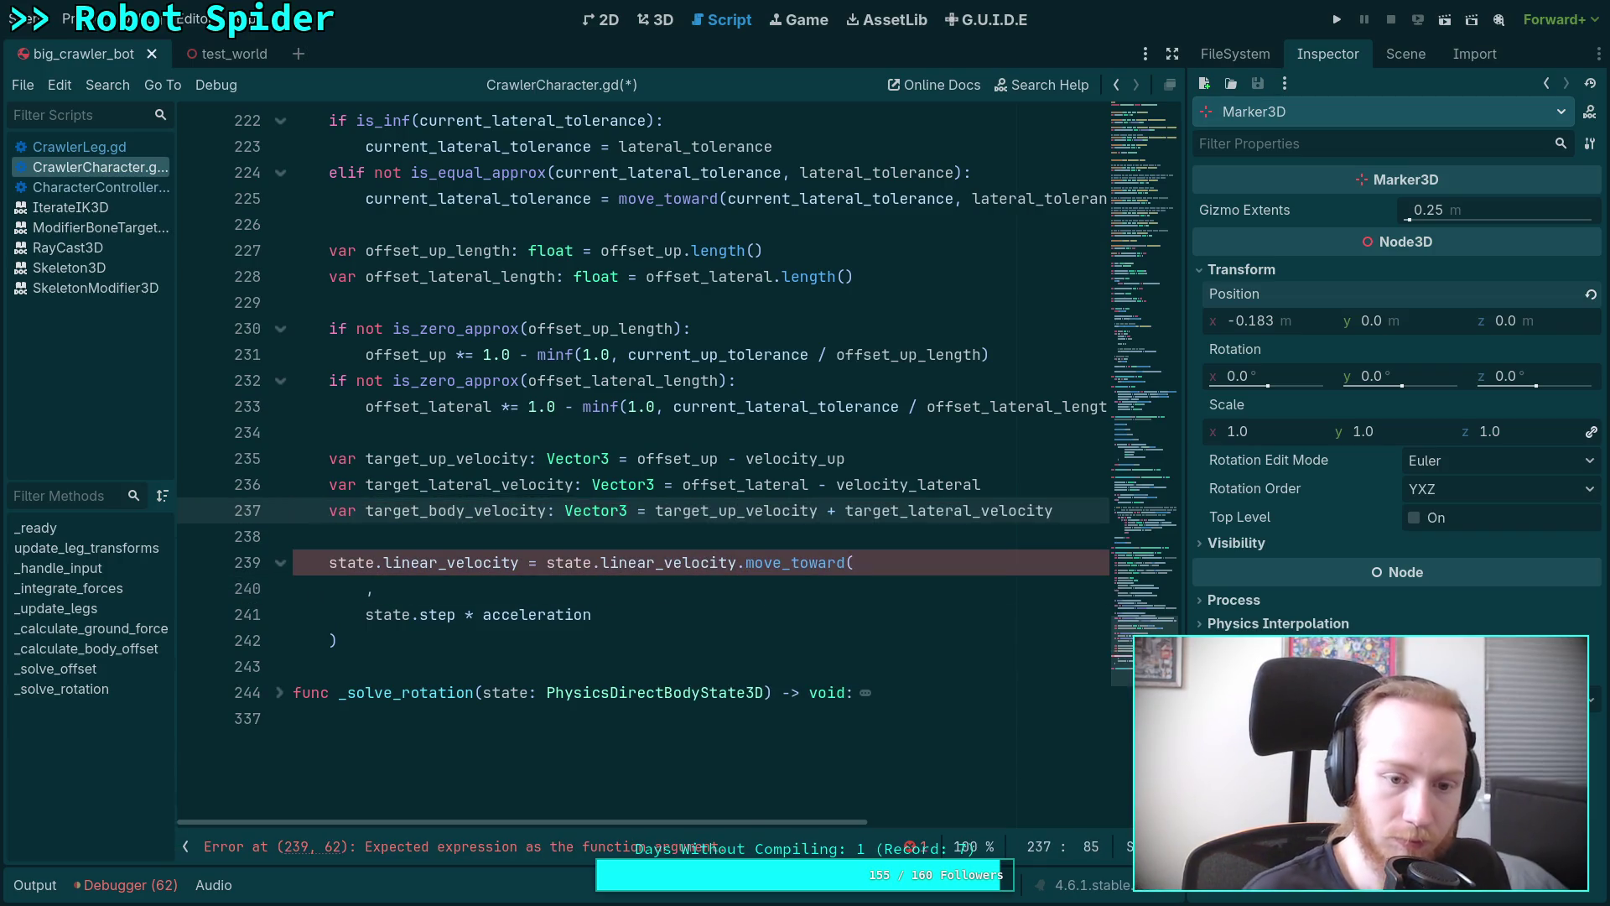
{"action": "left_click", "coordinate": [364, 588]}
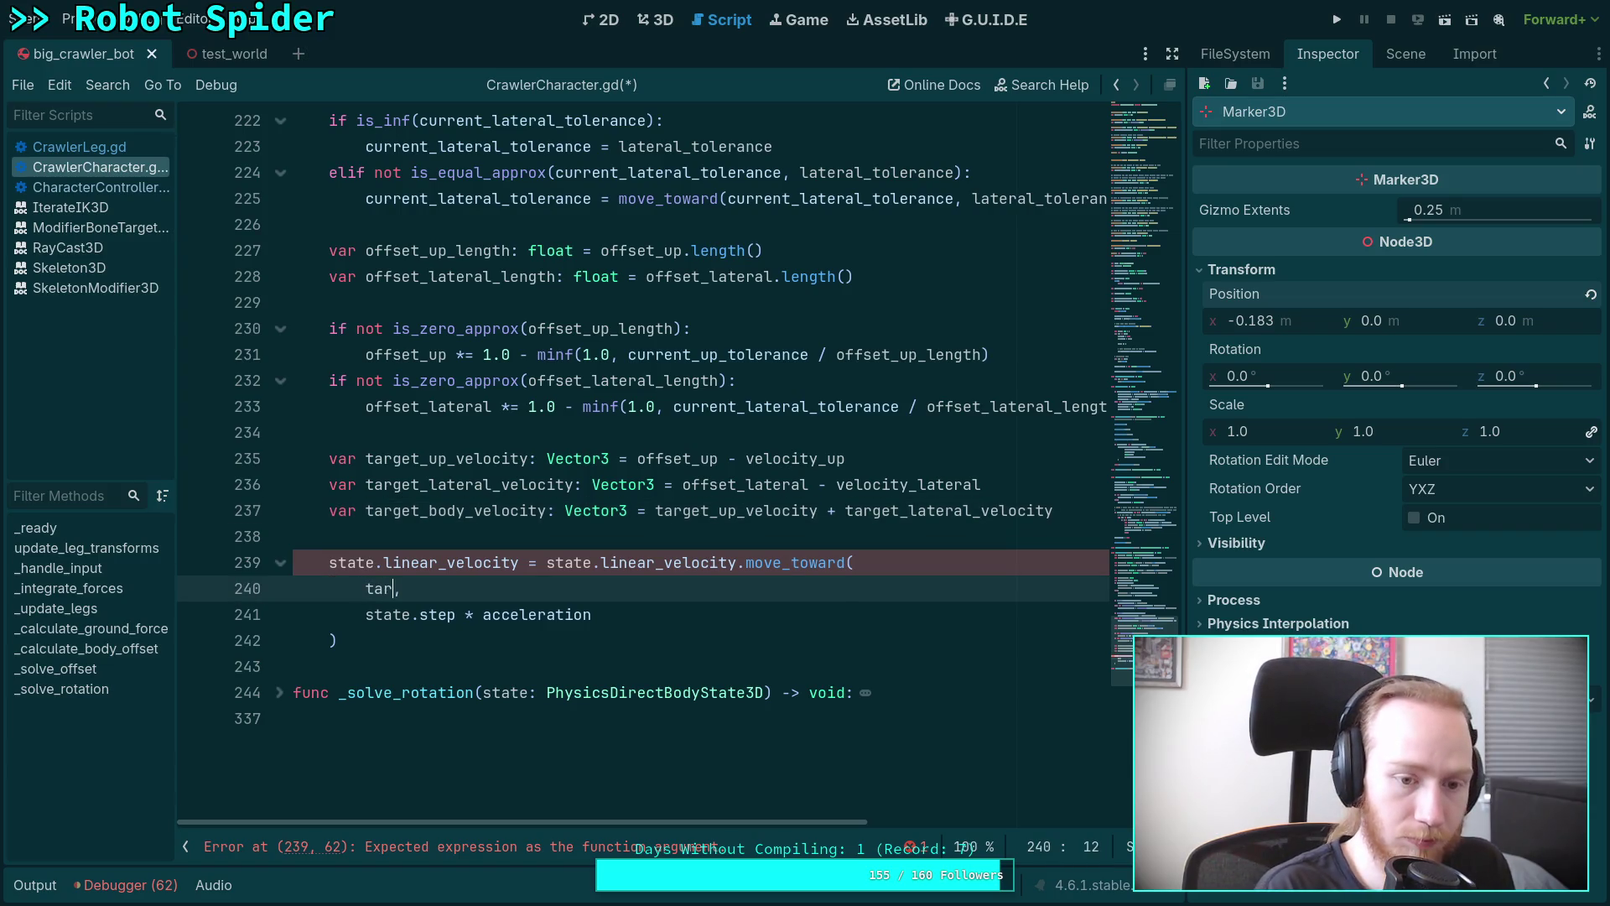
{"action": "type", "text": "tar"}
{"action": "key", "text": "Return"}
{"action": "type", "text": ","}
Add a print(state.linear_velocity) line above the velocity assignment.
{"action": "left_click", "coordinate": [547, 614]}
{"action": "key", "text": "Down"}
{"action": "key", "text": "Up"}
{"action": "key", "text": "Up"}
{"action": "key", "text": "Up"}
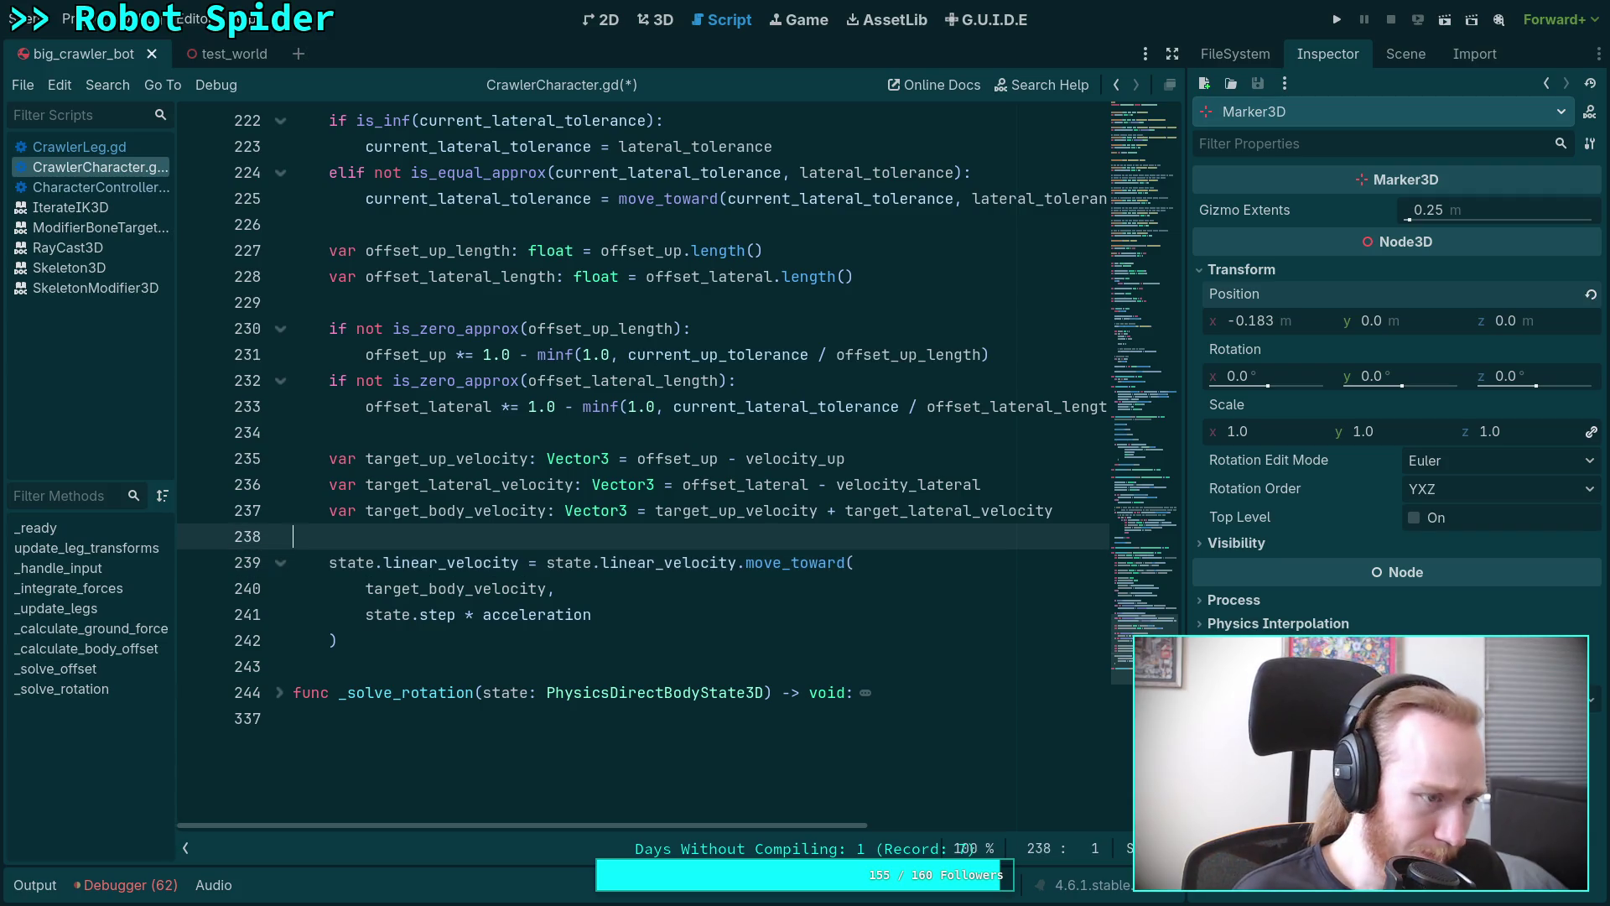
{"action": "key", "text": "Return"}
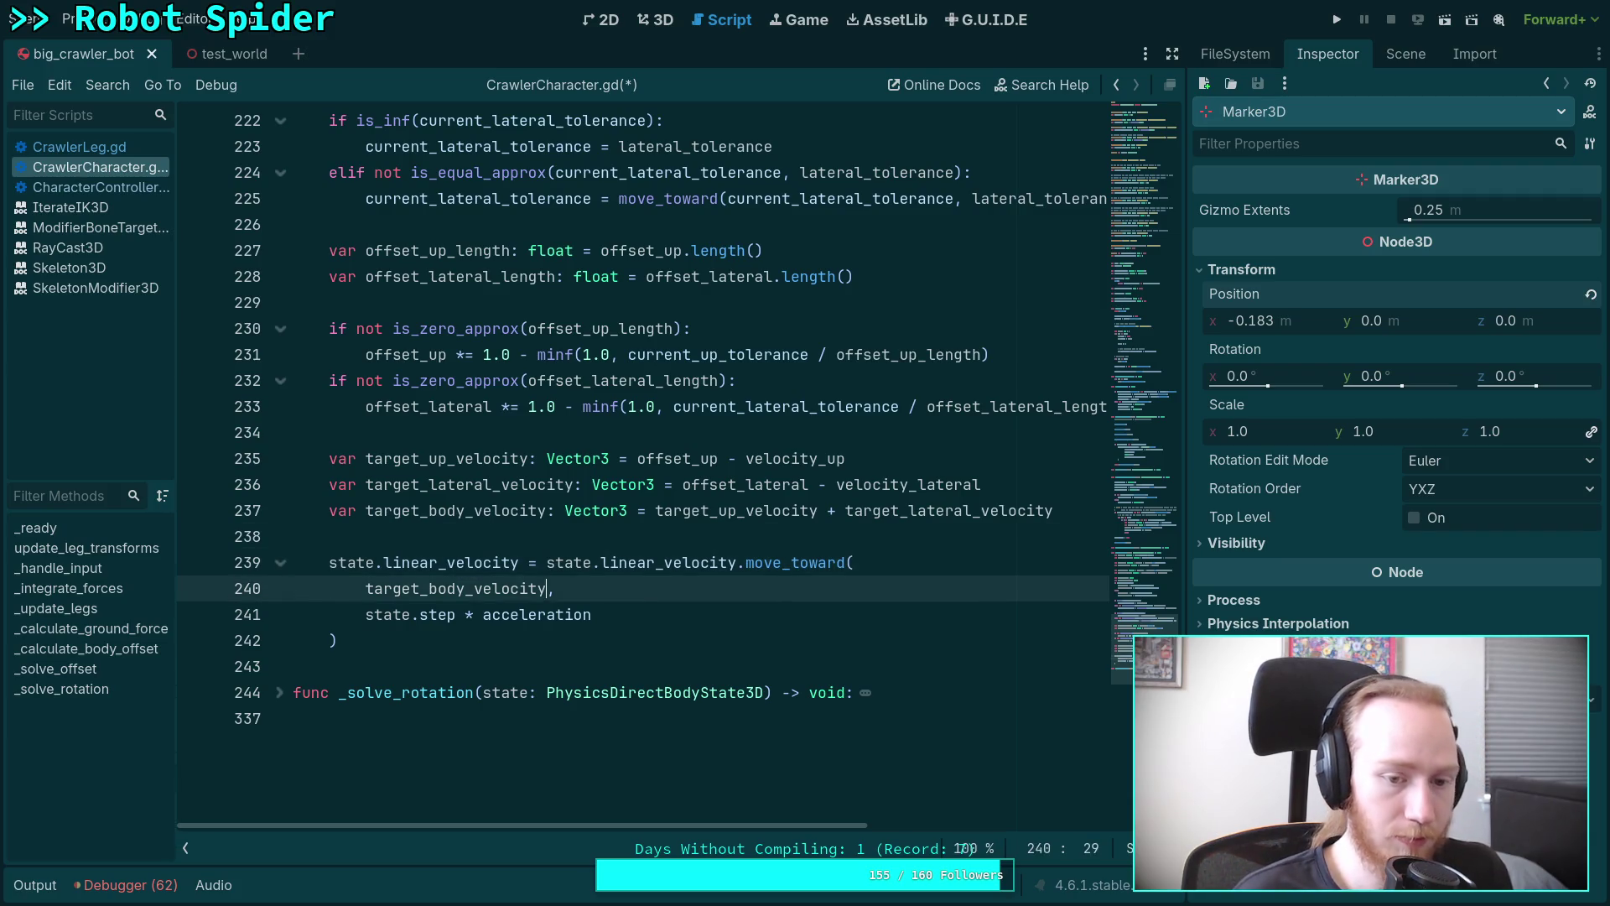
{"action": "key", "text": "Tab"}
{"action": "type", "text": "print(state."}
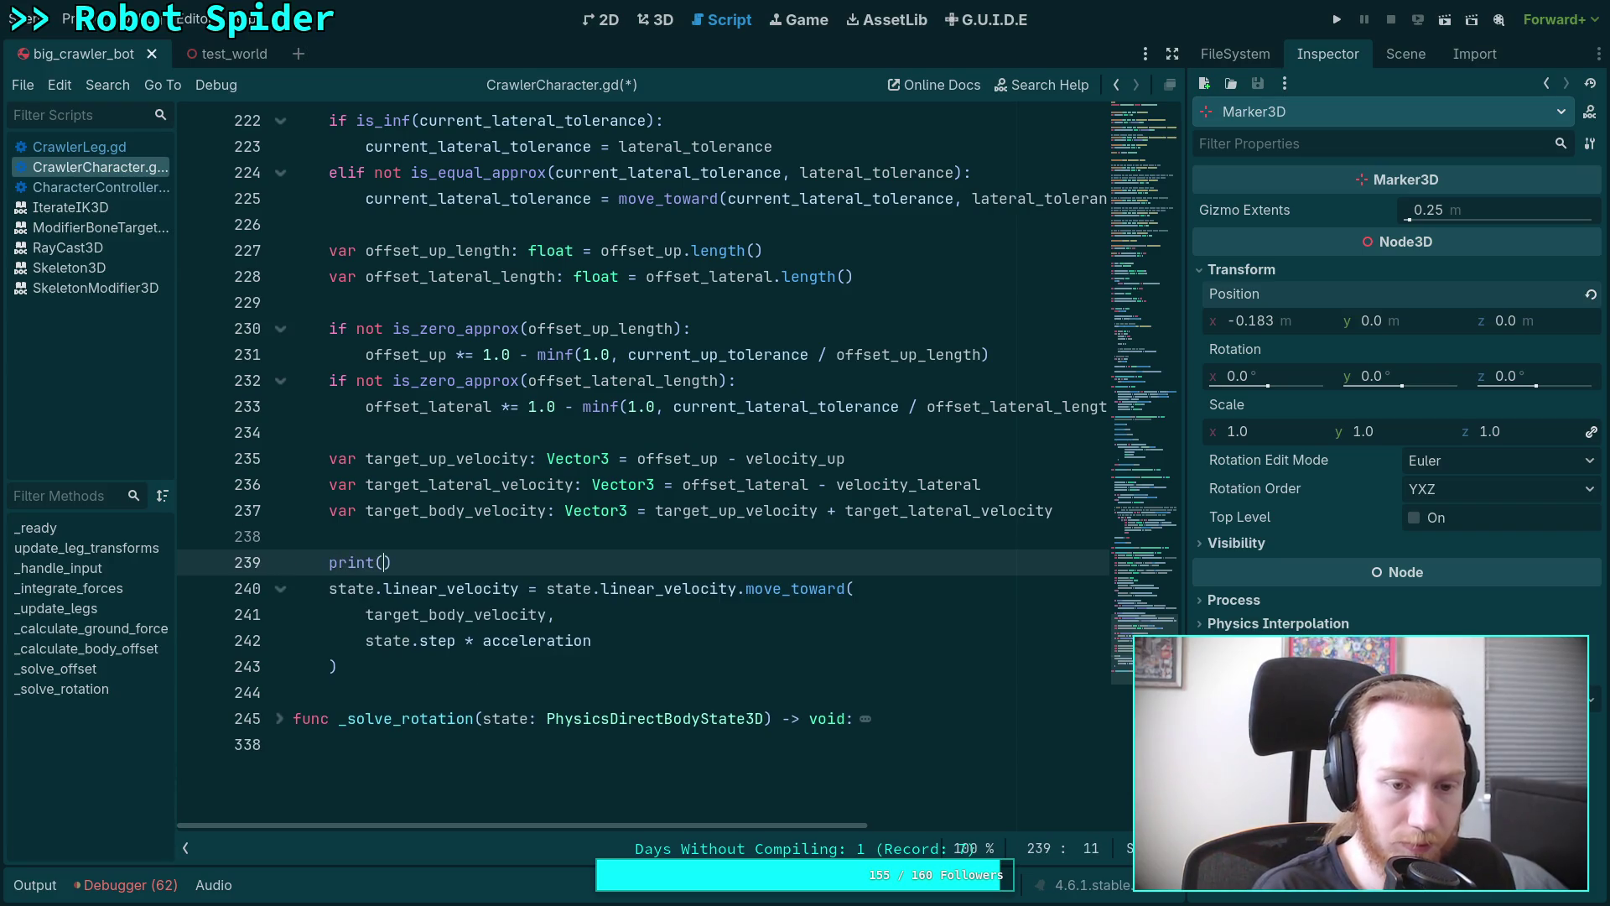
{"action": "type", "text": "l"}
{"action": "key", "text": "Return"}
Add print(target_body_velocity), copy the linear_velocity print below move_toward, and save.
{"action": "key", "text": "Down"}
{"action": "key", "text": "Down"}
{"action": "key", "text": "Down"}
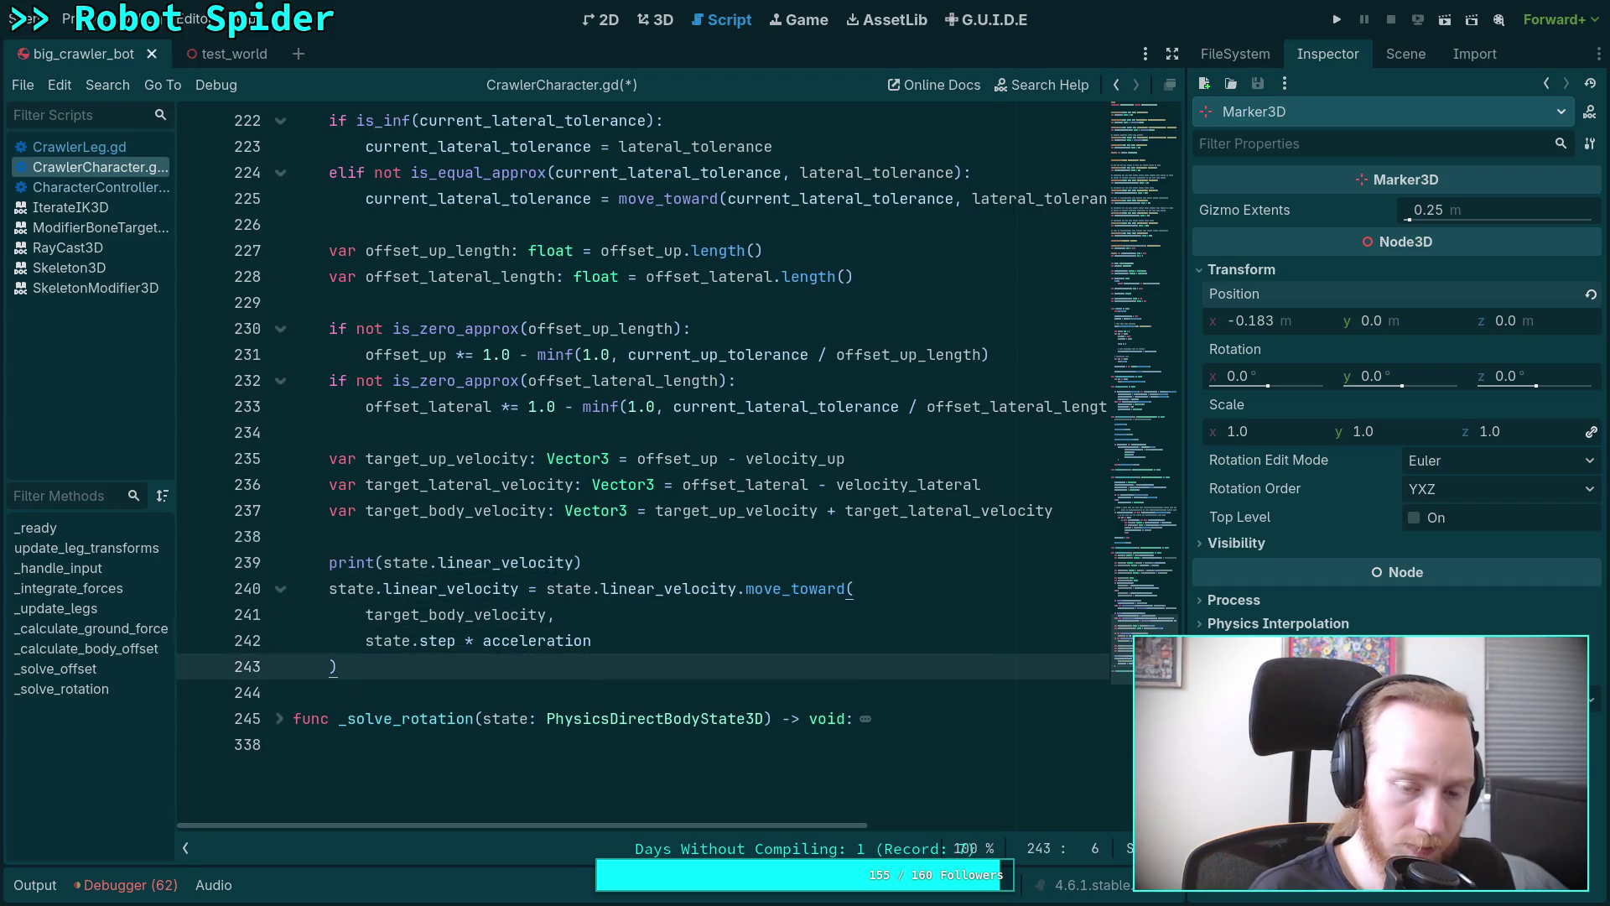
{"action": "key", "text": "Return"}
{"action": "type", "text": "print("}
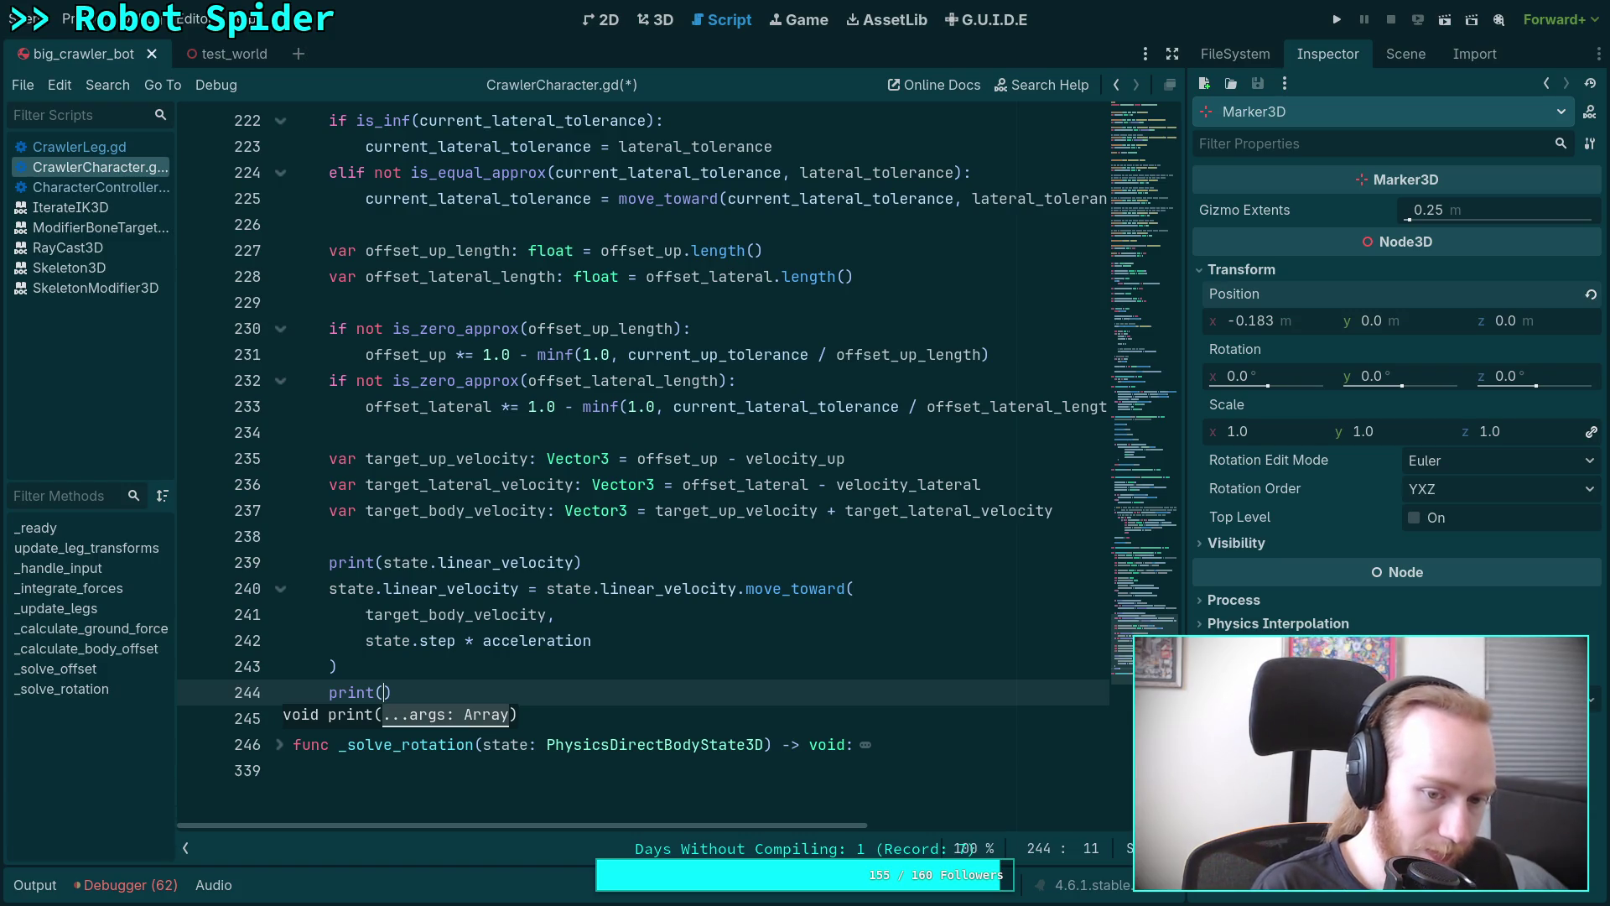
{"action": "type", "text": "tar"}
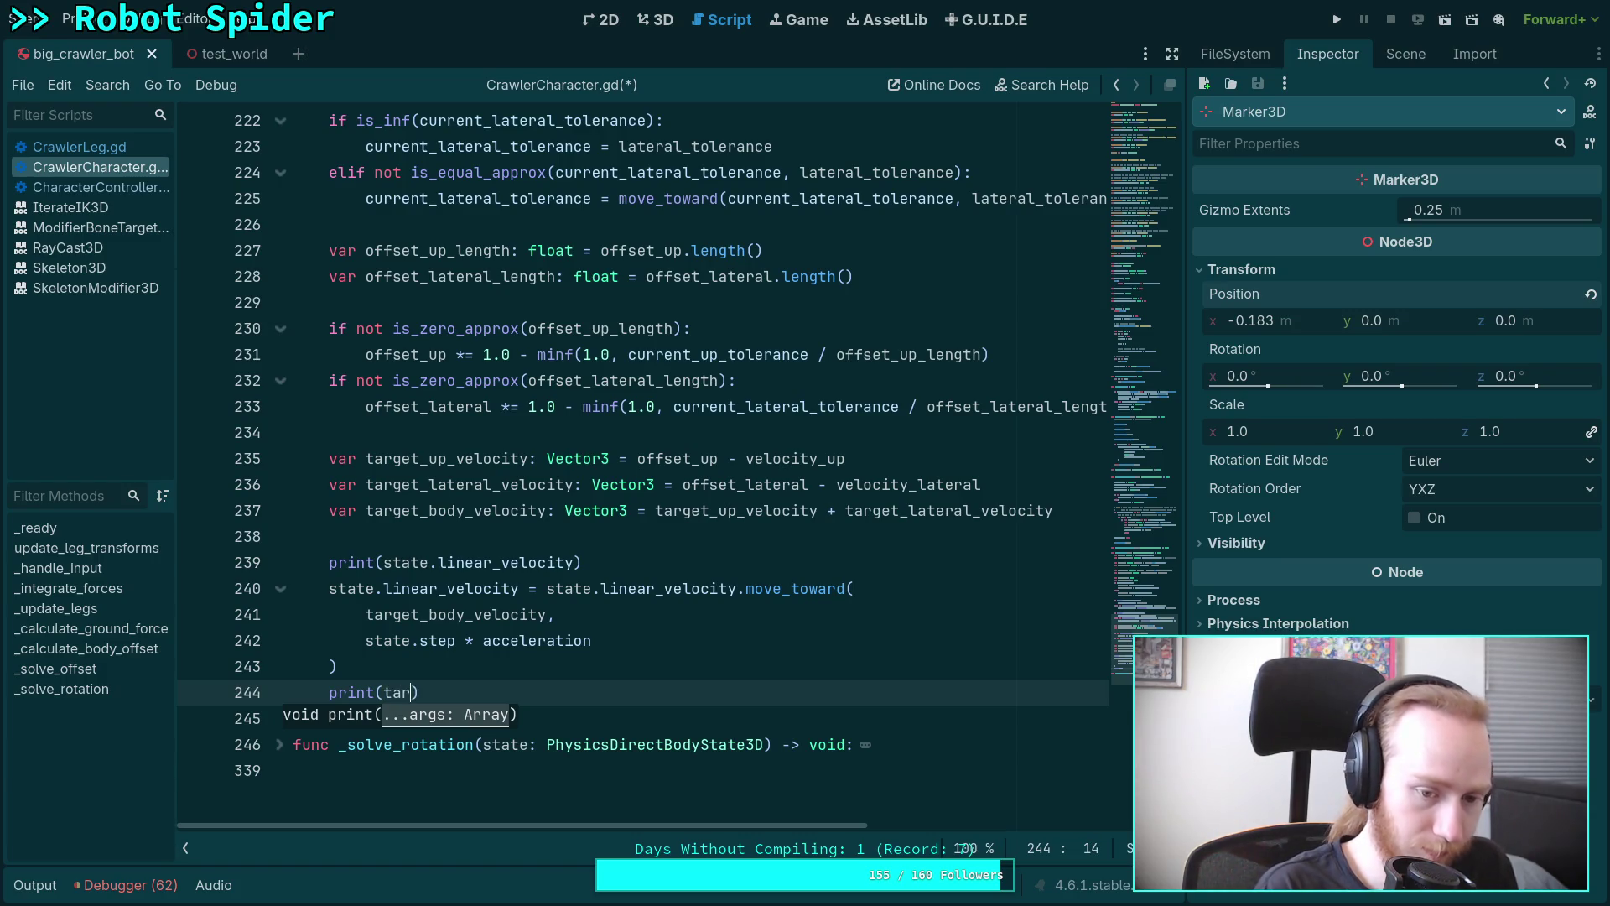
{"action": "key", "text": "Return"}
{"action": "key", "text": "alt+Up"}
{"action": "key", "text": "alt+Up"}
{"action": "key", "text": "alt+Up"}
{"action": "key", "text": "alt+Up"}
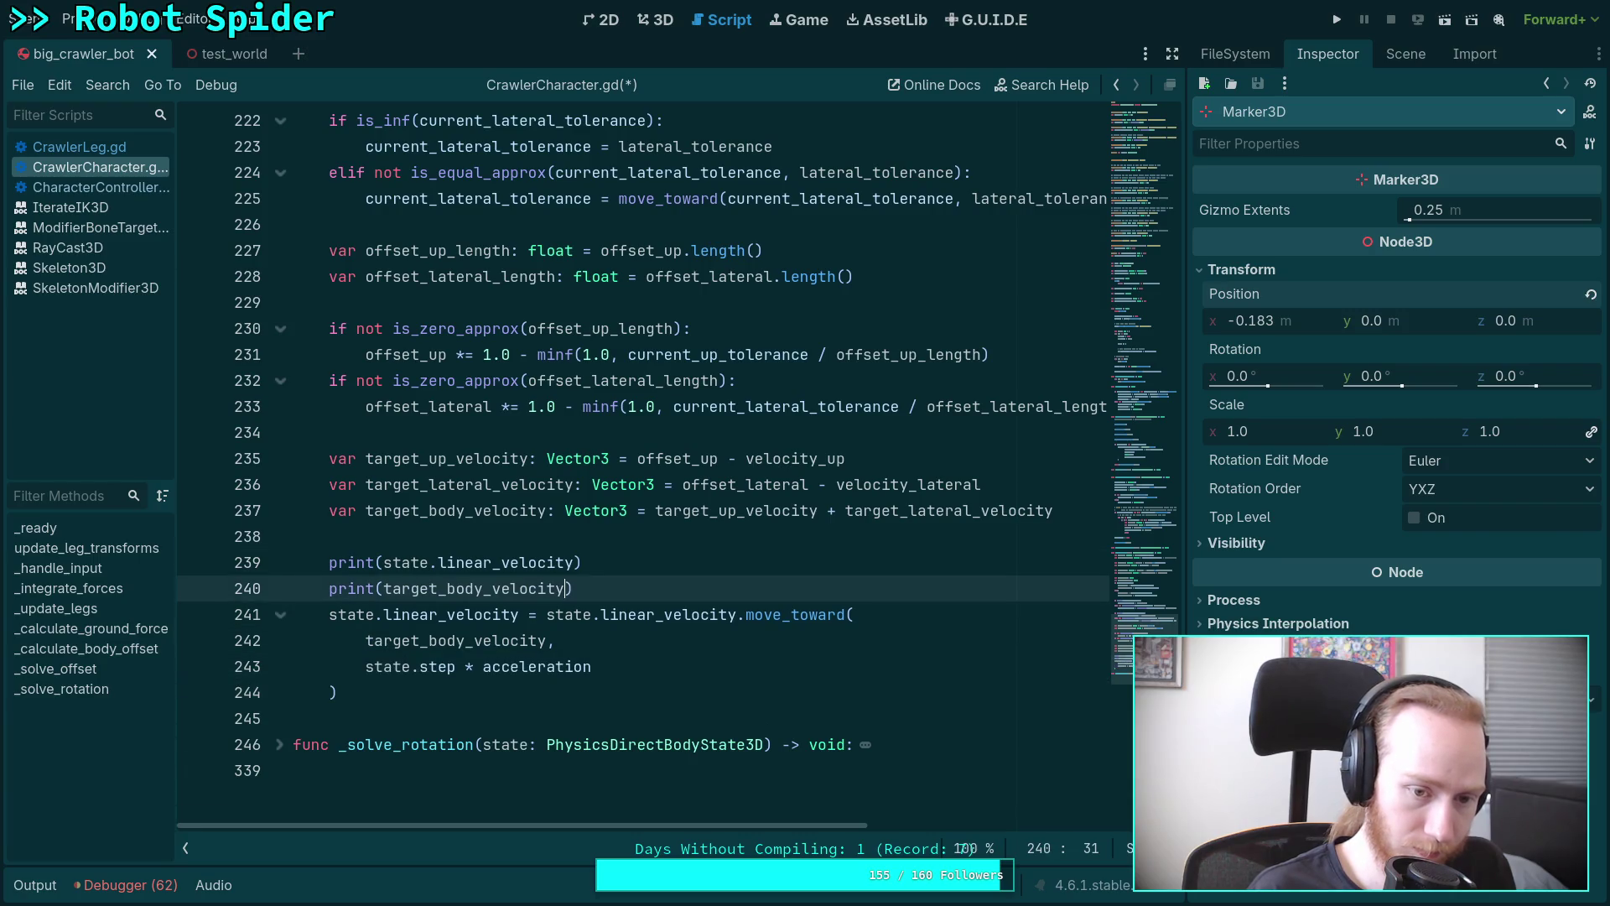
{"action": "key", "text": "Down"}
{"action": "key", "text": "ctrl+shift+d"}
{"action": "key", "text": "alt+Down"}
{"action": "key", "text": "alt+Down"}
{"action": "key", "text": "alt+Down"}
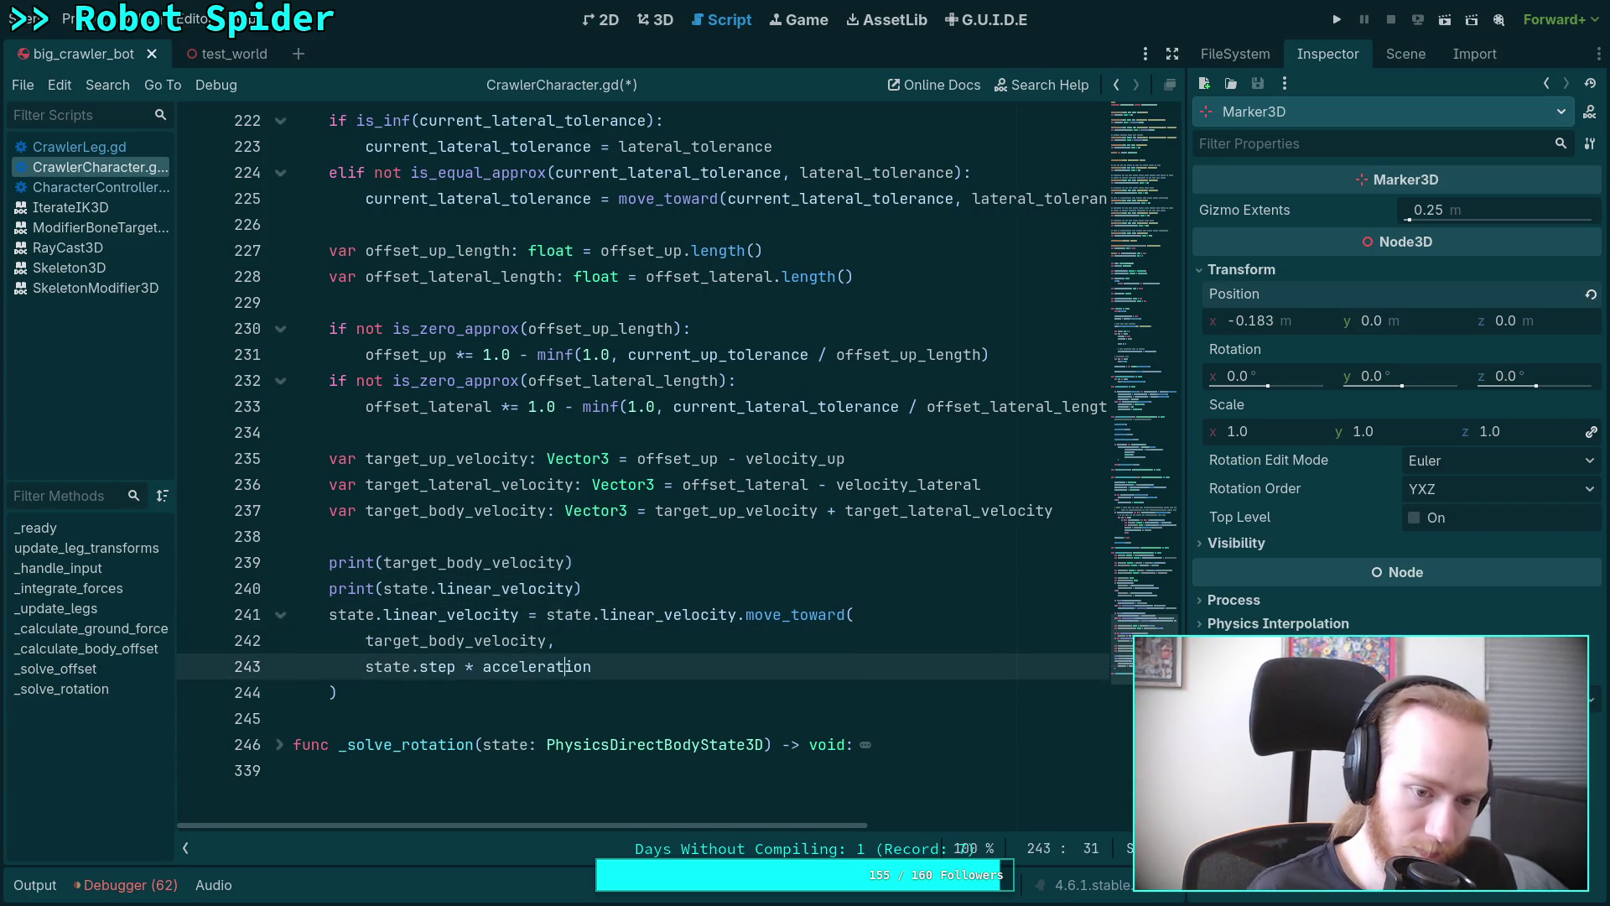
{"action": "key", "text": "End"}
{"action": "key", "text": "Return"}
{"action": "key", "text": "ctrl+s"}
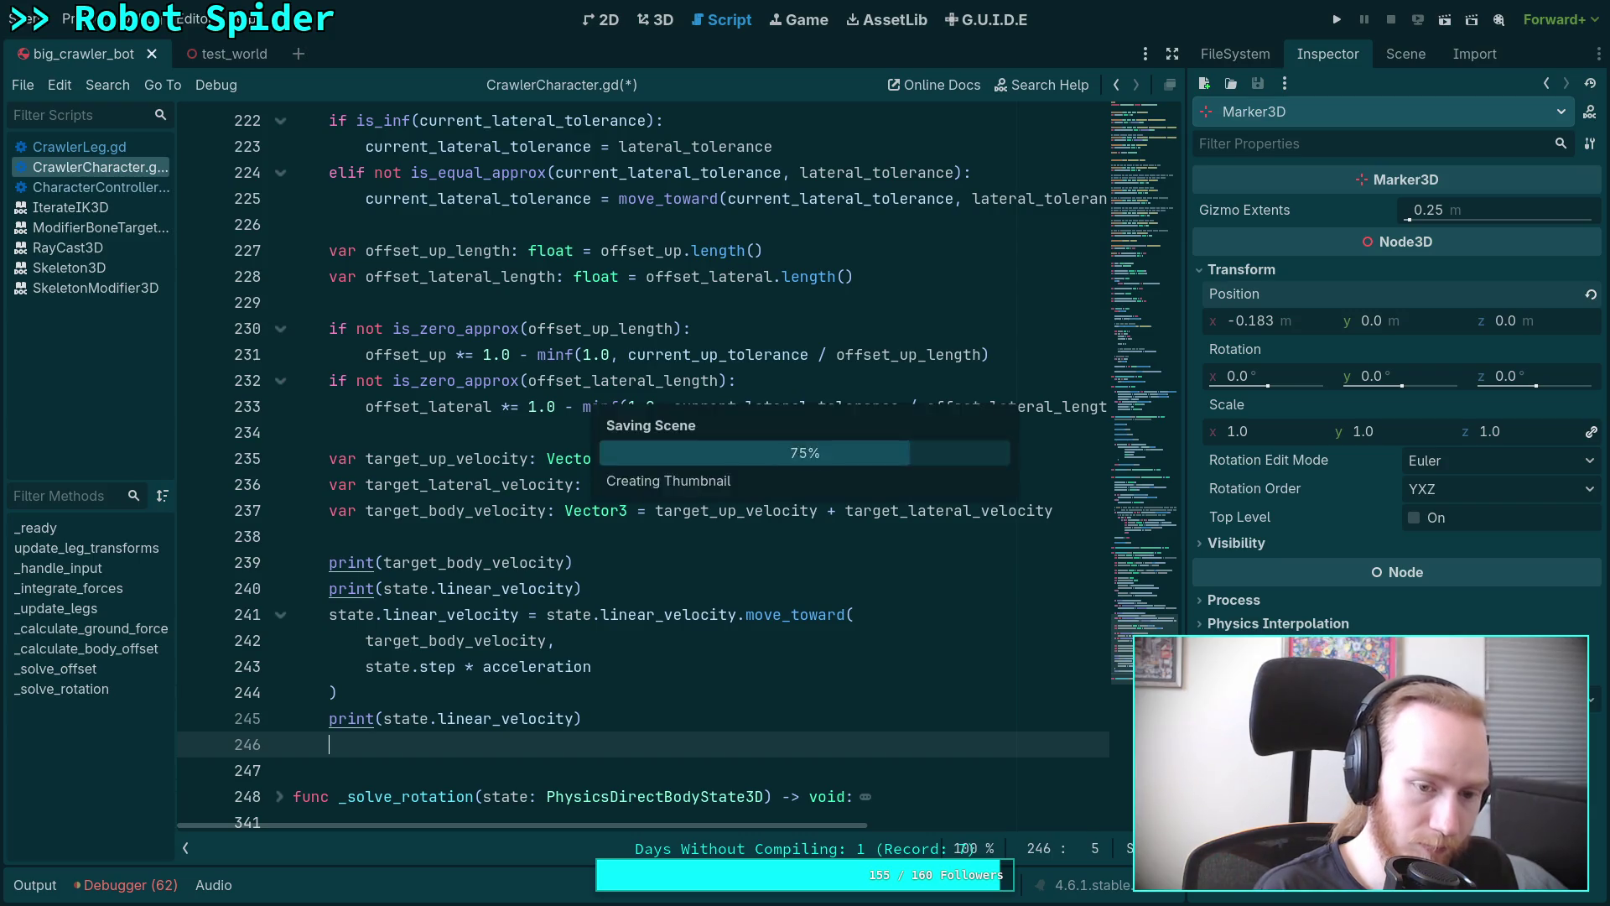
Run the spider game, reposition and focus its window, then close it with F8.
{"action": "left_click", "coordinate": [1335, 21]}
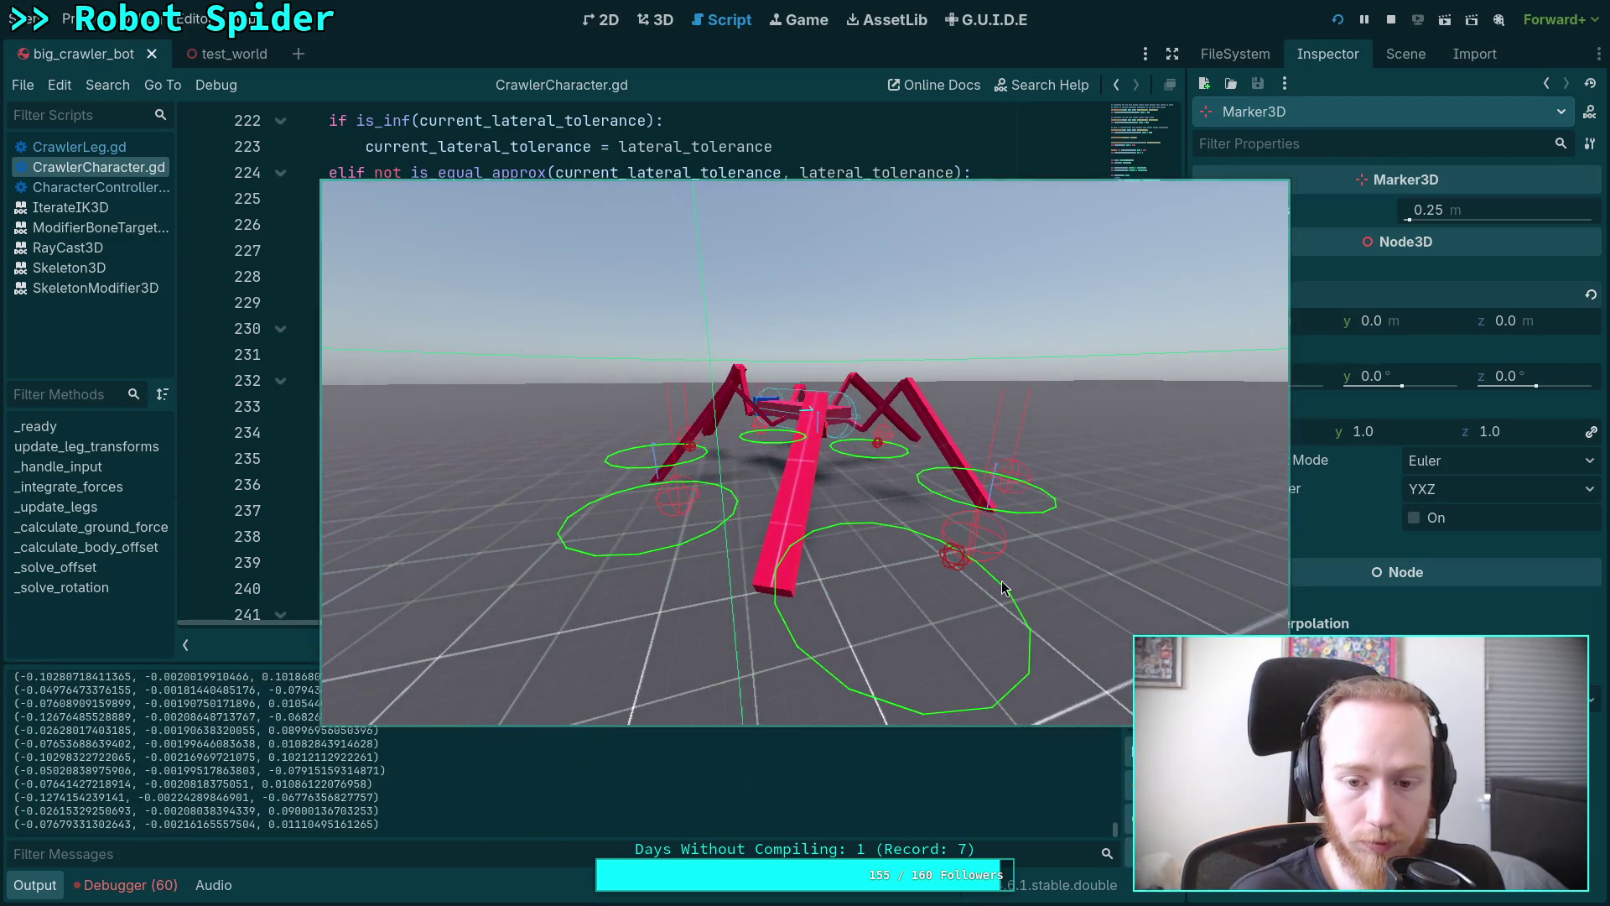
{"action": "left_click_drag", "start_coordinate": [590, 711], "coordinate": [507, 640]}
{"action": "left_click", "coordinate": [987, 570]}
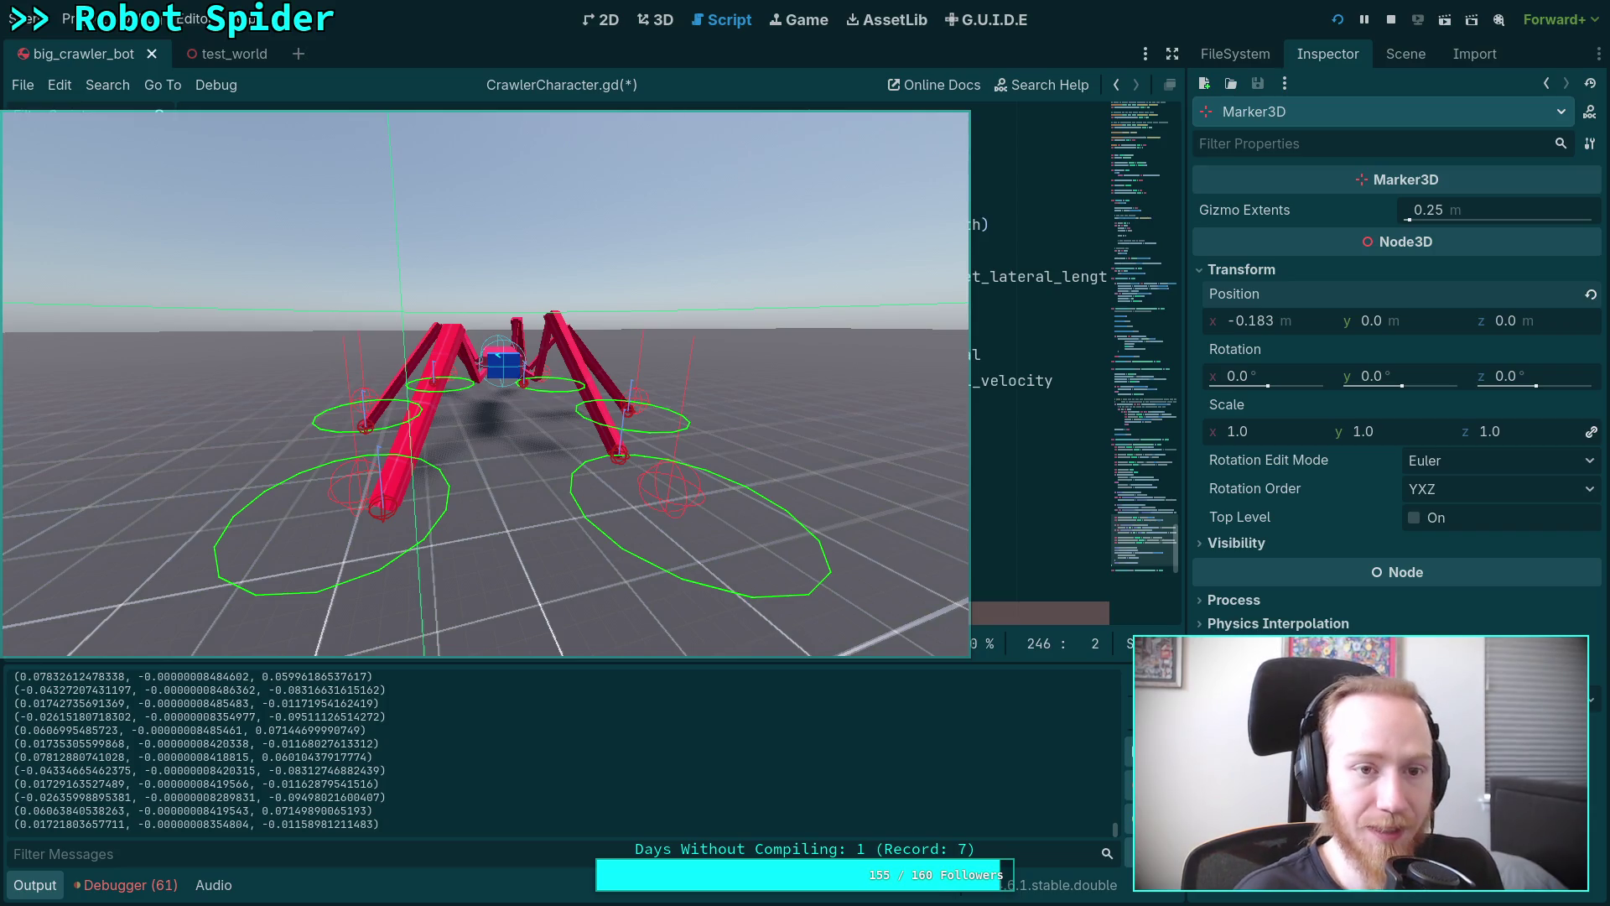
{"action": "key", "text": "F8"}
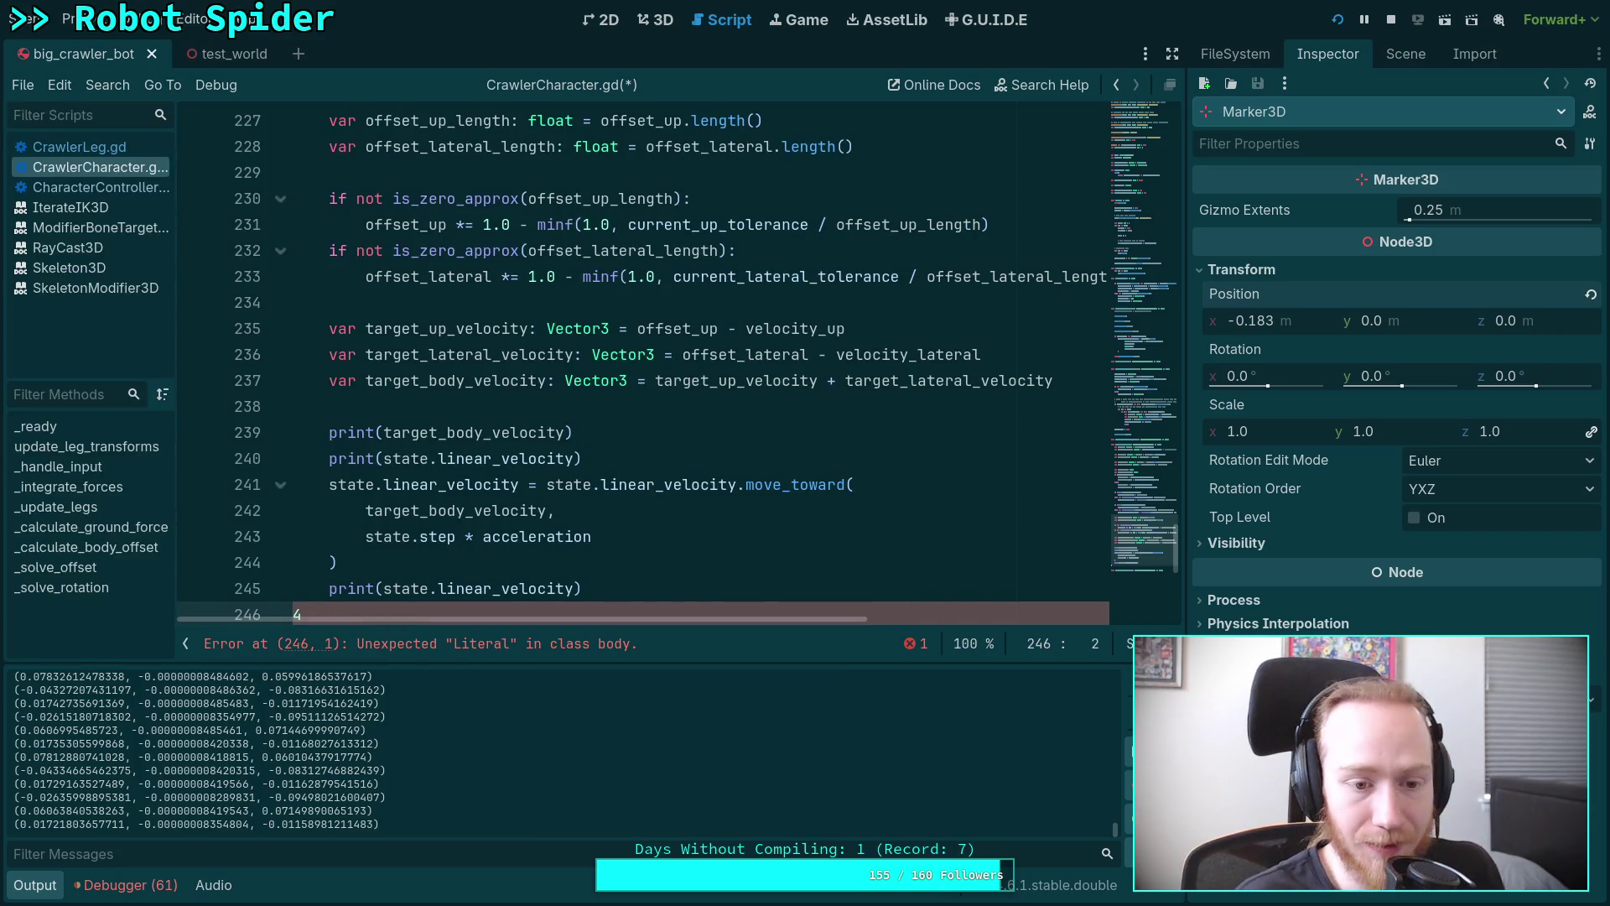
Remove the stray 4 and empty line 246, save, and relaunch the game with F5.
{"action": "scroll", "coordinate": [642, 361], "scroll_direction": "down", "scroll_amount": 1}
{"action": "key", "text": "BackSpace"}
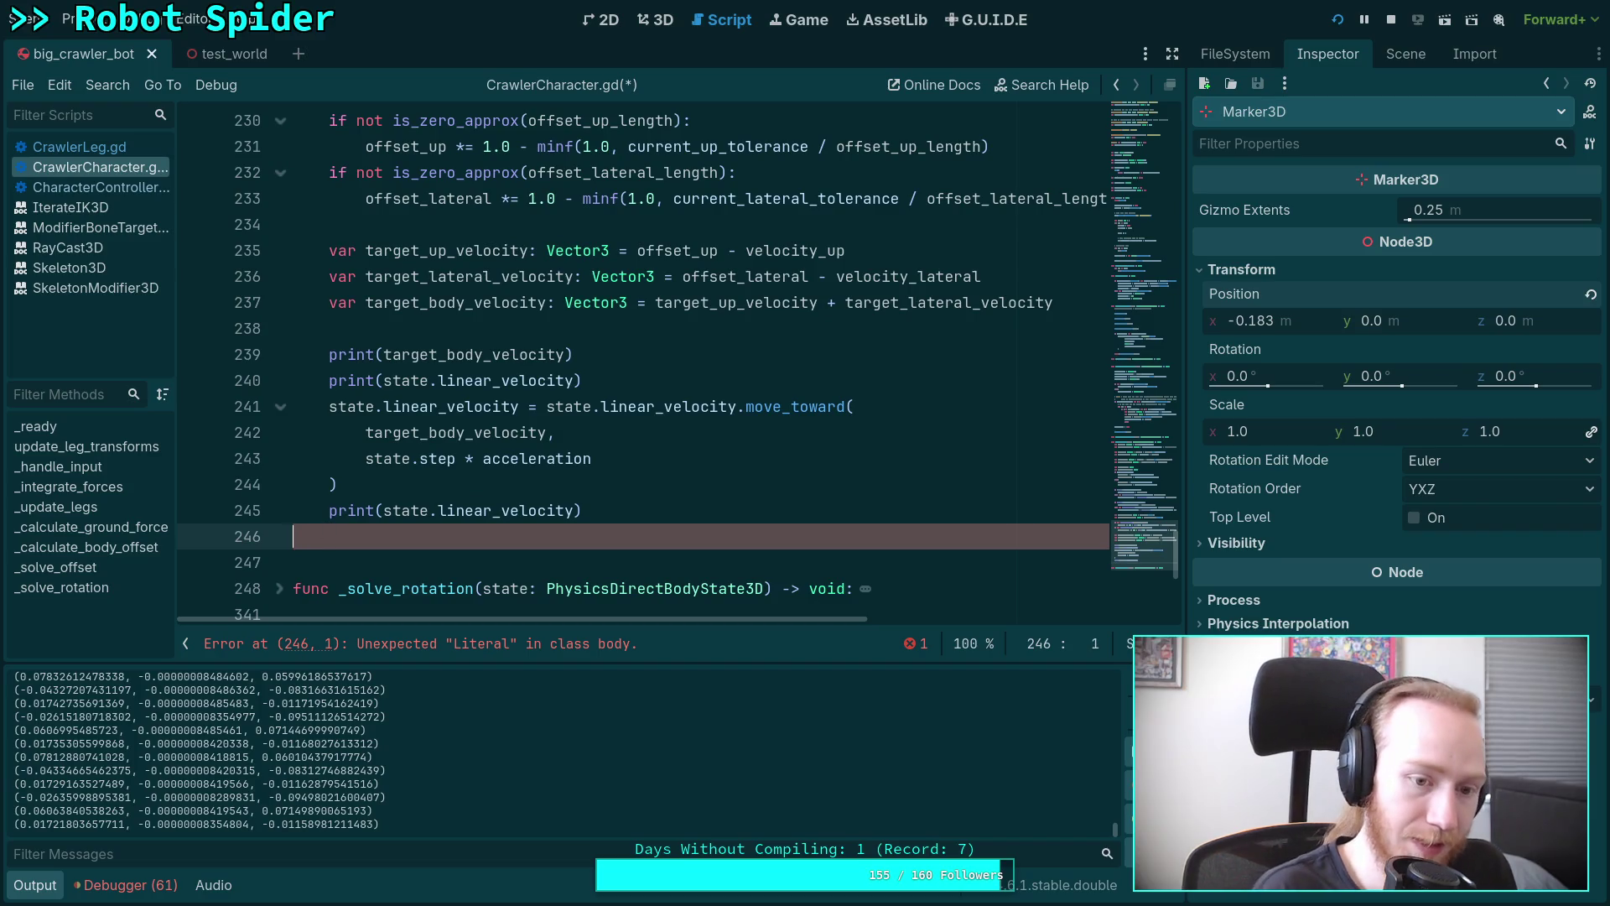
{"action": "key", "text": "BackSpace"}
{"action": "key", "text": "ctrl+s"}
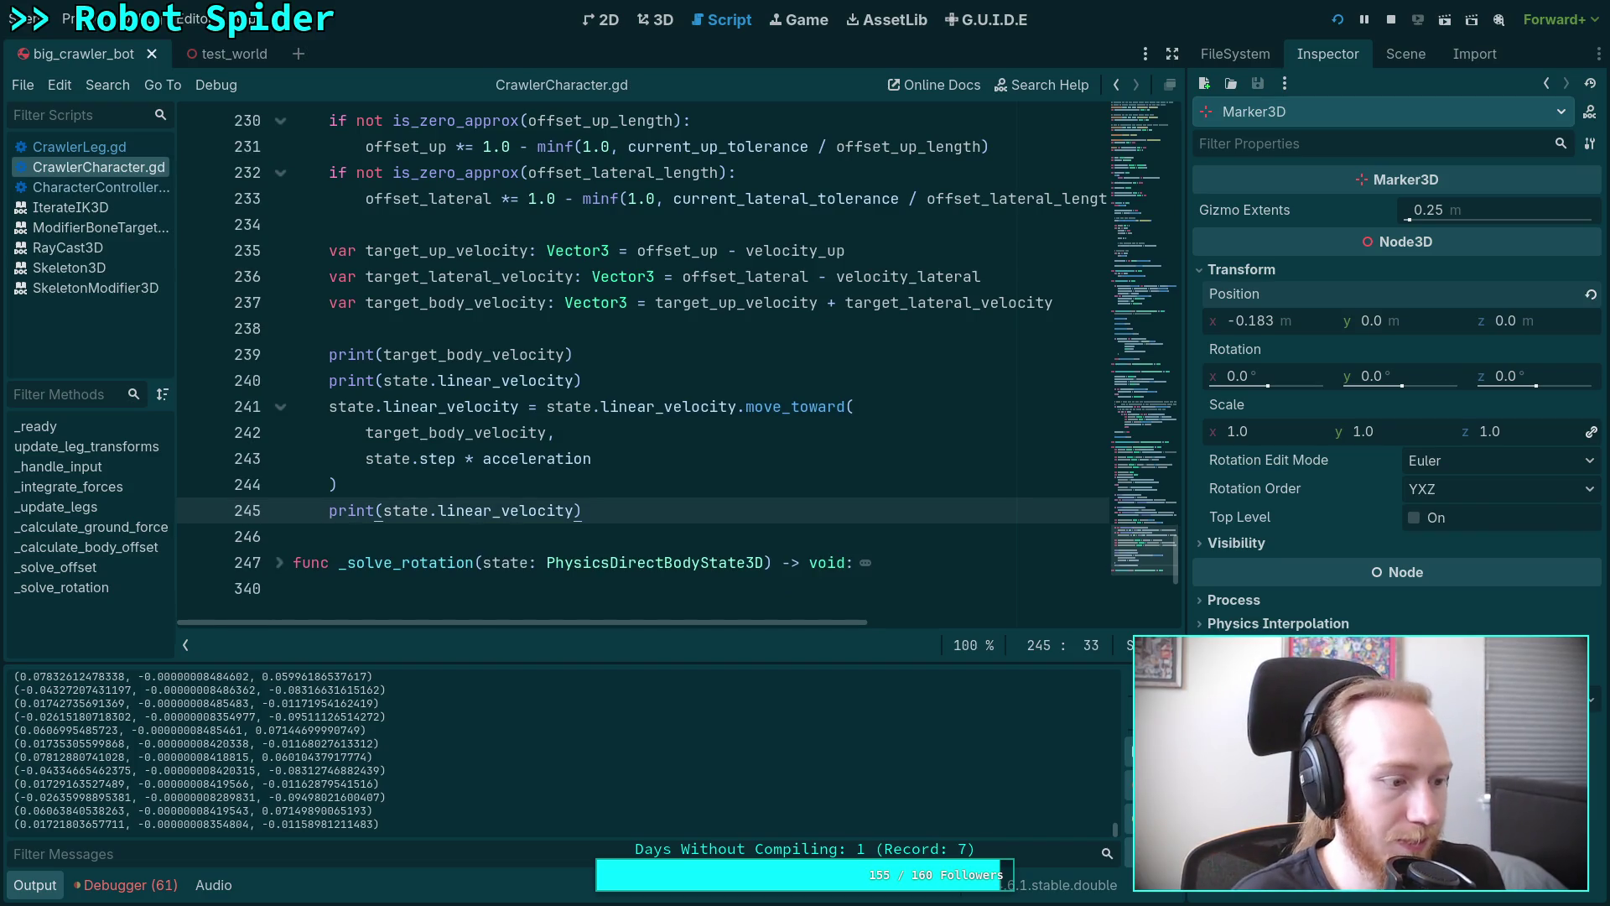
{"action": "key", "text": "F5"}
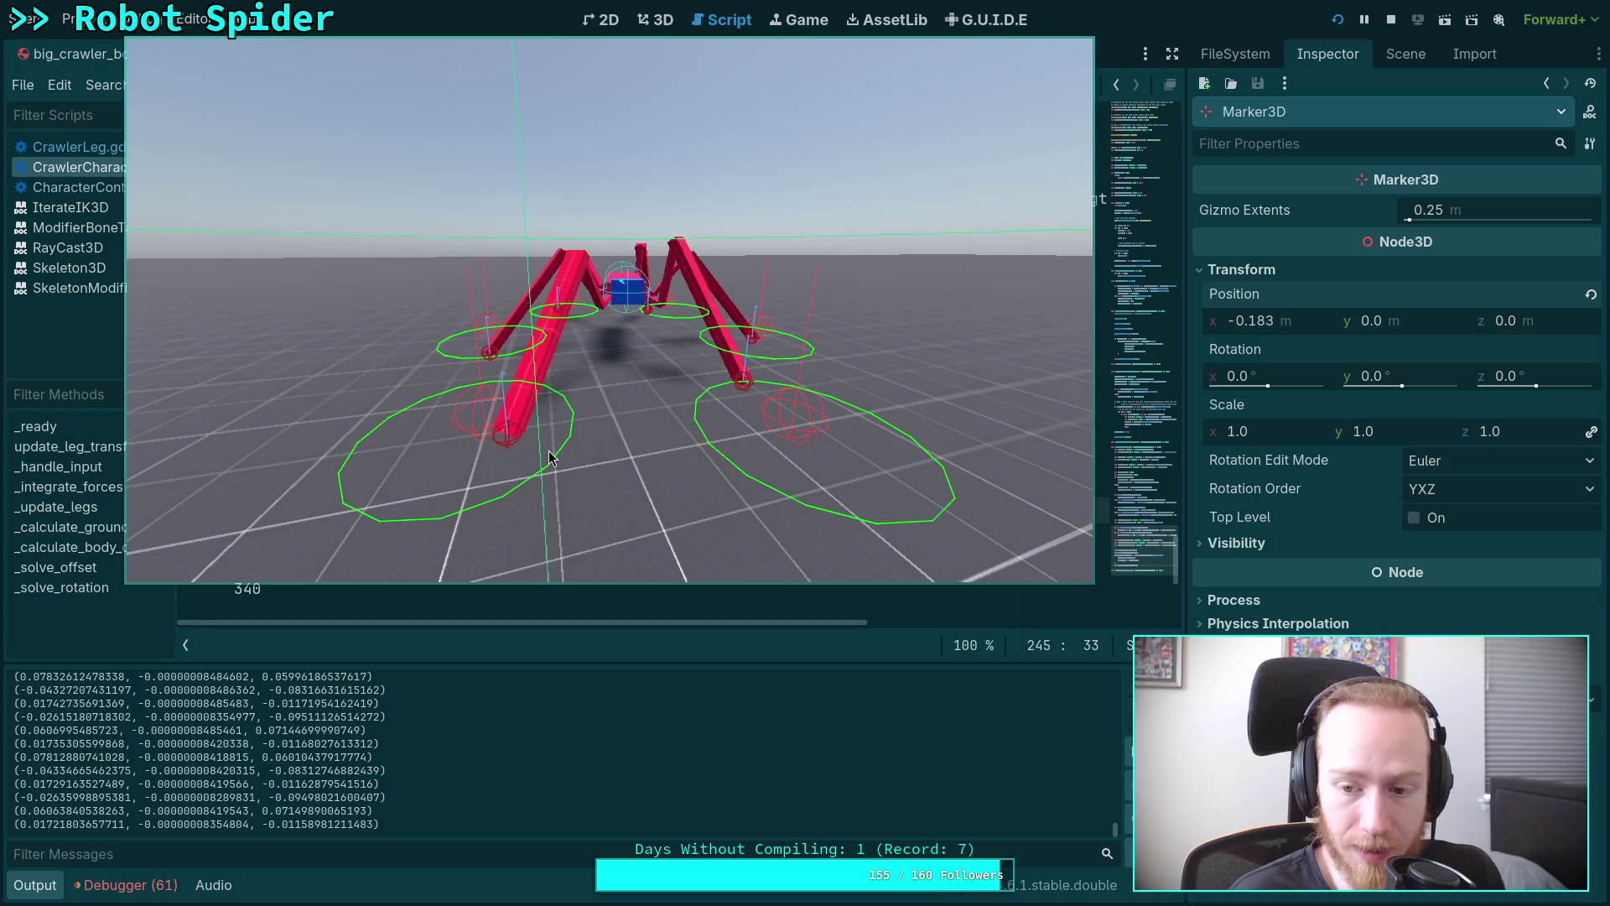
Step the spider simulation one physics tick at a time, watching the velocity prints in Output.
{"action": "key", "text": "t"}
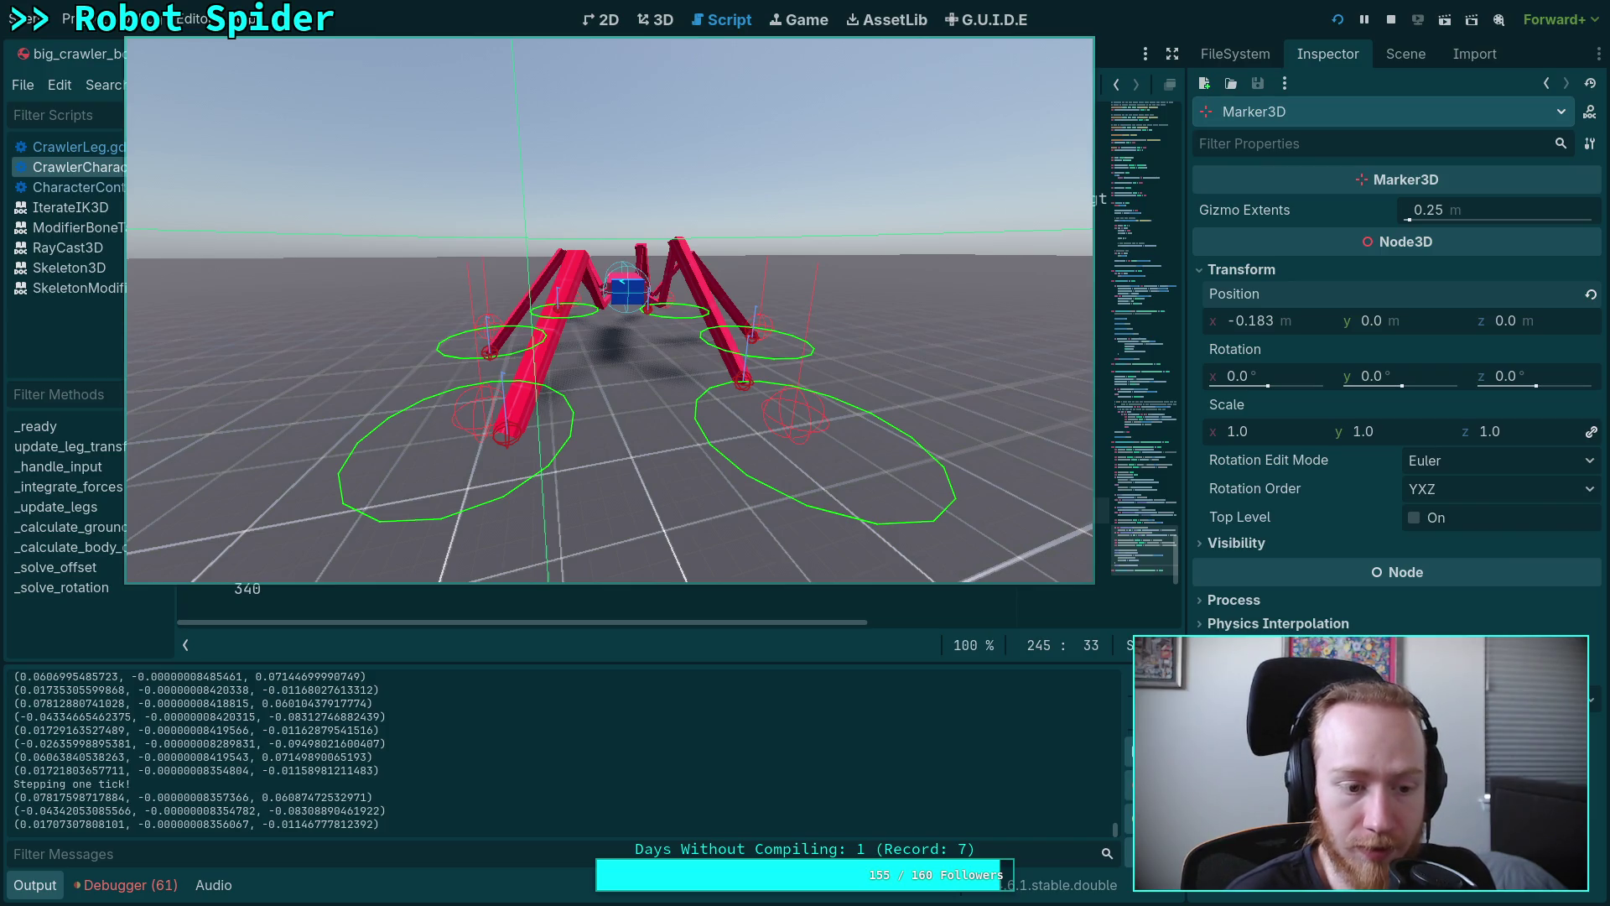
{"action": "key", "text": "space"}
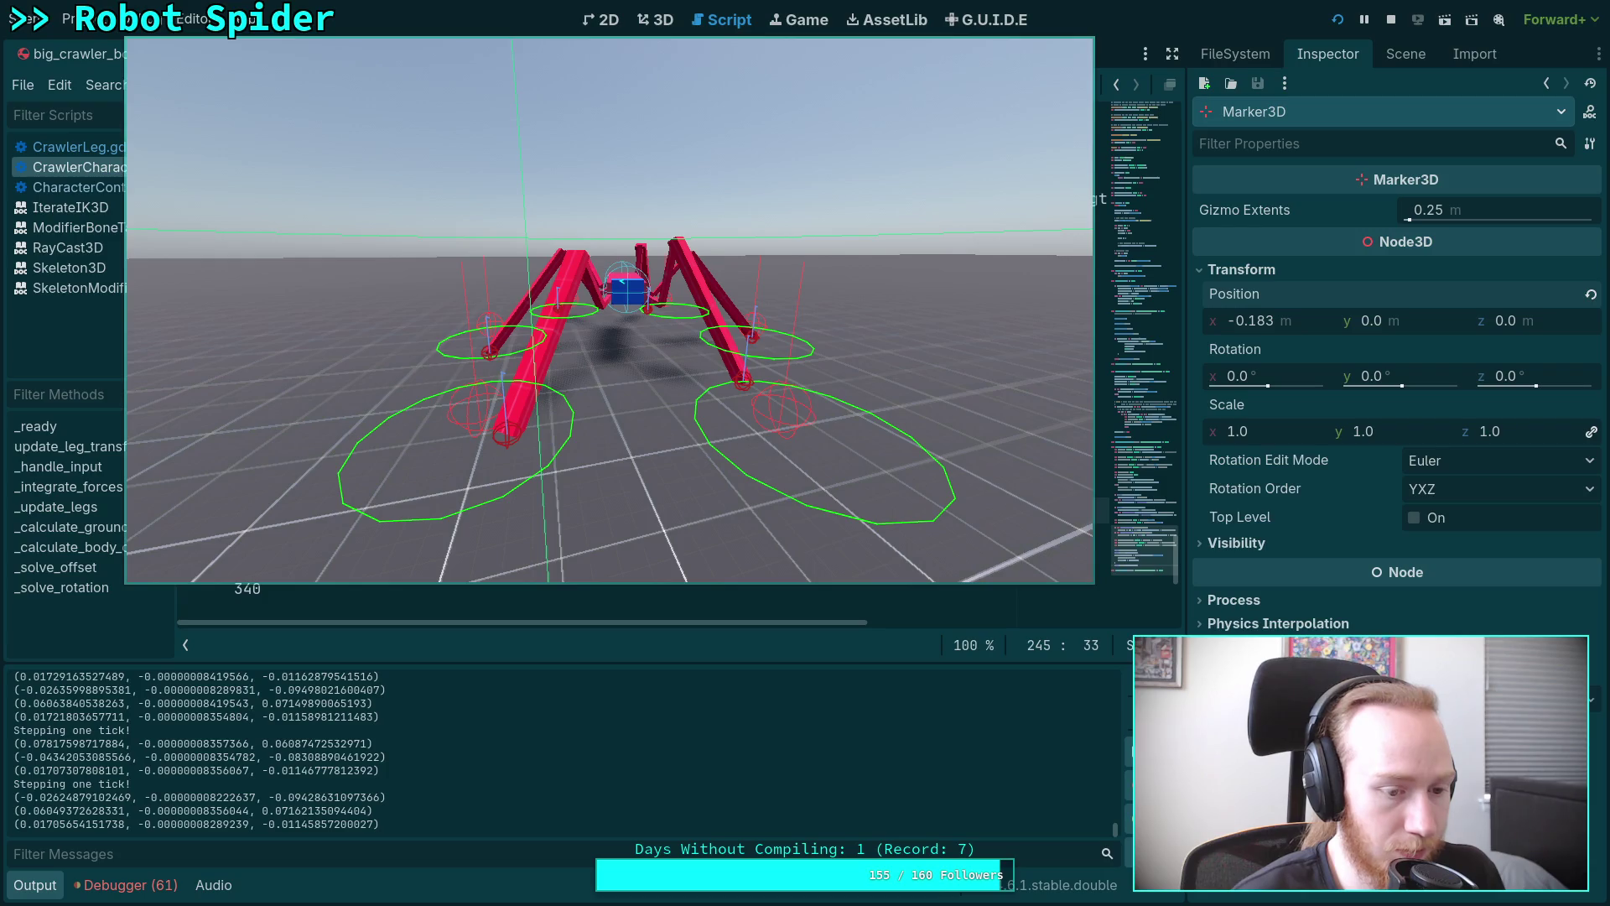
{"action": "key", "text": "space"}
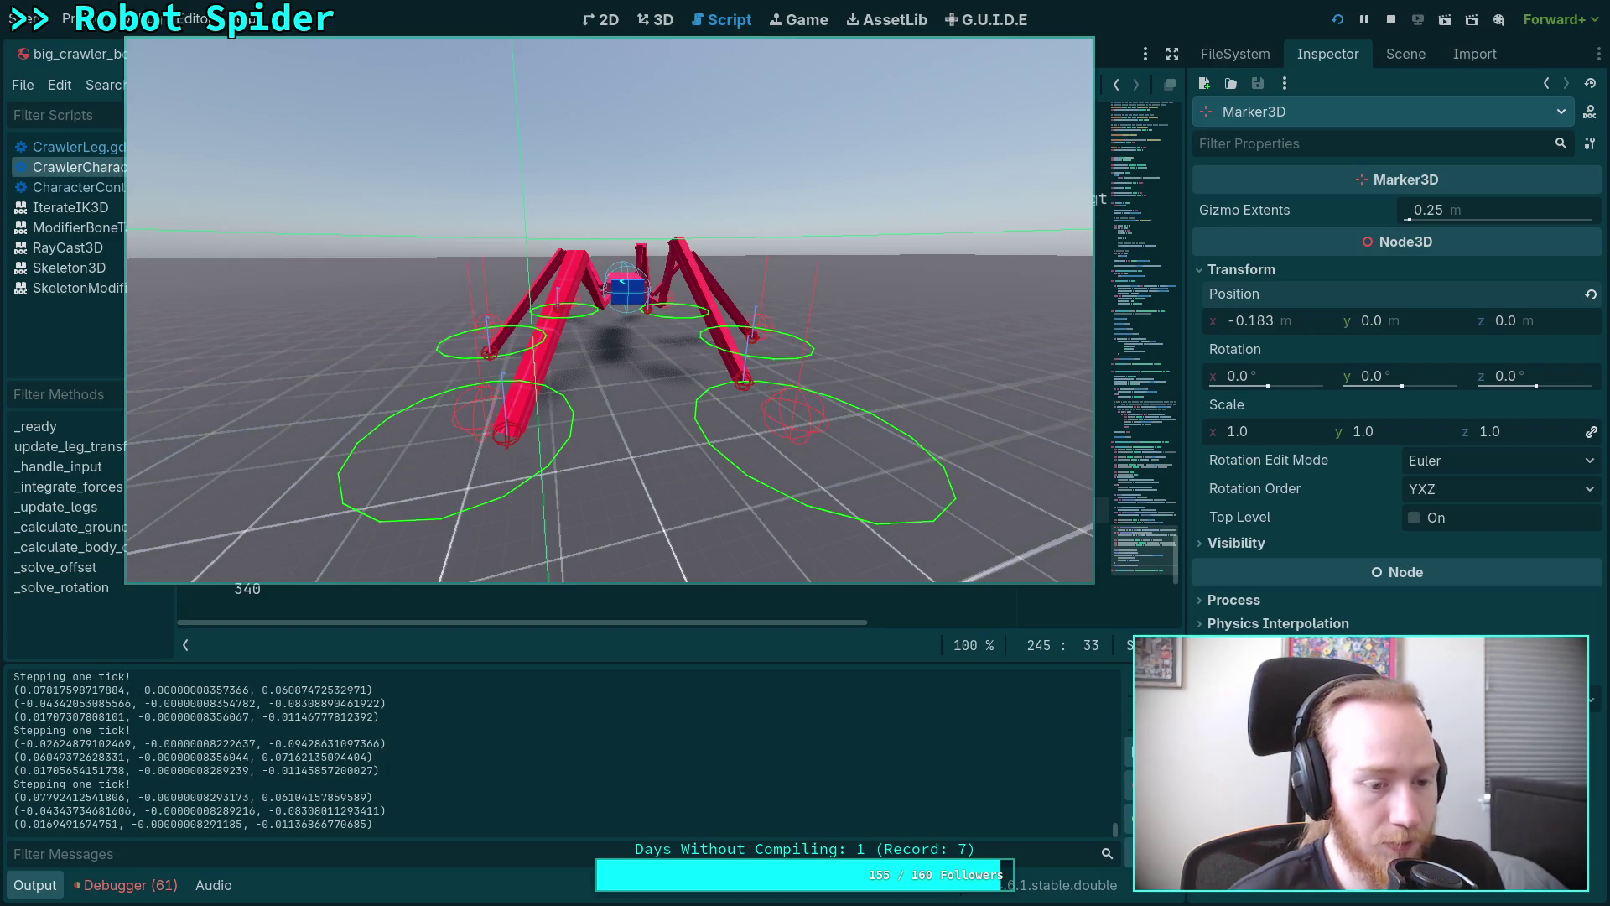
{"action": "key", "text": "space"}
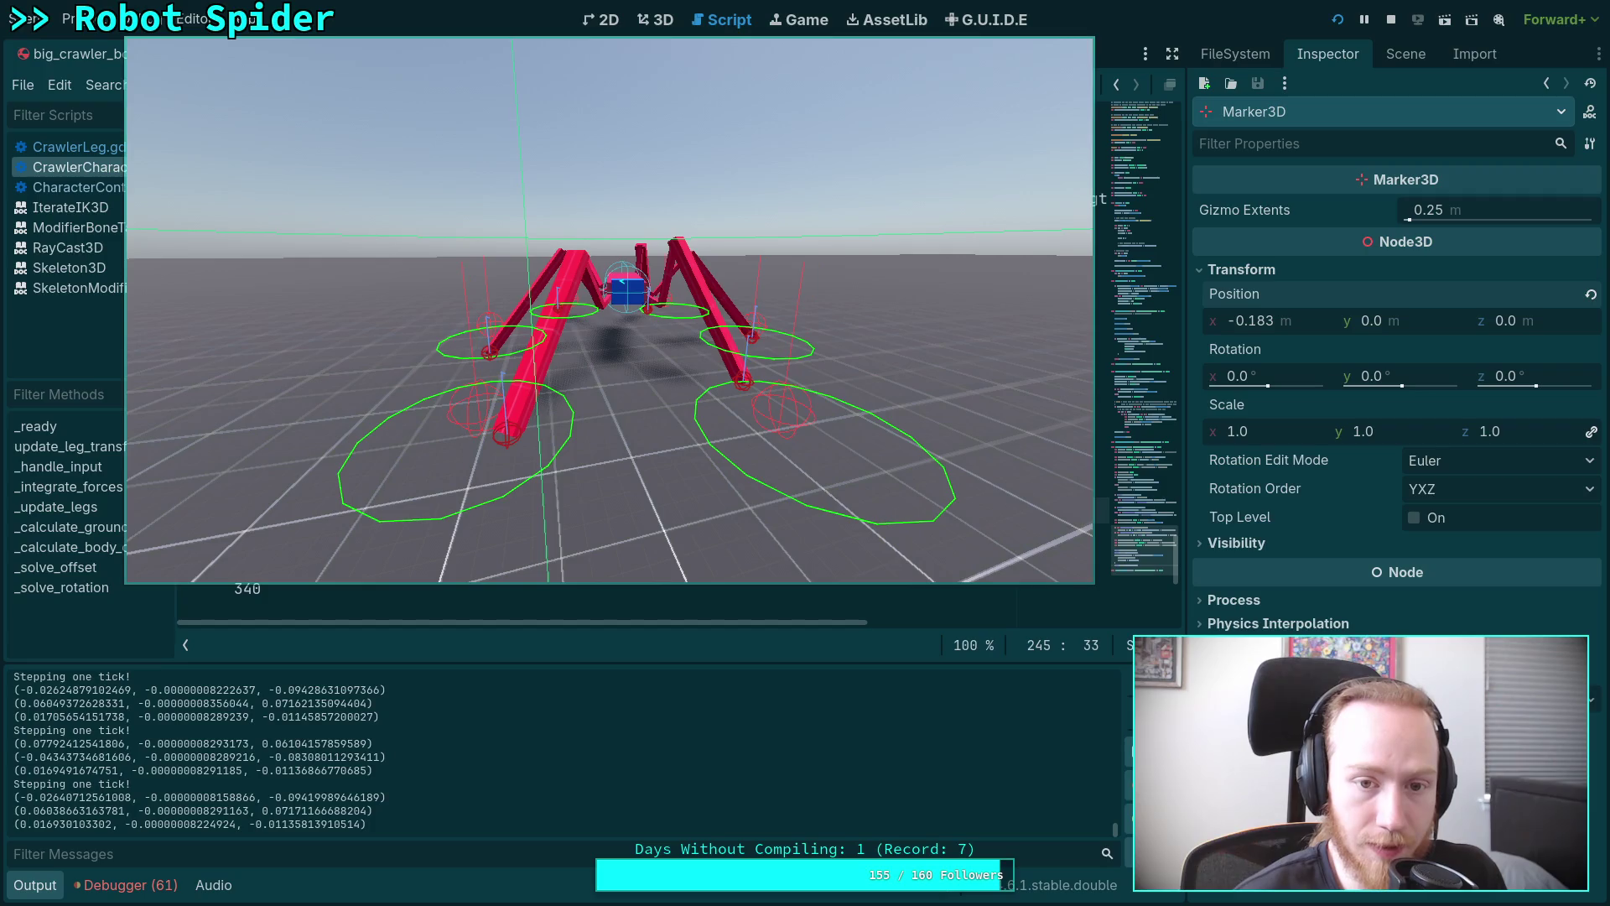
{"action": "key", "text": "space"}
{"action": "key", "text": "space"}
{"action": "key", "text": "space"}
{"action": "key", "text": "space"}
{"action": "key", "text": "space"}
{"action": "key", "text": "space"}
{"action": "key", "text": "space"}
{"action": "key", "text": "space"}
{"action": "key", "text": "space"}
{"action": "key", "text": "space"}
{"action": "key", "text": "space"}
{"action": "key", "text": "space"}
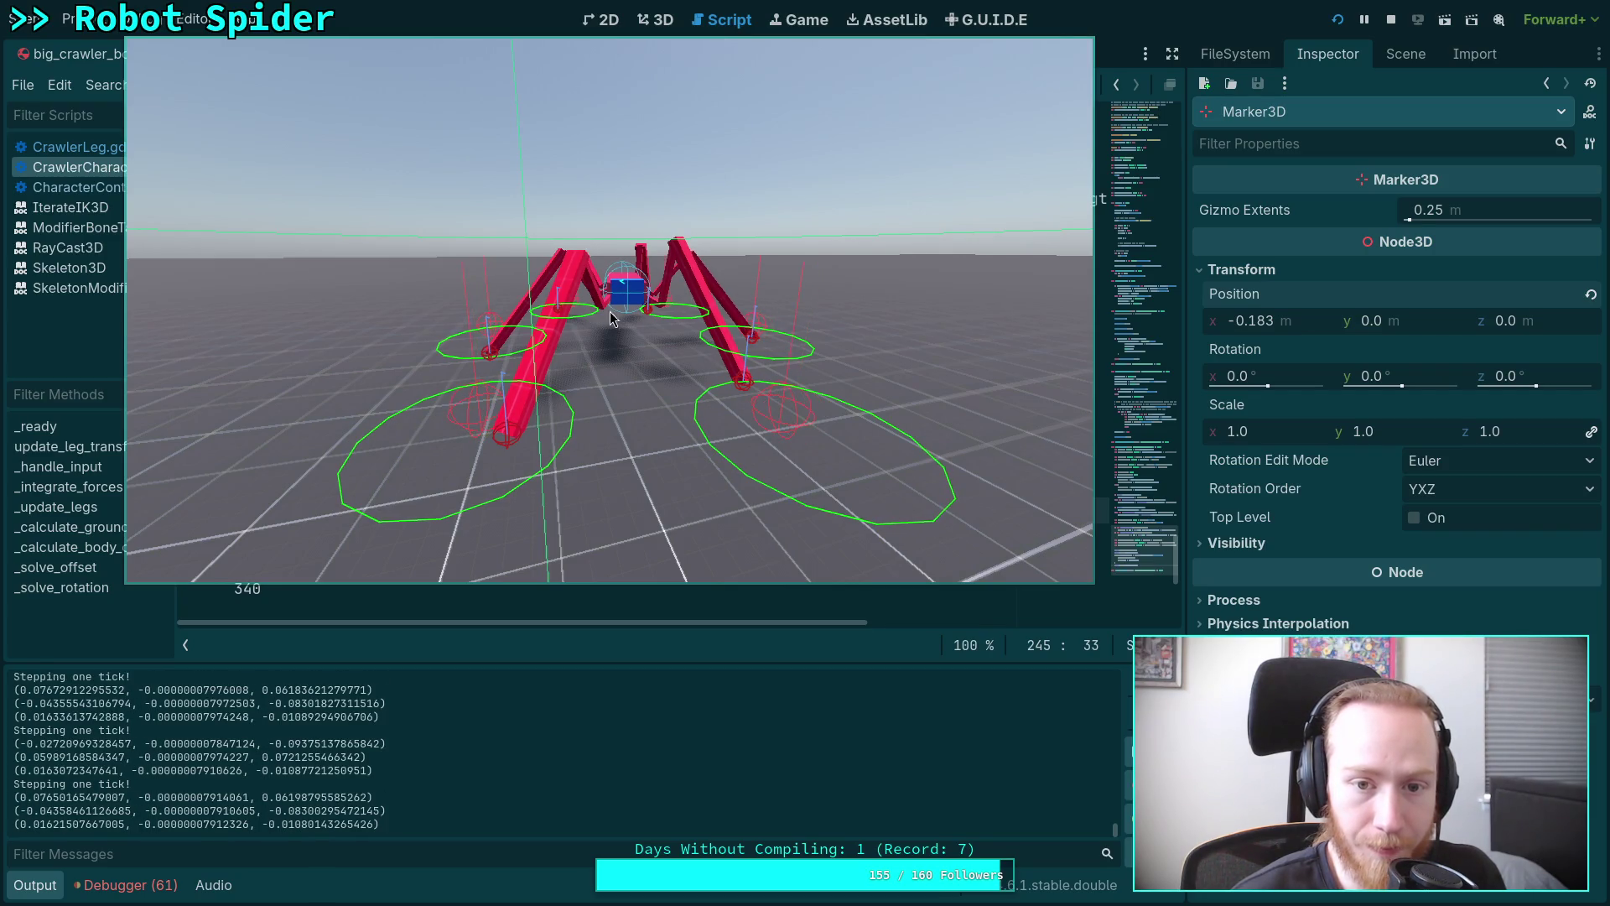
{"action": "key", "text": "space"}
{"action": "key", "text": "space"}
{"action": "key", "text": "space"}
{"action": "key", "text": "space"}
{"action": "key", "text": "space"}
{"action": "key", "text": "space"}
{"action": "key", "text": "space"}
{"action": "key", "text": "space"}
{"action": "key", "text": "space"}
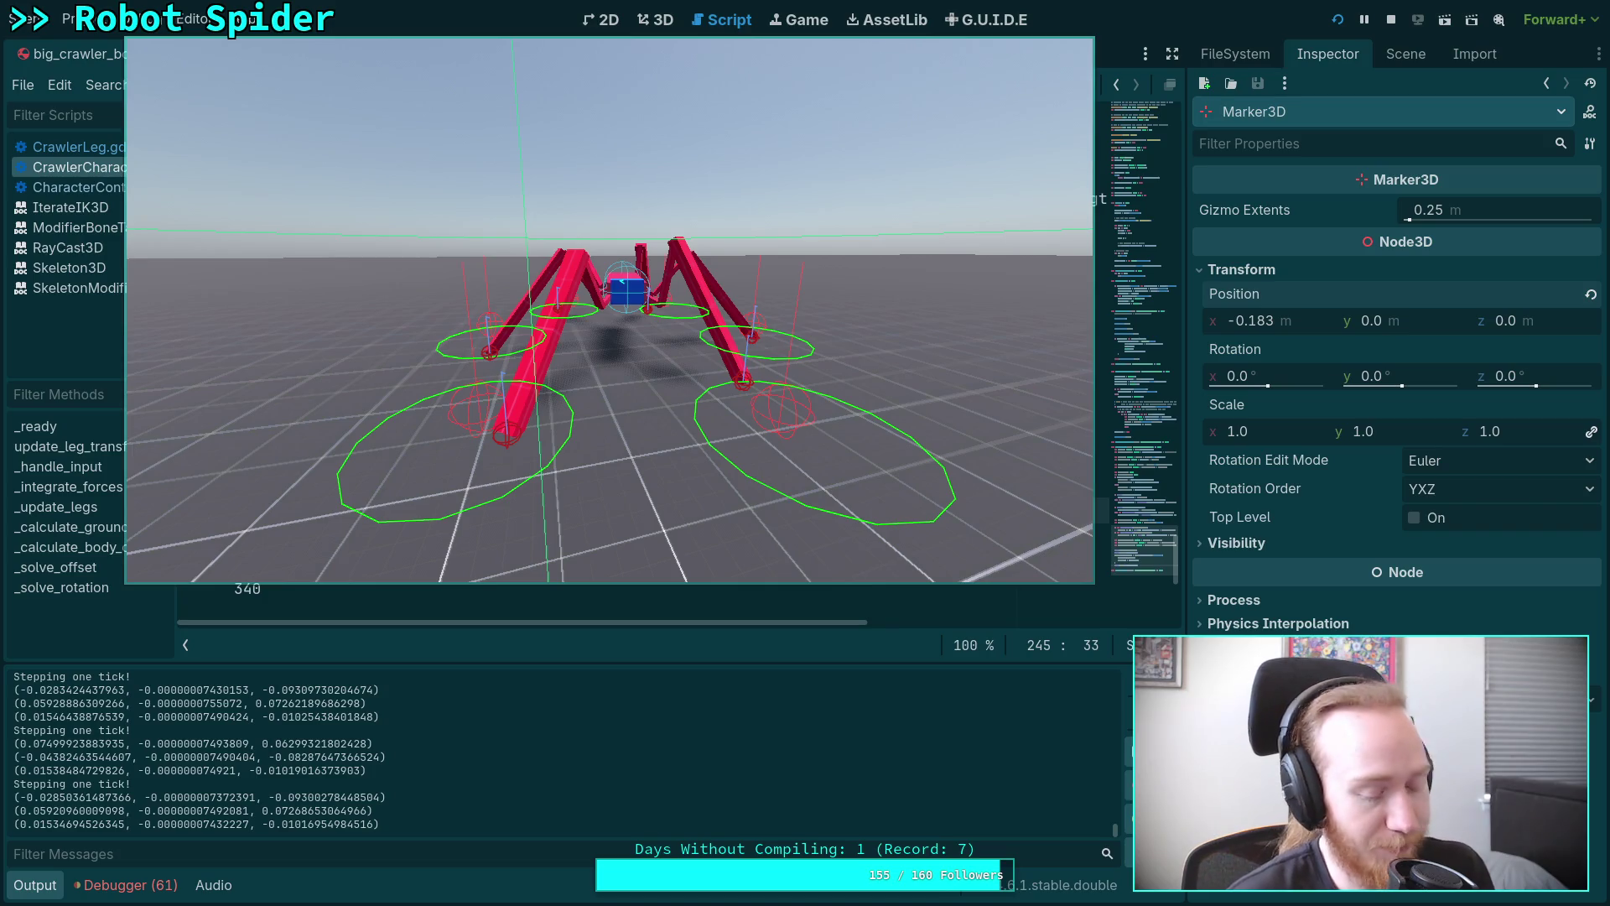
{"action": "key", "text": "space"}
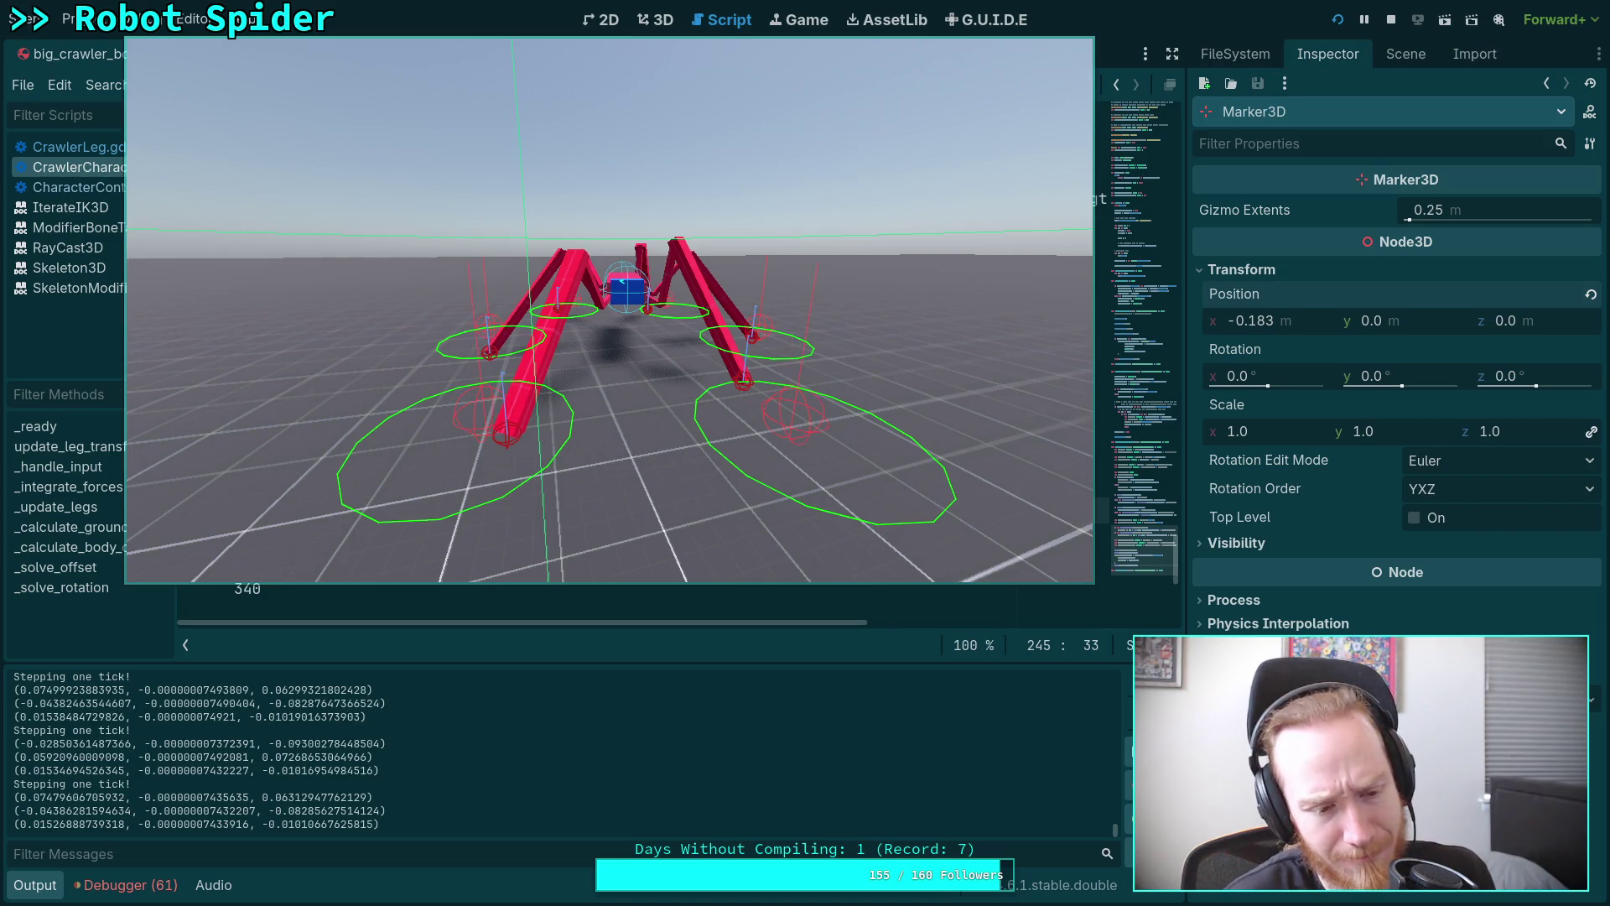
{"action": "key", "text": "space"}
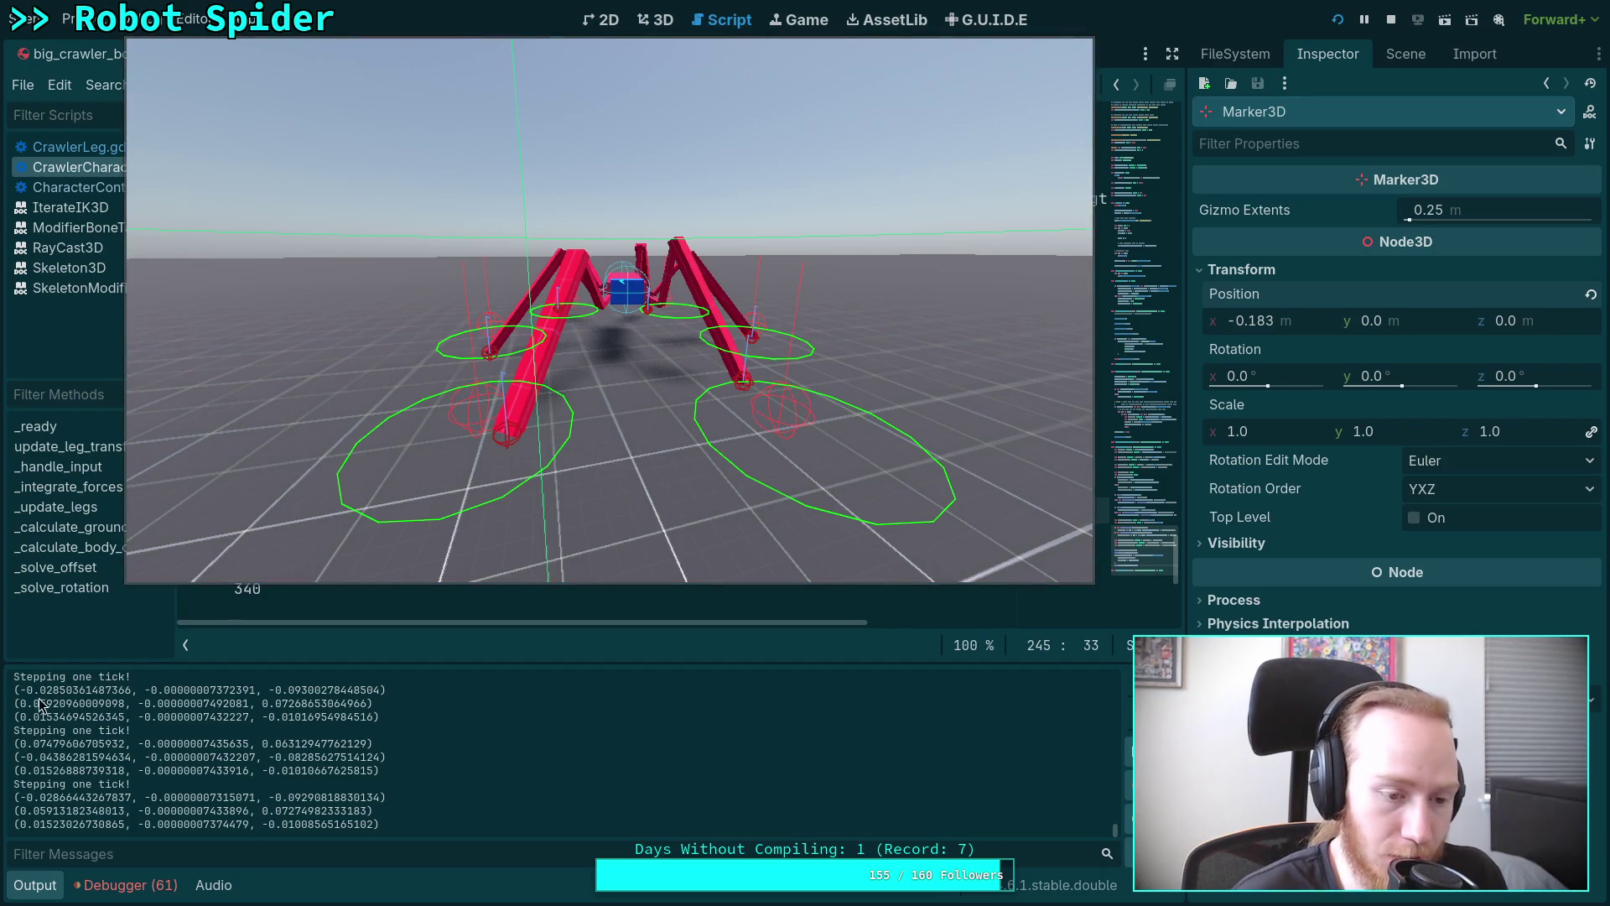
Highlight printed velocity vectors in Output to compare ticks, then stop the running game.
{"action": "left_click_drag", "start_coordinate": [19, 690], "coordinate": [36, 692]}
{"action": "left_click_drag", "start_coordinate": [253, 691], "coordinate": [380, 692]}
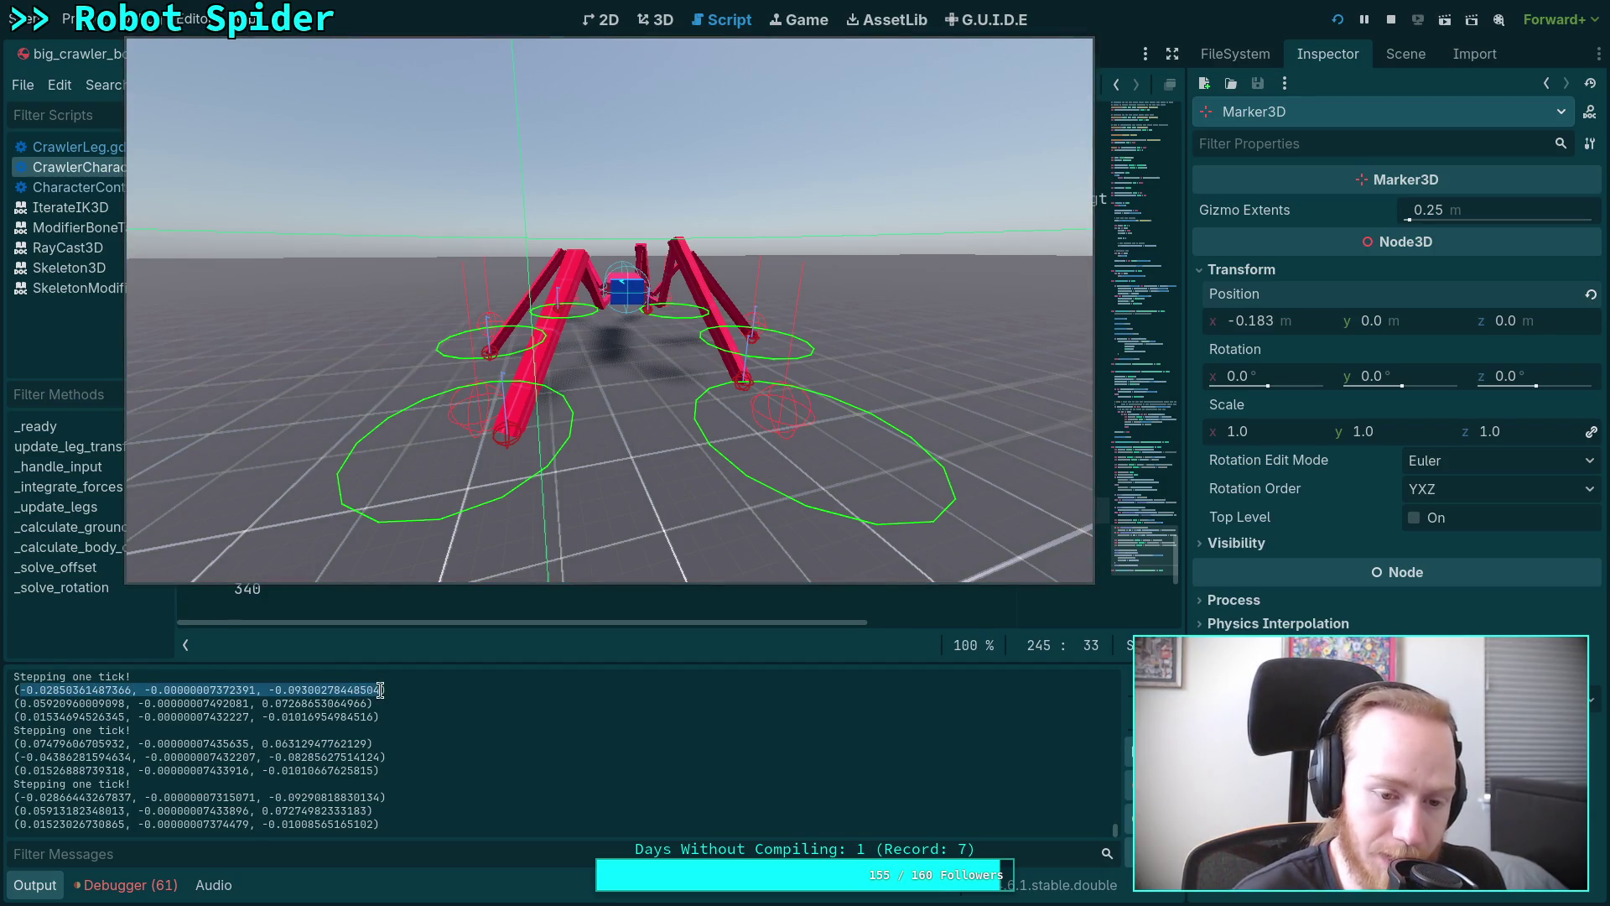
{"action": "left_click_drag", "start_coordinate": [18, 717], "coordinate": [336, 715]}
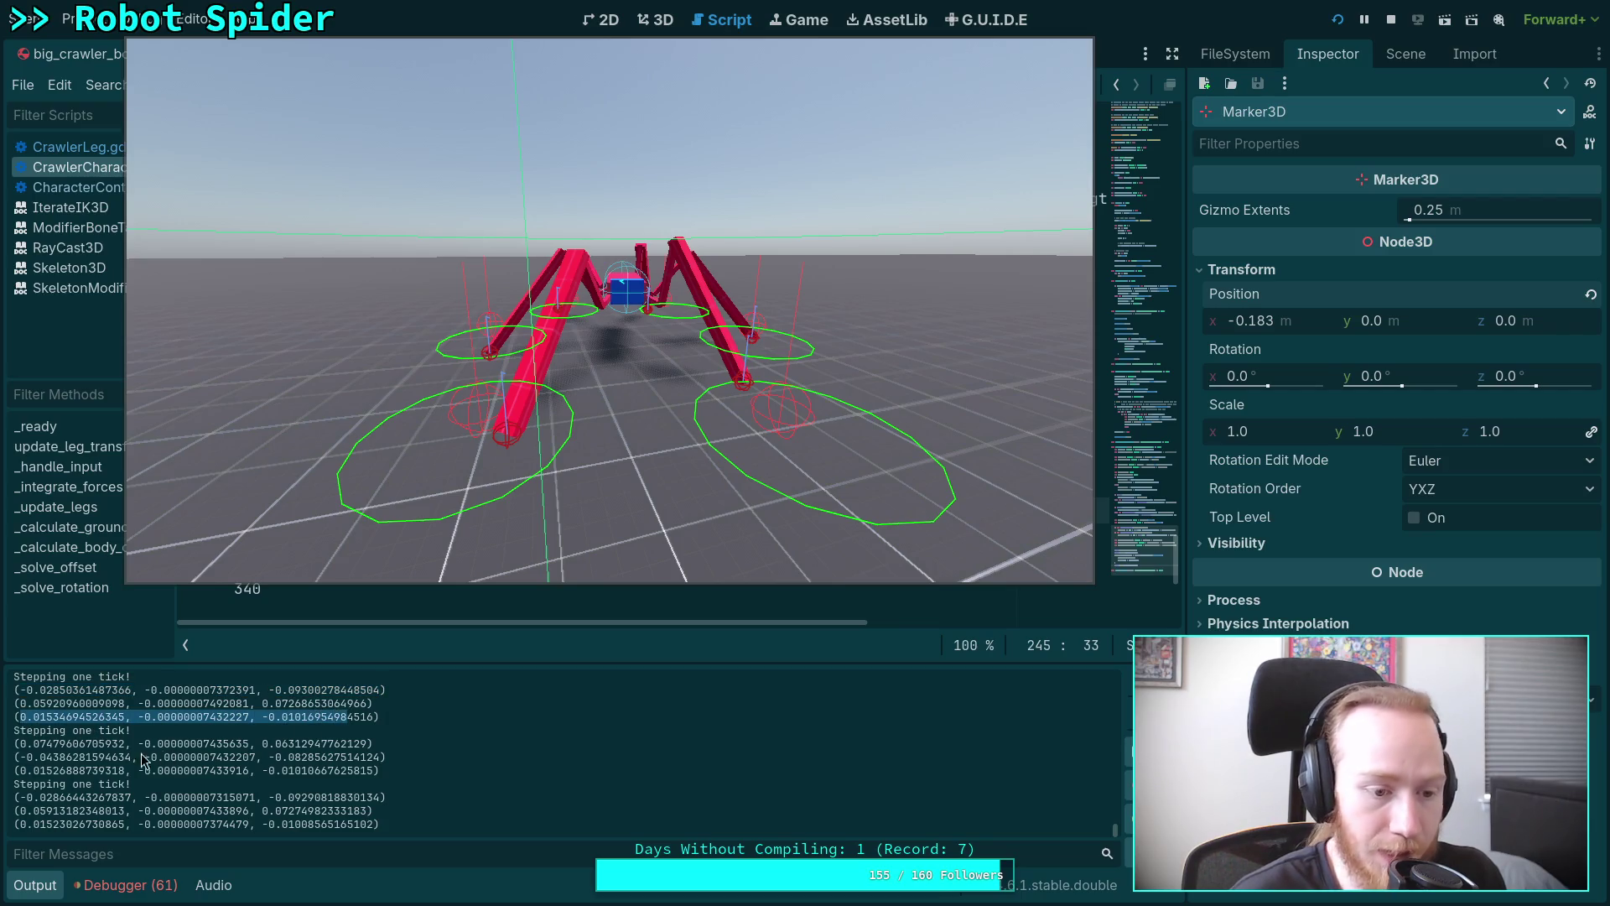
{"action": "left_click_drag", "start_coordinate": [18, 743], "coordinate": [359, 743]}
{"action": "left_click", "coordinate": [25, 776]}
{"action": "left_click_drag", "start_coordinate": [25, 777], "coordinate": [343, 770]}
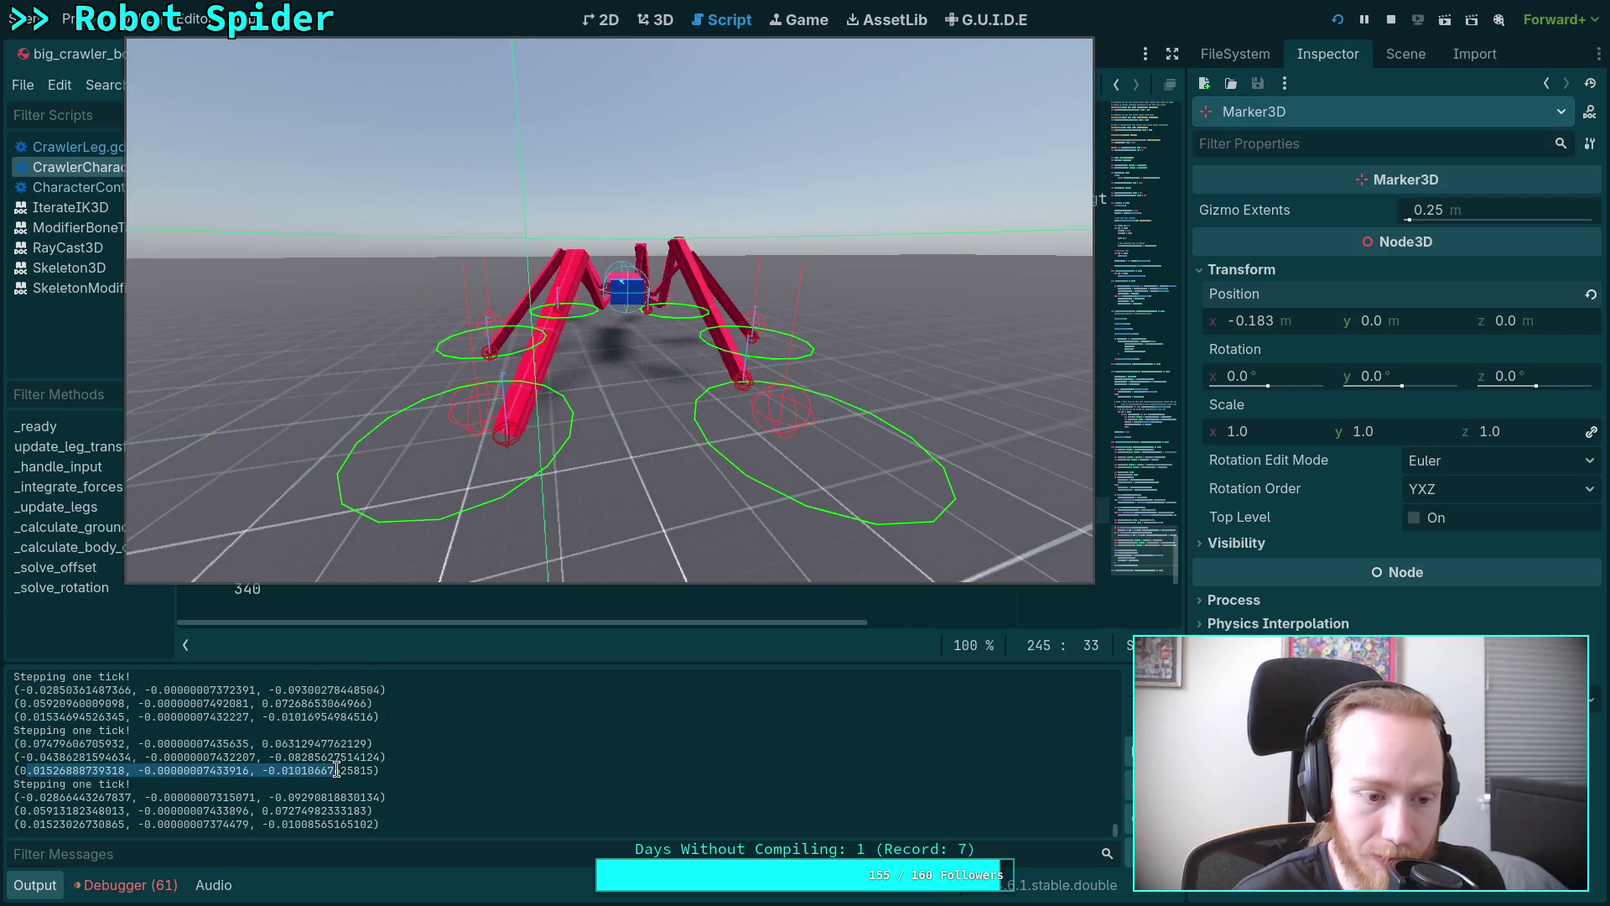
{"action": "left_click", "coordinate": [38, 796]}
{"action": "left_click_drag", "start_coordinate": [33, 824], "coordinate": [374, 823]}
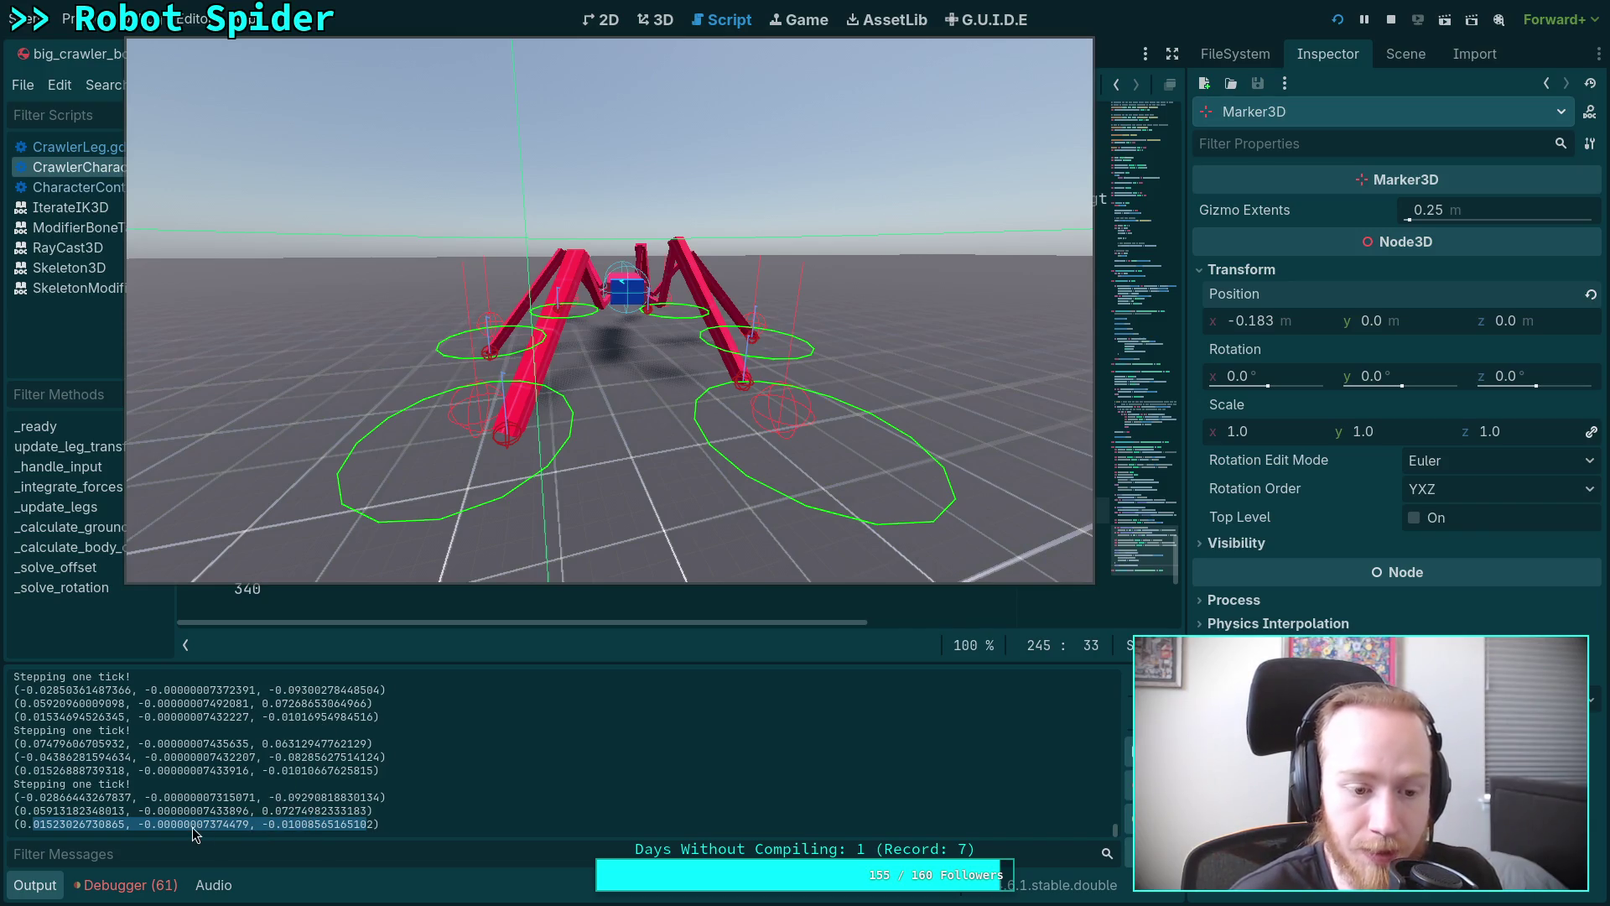
{"action": "left_click_drag", "start_coordinate": [28, 798], "coordinate": [381, 799]}
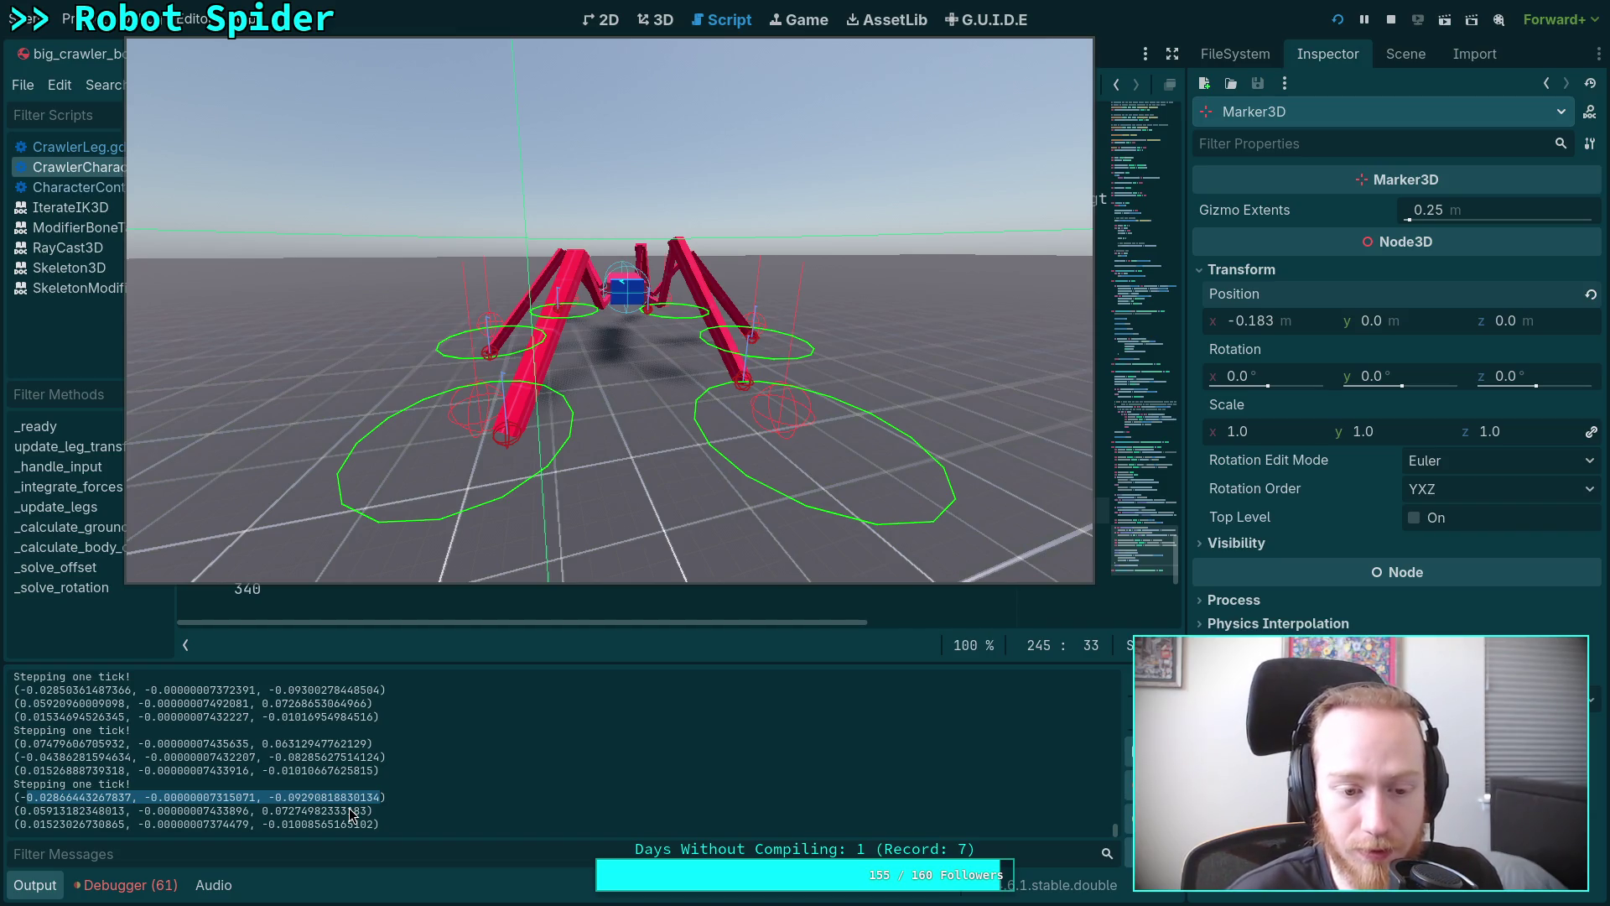
{"action": "left_click", "coordinate": [1391, 20]}
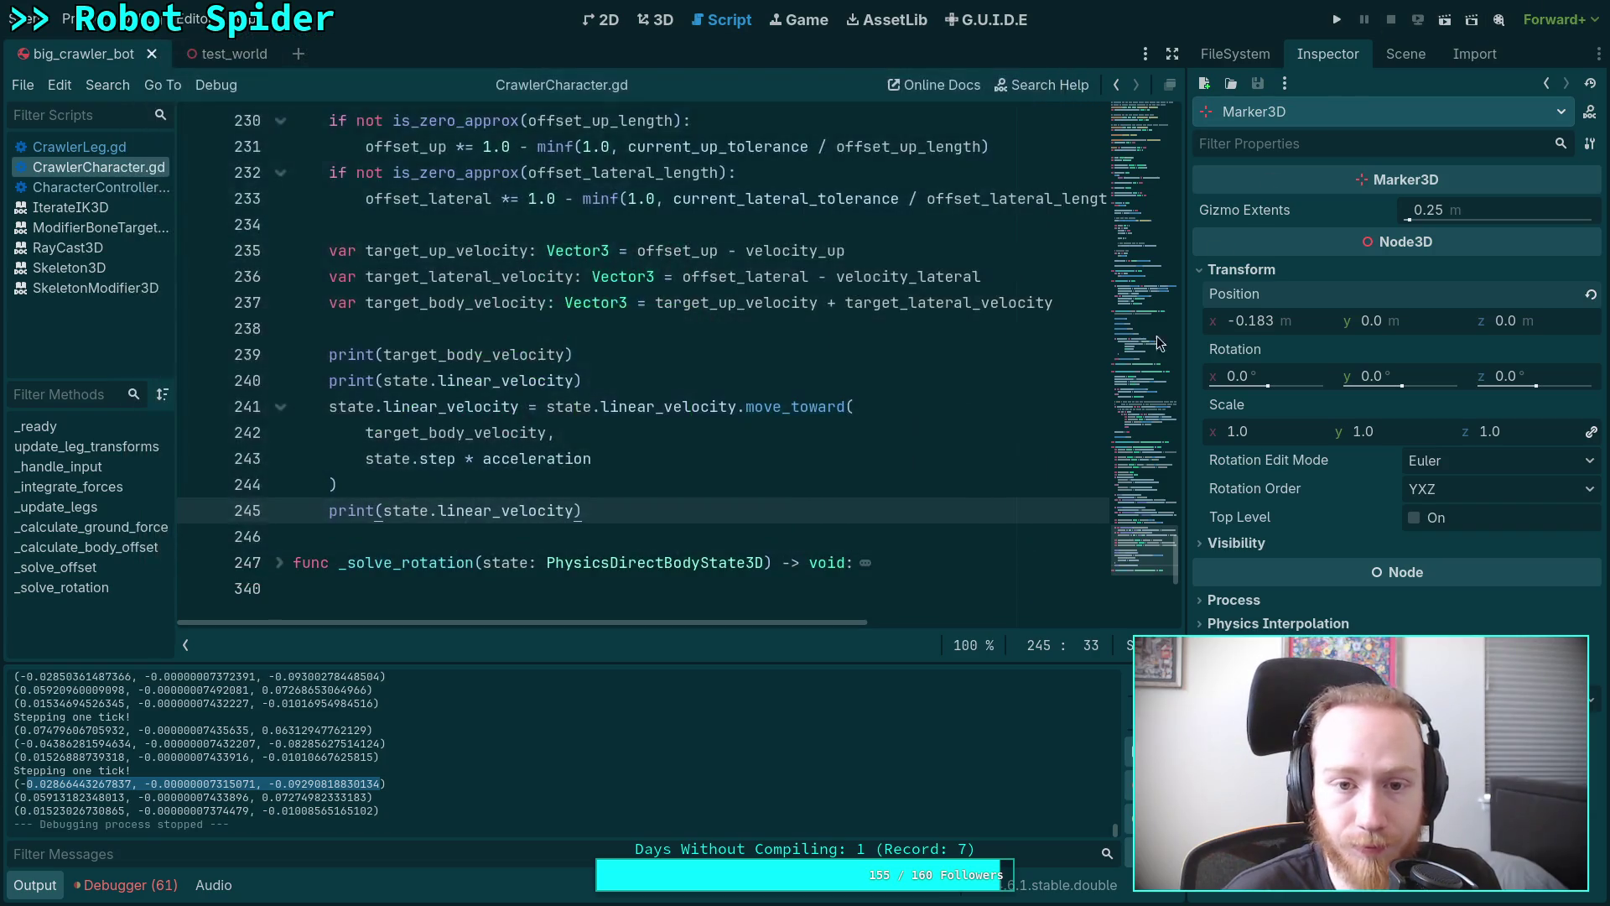
{"action": "scroll", "coordinate": [705, 510], "scroll_direction": "up", "scroll_amount": 9}
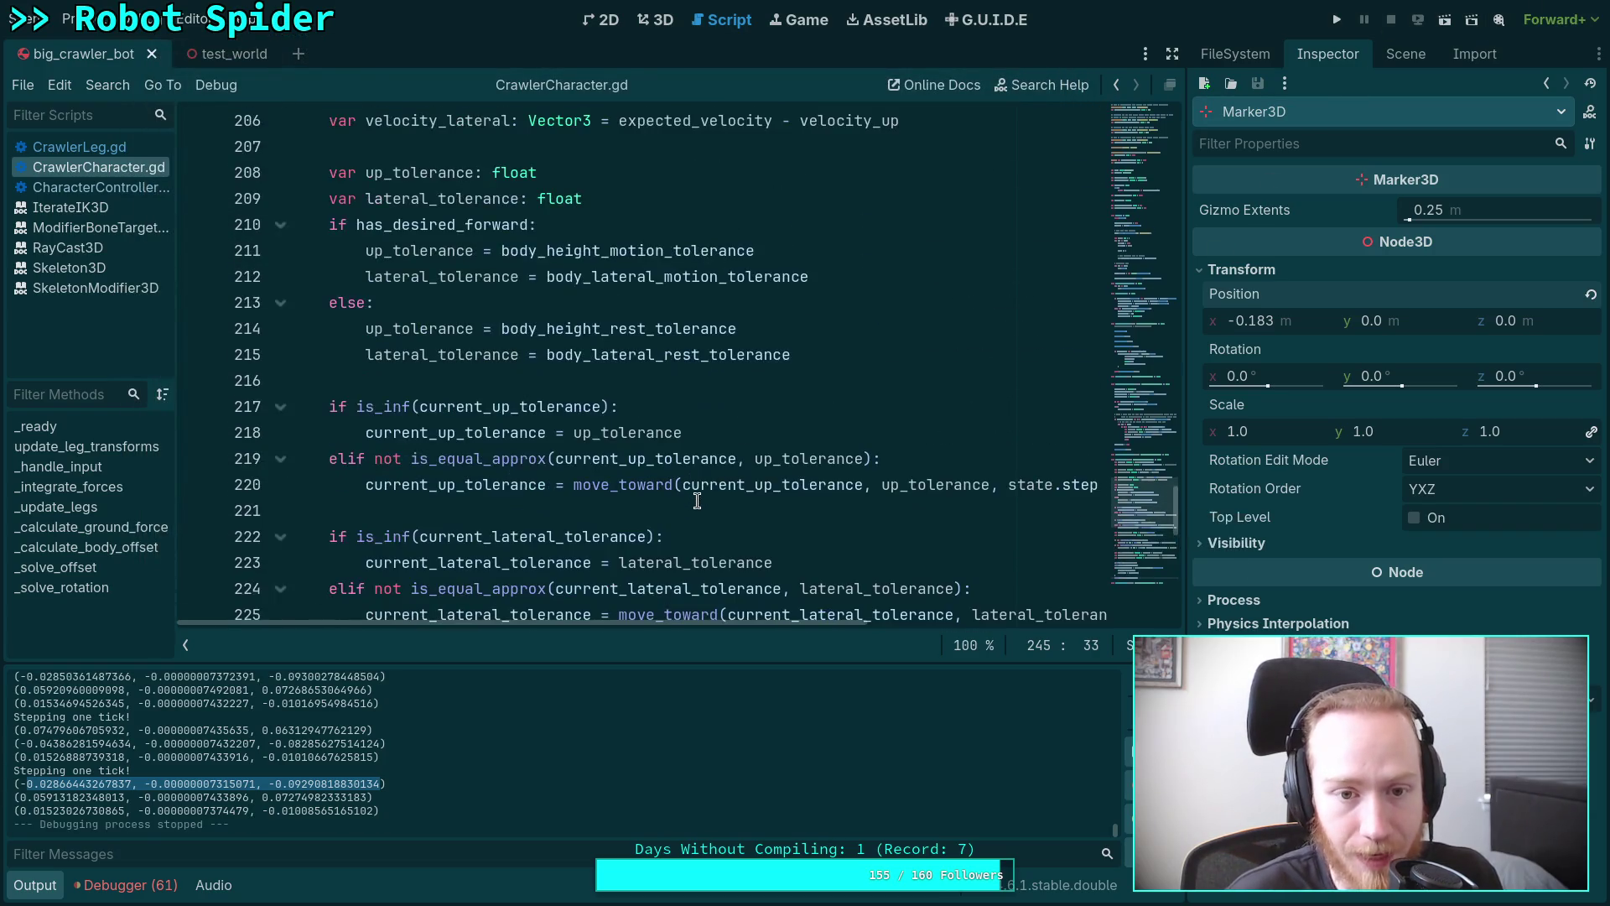
{"action": "scroll", "coordinate": [695, 487], "scroll_direction": "up", "scroll_amount": 3}
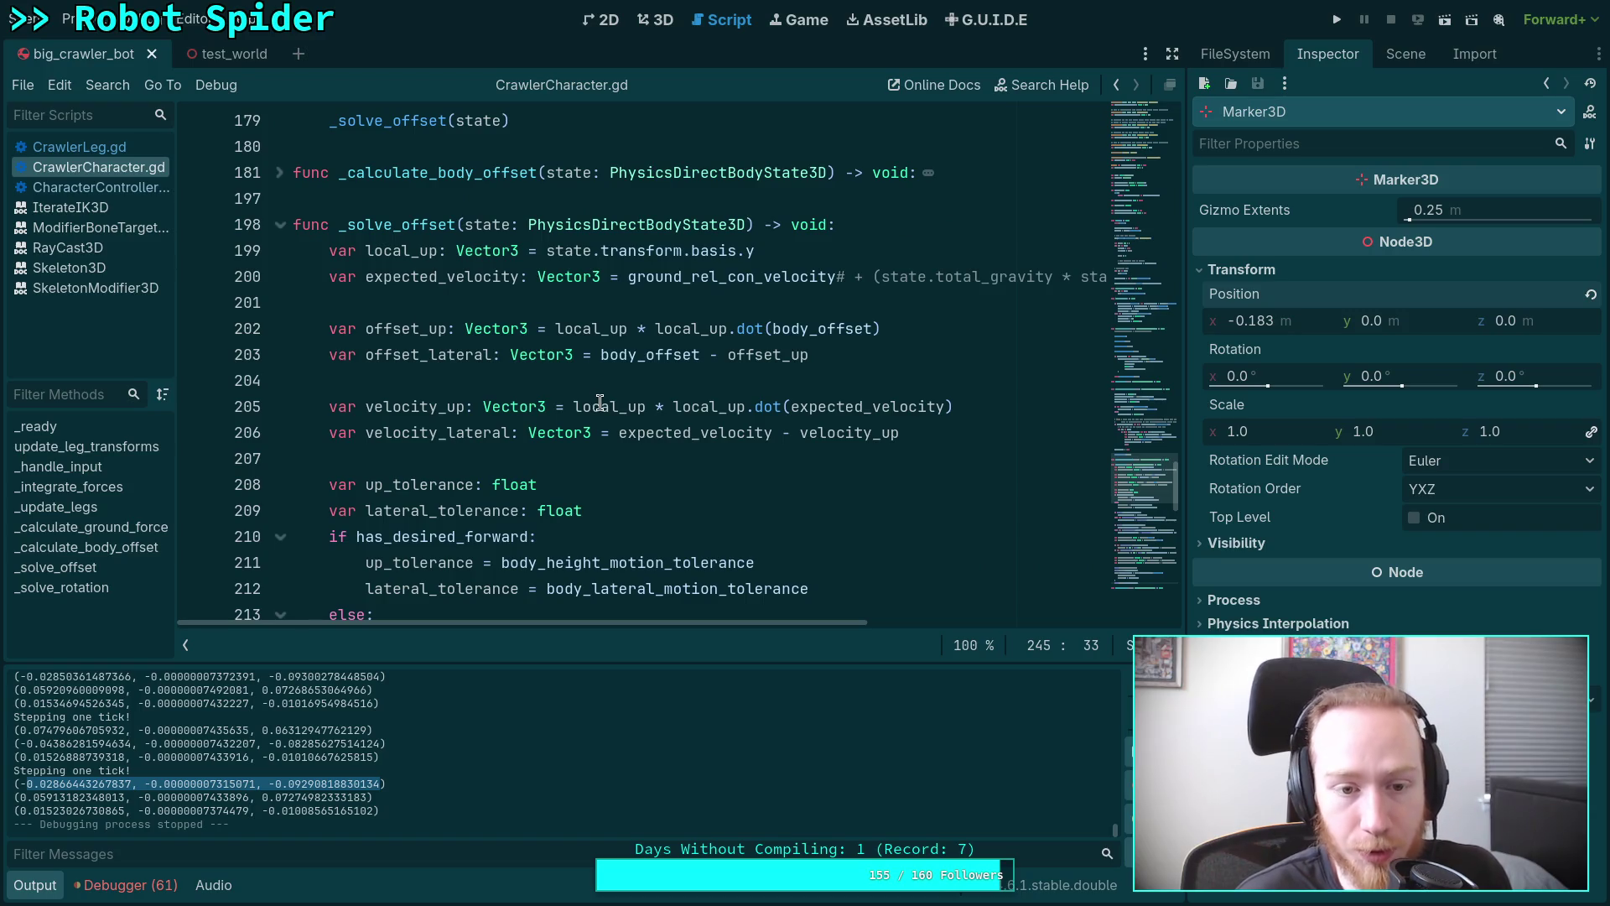
{"action": "scroll", "coordinate": [595, 398], "scroll_direction": "down", "scroll_amount": 2}
{"action": "scroll", "coordinate": [595, 398], "scroll_direction": "down", "scroll_amount": 7}
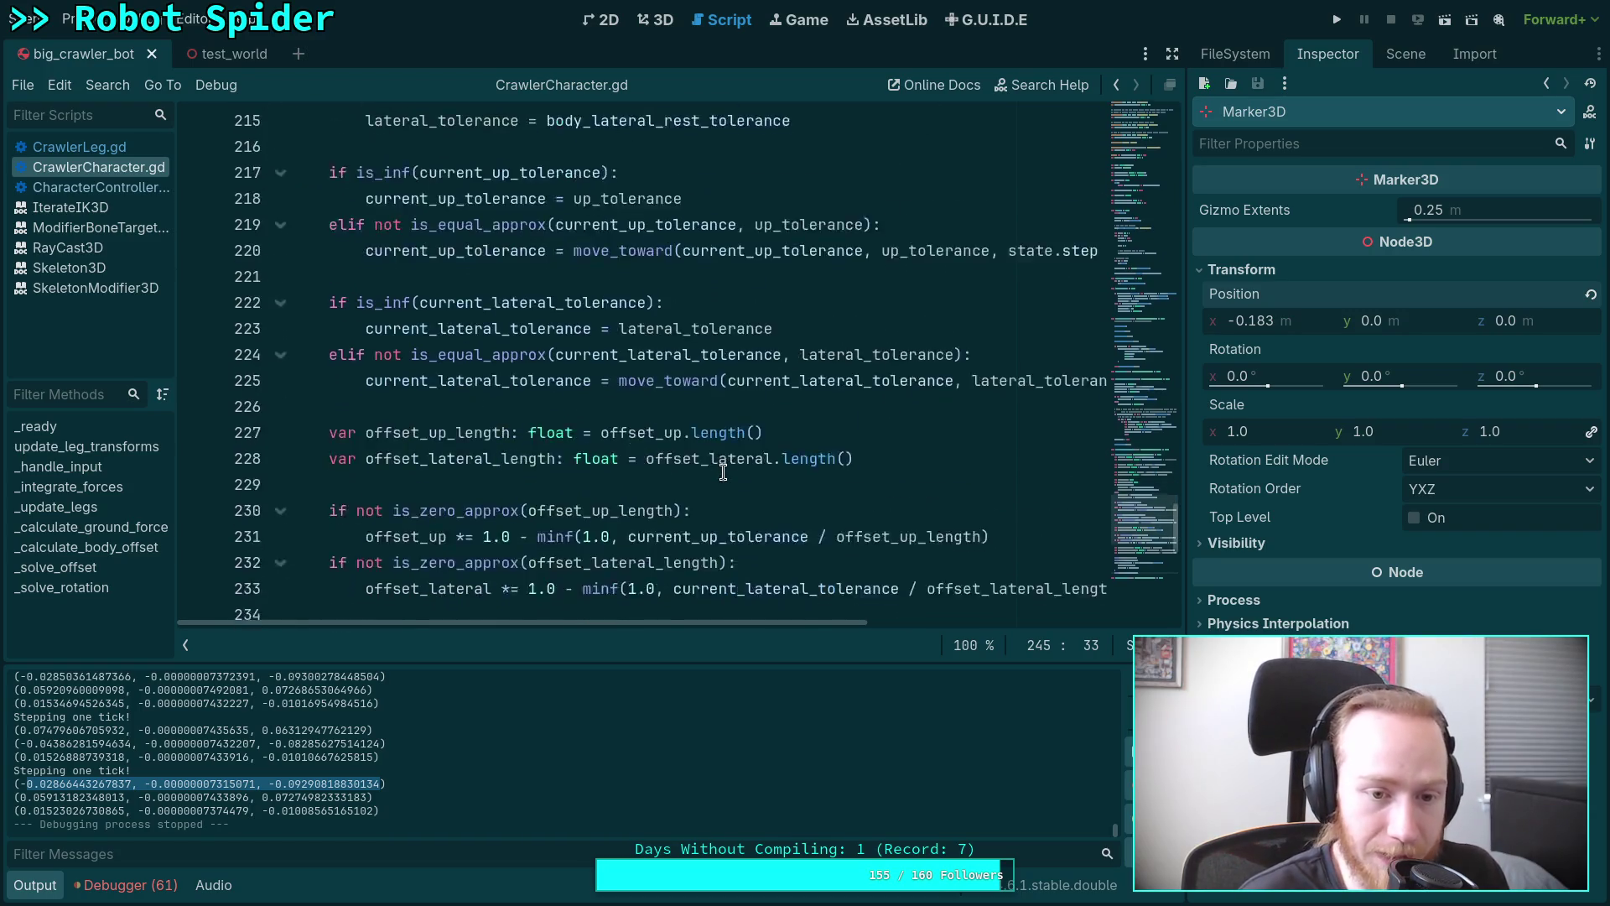
{"action": "scroll", "coordinate": [637, 482], "scroll_direction": "down", "scroll_amount": 1}
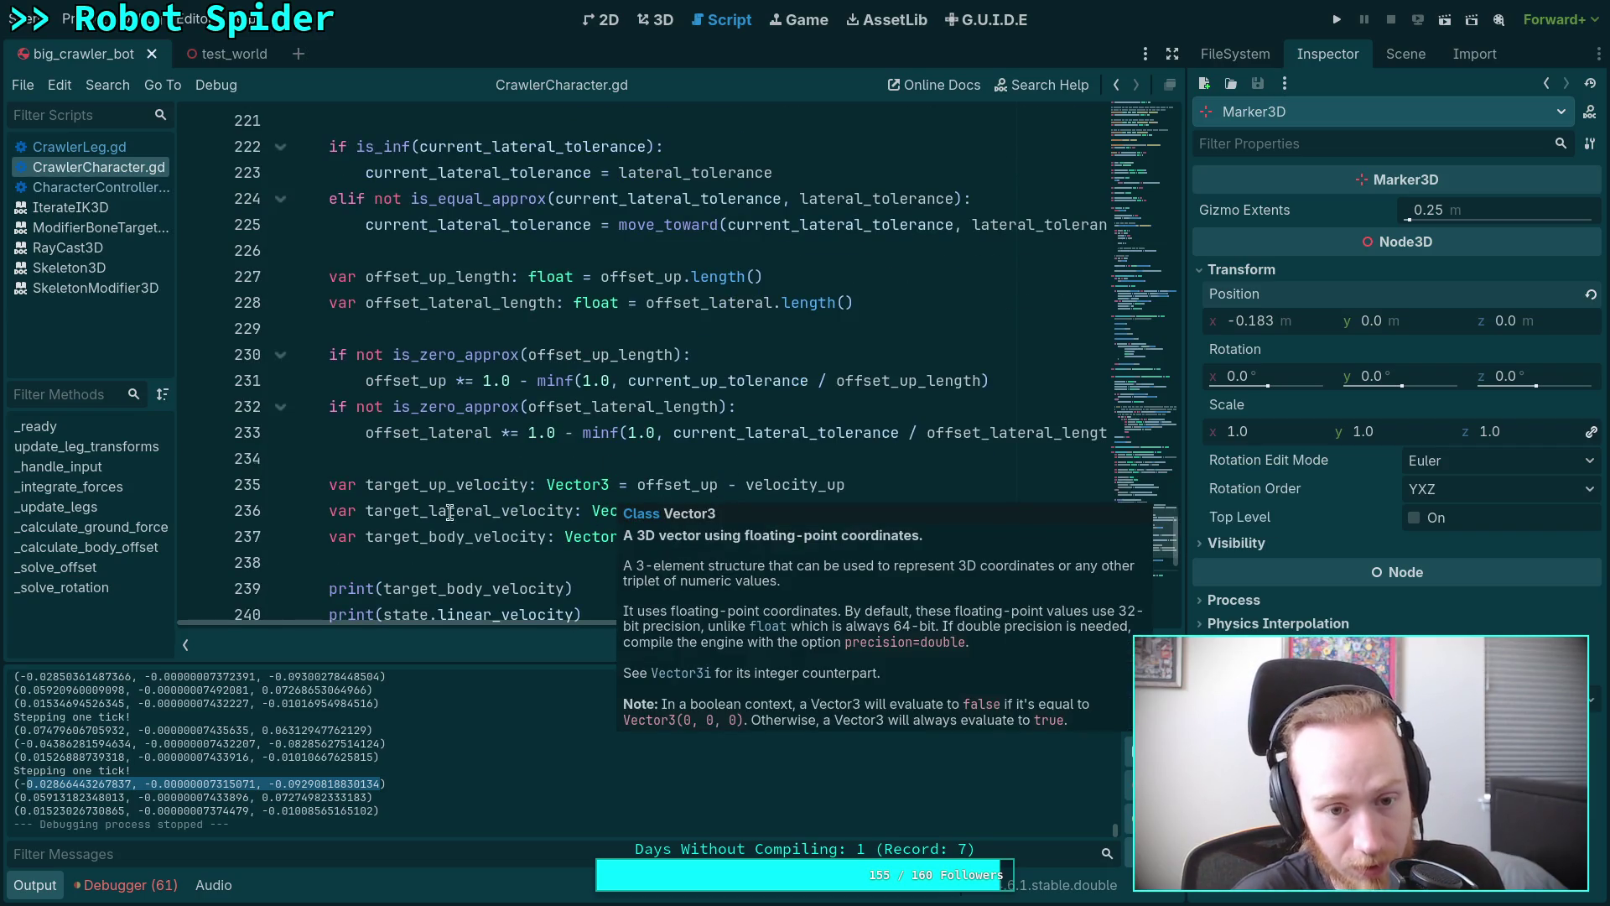
{"action": "scroll", "coordinate": [531, 463], "scroll_direction": "down", "scroll_amount": 1}
{"action": "left_click_drag", "start_coordinate": [655, 404], "coordinate": [863, 456]}
{"action": "left_click", "coordinate": [987, 443]}
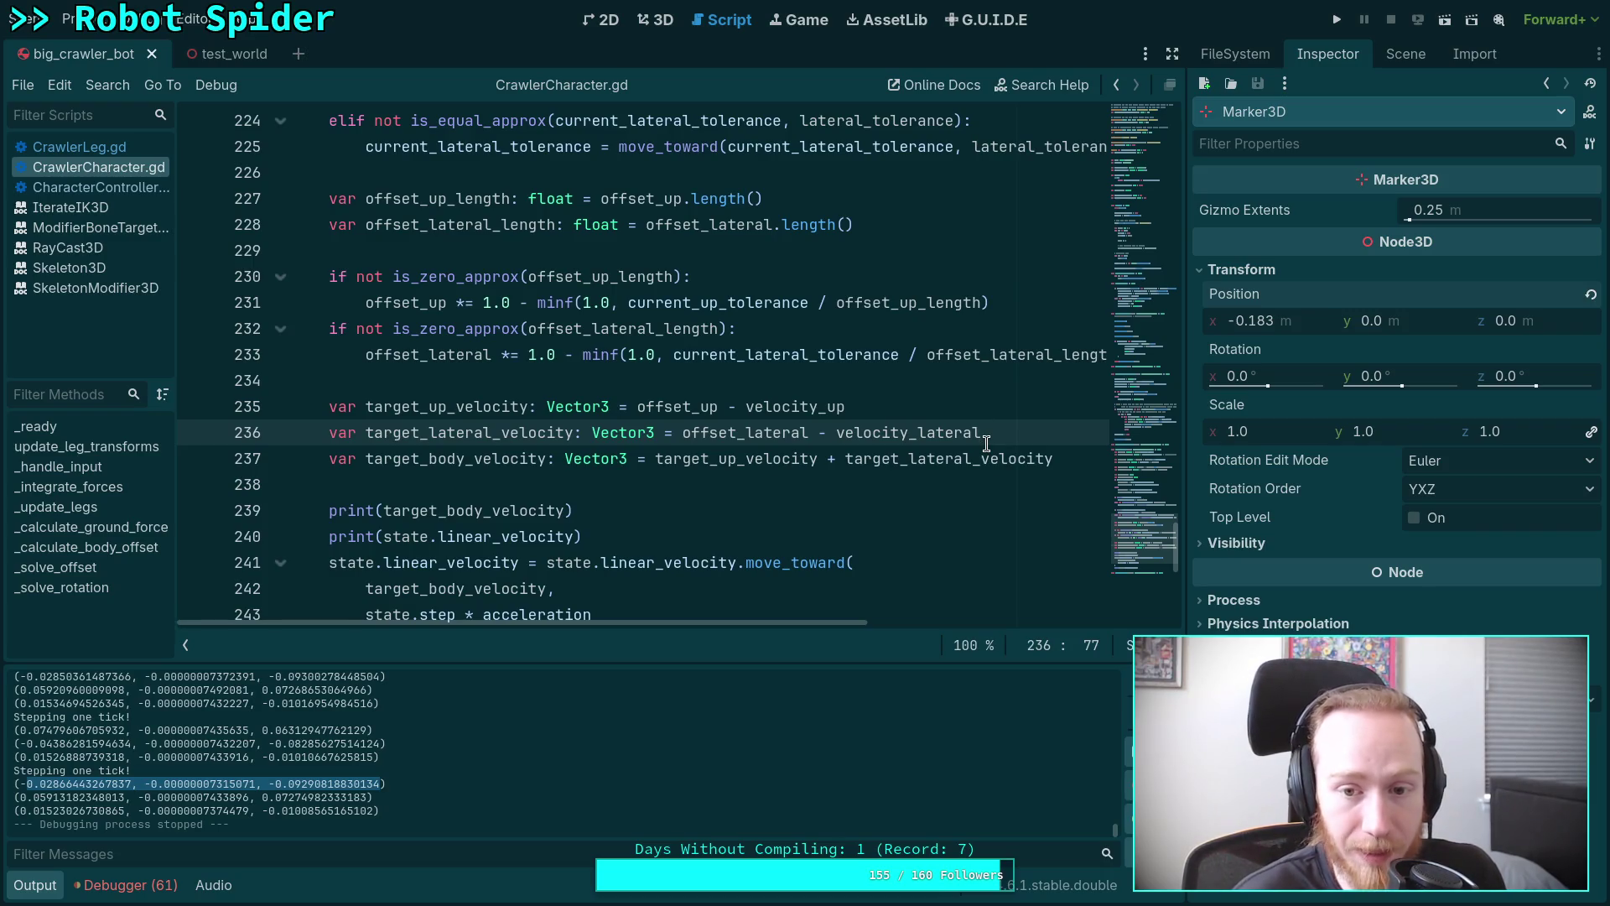
{"action": "left_click_drag", "start_coordinate": [638, 408], "coordinate": [721, 408]}
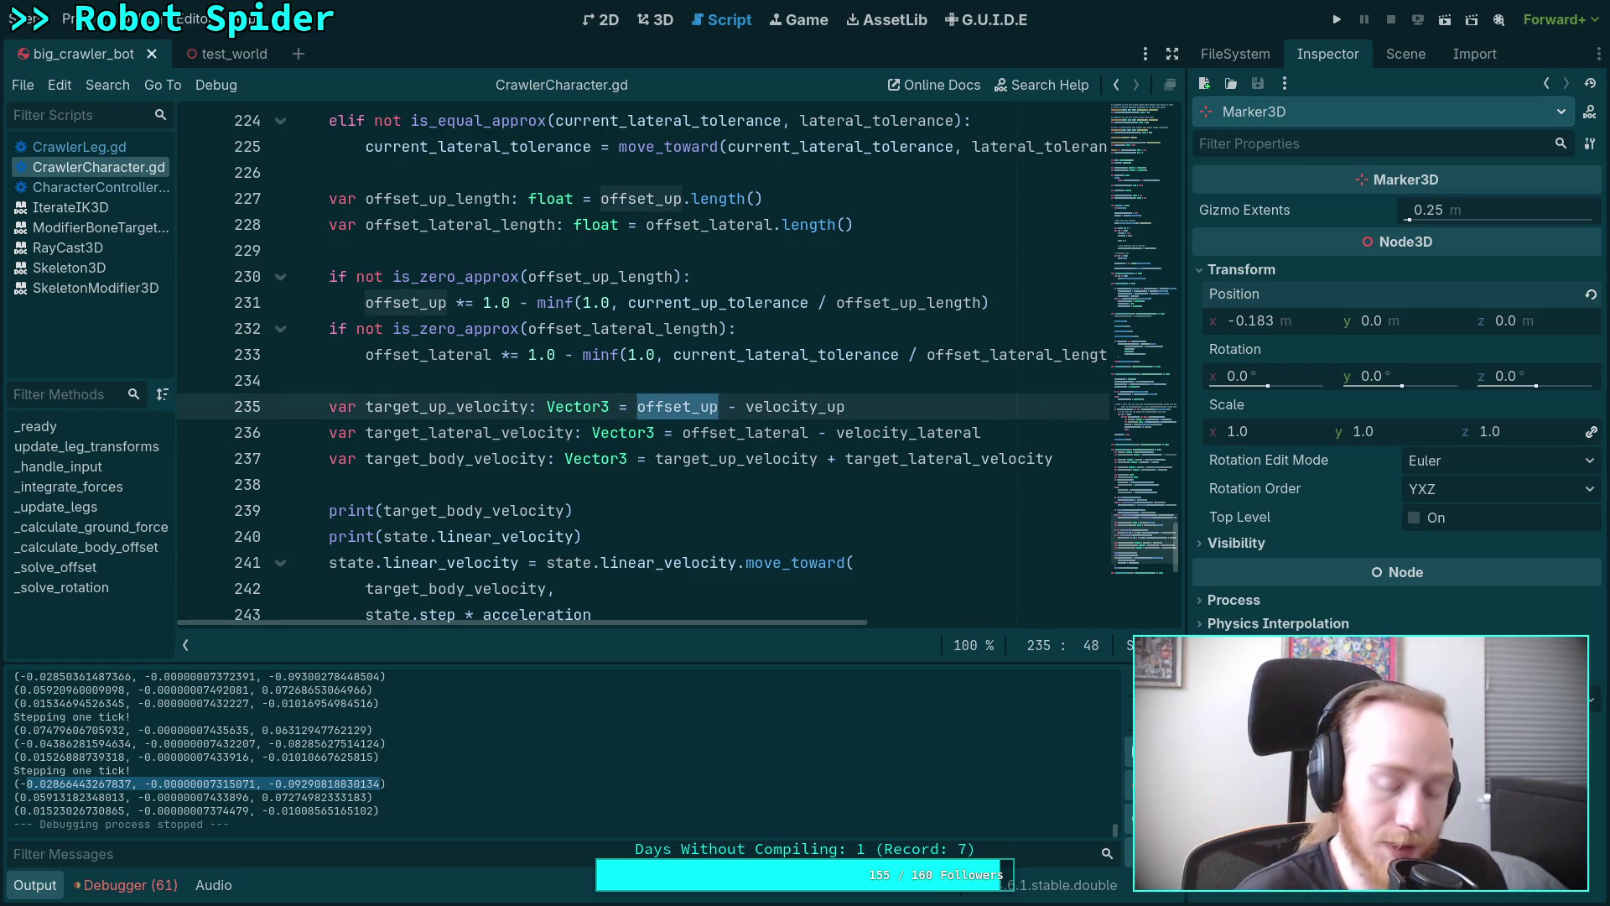
Wrap offset_up and offset_lateral in parentheses, divide each by state.step, and save the script.
{"action": "type", "text": "("}
{"action": "left_click", "coordinate": [719, 432]}
{"action": "double_click", "coordinate": [719, 432]}
{"action": "type", "text": "("}
{"action": "left_click", "coordinate": [730, 406]}
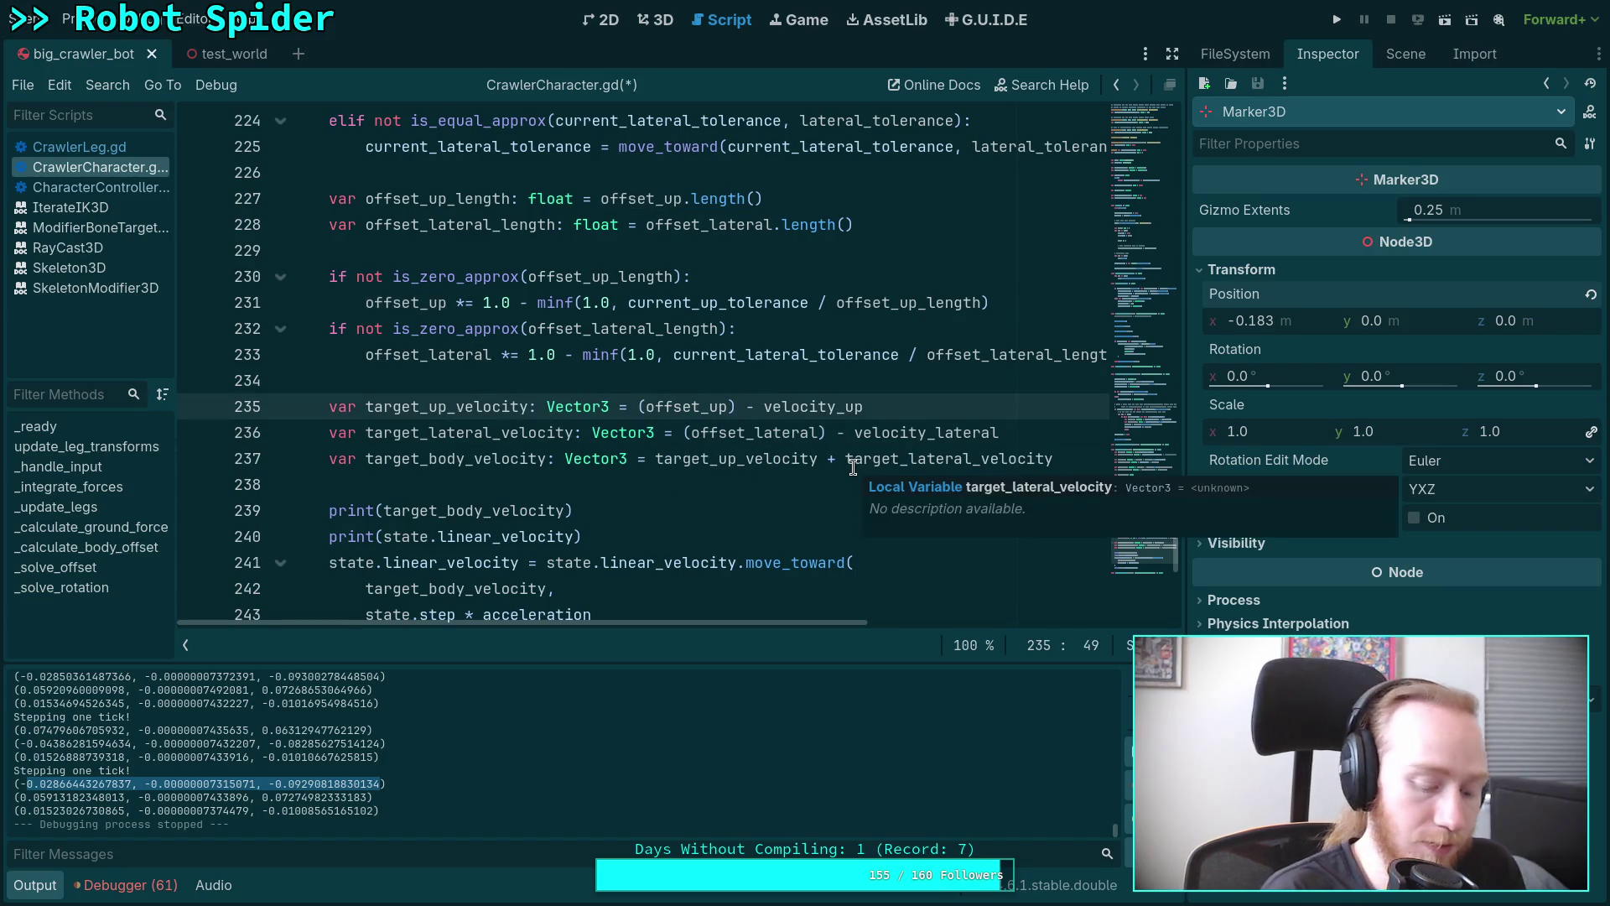
{"action": "type", "text": "/ state.step"}
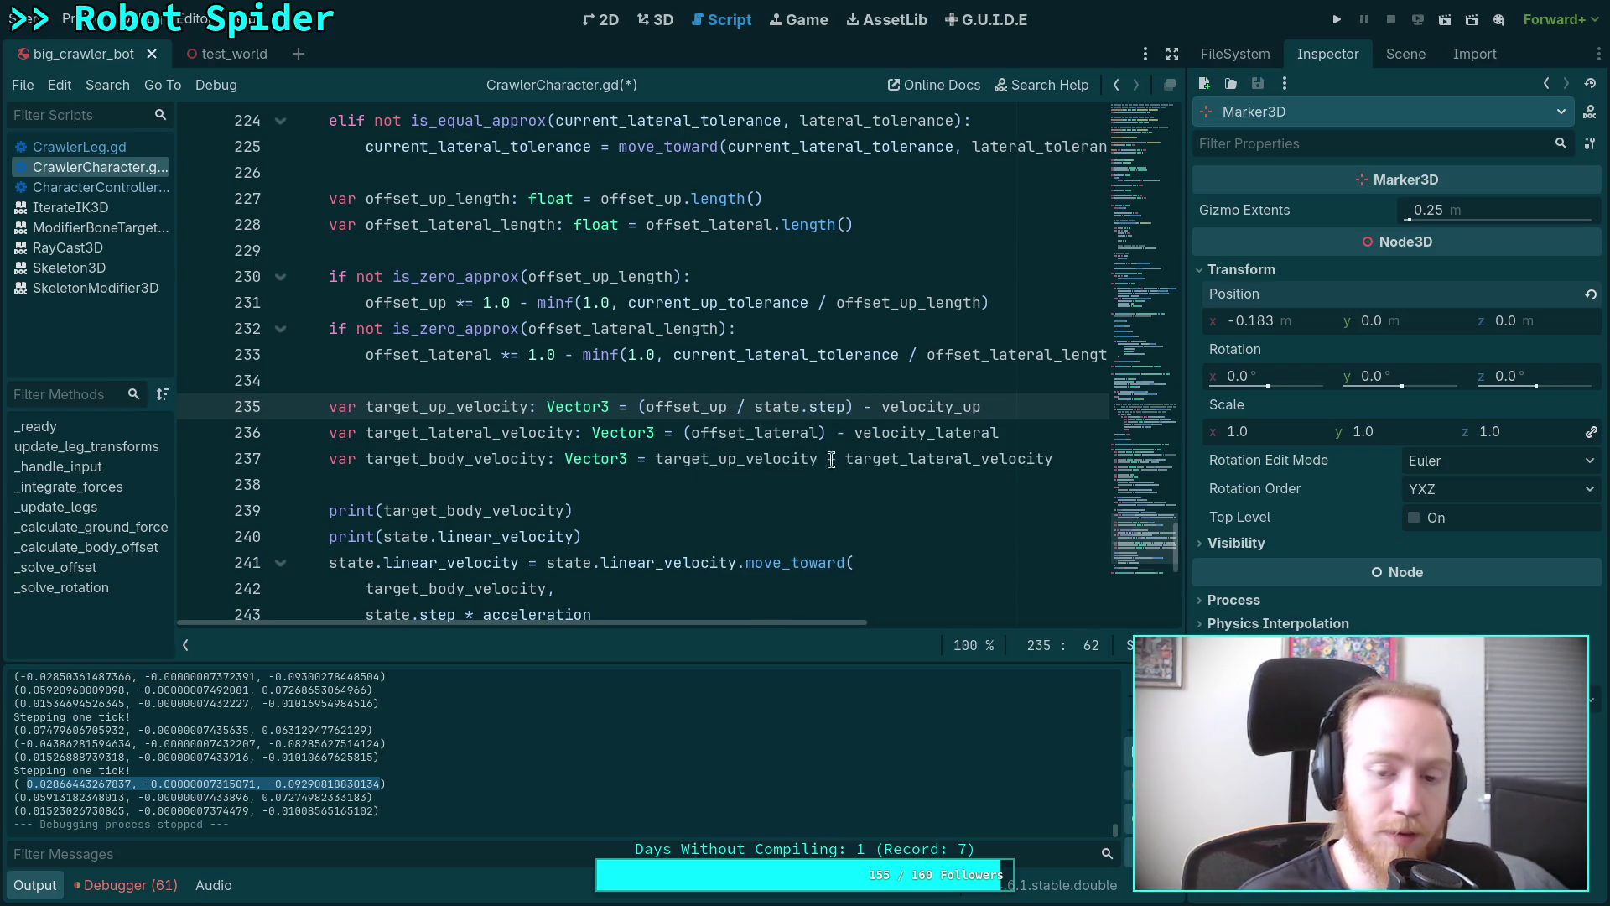
{"action": "left_click", "coordinate": [820, 432]}
{"action": "type", "text": "/"}
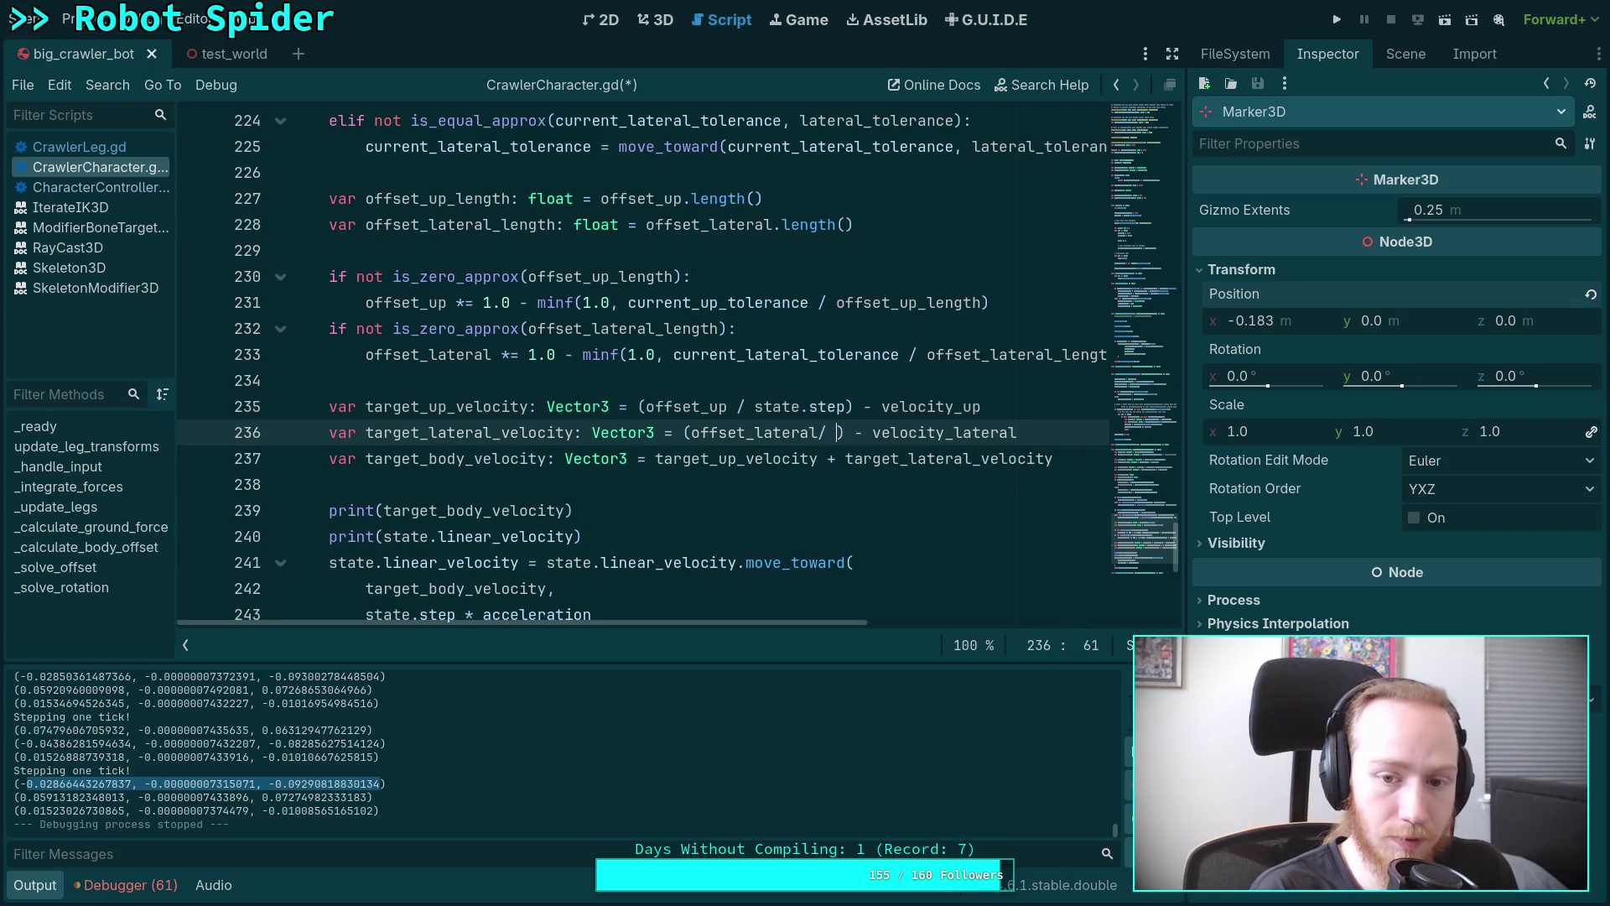
{"action": "key", "text": "BackSpace"}
{"action": "key", "text": "BackSpace"}
{"action": "type", "text": "/ state.ste"}
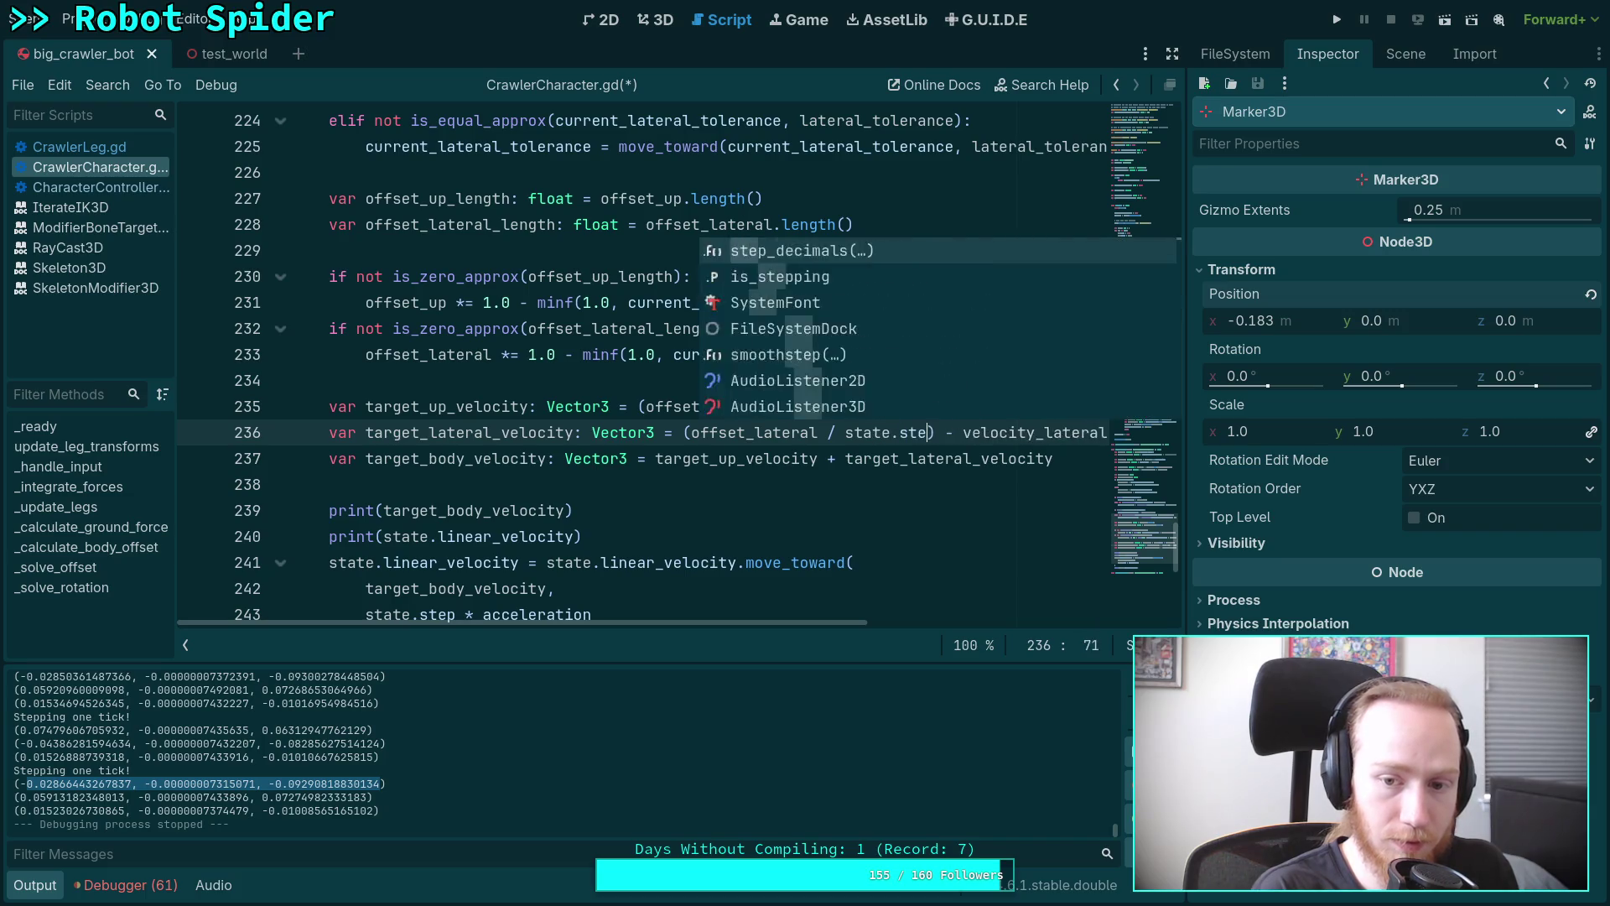
{"action": "type", "text": "p"}
{"action": "key", "text": "ctrl+s"}
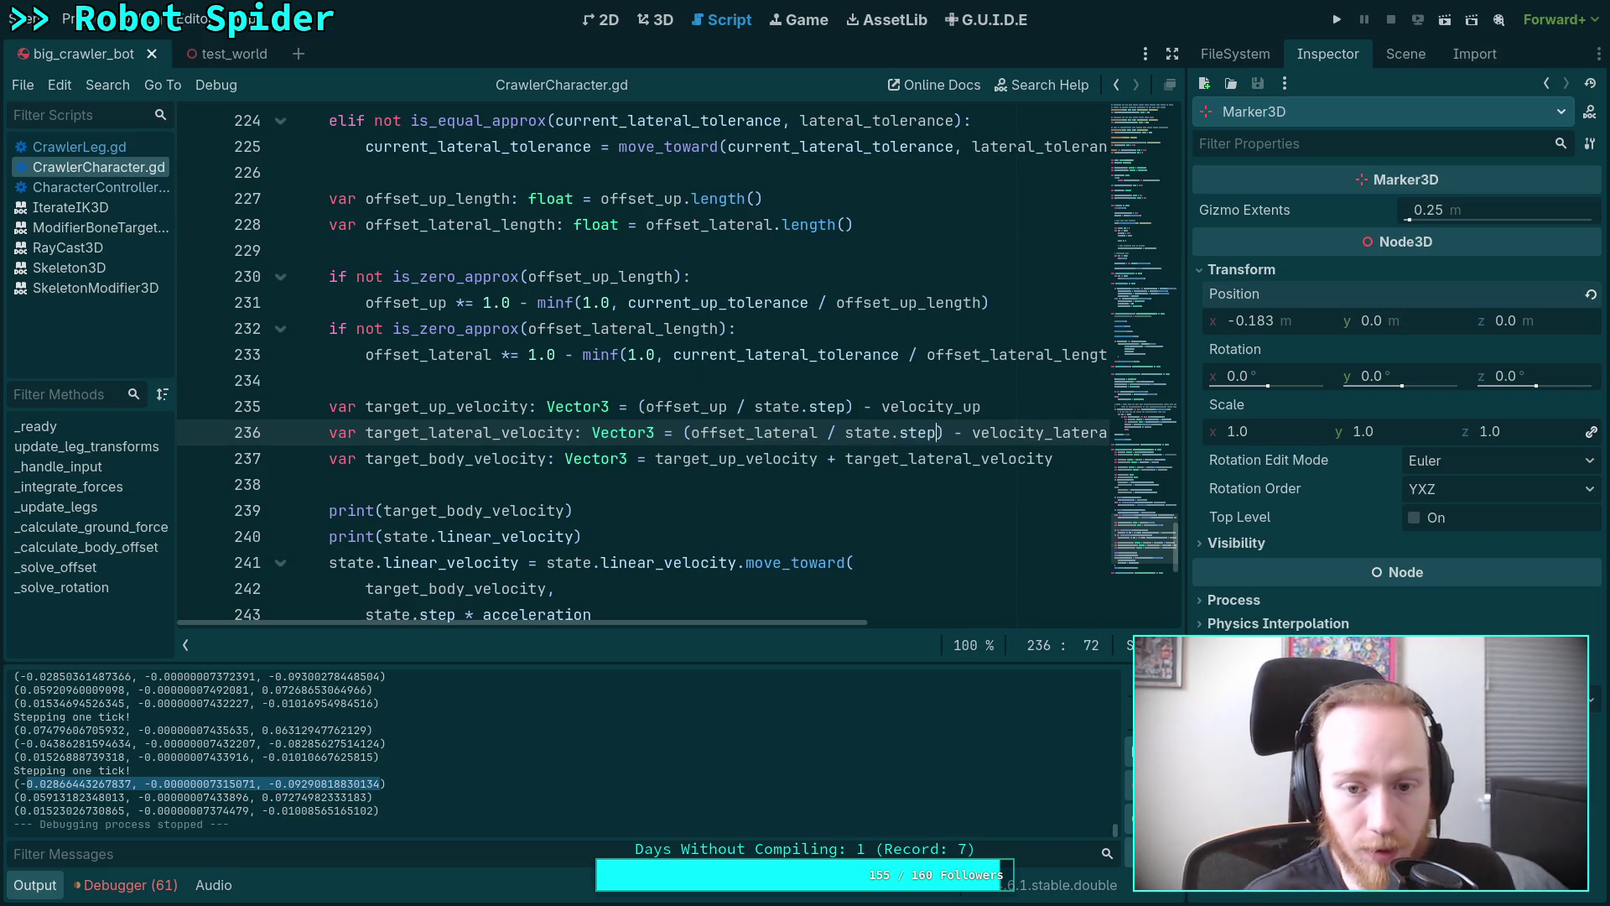
Select offset_up and state.step on line 235 to review the new expression.
{"action": "left_click_drag", "start_coordinate": [822, 627], "coordinate": [956, 632]}
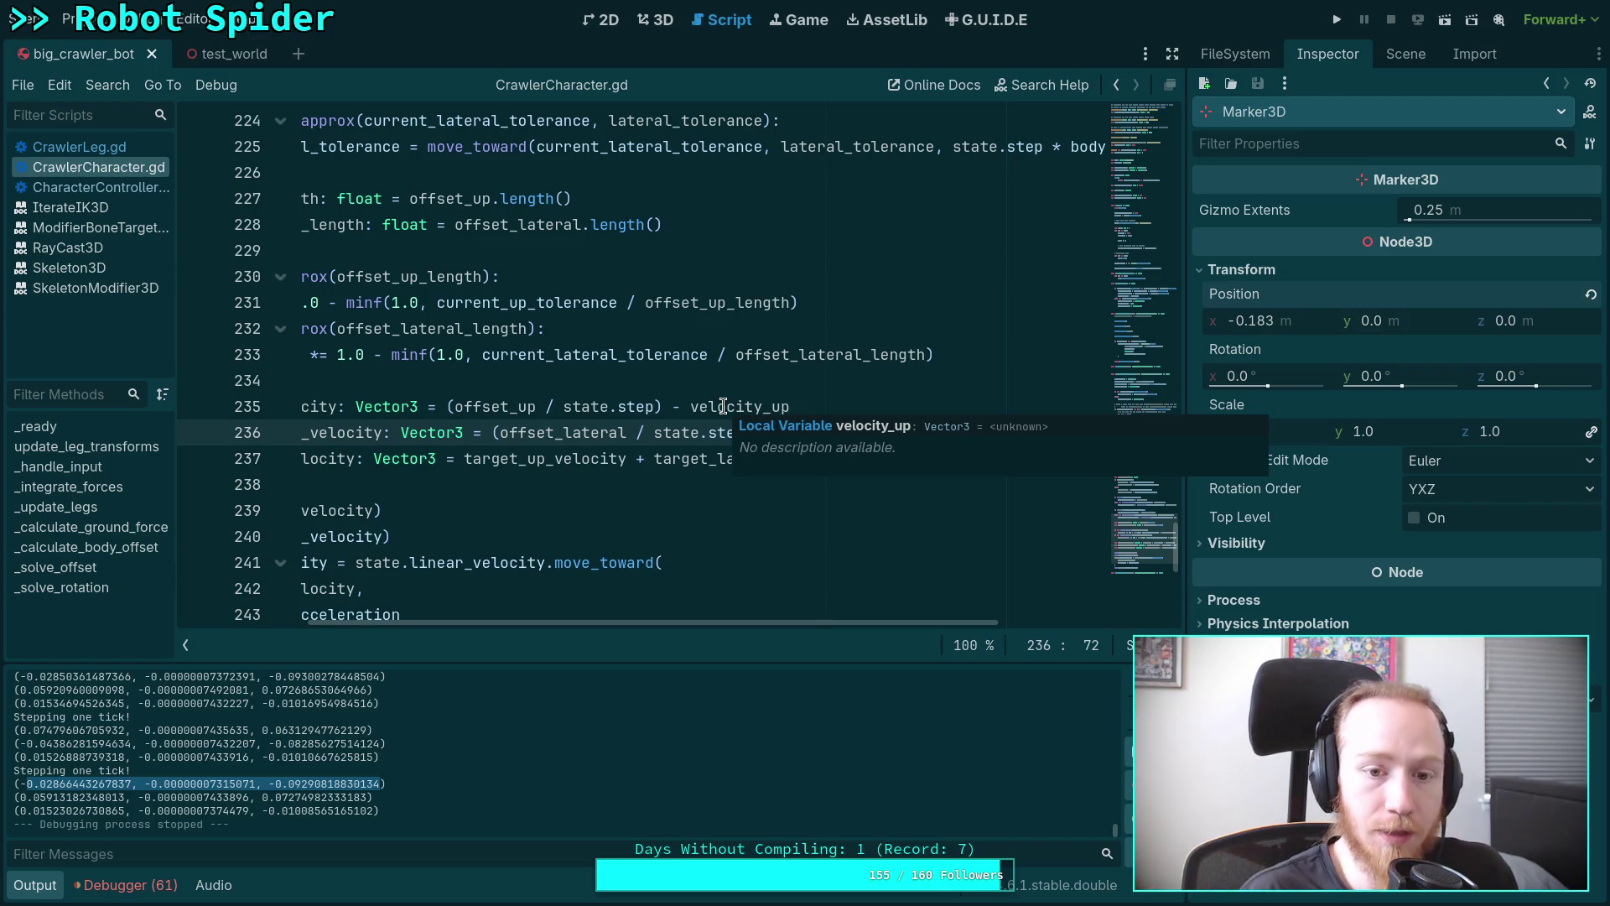
{"action": "double_click", "coordinate": [495, 406]}
{"action": "left_click_drag", "start_coordinate": [564, 405], "coordinate": [658, 406]}
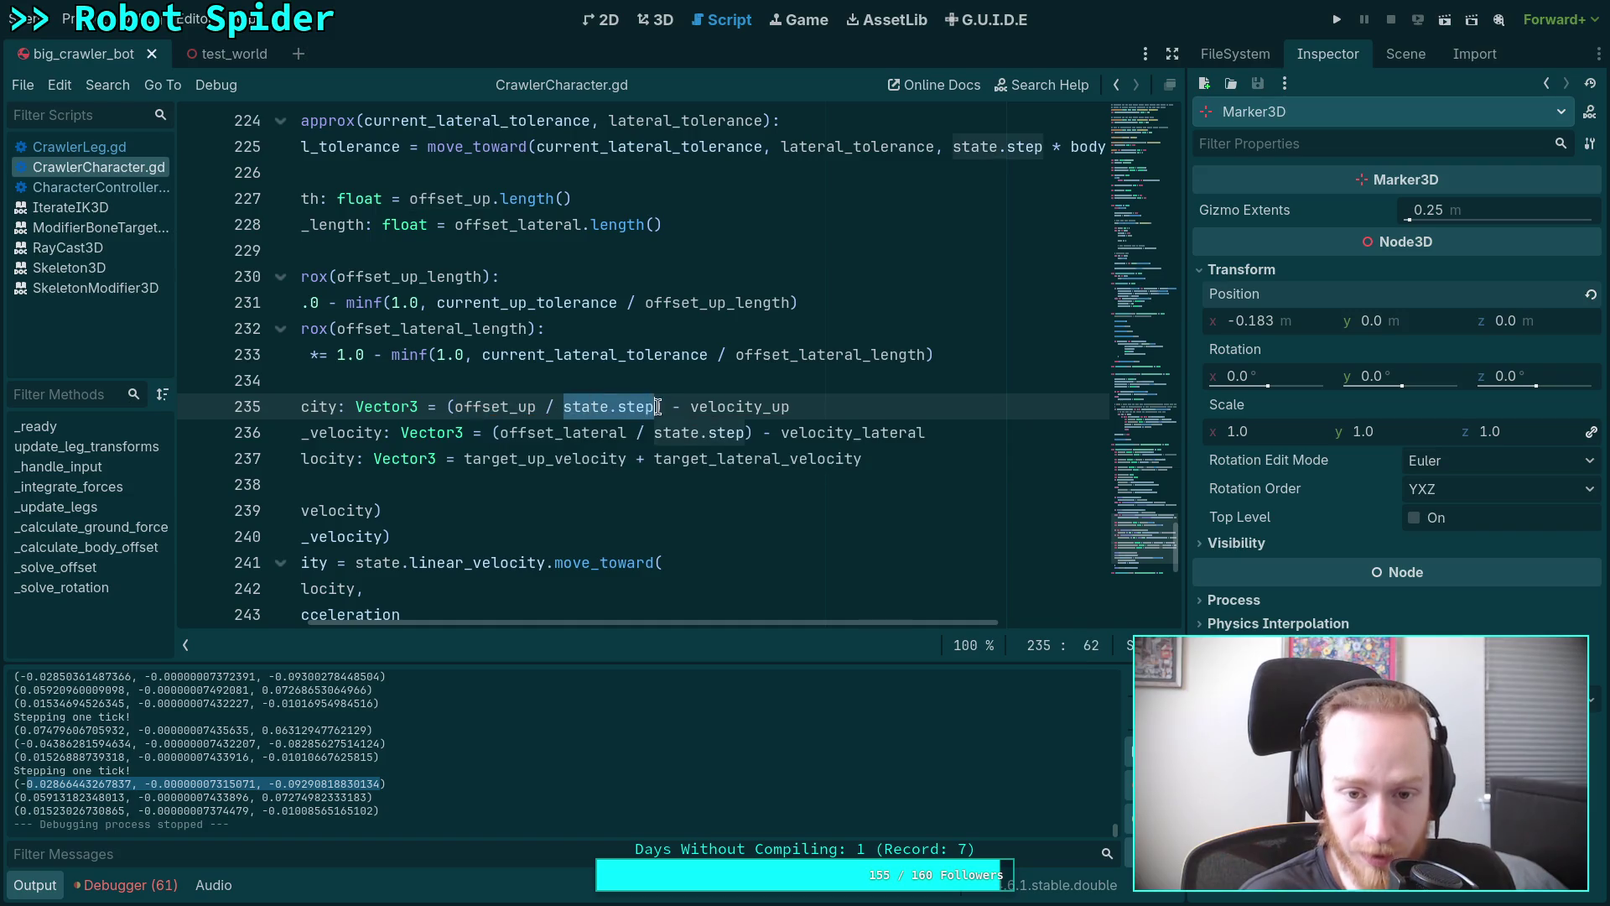
{"action": "left_click_drag", "start_coordinate": [776, 621], "coordinate": [646, 622]}
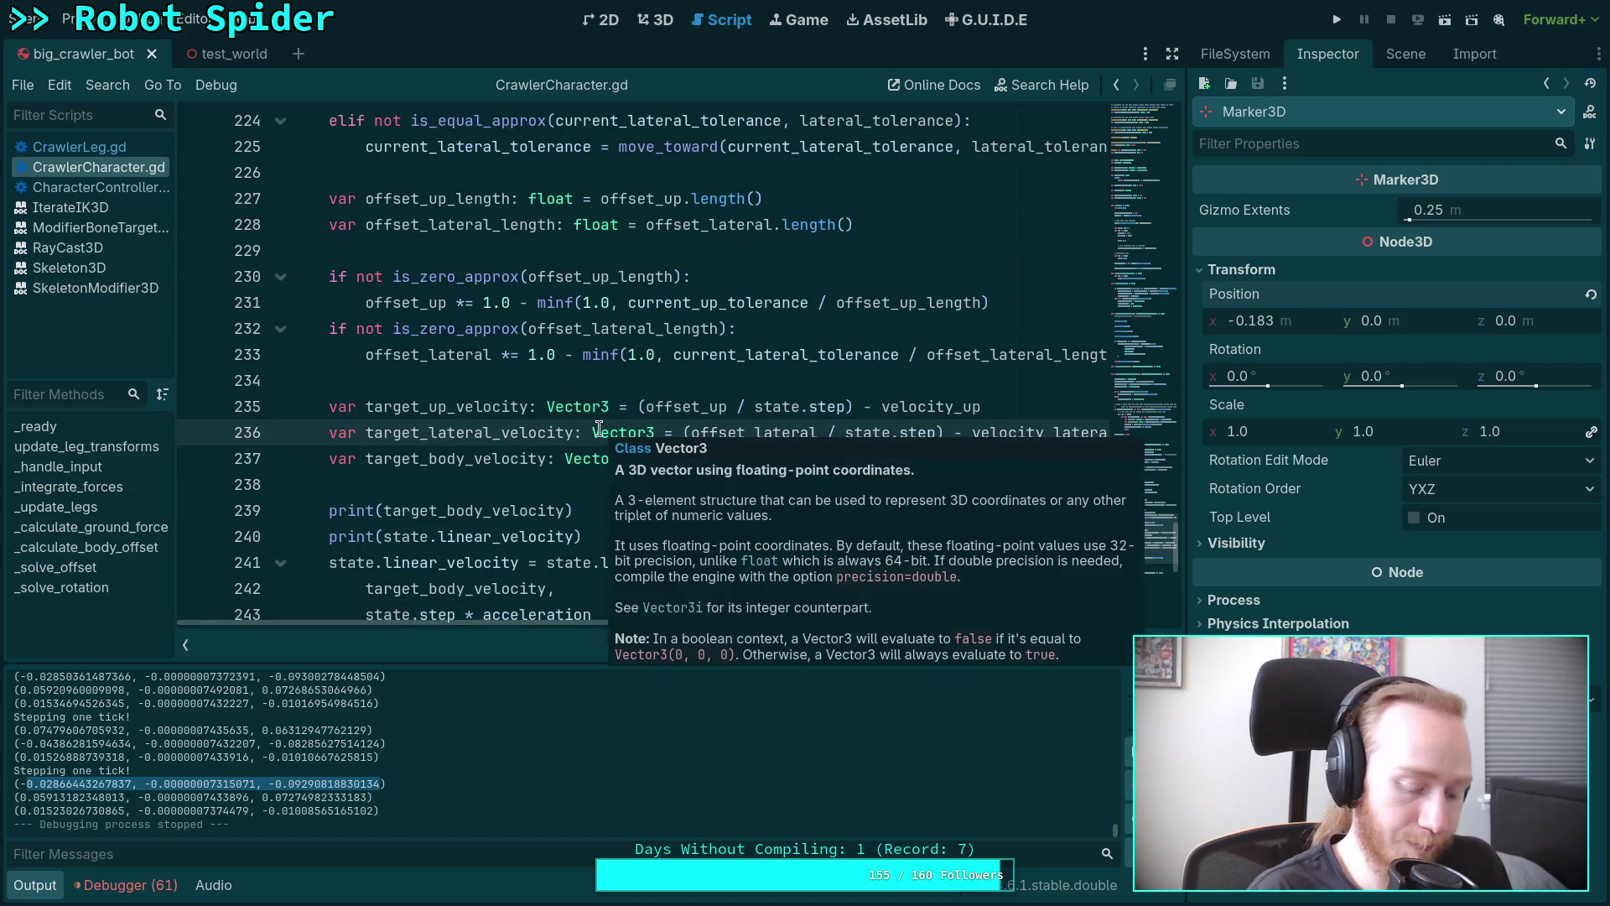
Run the spider game with the state.step change and step it forward a few ticks.
{"action": "left_click", "coordinate": [1332, 16]}
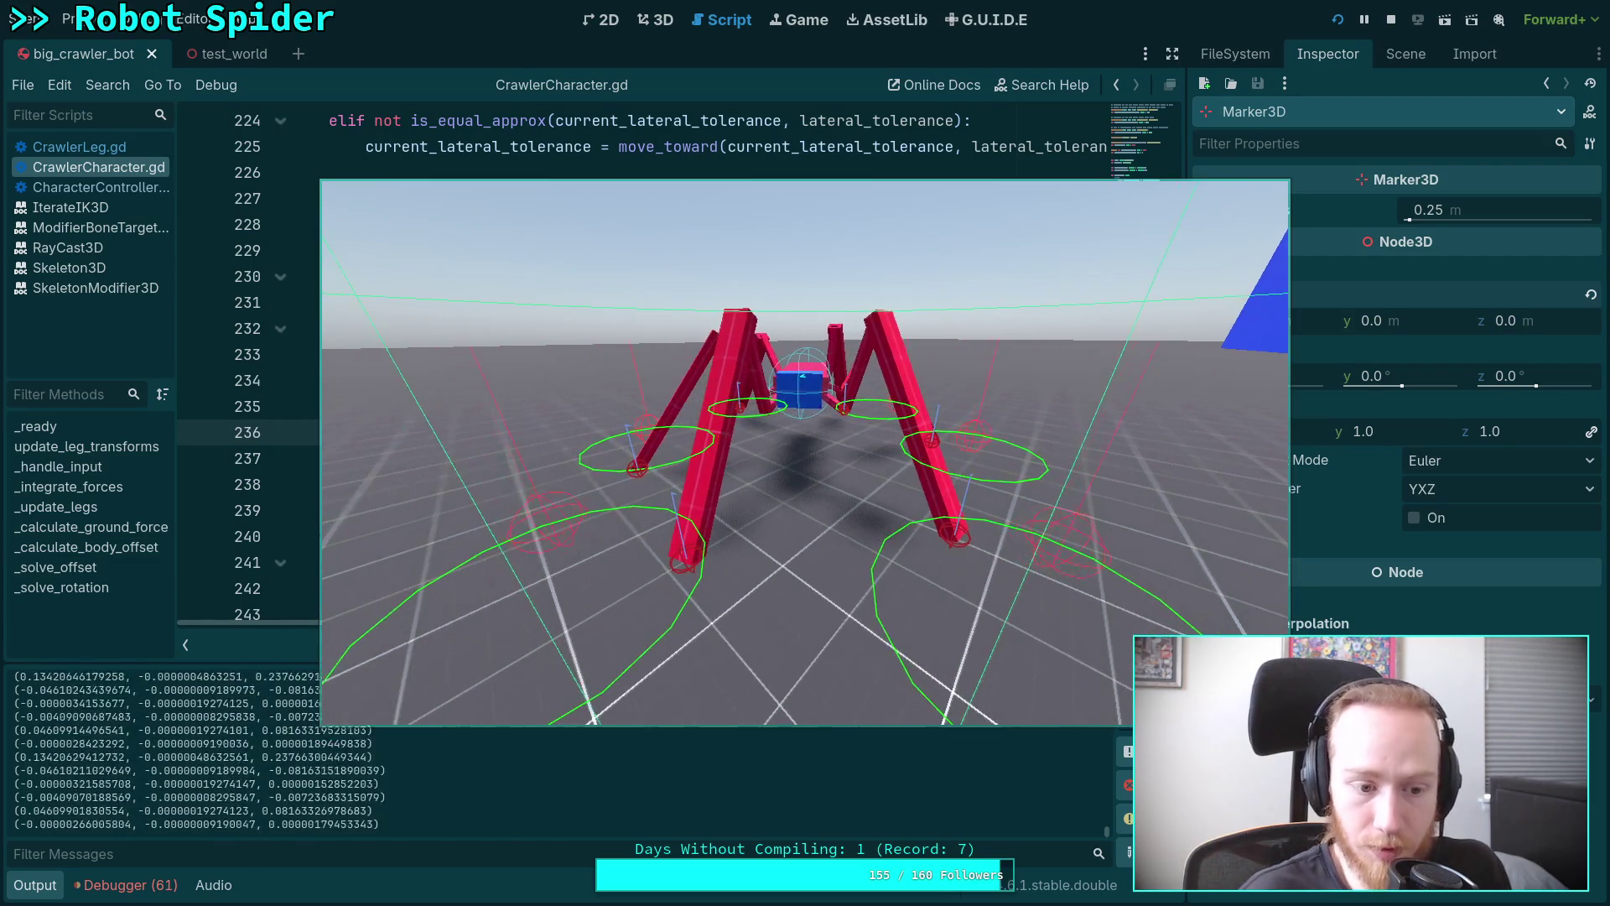
{"action": "key", "text": "period"}
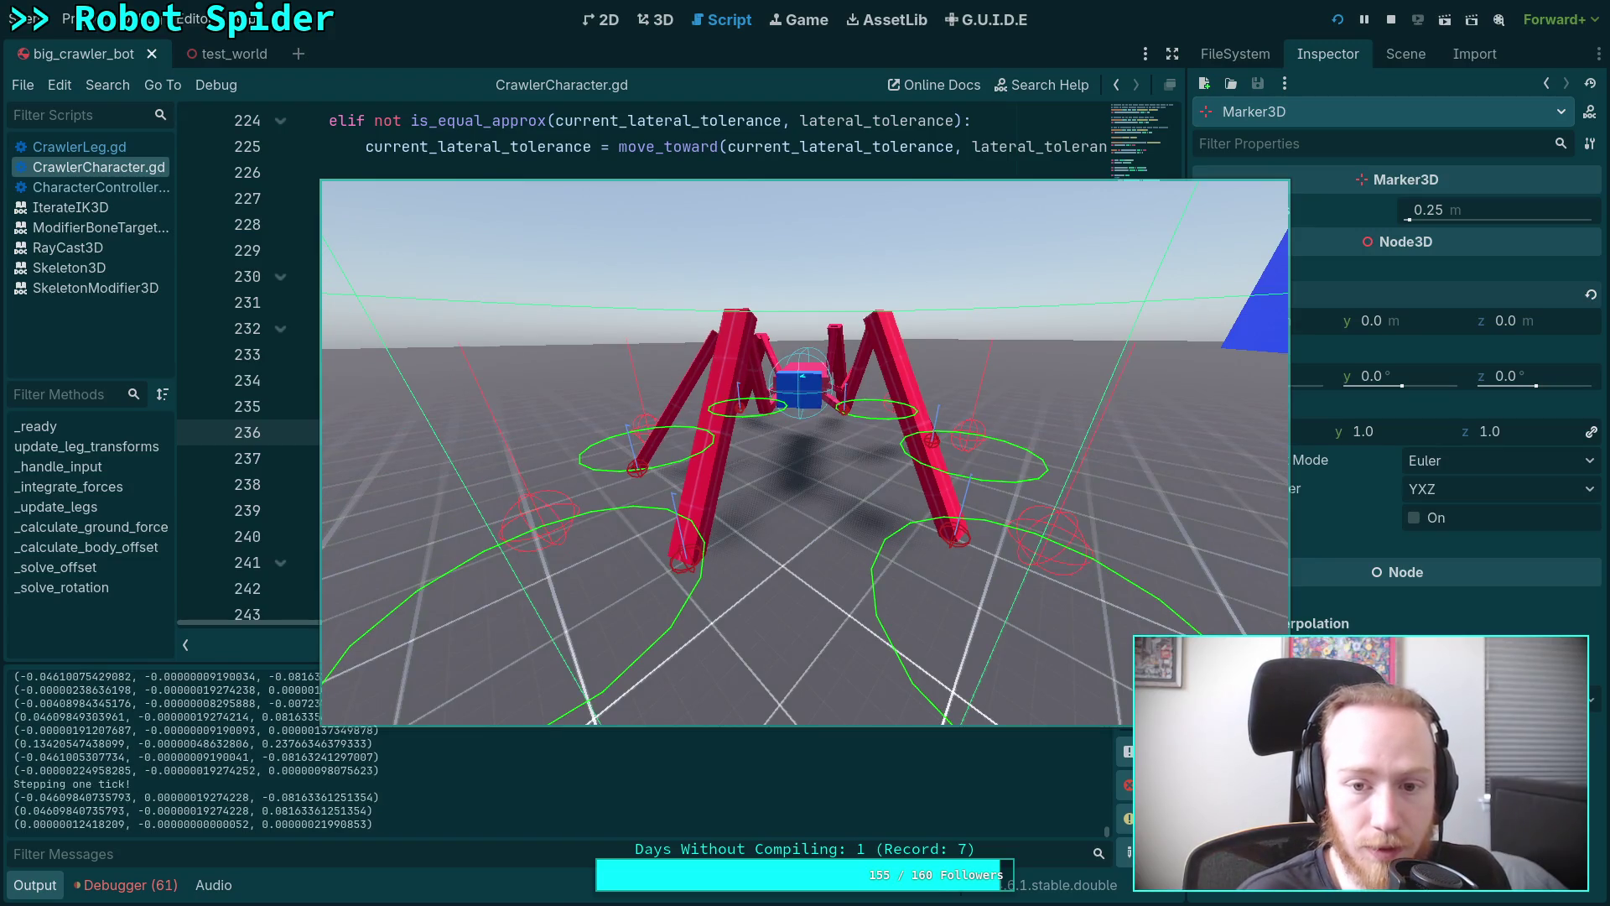
{"action": "key", "text": "period"}
{"action": "key", "text": "period"}
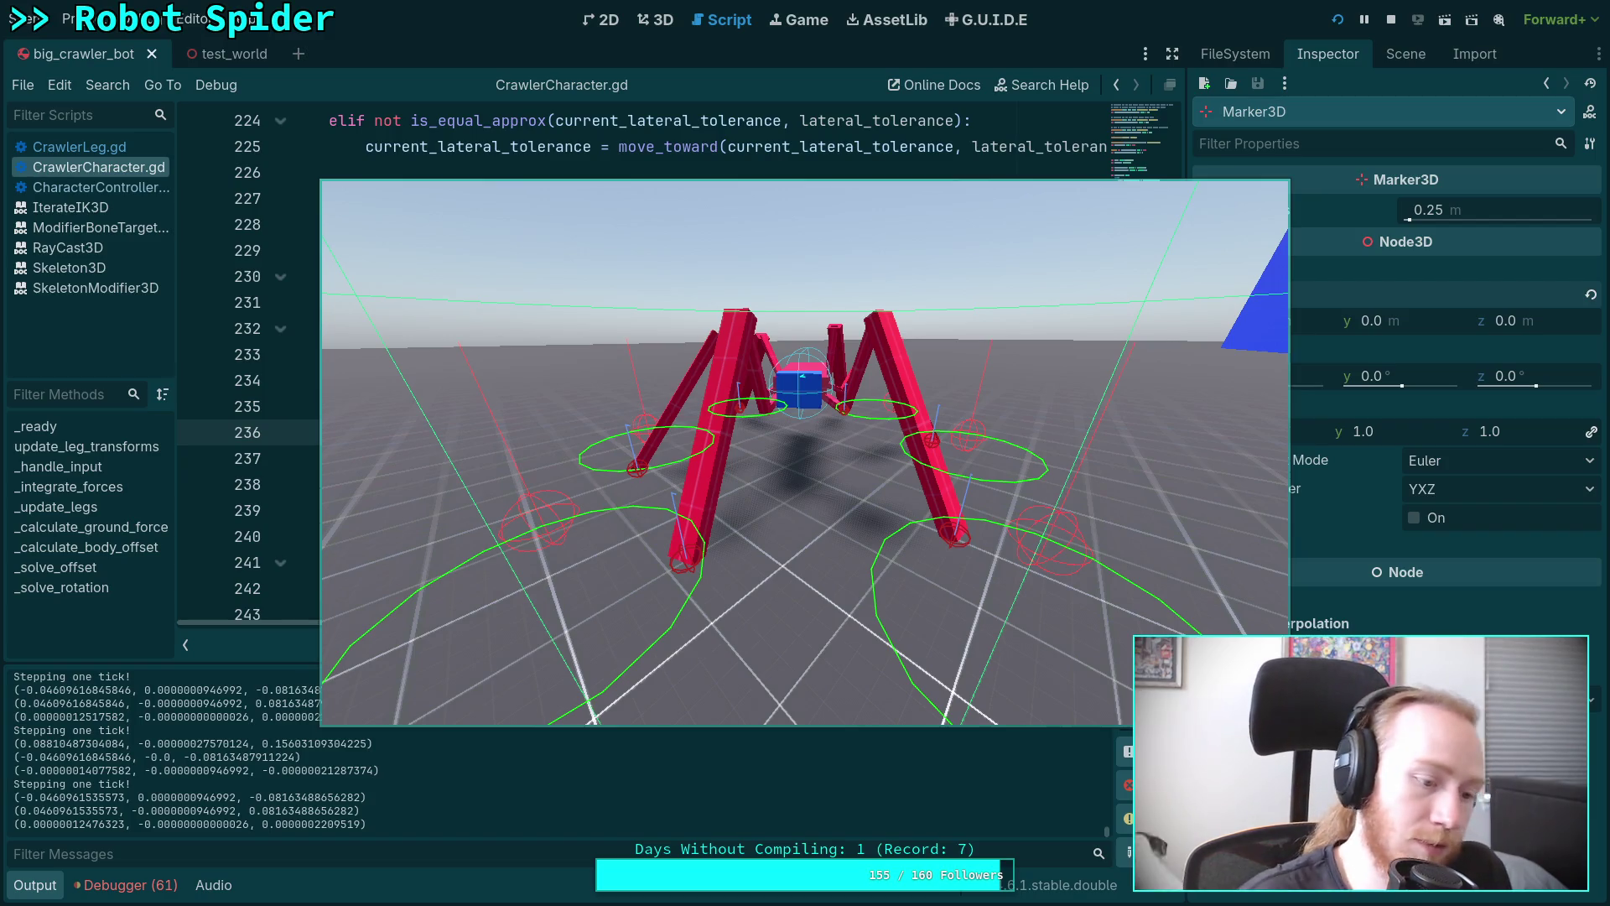
Stop the running game and place the caret before the division on line 235.
{"action": "left_click", "coordinate": [1391, 20]}
{"action": "left_click", "coordinate": [739, 406]}
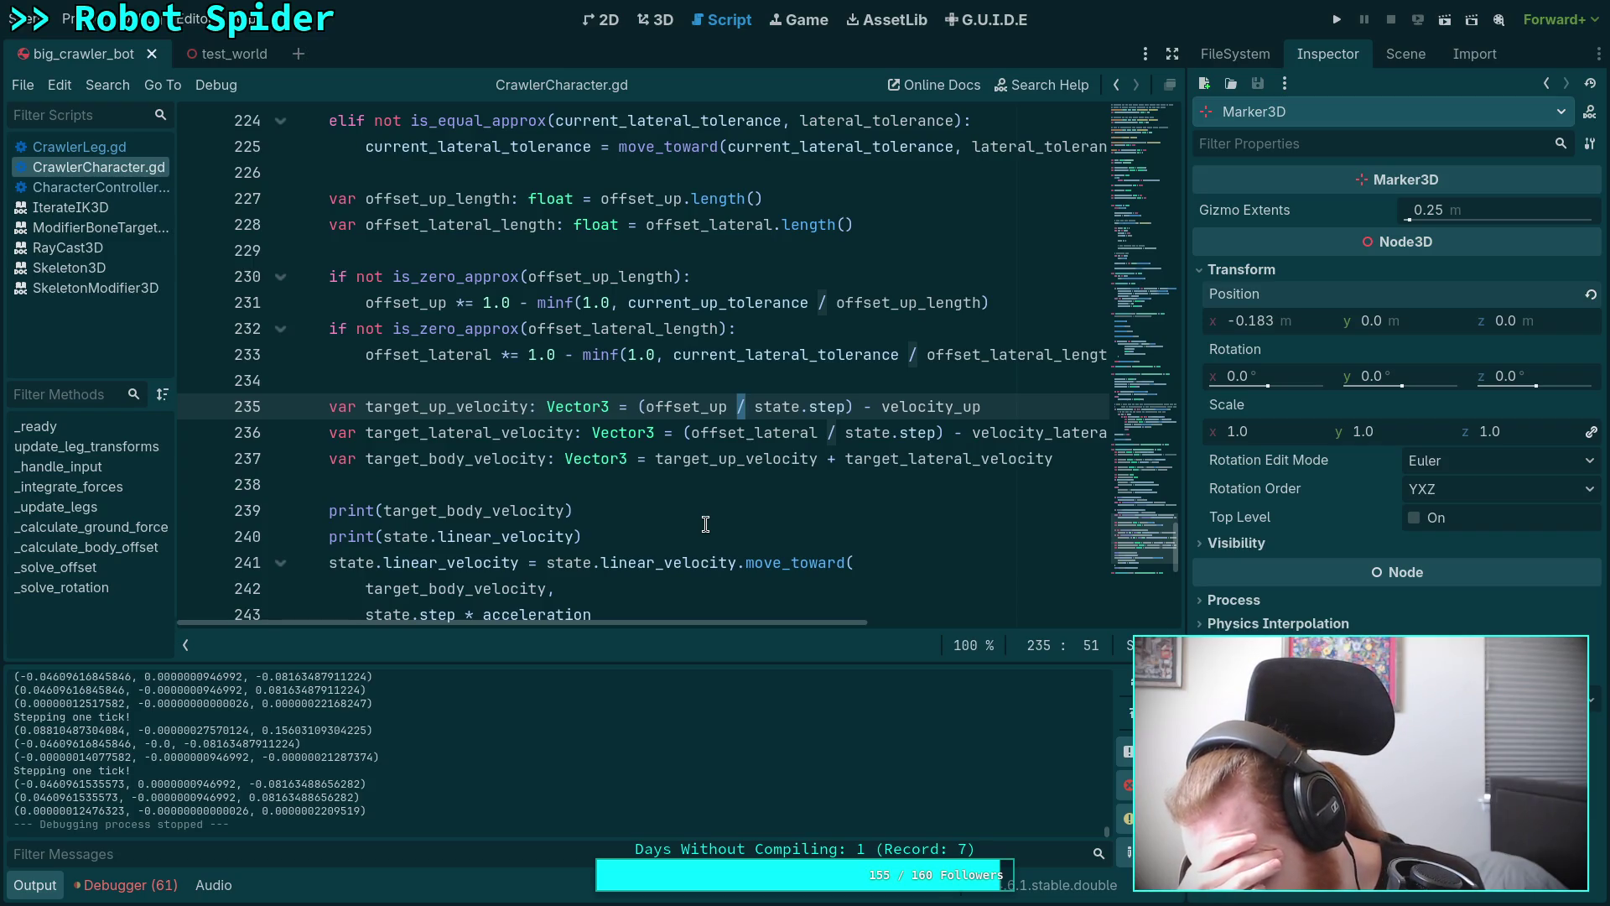
Remove the state.step divisions and brackets from the offset terms on lines 235–236.
{"action": "key", "text": "BackSpace"}
{"action": "key", "text": "BackSpace"}
{"action": "key", "text": "Delete"}
{"action": "key", "text": "Delete"}
{"action": "key", "text": "Delete"}
{"action": "key", "text": "Delete"}
{"action": "key", "text": "Delete"}
{"action": "key", "text": "Delete"}
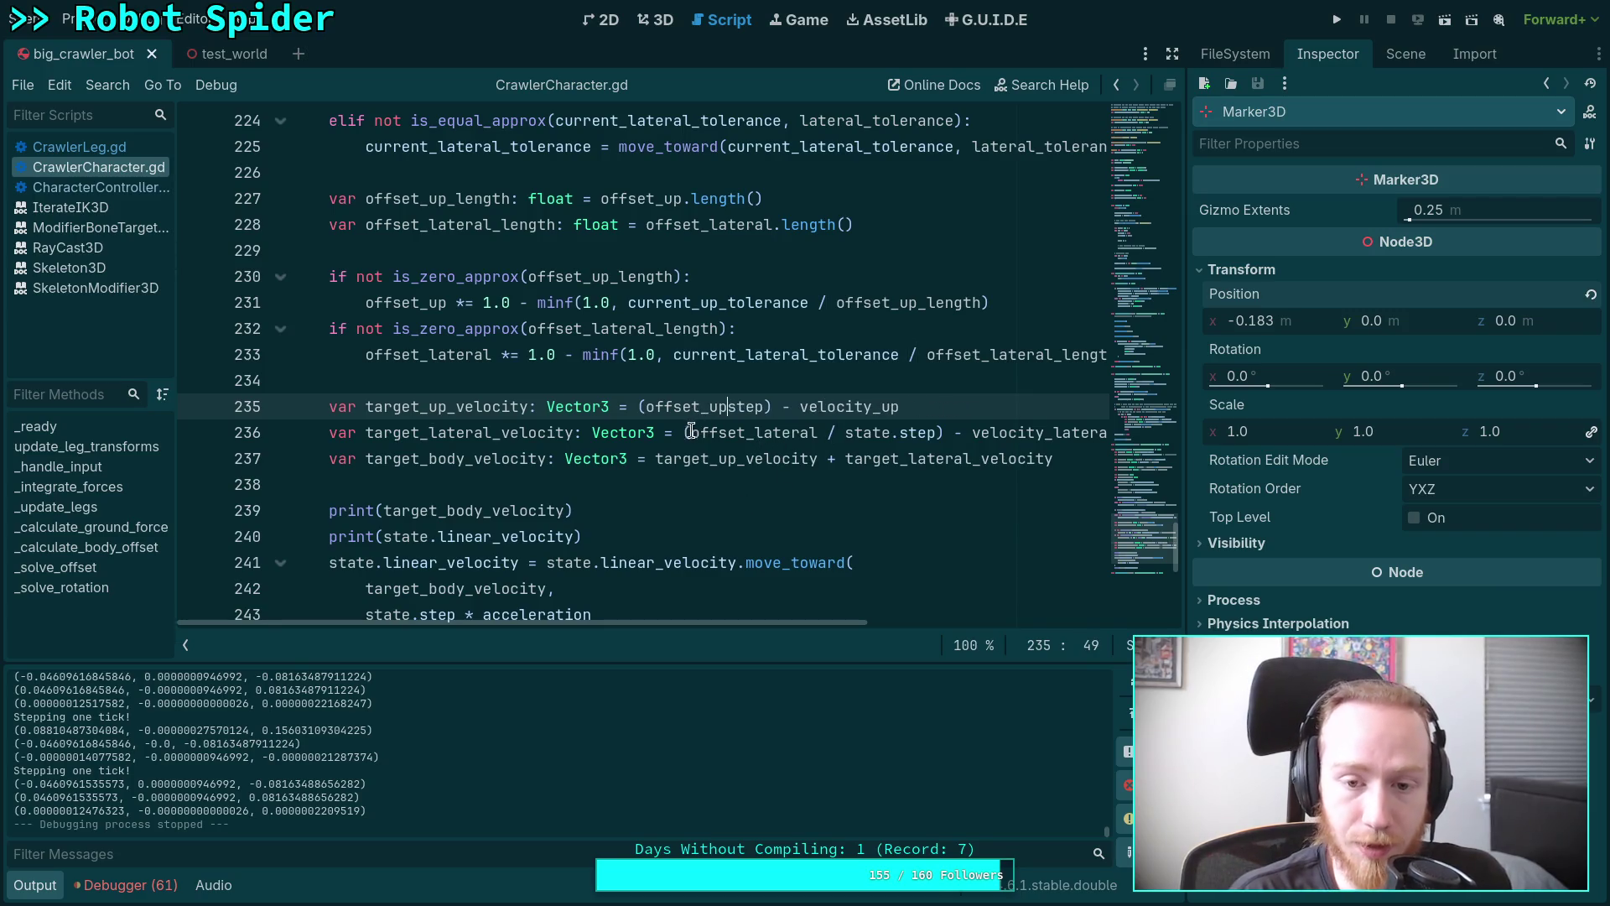
{"action": "left_click", "coordinate": [645, 406]}
{"action": "key", "text": "Delete"}
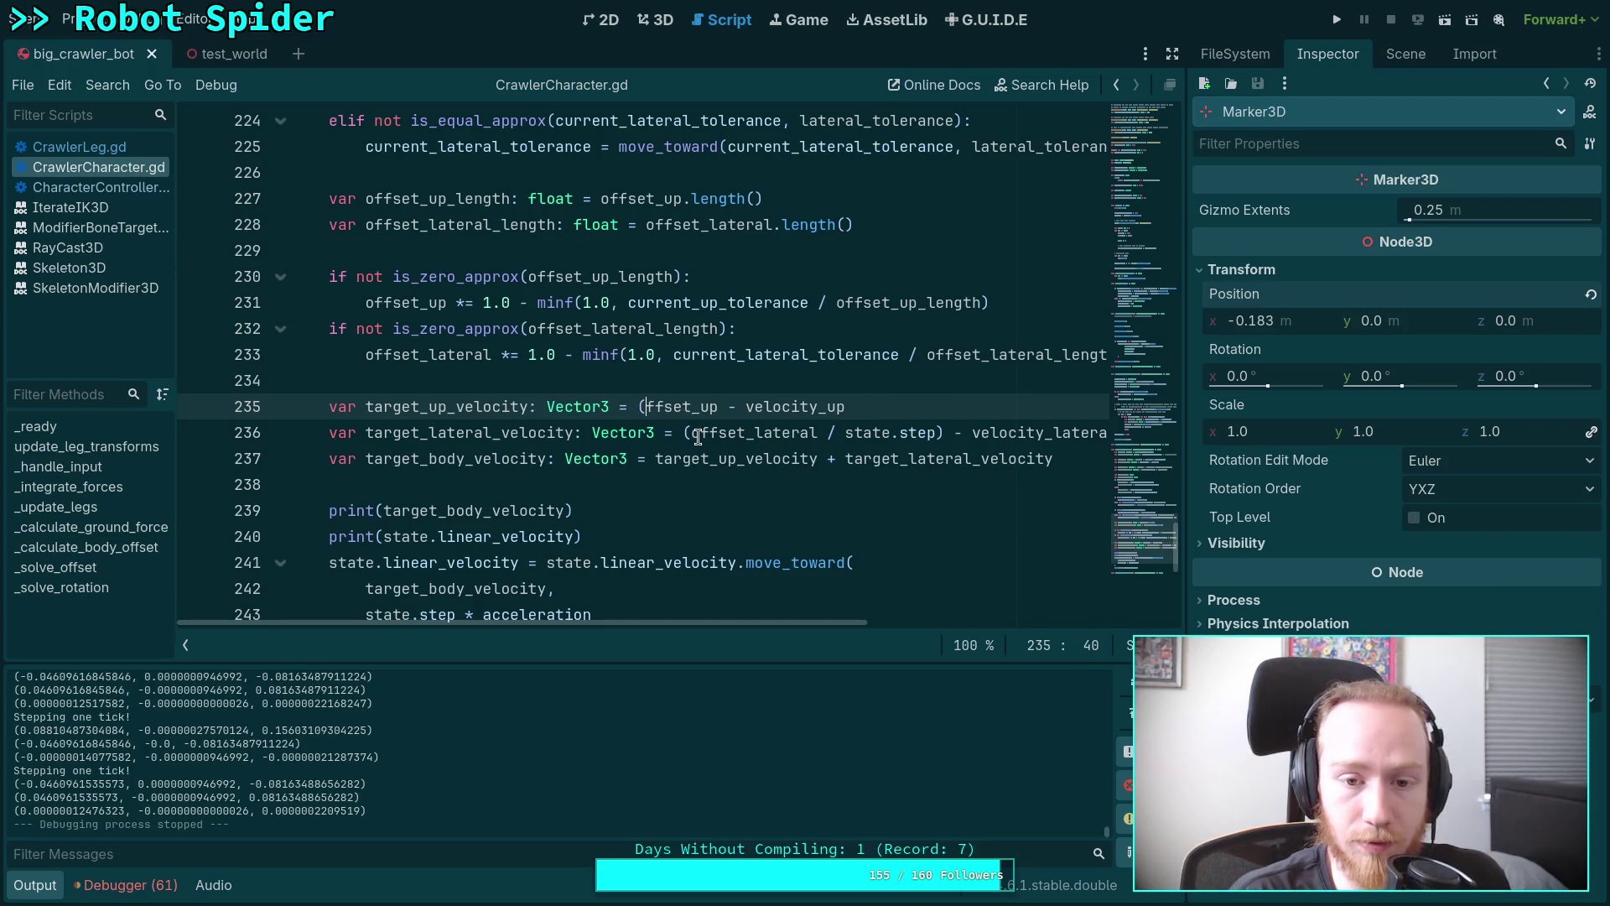
{"action": "key", "text": "BackSpace"}
{"action": "type", "text": "o"}
{"action": "key", "text": "Escape"}
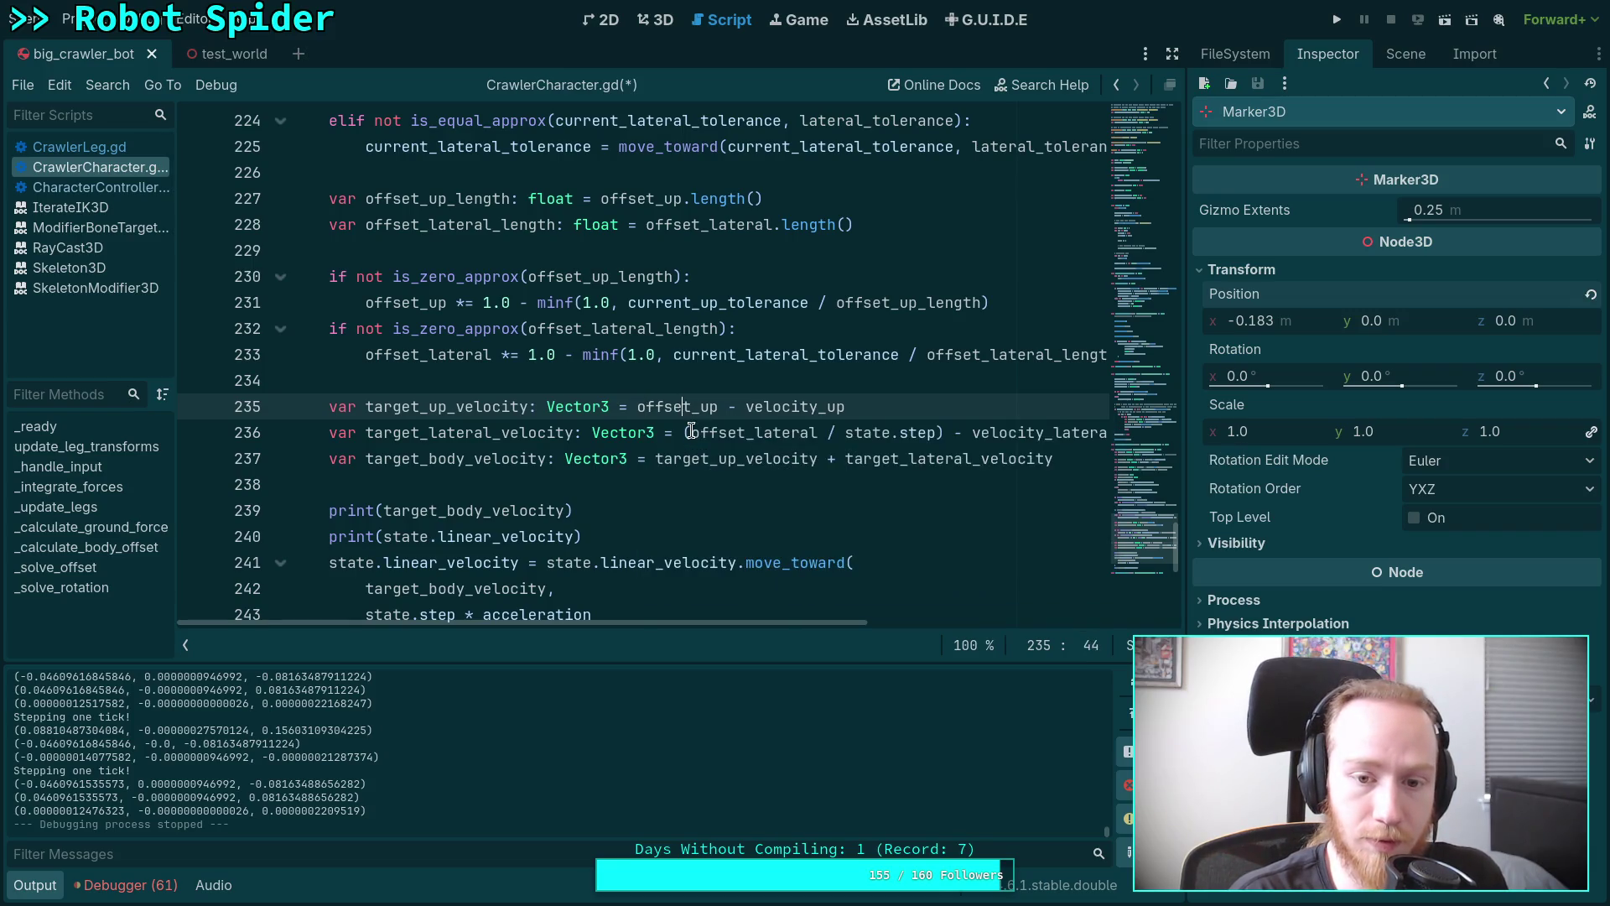
{"action": "left_click", "coordinate": [691, 434]}
{"action": "key", "text": "BackSpace"}
{"action": "left_click_drag", "start_coordinate": [809, 433], "coordinate": [938, 433]}
{"action": "key", "text": "BackSpace"}
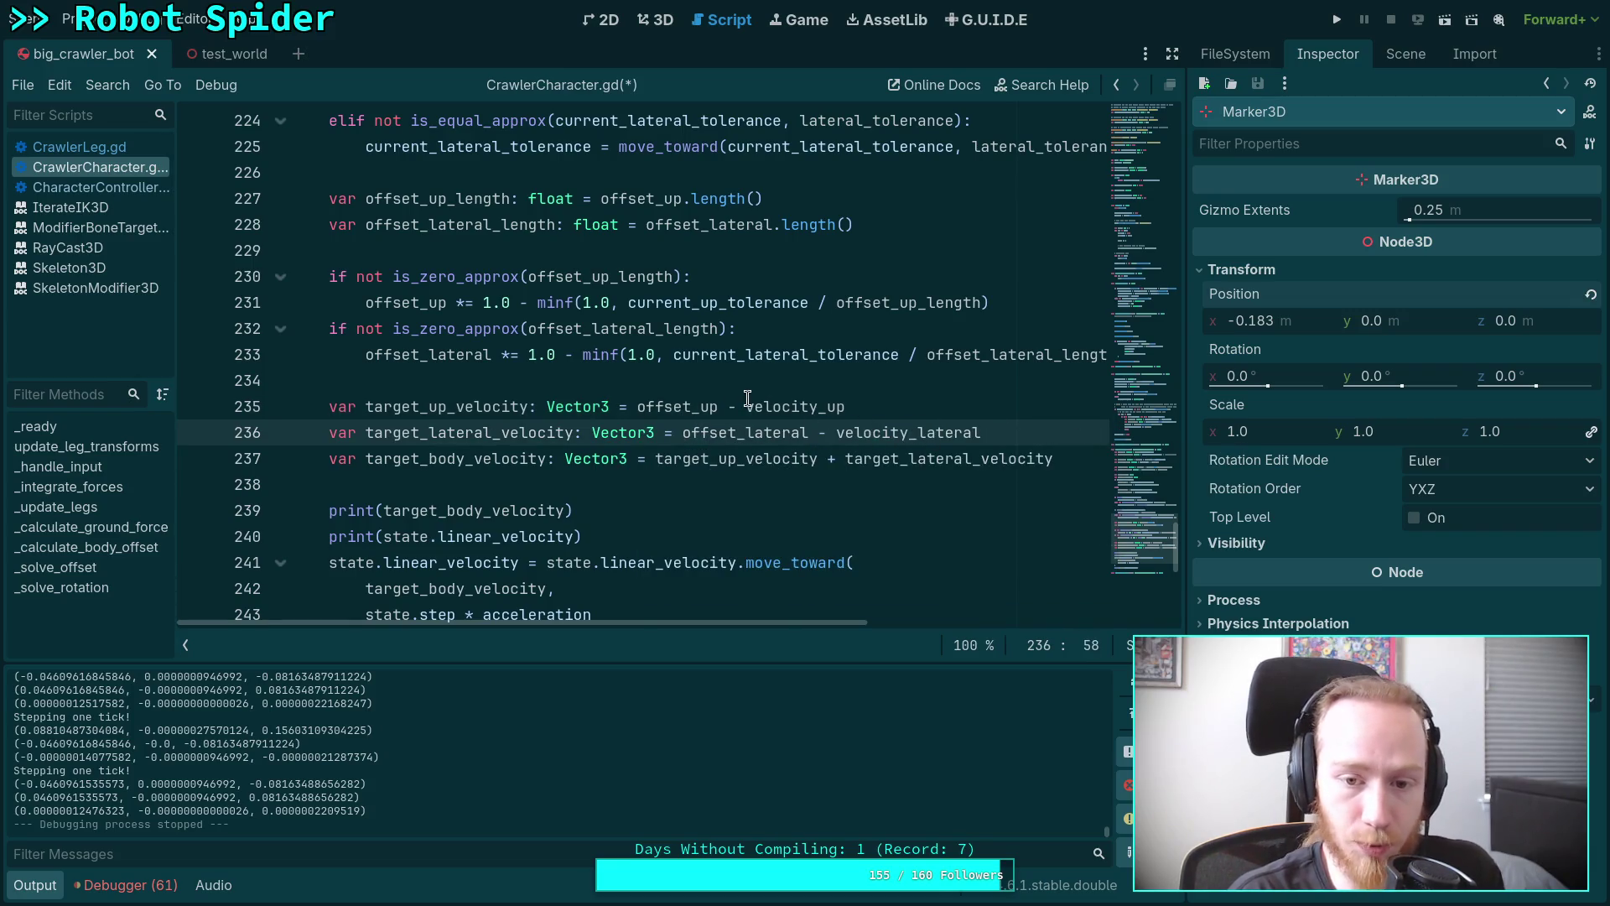
Replace velocity_up and velocity_lateral with (velocity * state.step), save, and relaunch the game.
{"action": "left_click_drag", "start_coordinate": [749, 406], "coordinate": [895, 410]}
{"action": "type", "text": "(velocity_up * state.step"}
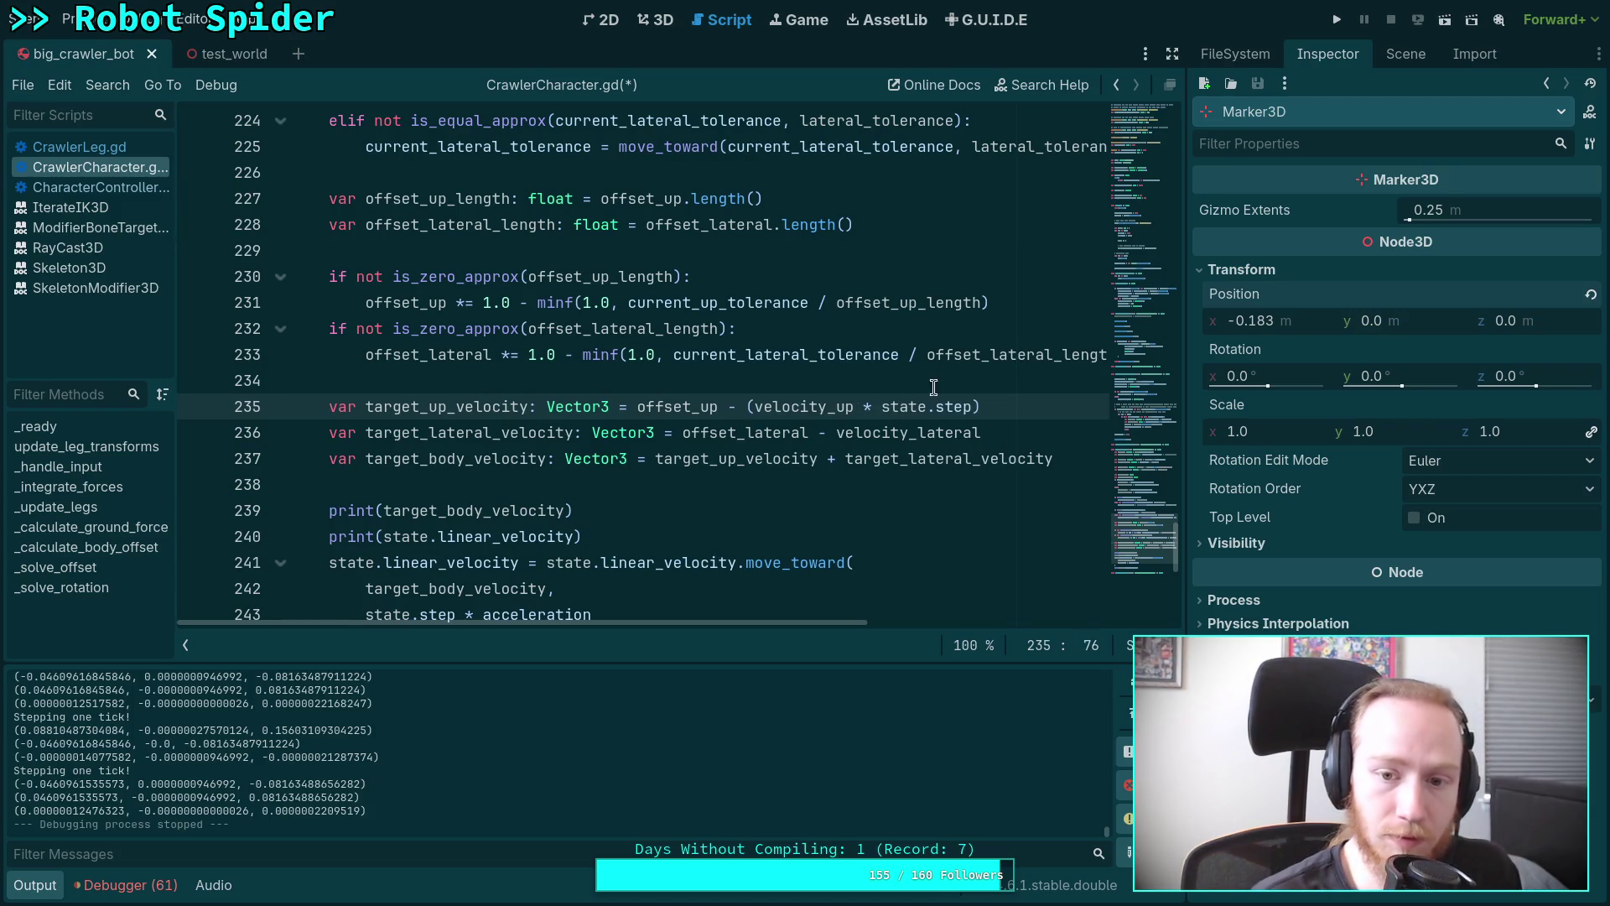
{"action": "left_click_drag", "start_coordinate": [836, 433], "coordinate": [1017, 437]}
{"action": "type", "text": "("}
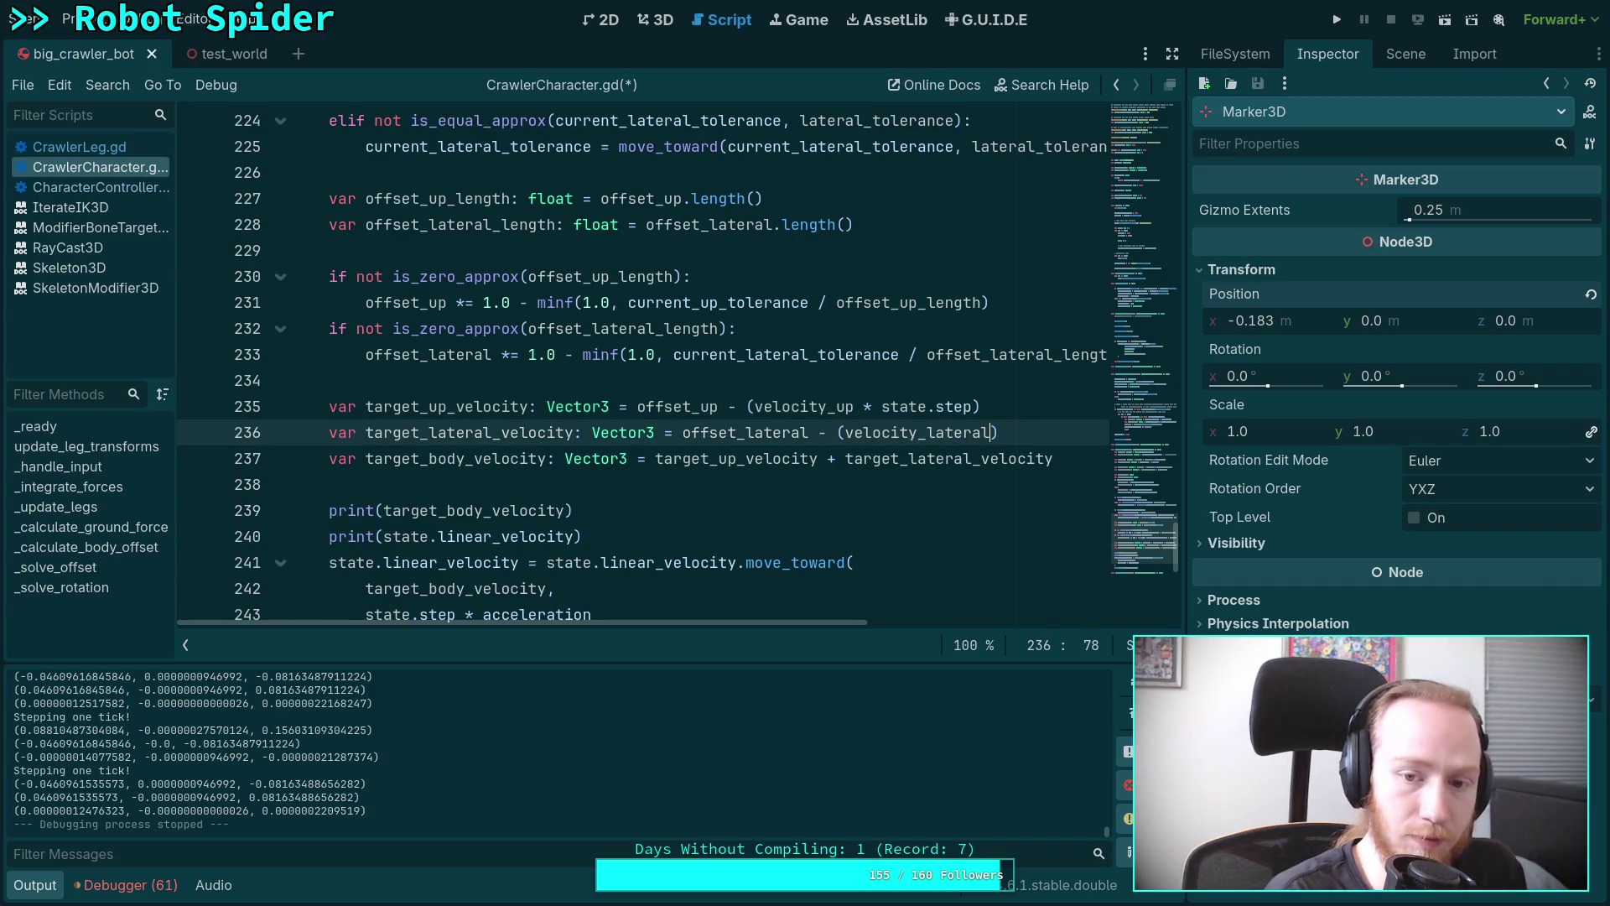
{"action": "type", "text": " * state."}
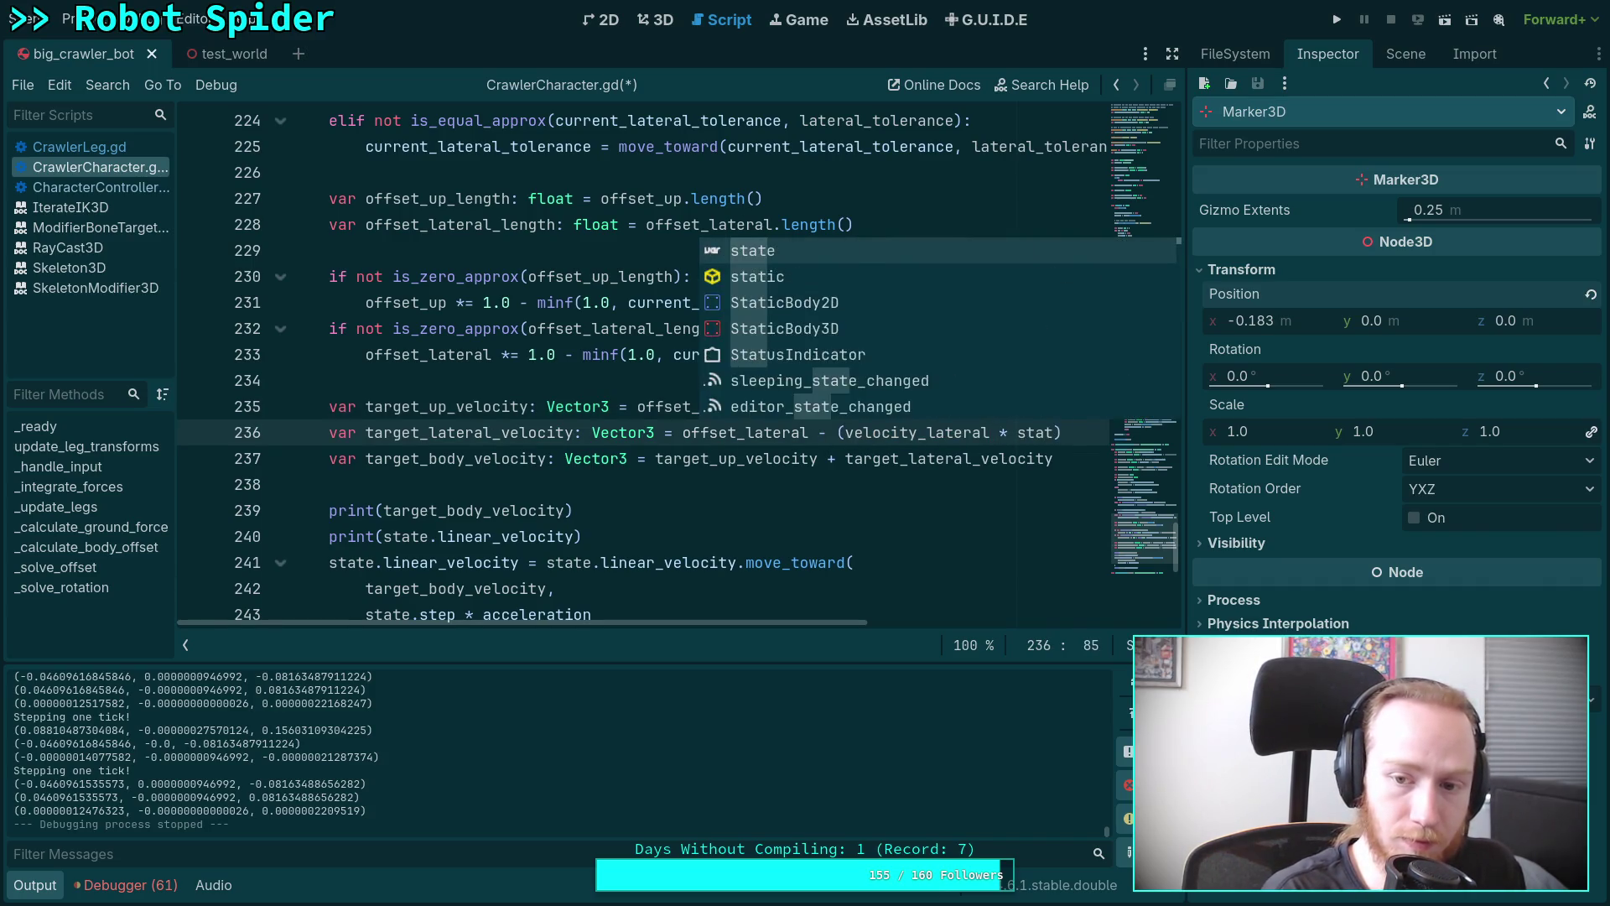
{"action": "type", "text": "step"}
{"action": "key", "text": "ctrl+s"}
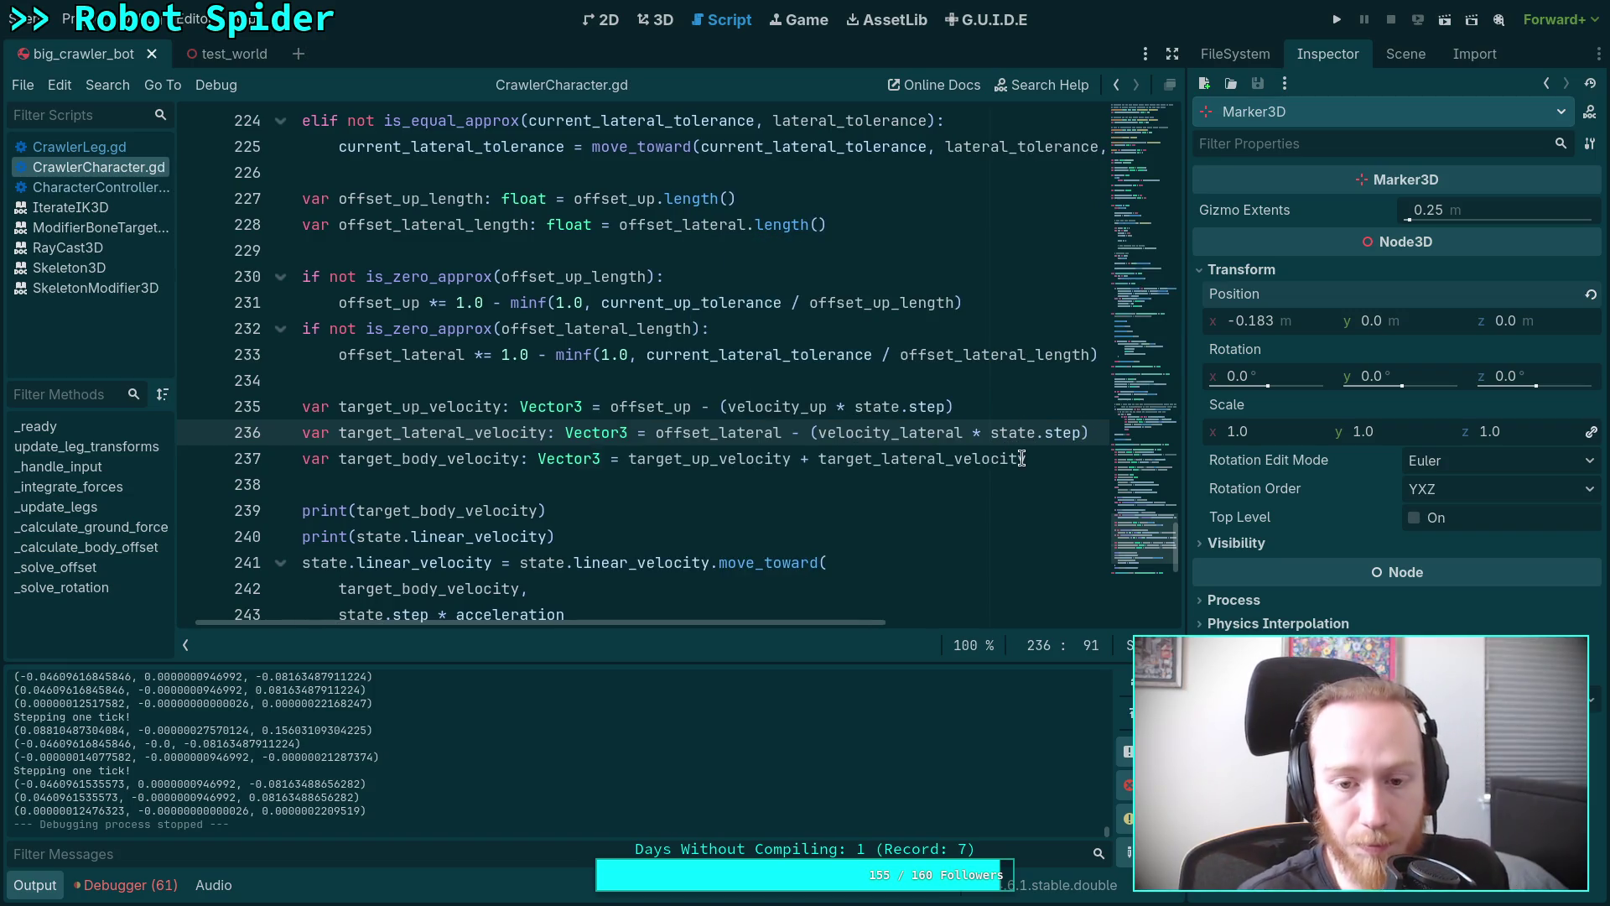
{"action": "key", "text": "Down"}
{"action": "left_click", "coordinate": [1336, 20]}
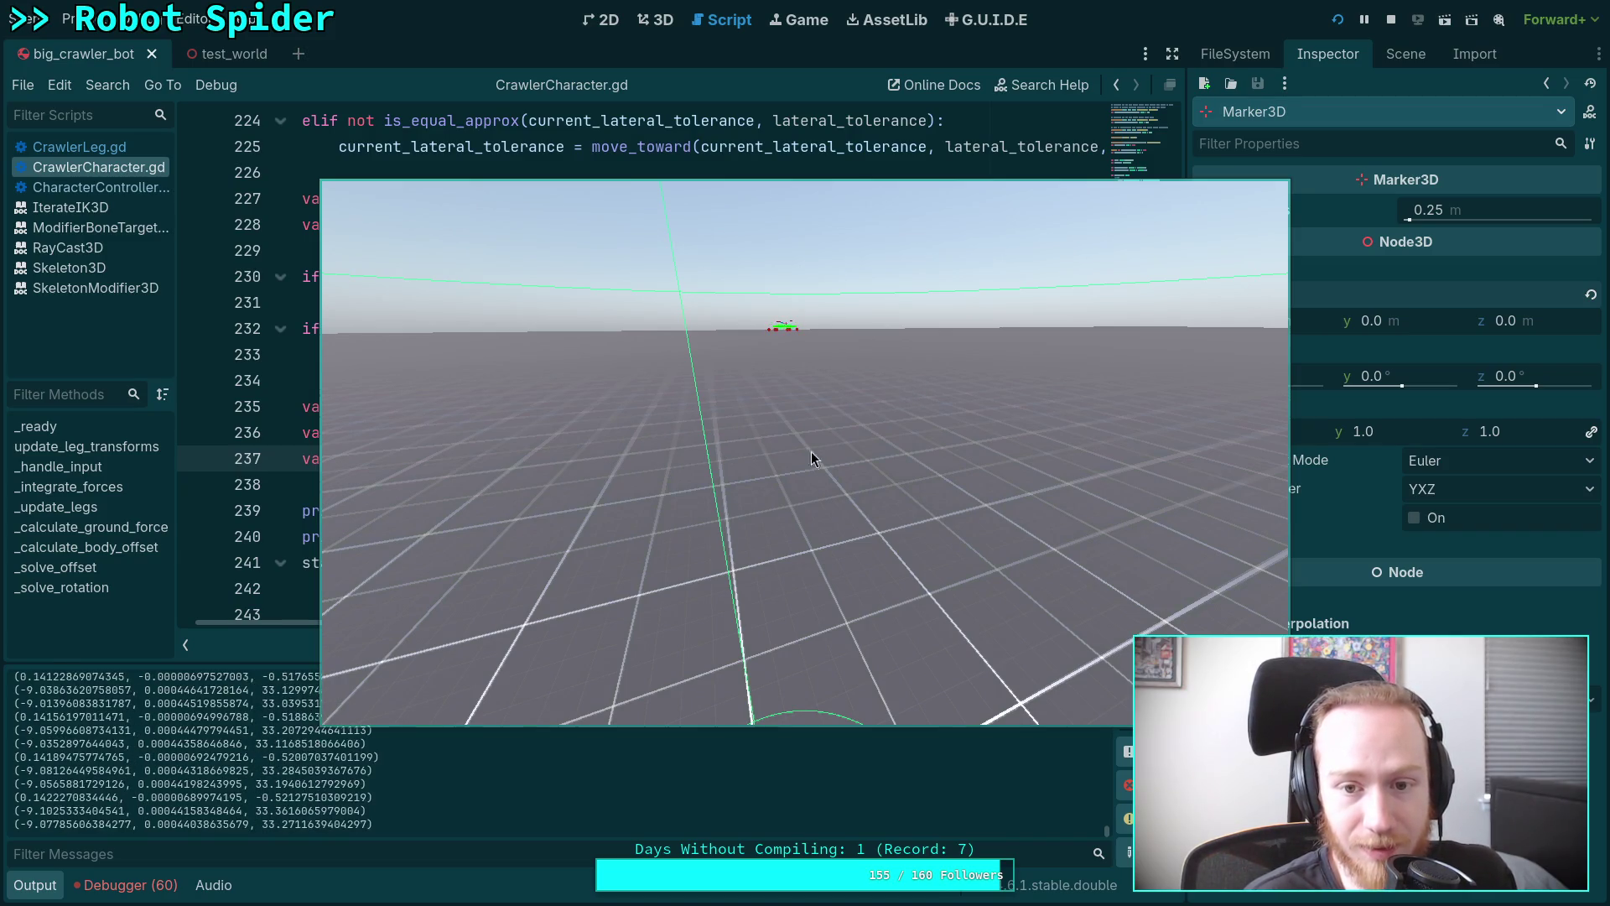
{"action": "left_click", "coordinate": [1366, 20]}
{"action": "left_click", "coordinate": [1338, 19]}
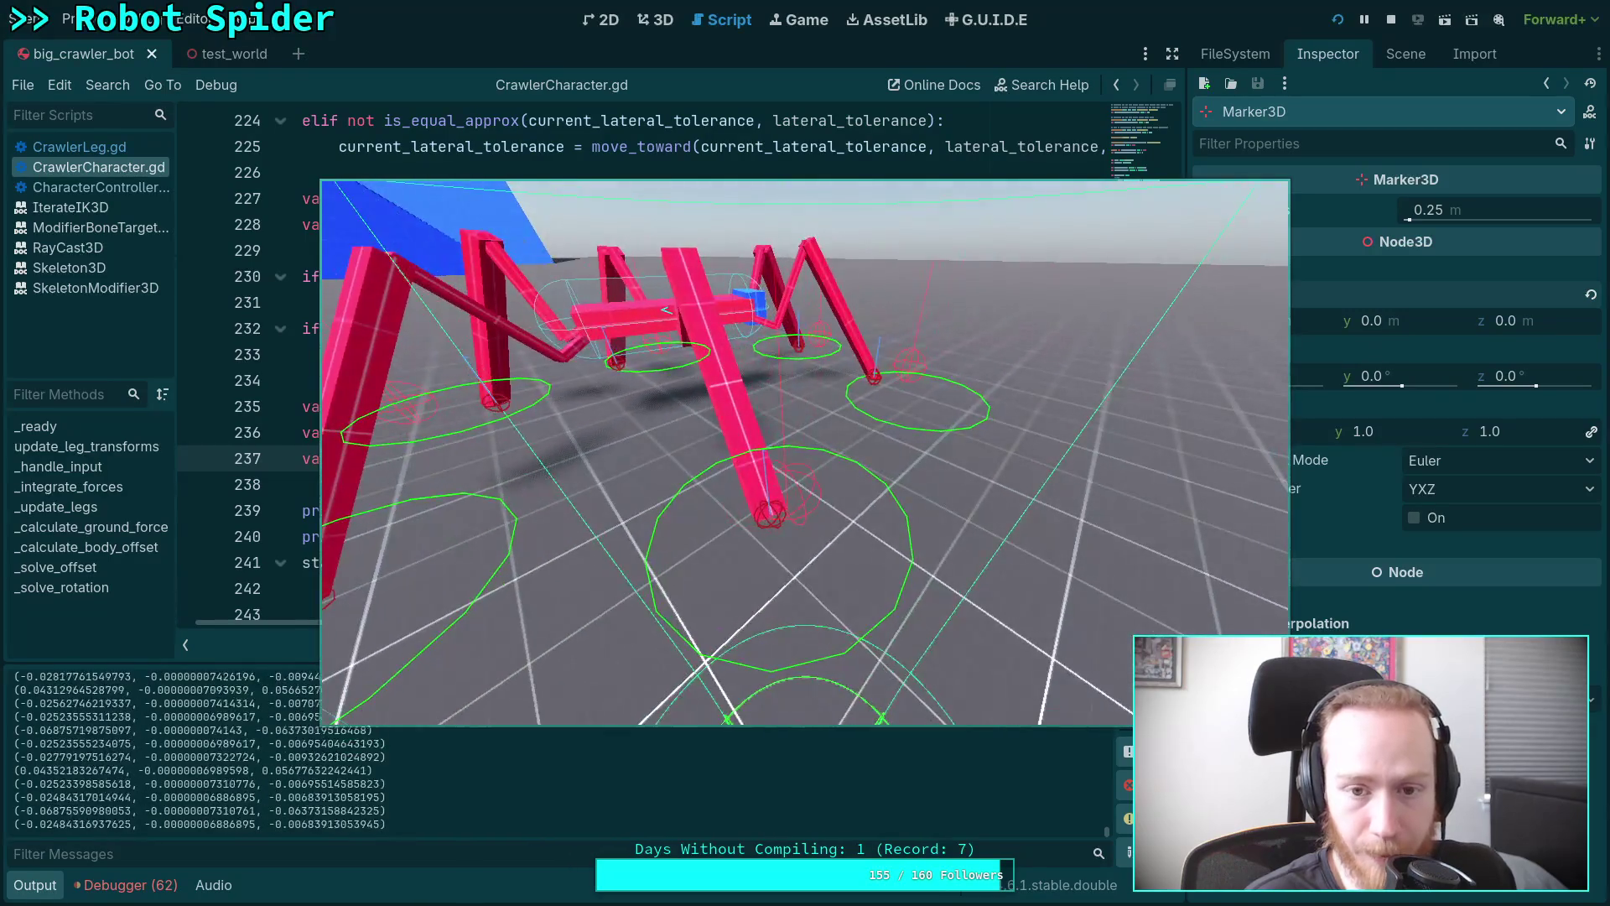
{"action": "key", "text": "F8"}
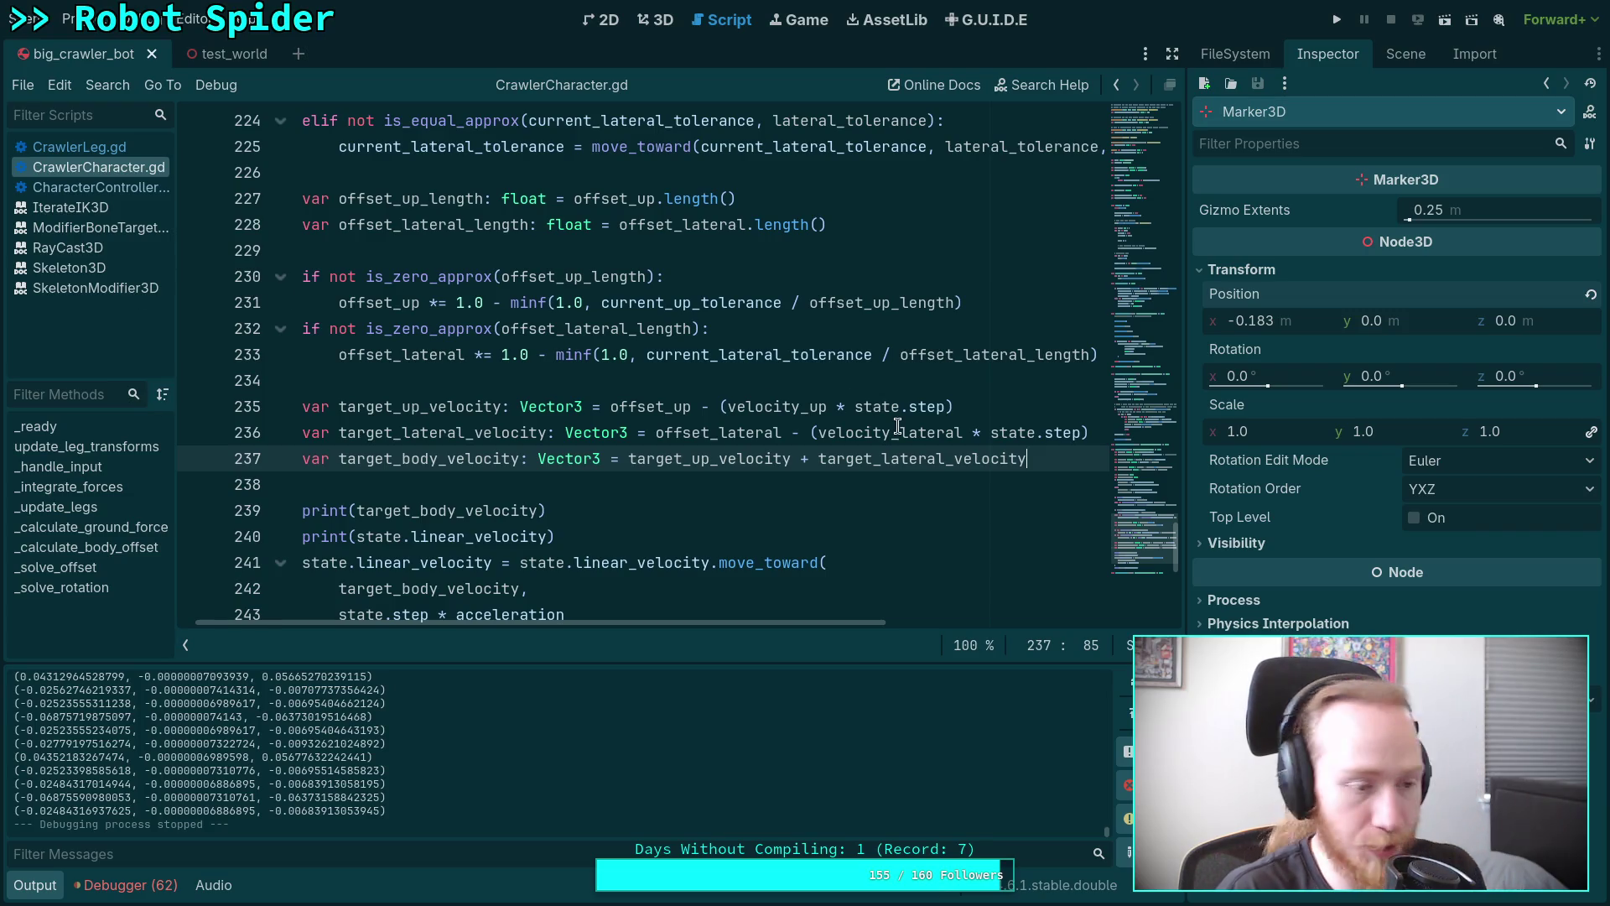
Collapse the script and method lists beside the CrawlerCharacter.gd code.
{"action": "mouse_move", "coordinate": [898, 426]}
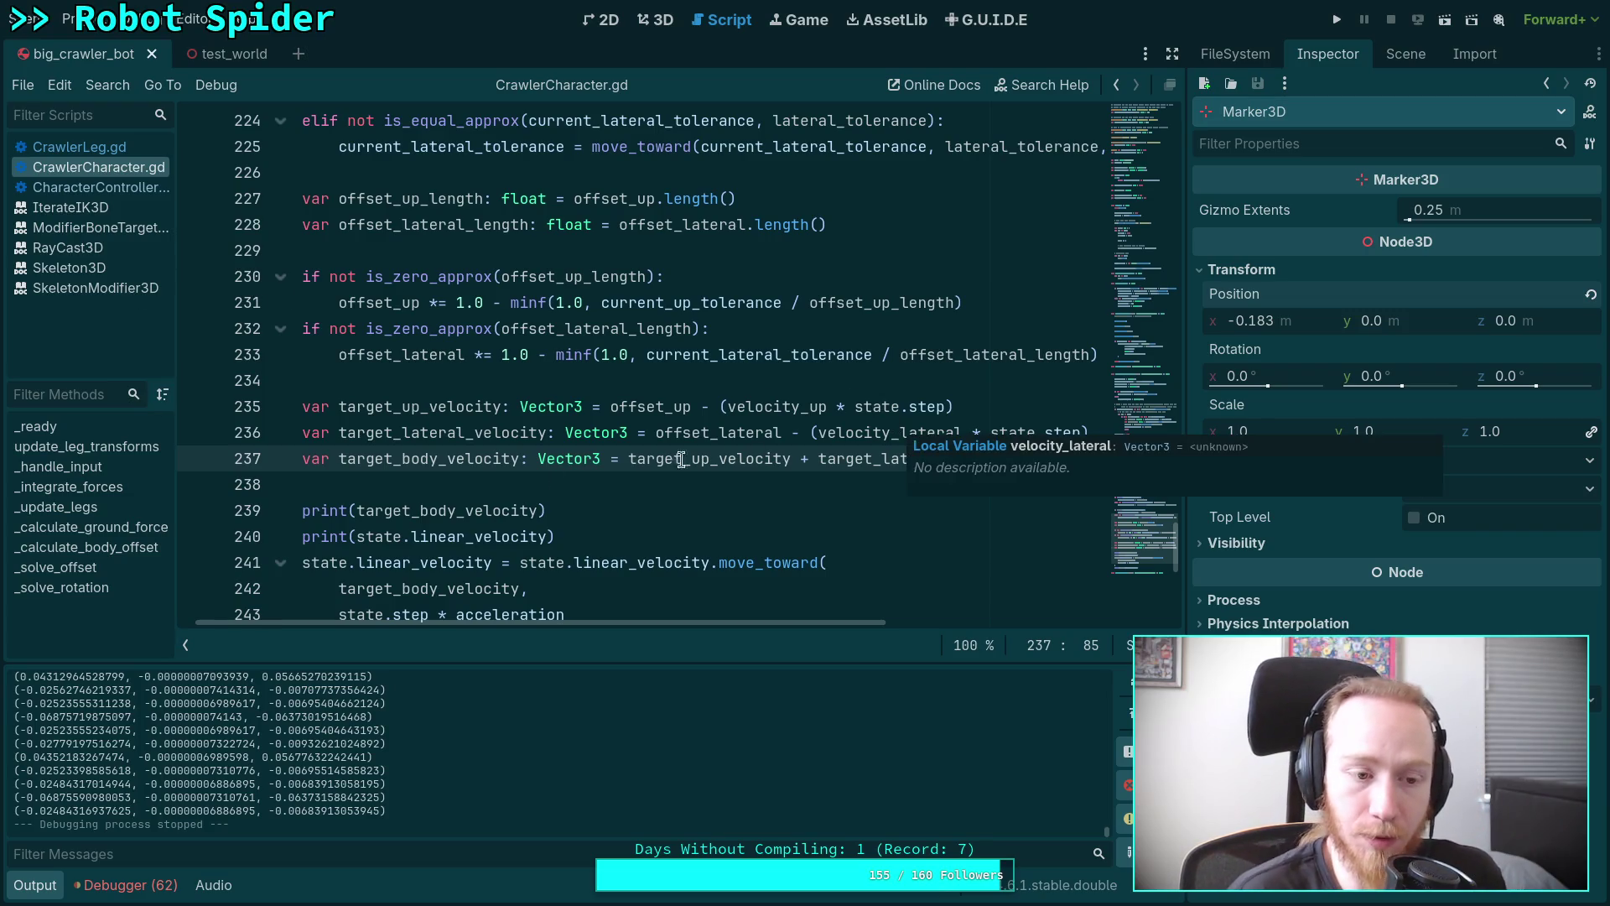
{"action": "left_click", "coordinate": [185, 644]}
{"action": "scroll", "coordinate": [489, 473], "scroll_direction": "down", "scroll_amount": 4}
{"action": "scroll", "coordinate": [489, 473], "scroll_direction": "up", "scroll_amount": 2}
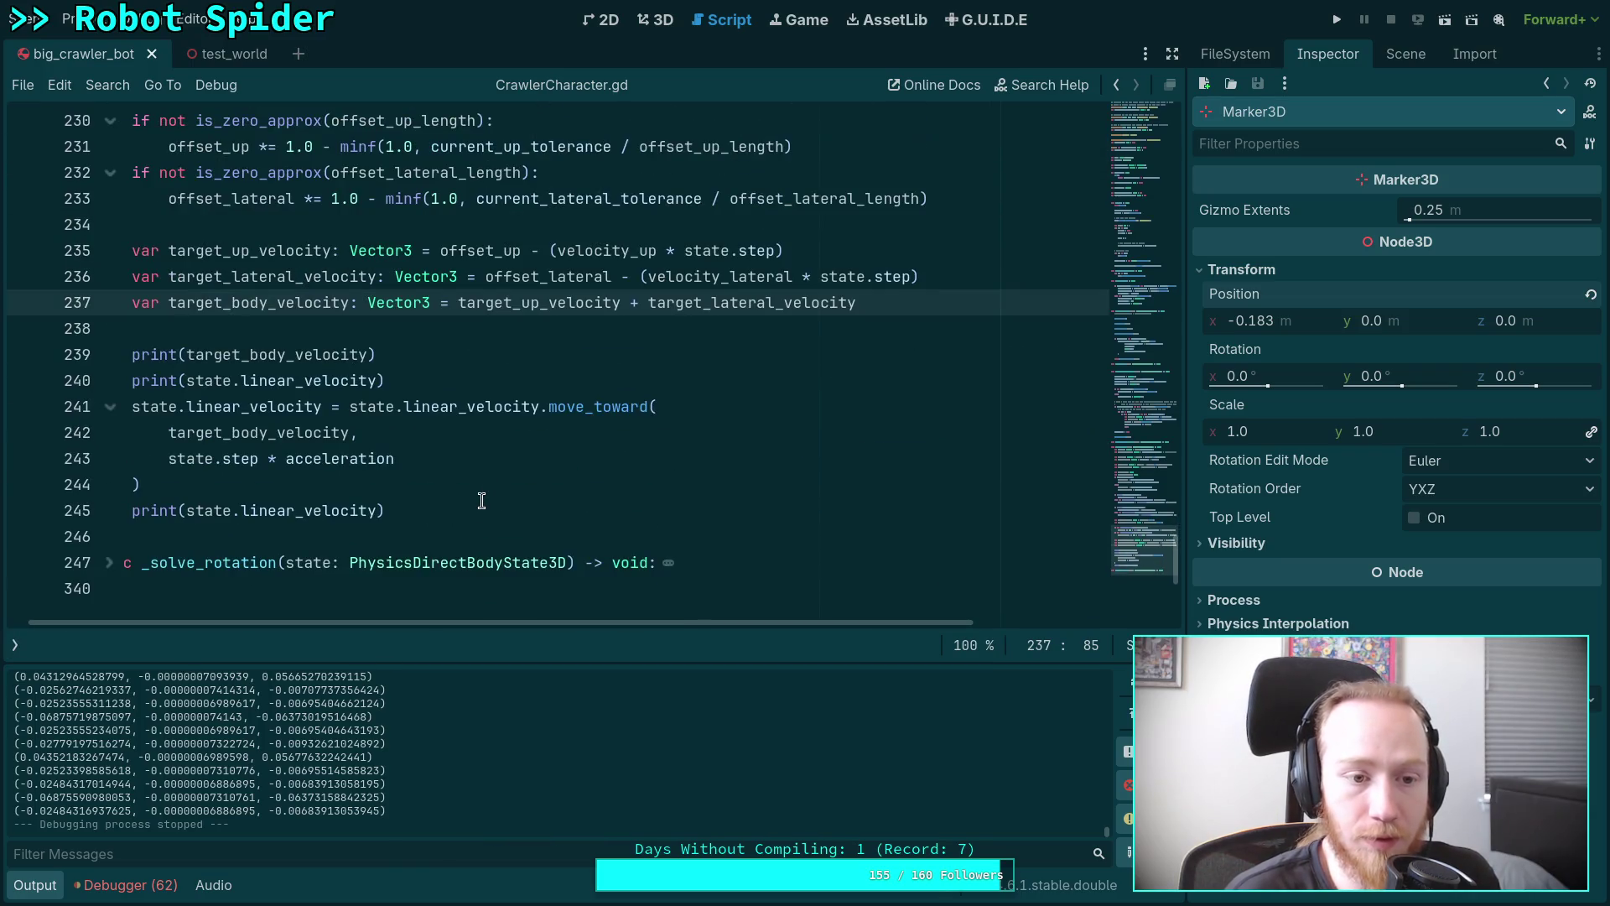
{"action": "left_click_drag", "start_coordinate": [486, 622], "coordinate": [466, 622]}
Select the move_toward call on lines 241–244 and review the surrounding code.
{"action": "mouse_move", "coordinate": [542, 504]}
{"action": "left_mouse_down"}
{"action": "mouse_move", "coordinate": [161, 510]}
{"action": "mouse_move", "coordinate": [195, 432]}
{"action": "mouse_move", "coordinate": [193, 458]}
{"action": "mouse_move", "coordinate": [163, 405]}
{"action": "left_mouse_up"}
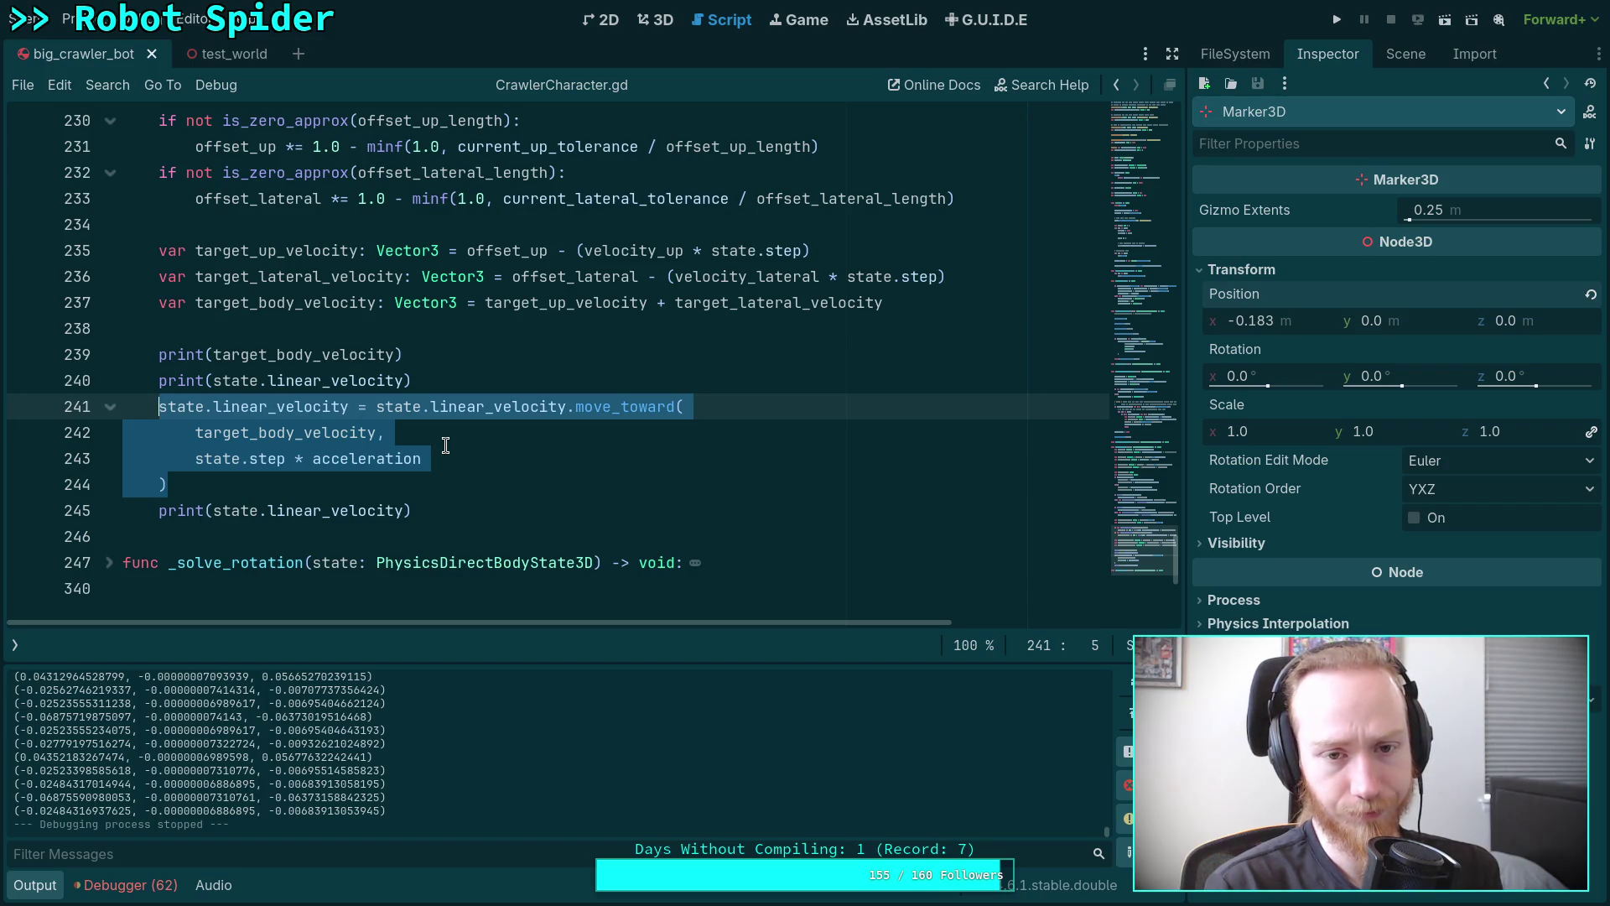
{"action": "left_click", "coordinate": [445, 446]}
{"action": "left_click", "coordinate": [390, 484]}
{"action": "left_click", "coordinate": [305, 527]}
{"action": "scroll", "coordinate": [465, 469], "scroll_direction": "up", "scroll_amount": 2}
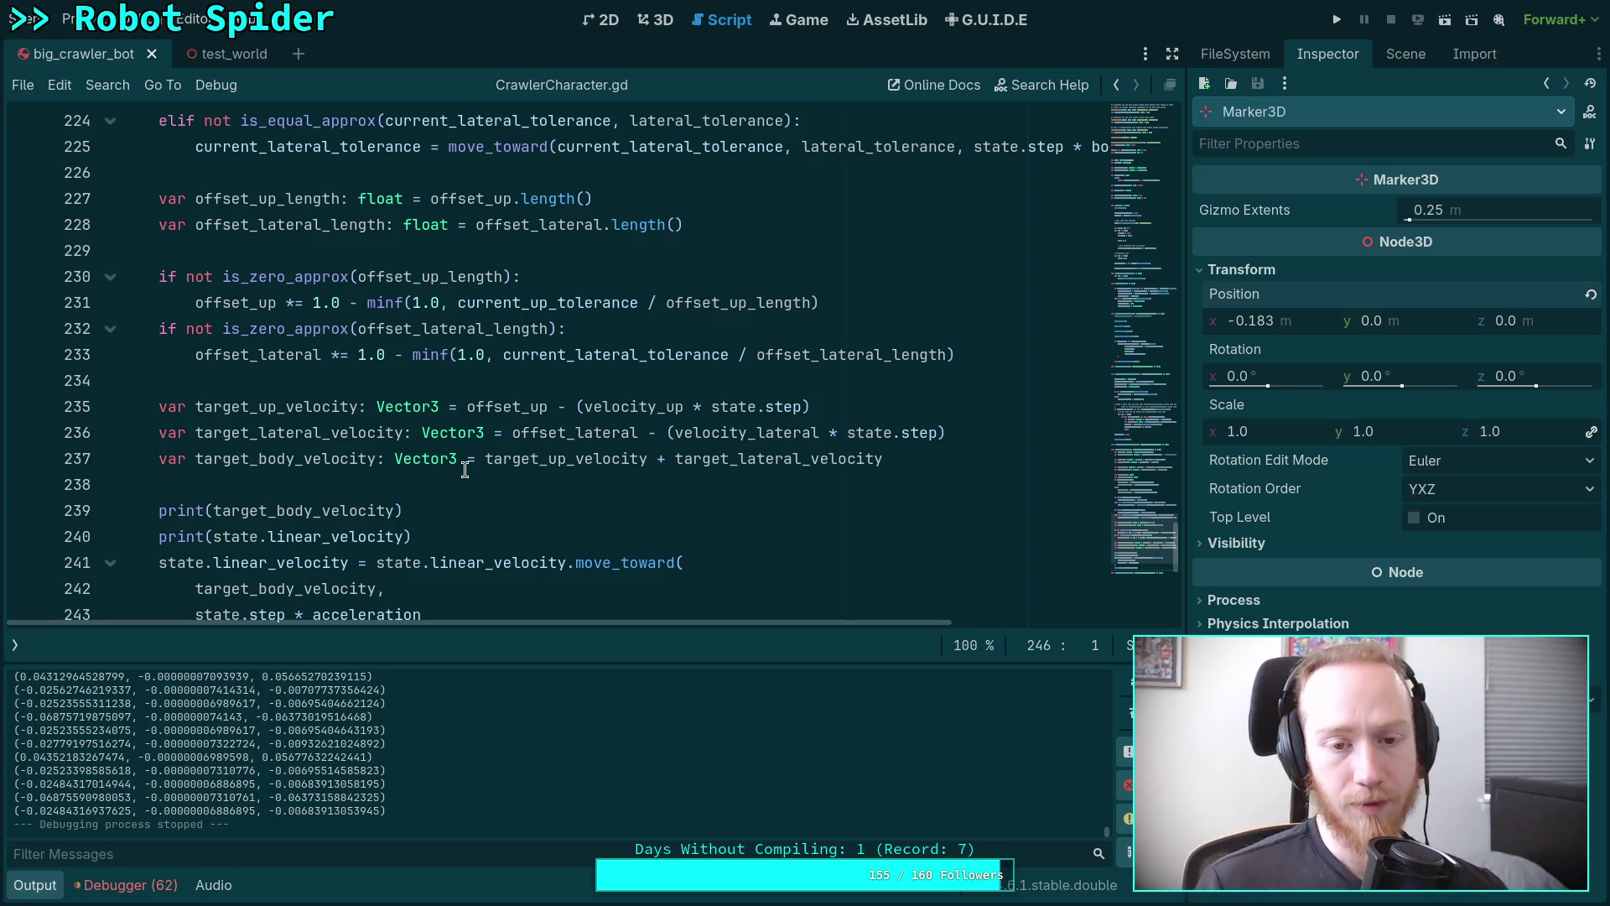
{"action": "scroll", "coordinate": [469, 467], "scroll_direction": "up", "scroll_amount": 1}
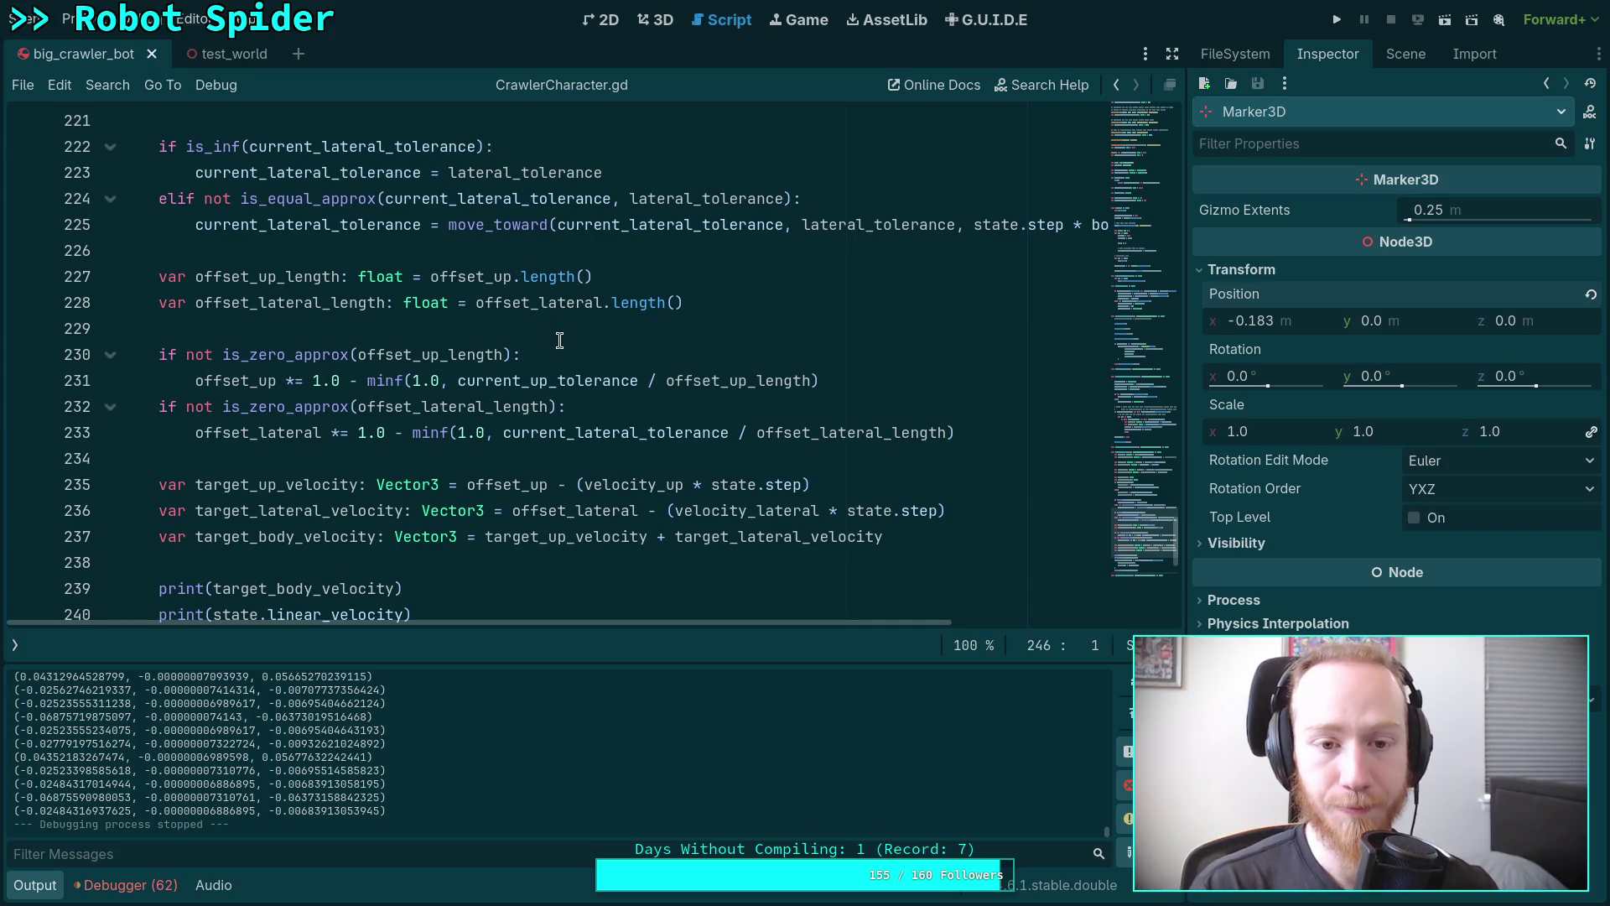
{"action": "left_click", "coordinate": [286, 279]}
{"action": "double_click", "coordinate": [286, 279]}
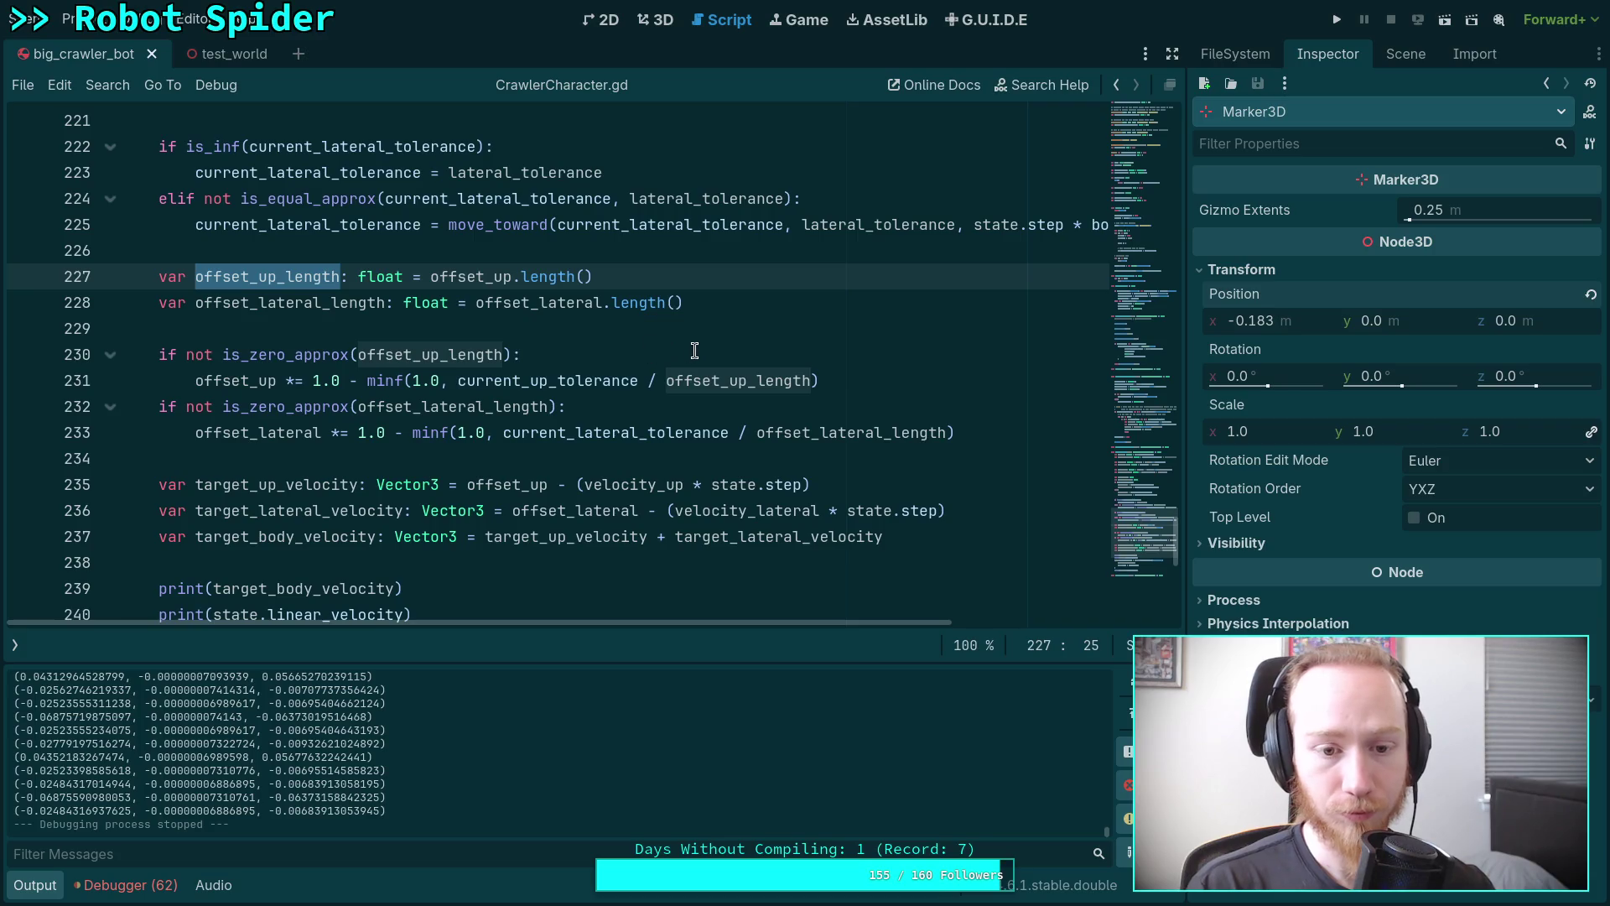
{"action": "scroll", "coordinate": [695, 351], "scroll_direction": "up", "scroll_amount": 8}
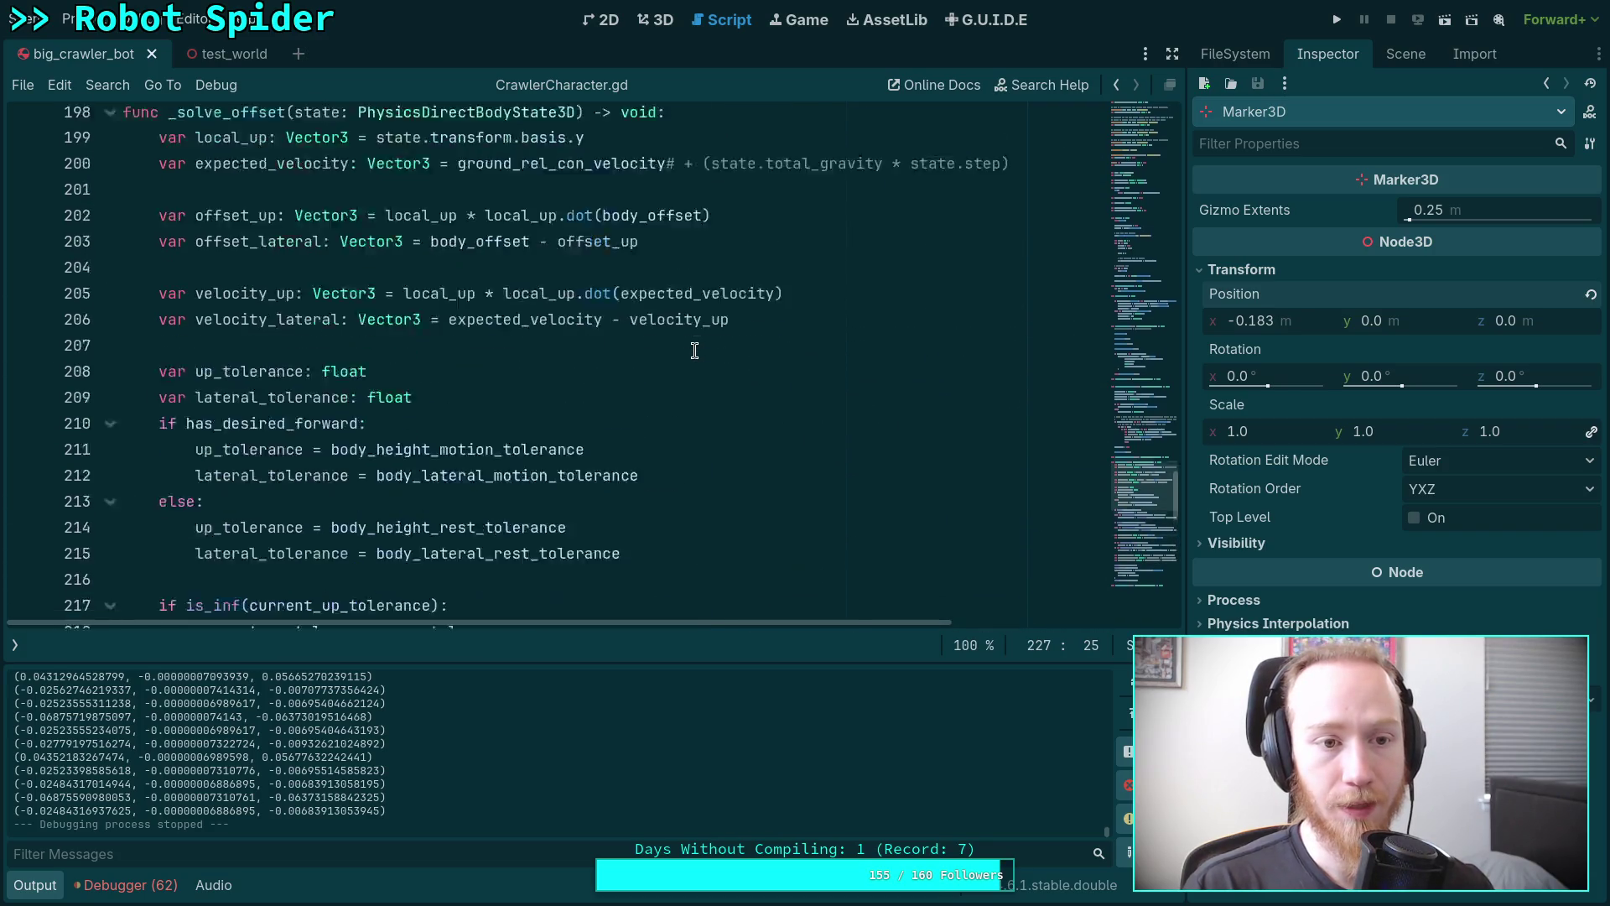
{"action": "double_click", "coordinate": [277, 249]}
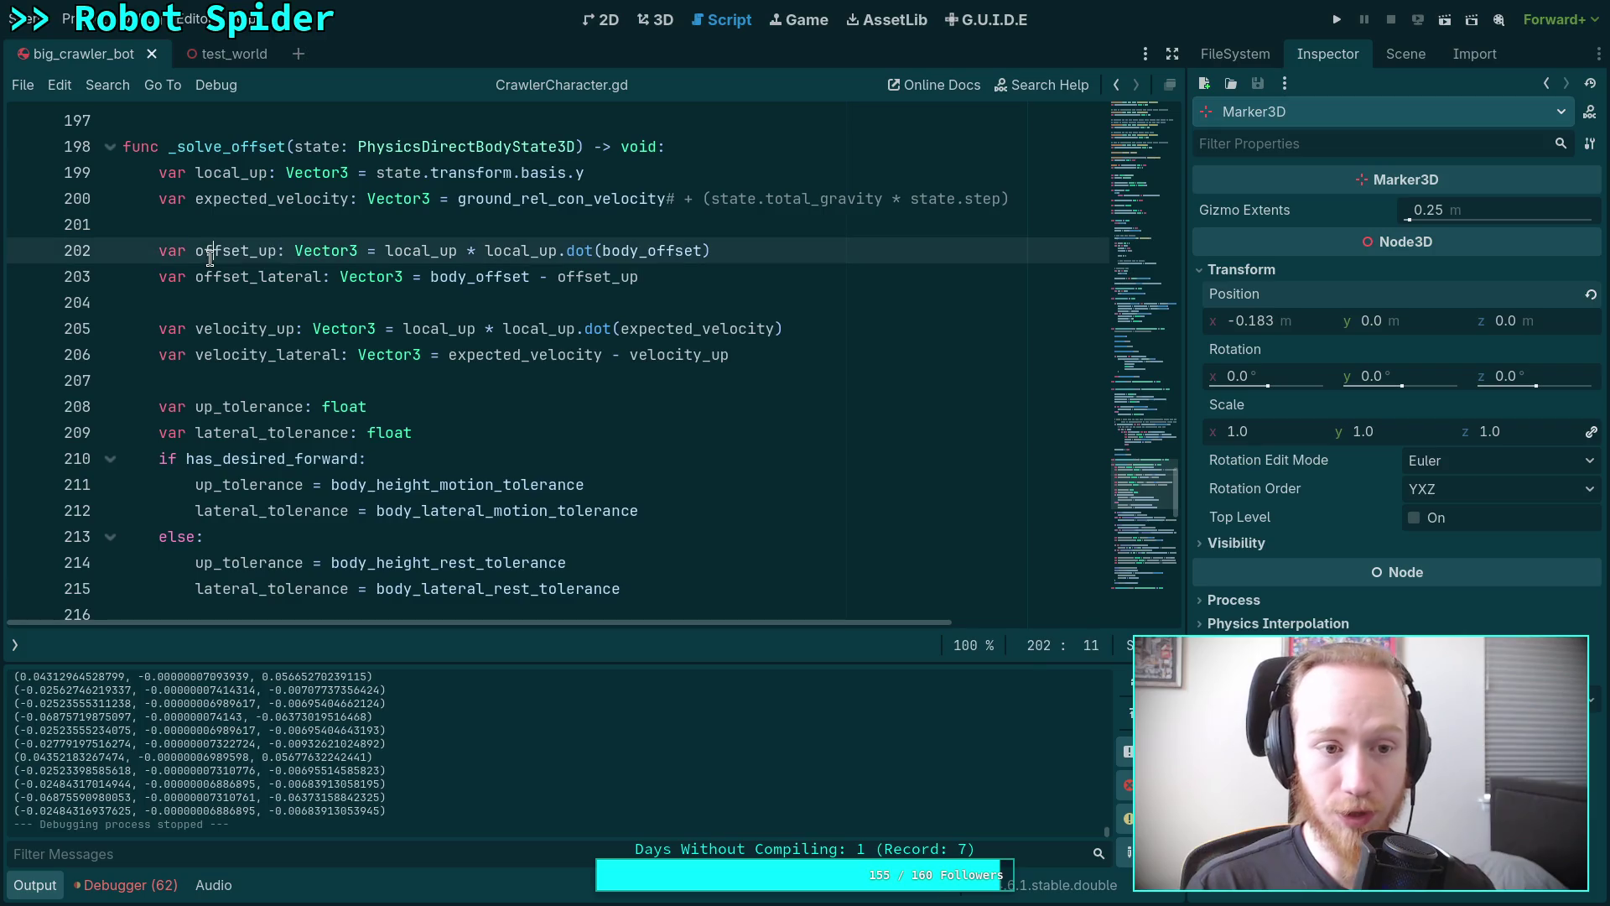
{"action": "left_click_drag", "start_coordinate": [385, 250], "coordinate": [712, 250]}
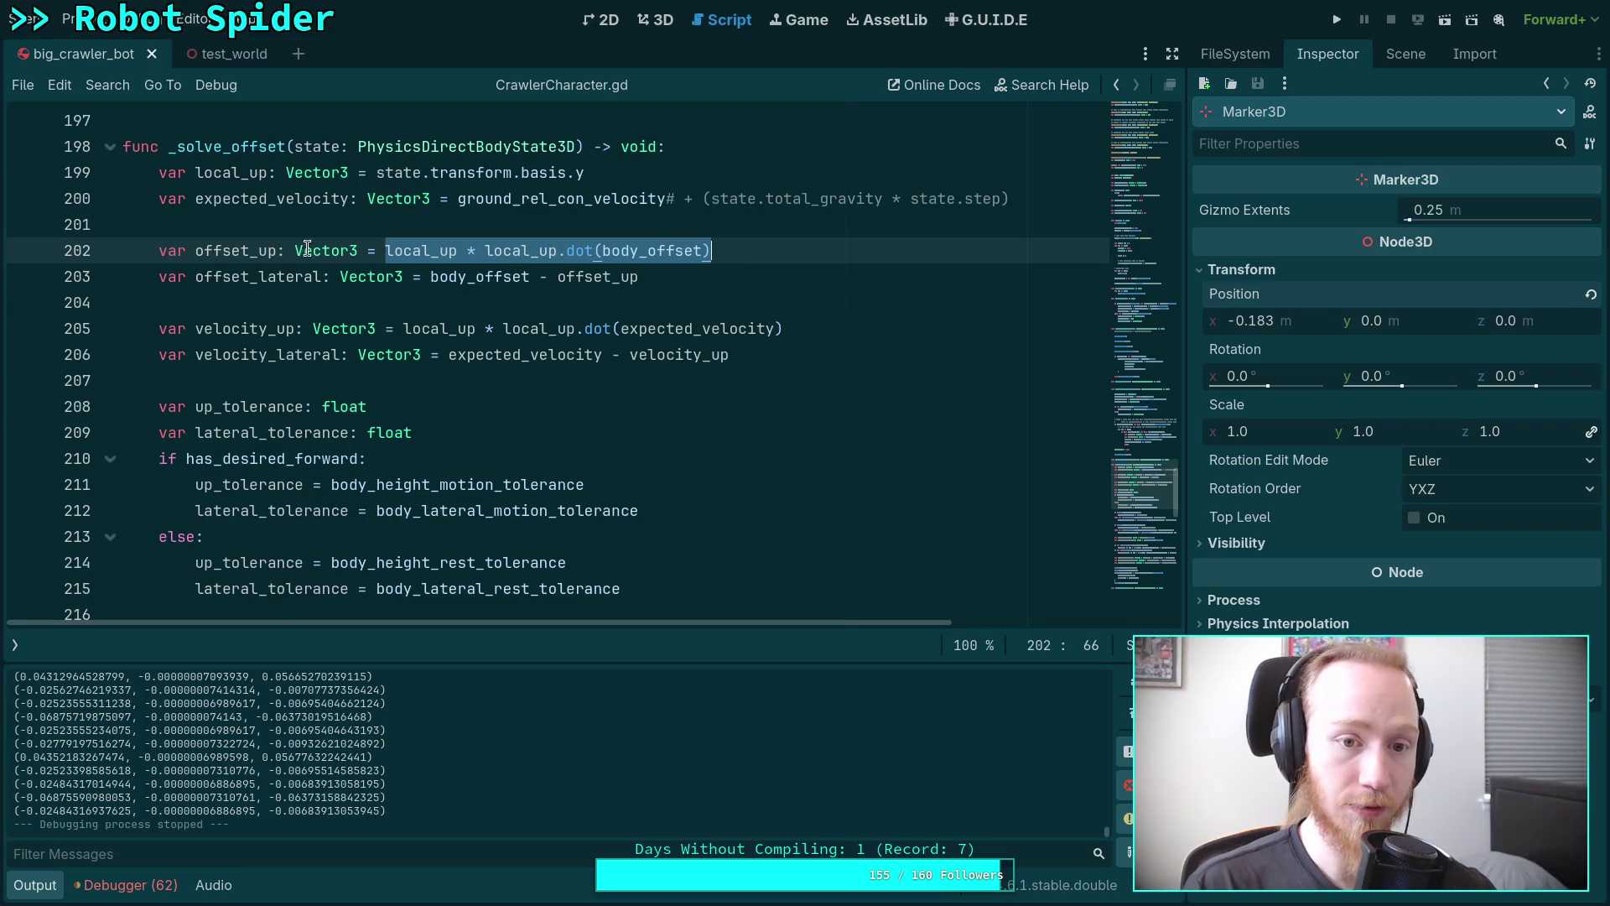
{"action": "double_click", "coordinate": [409, 250]}
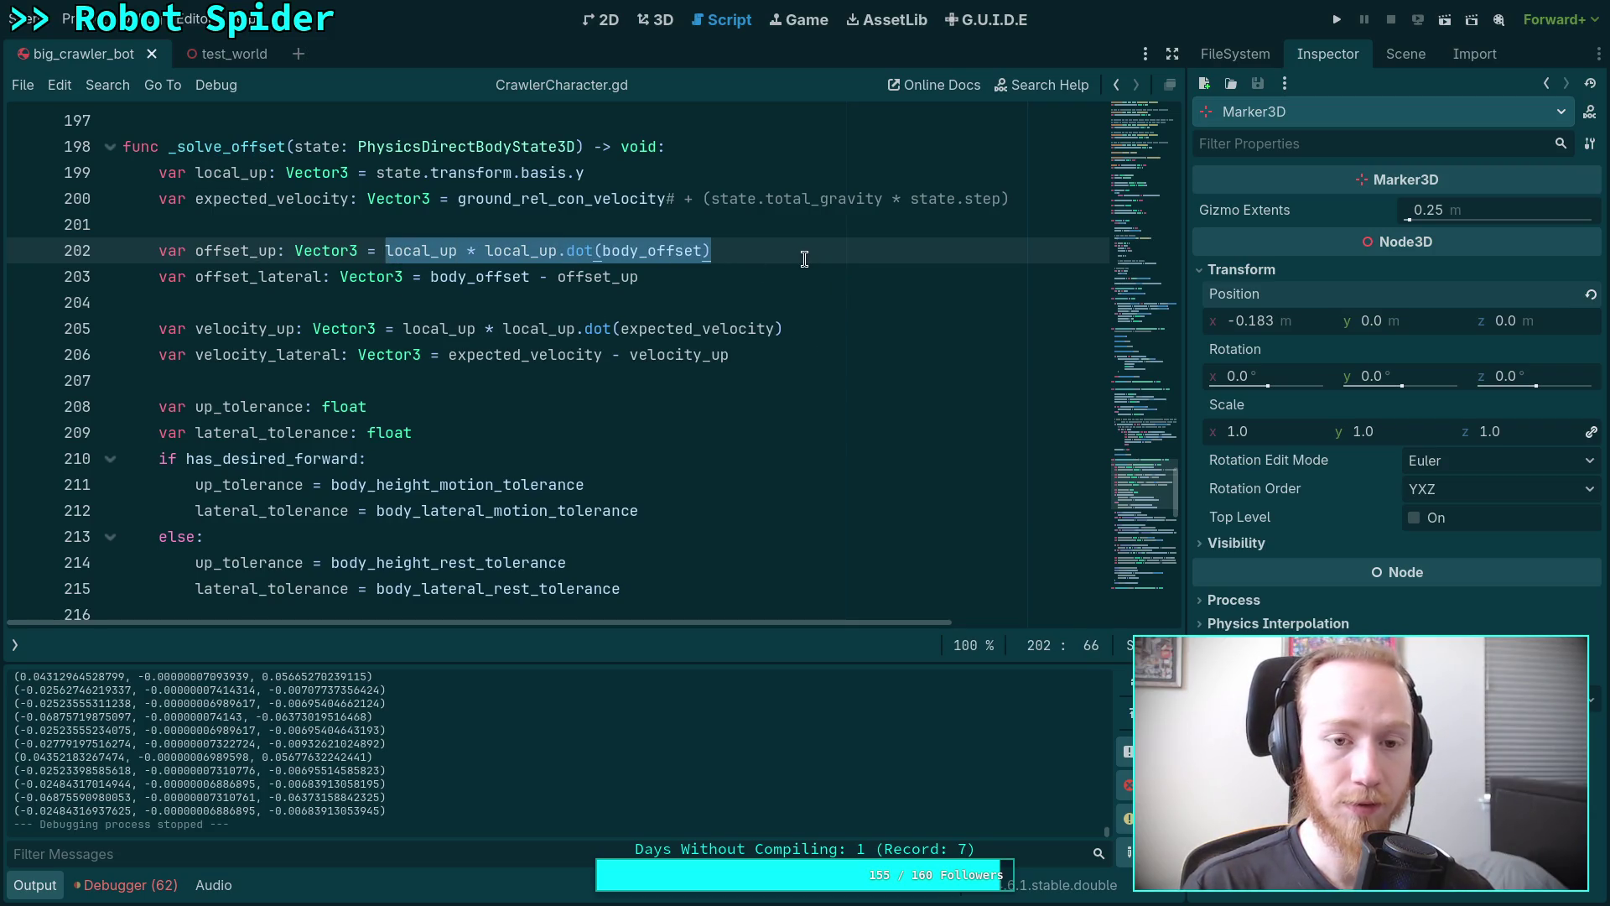
{"action": "double_click", "coordinate": [621, 250]}
{"action": "scroll", "coordinate": [803, 285], "scroll_direction": "up", "scroll_amount": 3}
{"action": "scroll", "coordinate": [804, 285], "scroll_direction": "down", "scroll_amount": 8}
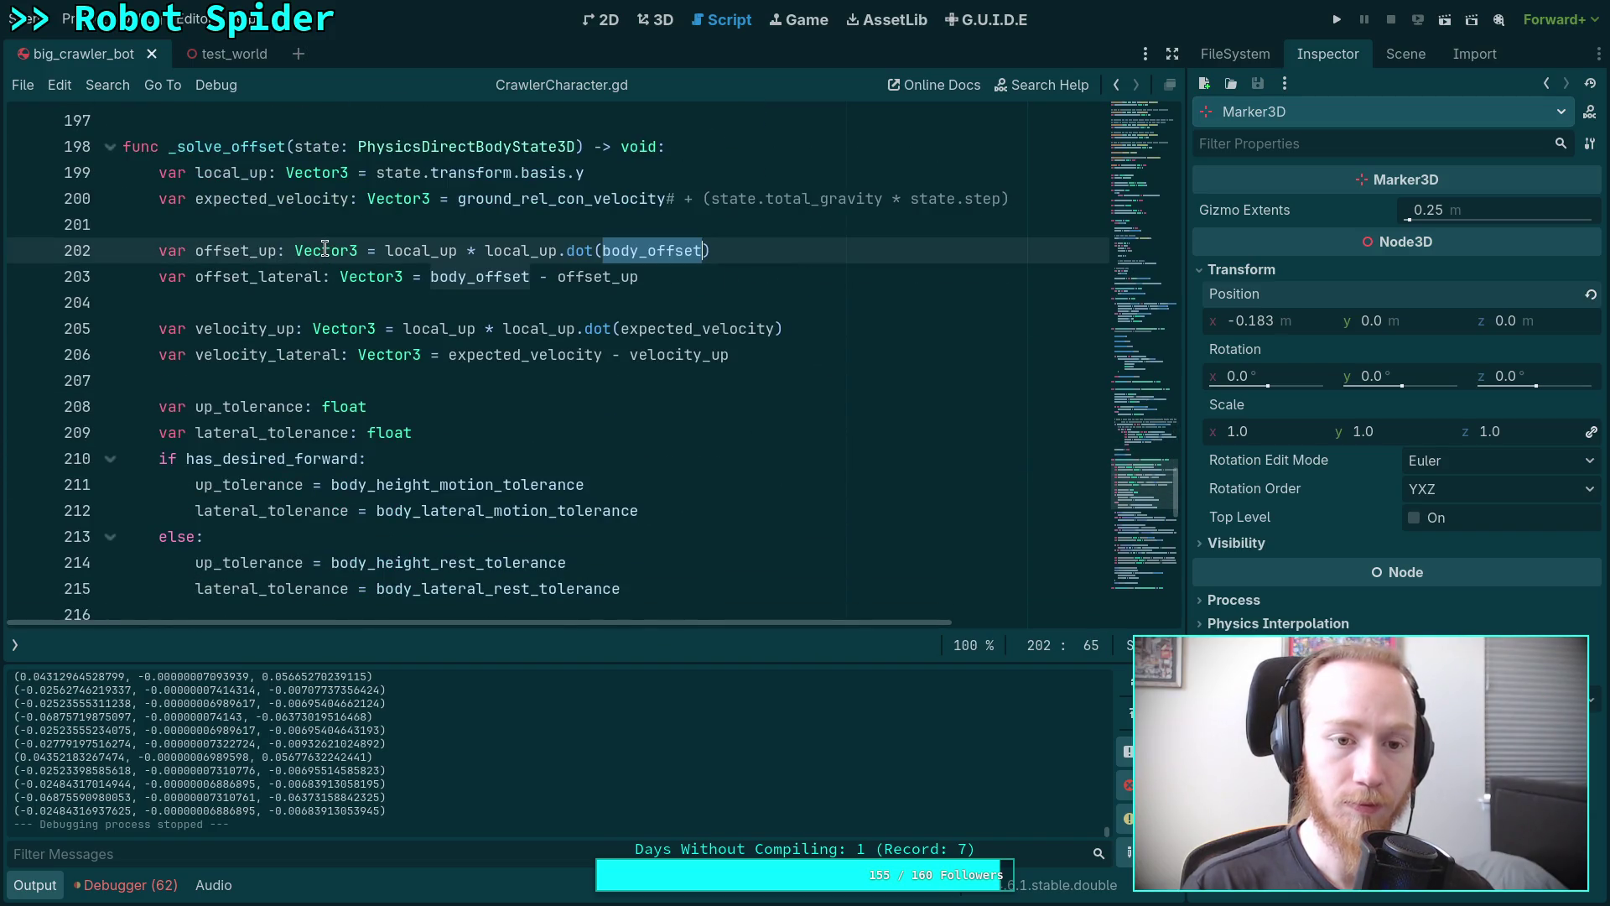
{"action": "mouse_move", "coordinate": [326, 249]}
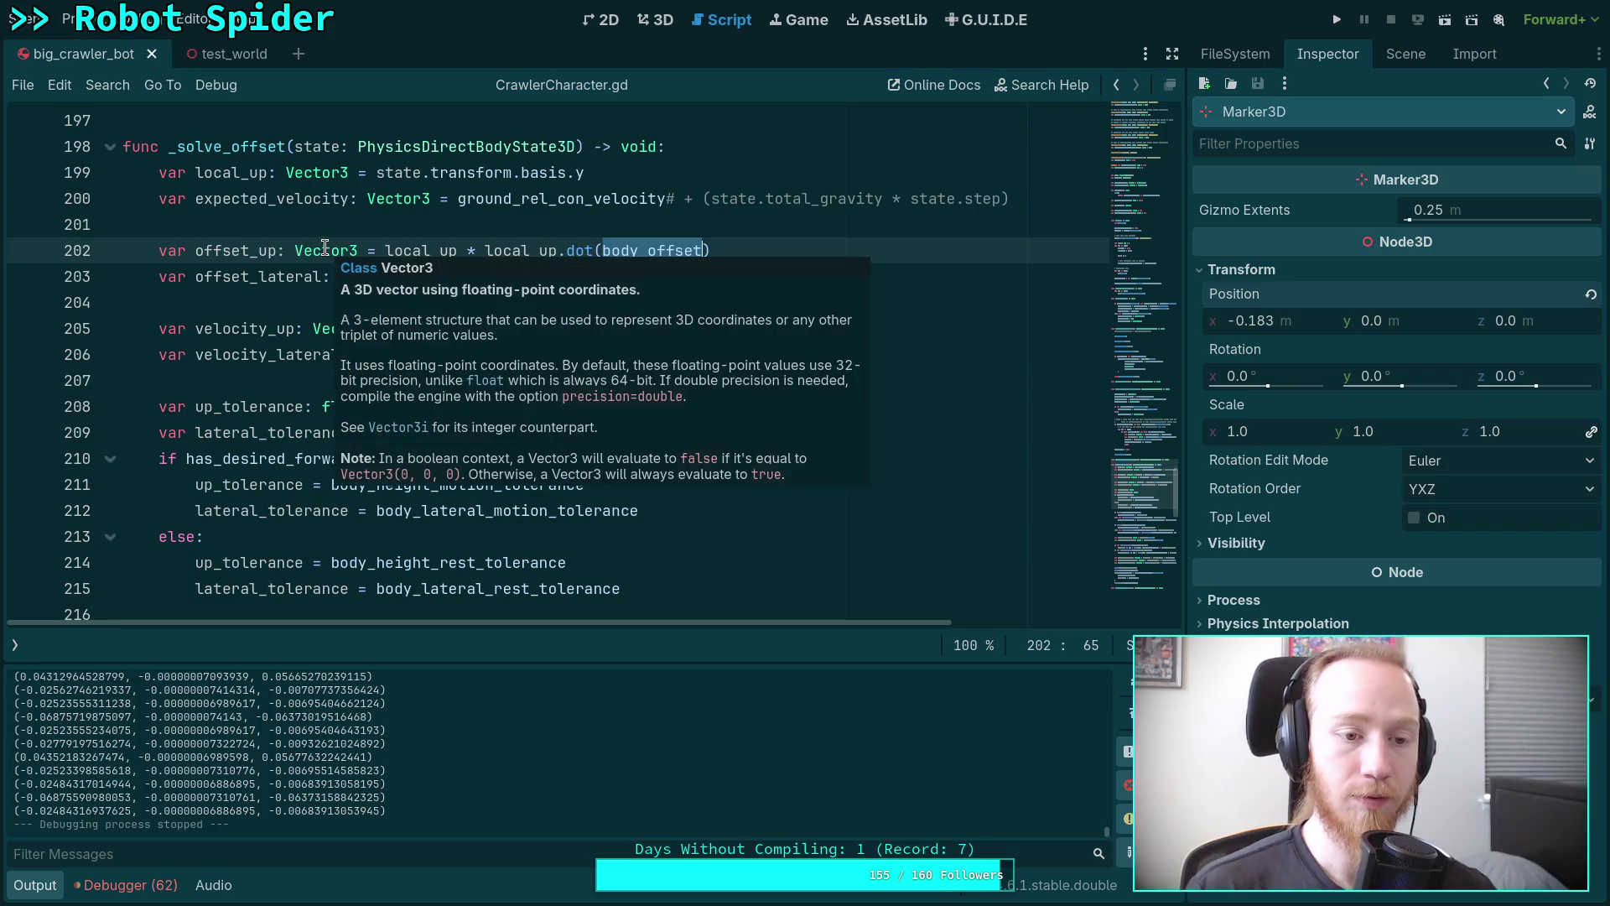
{"action": "double_click", "coordinate": [252, 325]}
{"action": "double_click", "coordinate": [244, 251]}
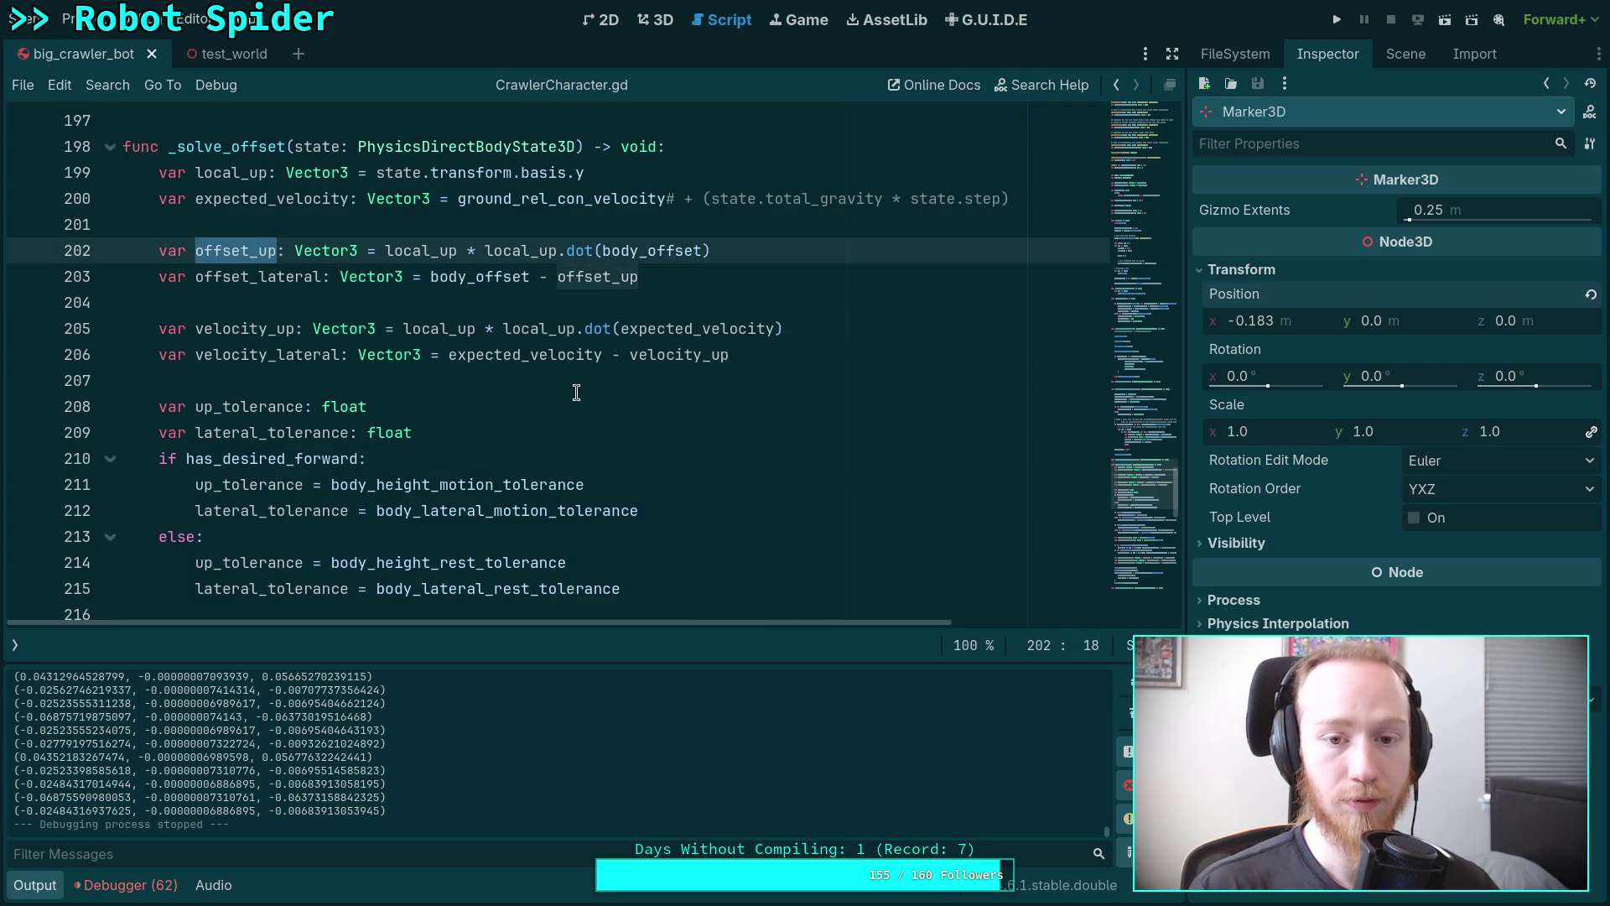
{"action": "scroll", "coordinate": [646, 412], "scroll_direction": "down", "scroll_amount": 3}
{"action": "scroll", "coordinate": [575, 384], "scroll_direction": "down", "scroll_amount": 2}
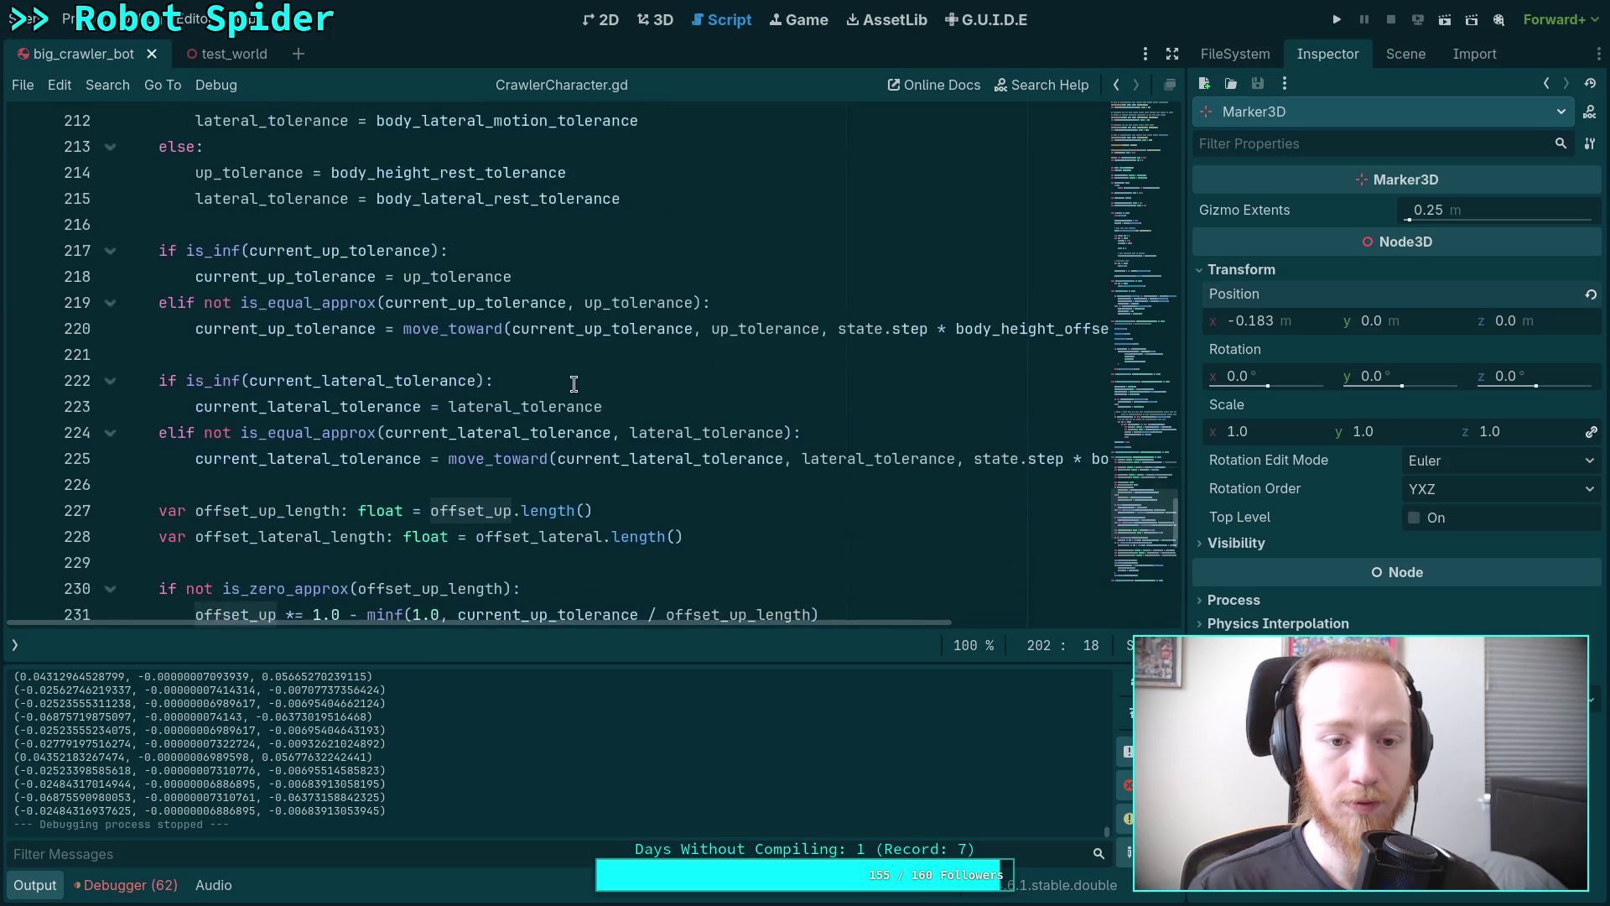
{"action": "scroll", "coordinate": [503, 388], "scroll_direction": "down", "scroll_amount": 2}
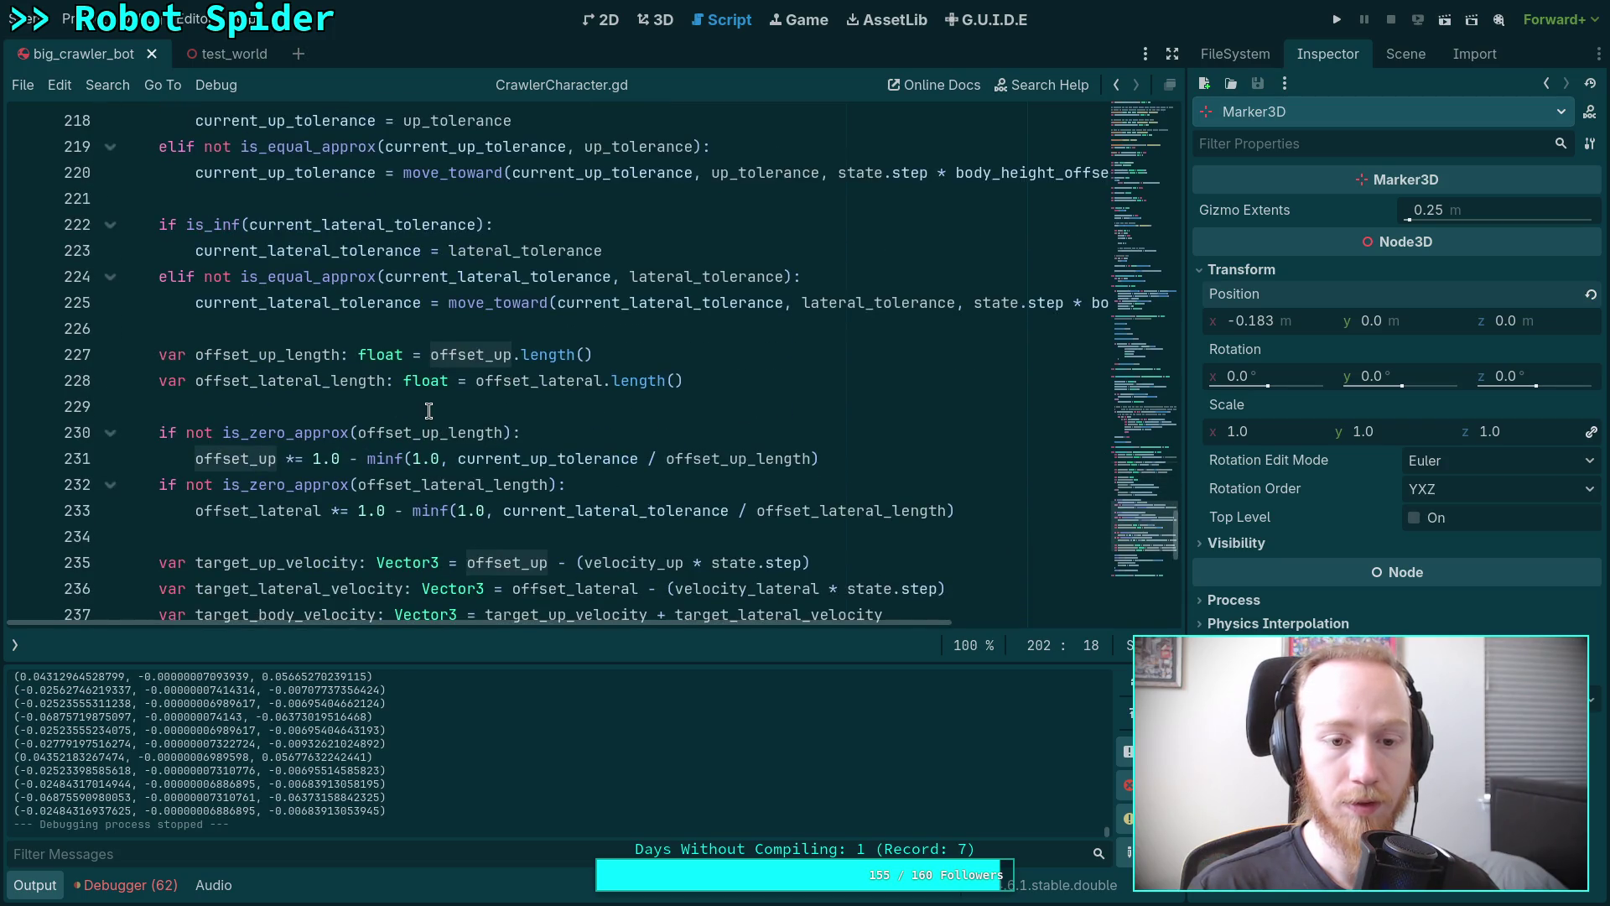
{"action": "scroll", "coordinate": [429, 411], "scroll_direction": "down", "scroll_amount": 1}
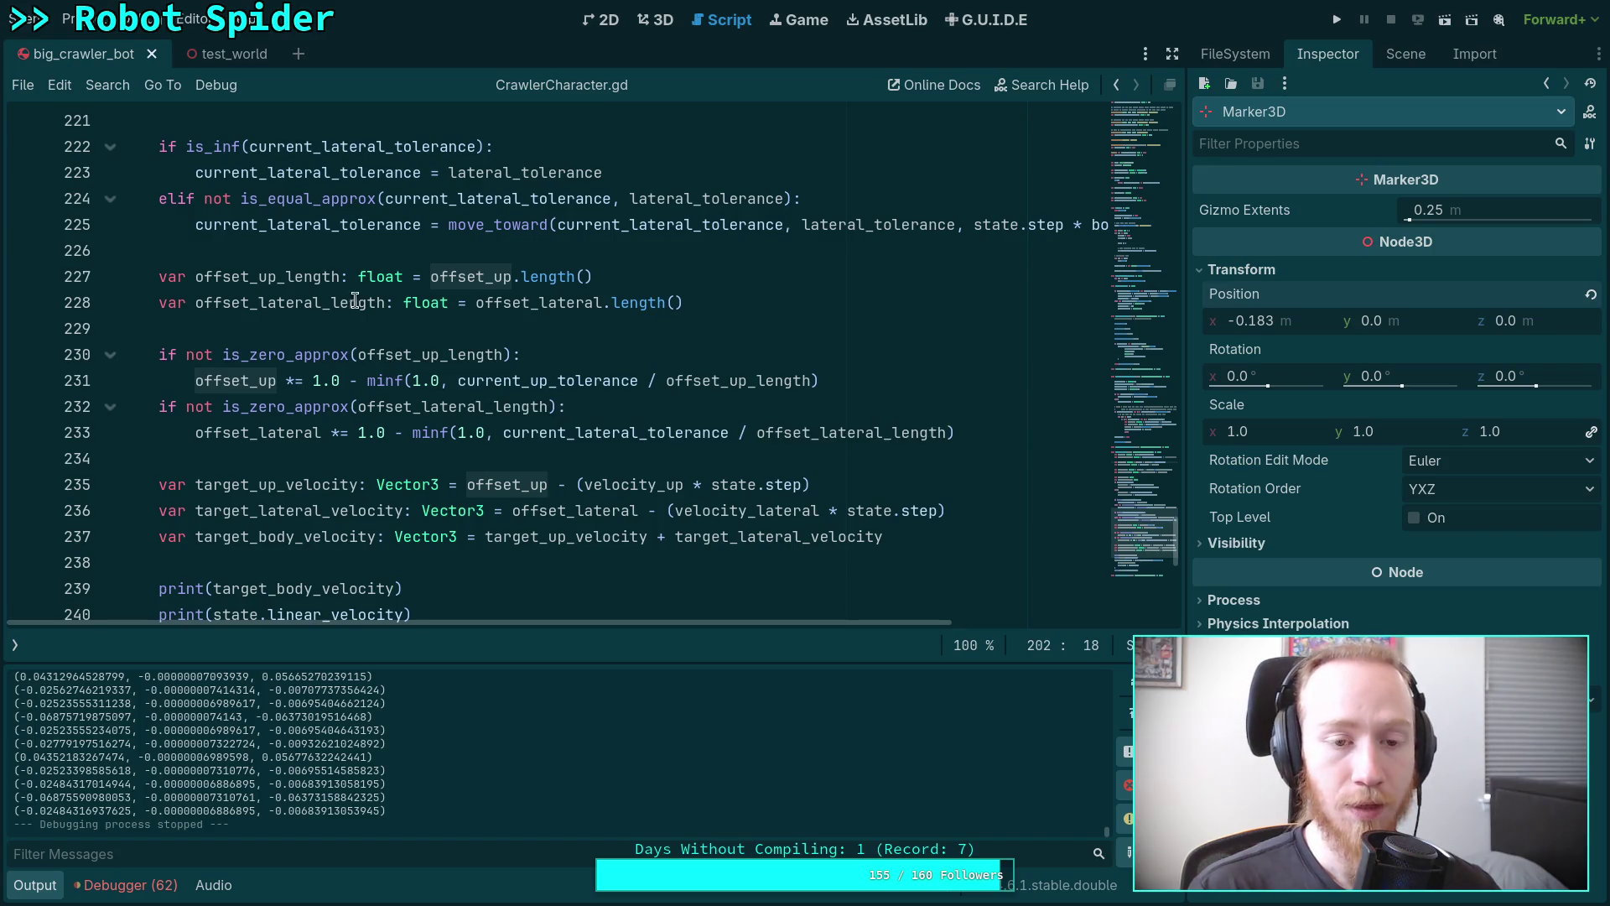
{"action": "scroll", "coordinate": [411, 378], "scroll_direction": "down", "scroll_amount": 1}
{"action": "scroll", "coordinate": [499, 382], "scroll_direction": "down", "scroll_amount": 1}
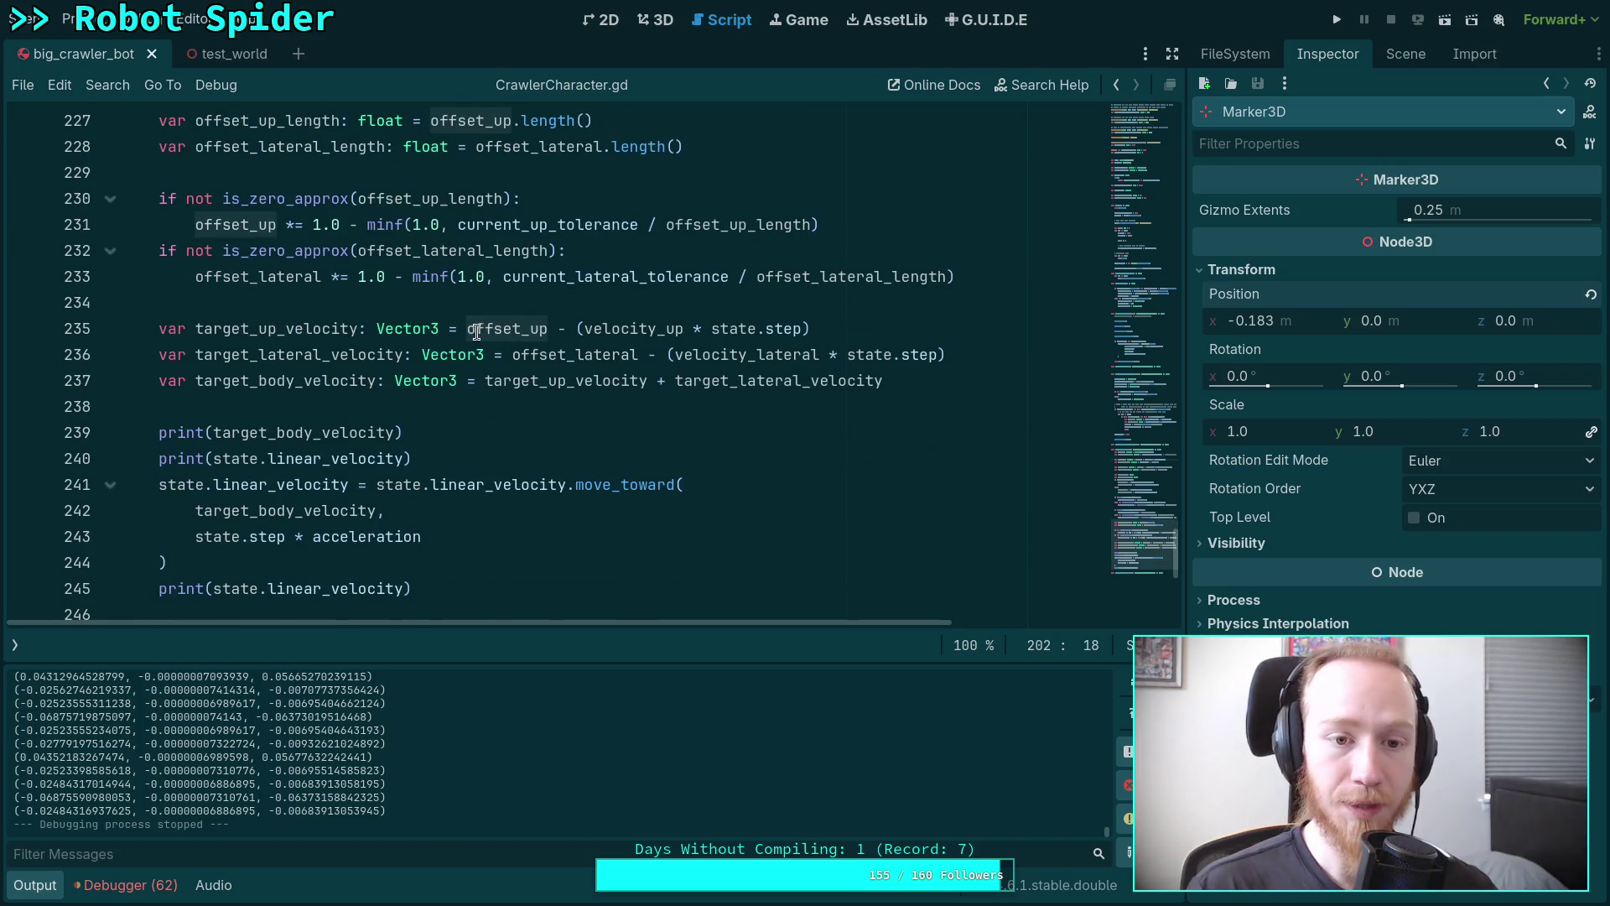
{"action": "double_click", "coordinate": [476, 332]}
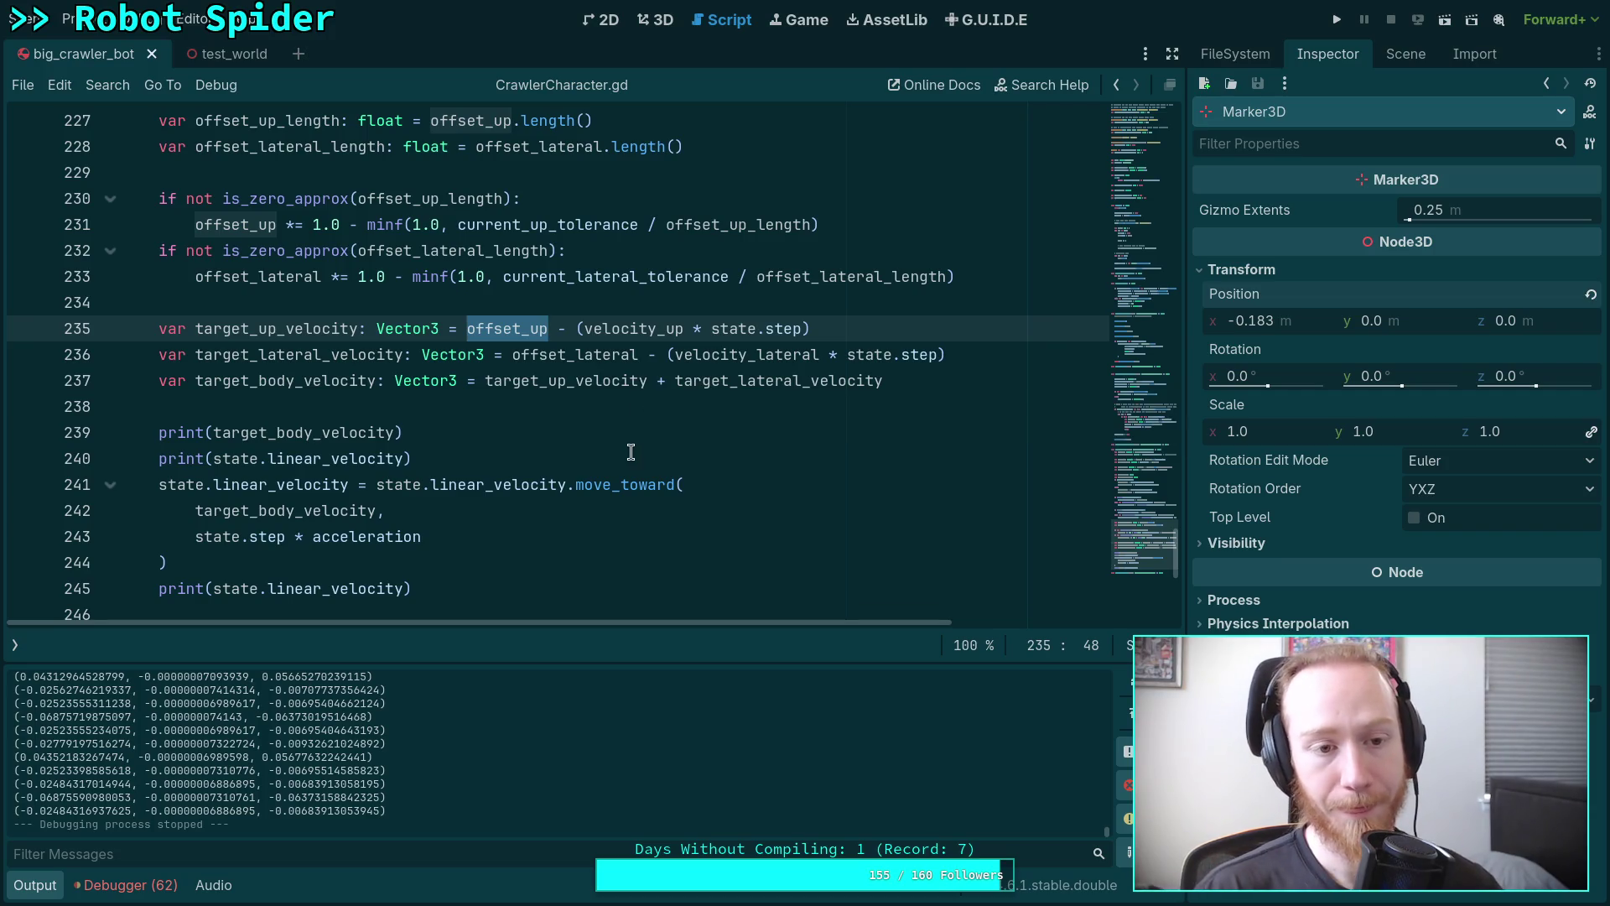
{"action": "scroll", "coordinate": [621, 429], "scroll_direction": "down", "scroll_amount": 1}
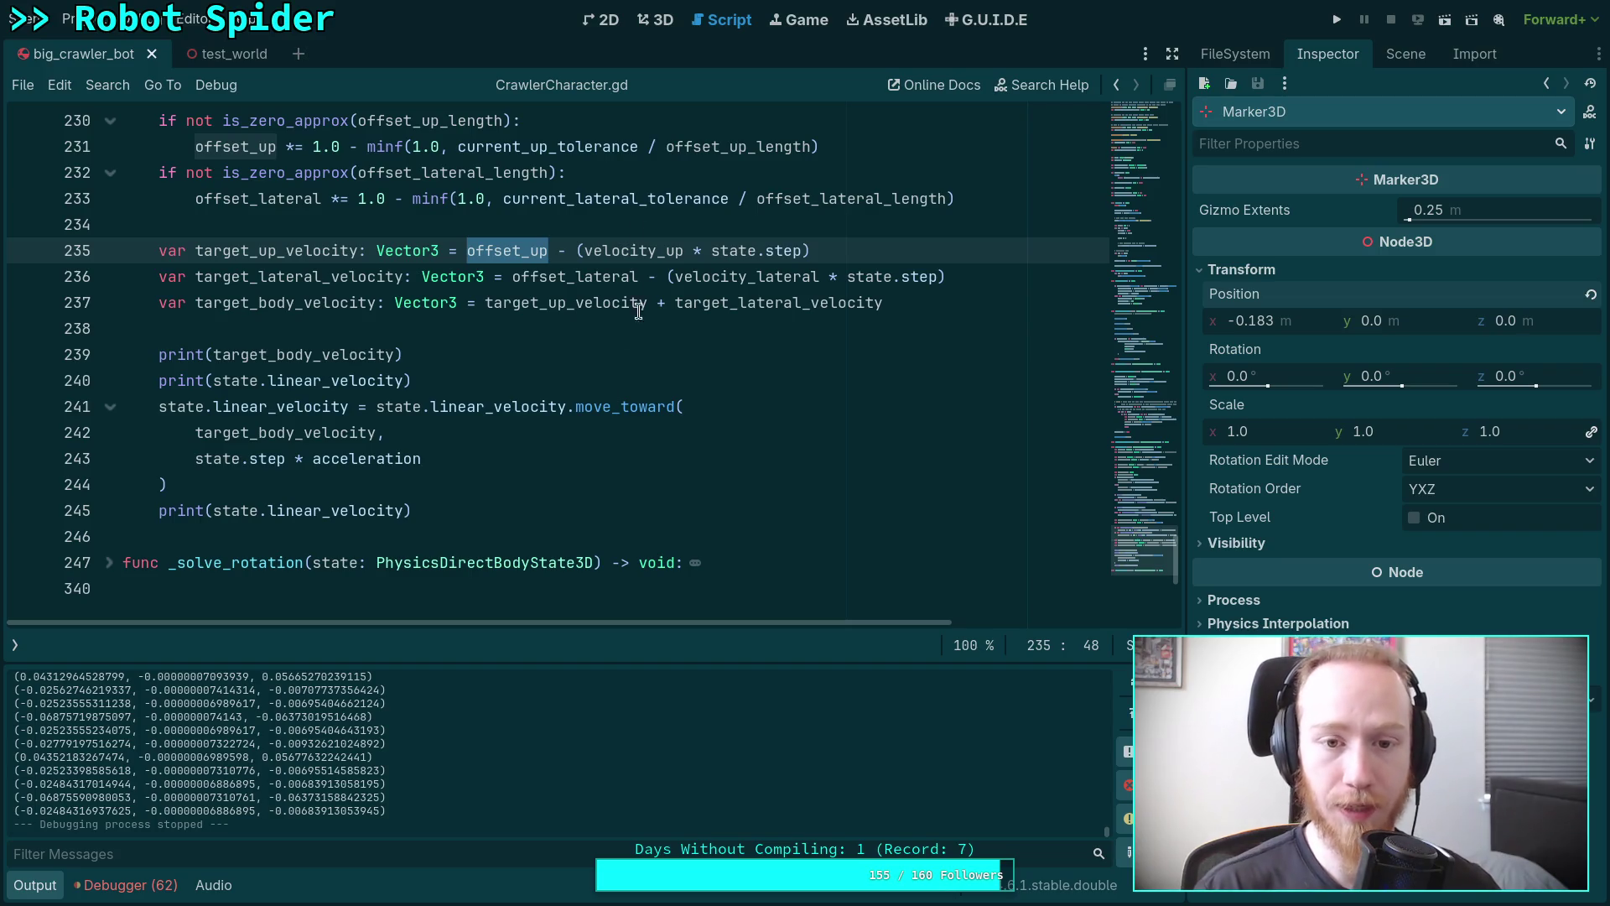
Rewrite line 235 as (offset_up / state.step) - velocity_up.
{"action": "left_click", "coordinate": [579, 250]}
{"action": "key", "text": "Delete"}
{"action": "left_click_drag", "start_coordinate": [832, 251], "coordinate": [671, 250]}
{"action": "key", "text": "BackSpace"}
{"action": "double_click", "coordinate": [510, 250]}
{"action": "type", "text": "(offset_up"}
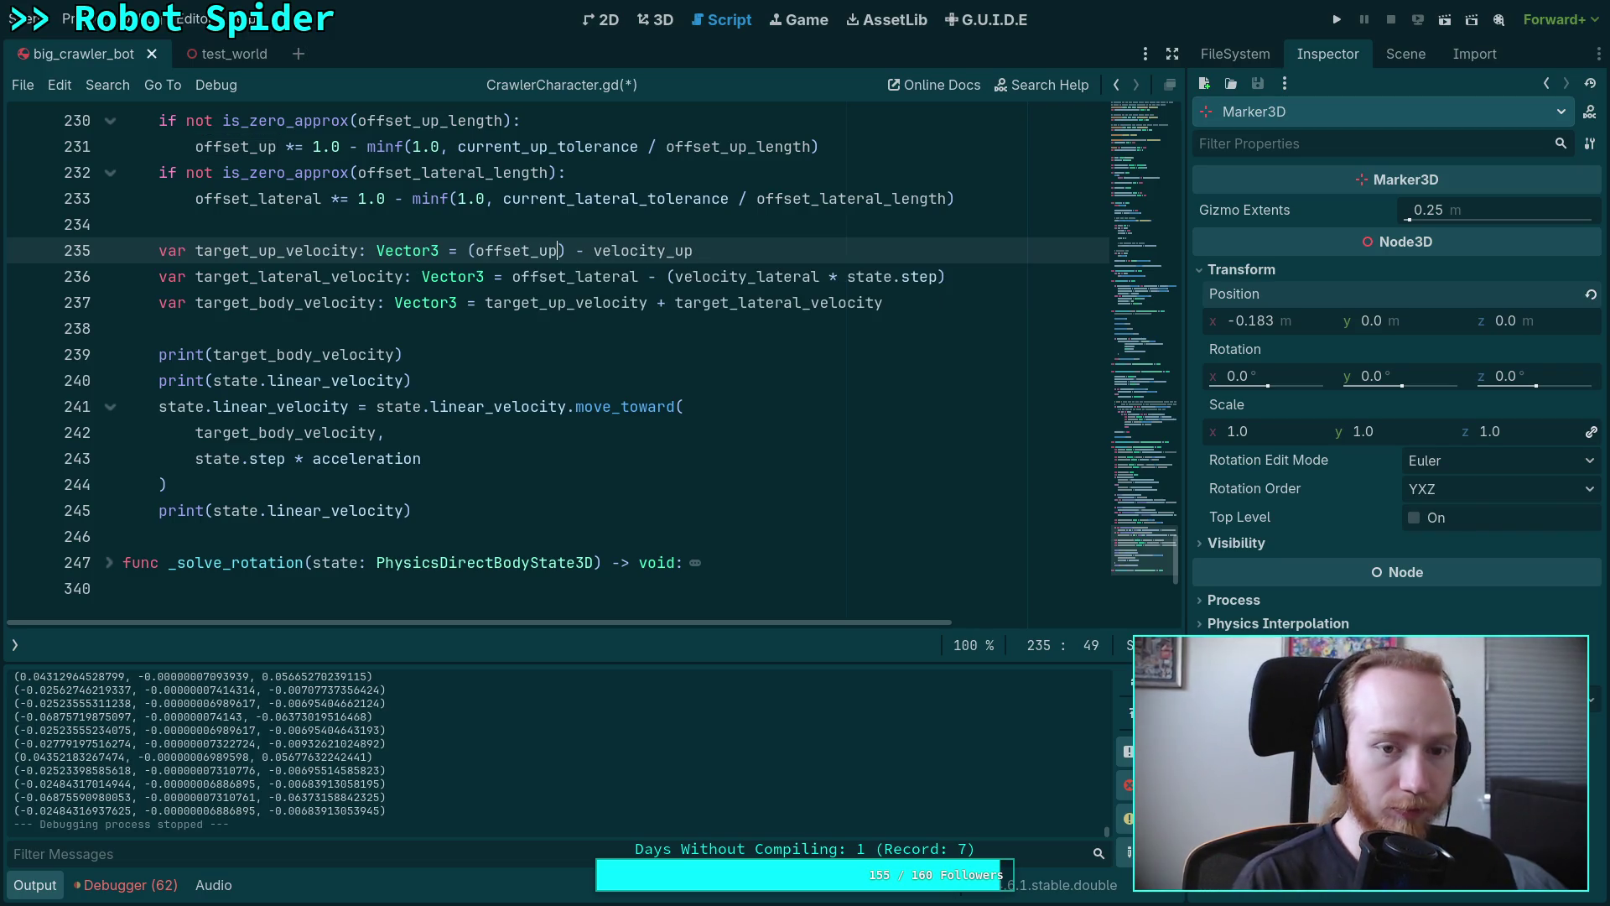
{"action": "type", "text": " / state."}
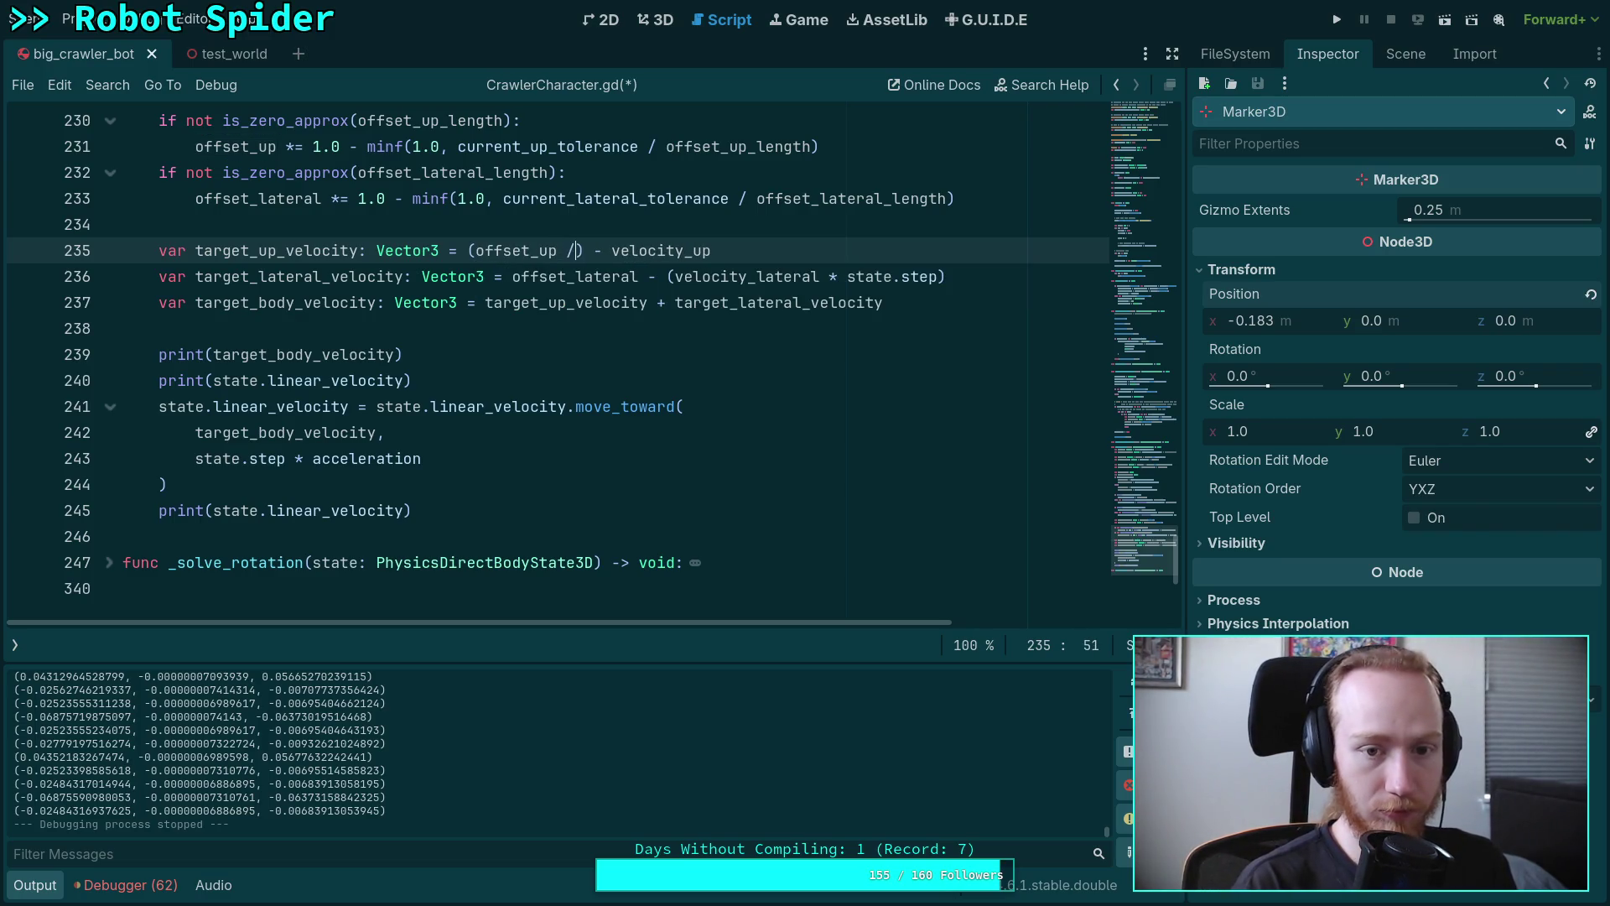
{"action": "type", "text": "step"}
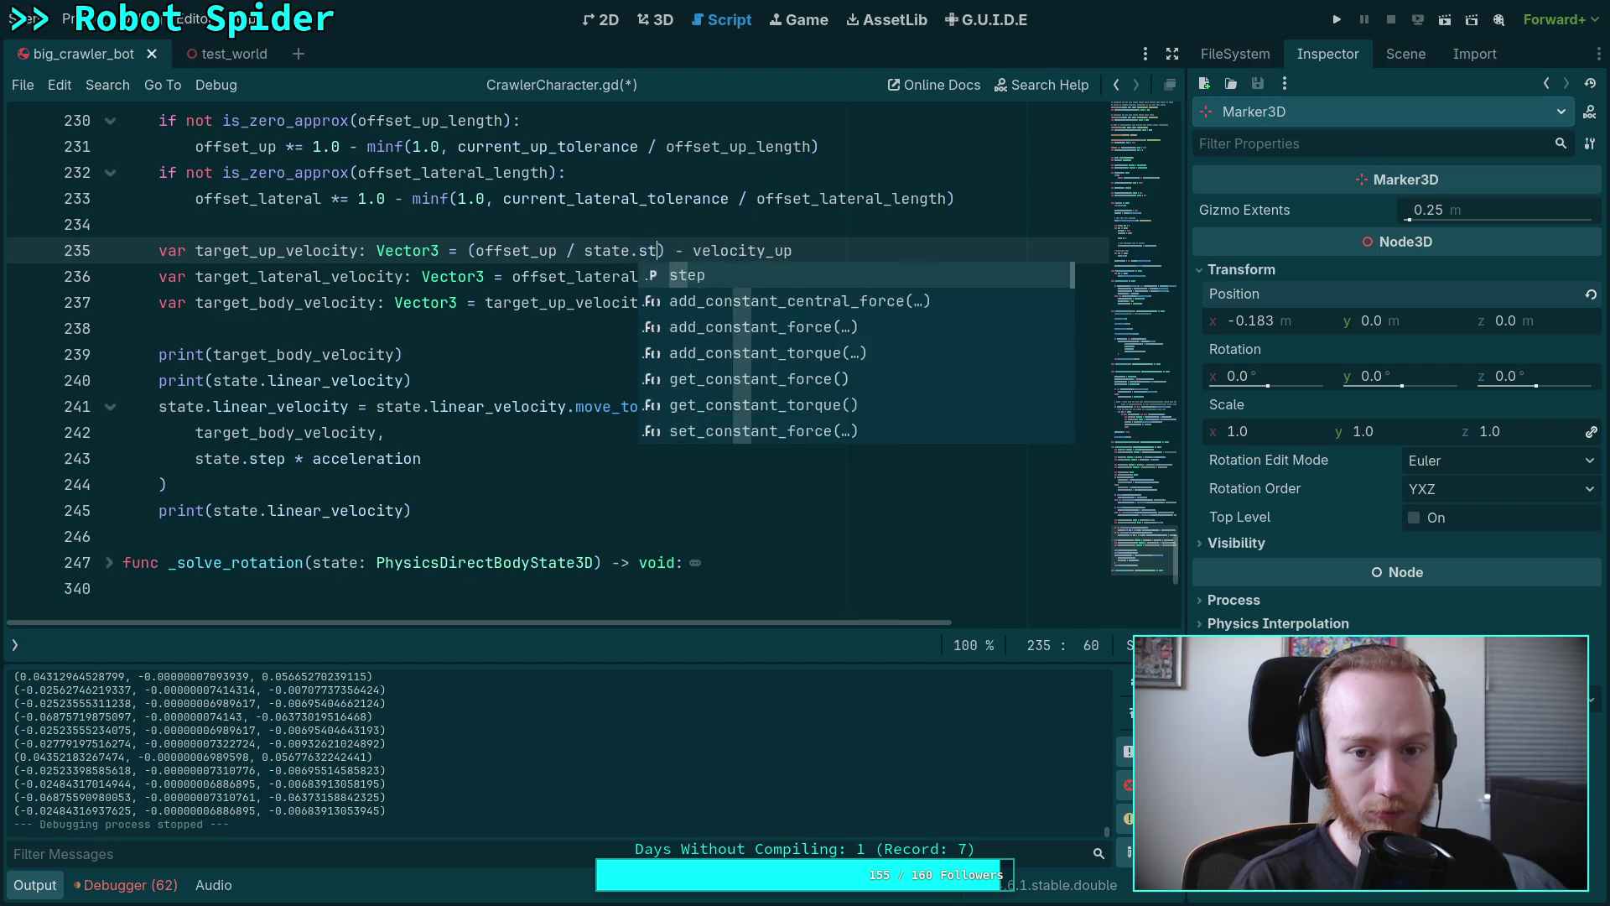
Rewrite line 236 as (offset_lateral / state.step) - velocity_lateral and save the script.
{"action": "double_click", "coordinate": [548, 276]}
{"action": "type", "text": "(offset_lateral / st"}
{"action": "type", "text": "ate.step) - (velocity_lateral * state.step"}
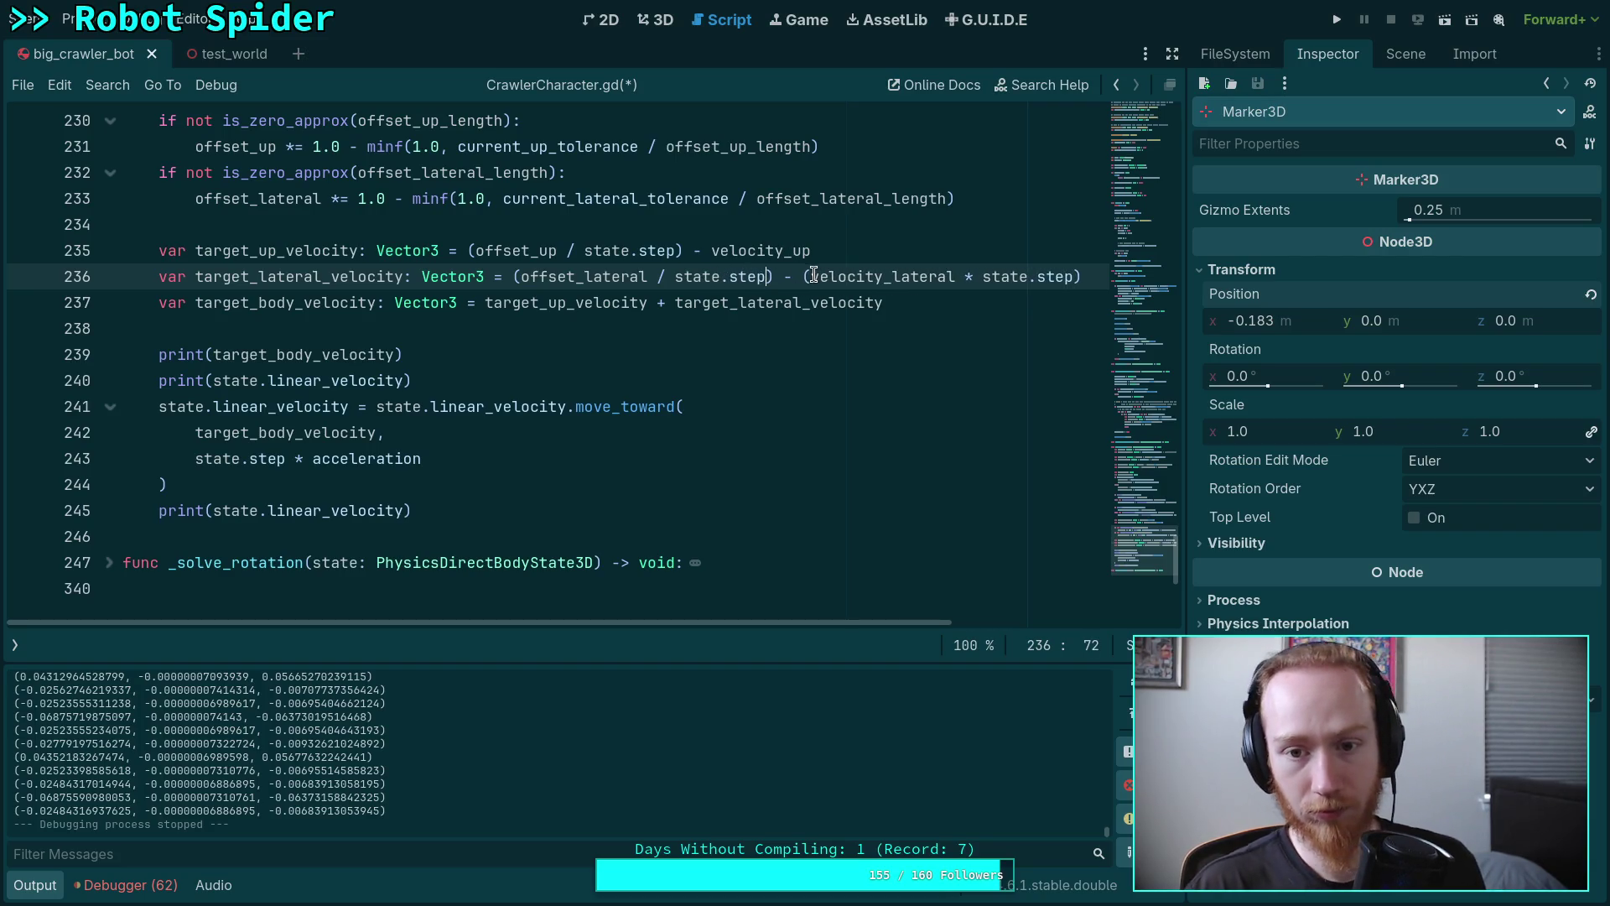
{"action": "left_click", "coordinate": [813, 277]}
{"action": "key", "text": "BackSpace"}
{"action": "left_click_drag", "start_coordinate": [948, 277], "coordinate": [1074, 278]}
{"action": "key", "text": "BackSpace"}
{"action": "key", "text": "ctrl+s"}
{"action": "key", "text": "F5"}
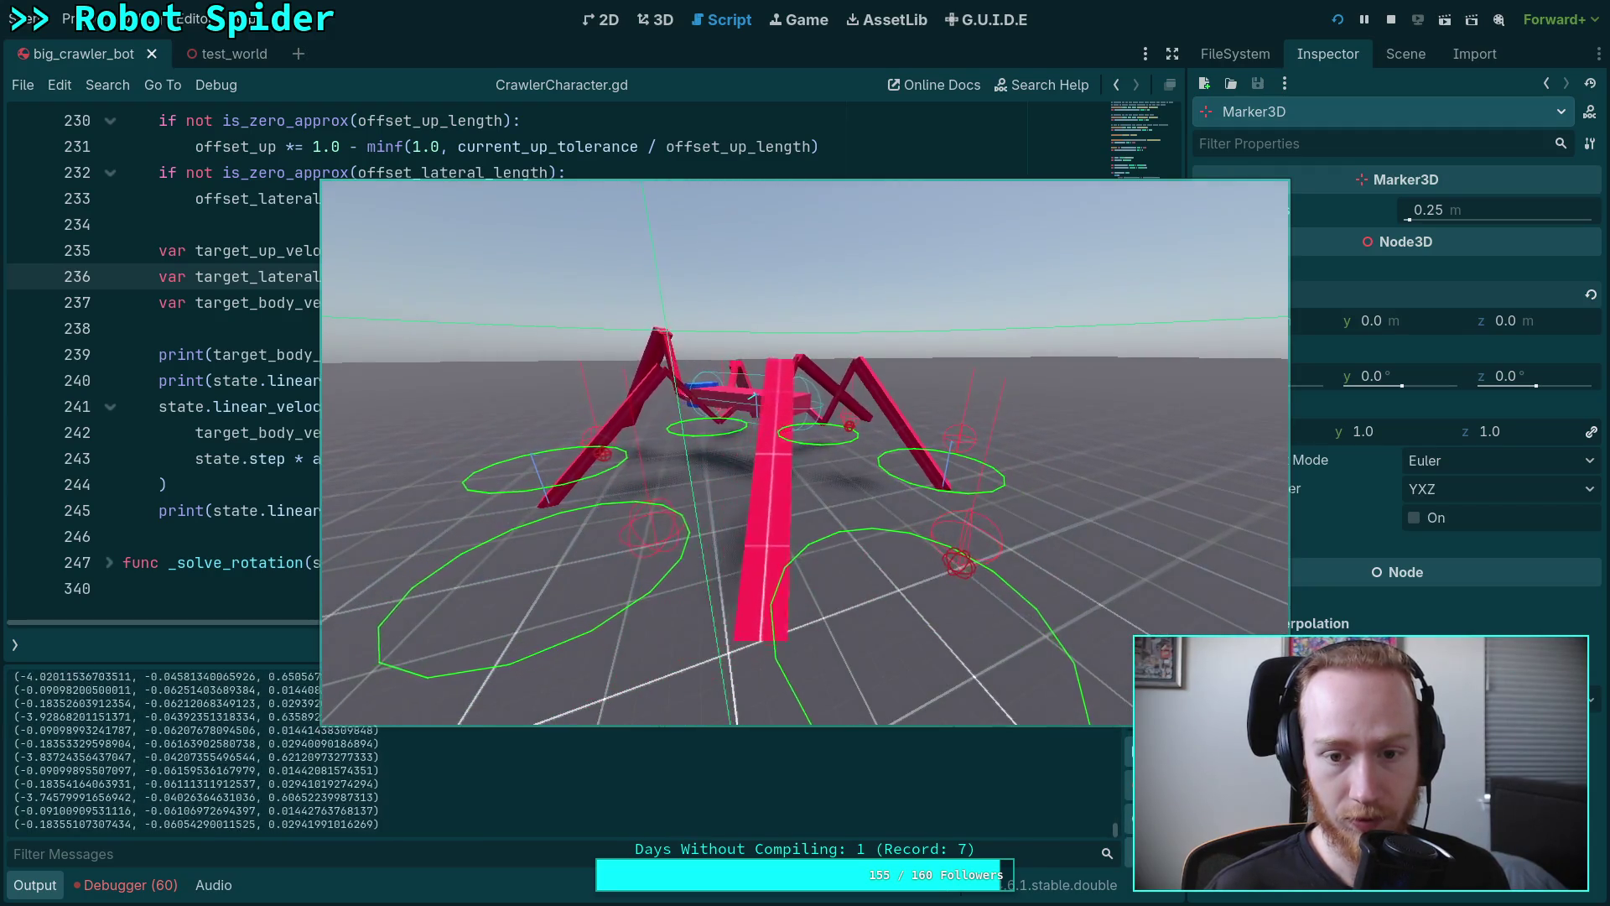
{"action": "key", "text": "w"}
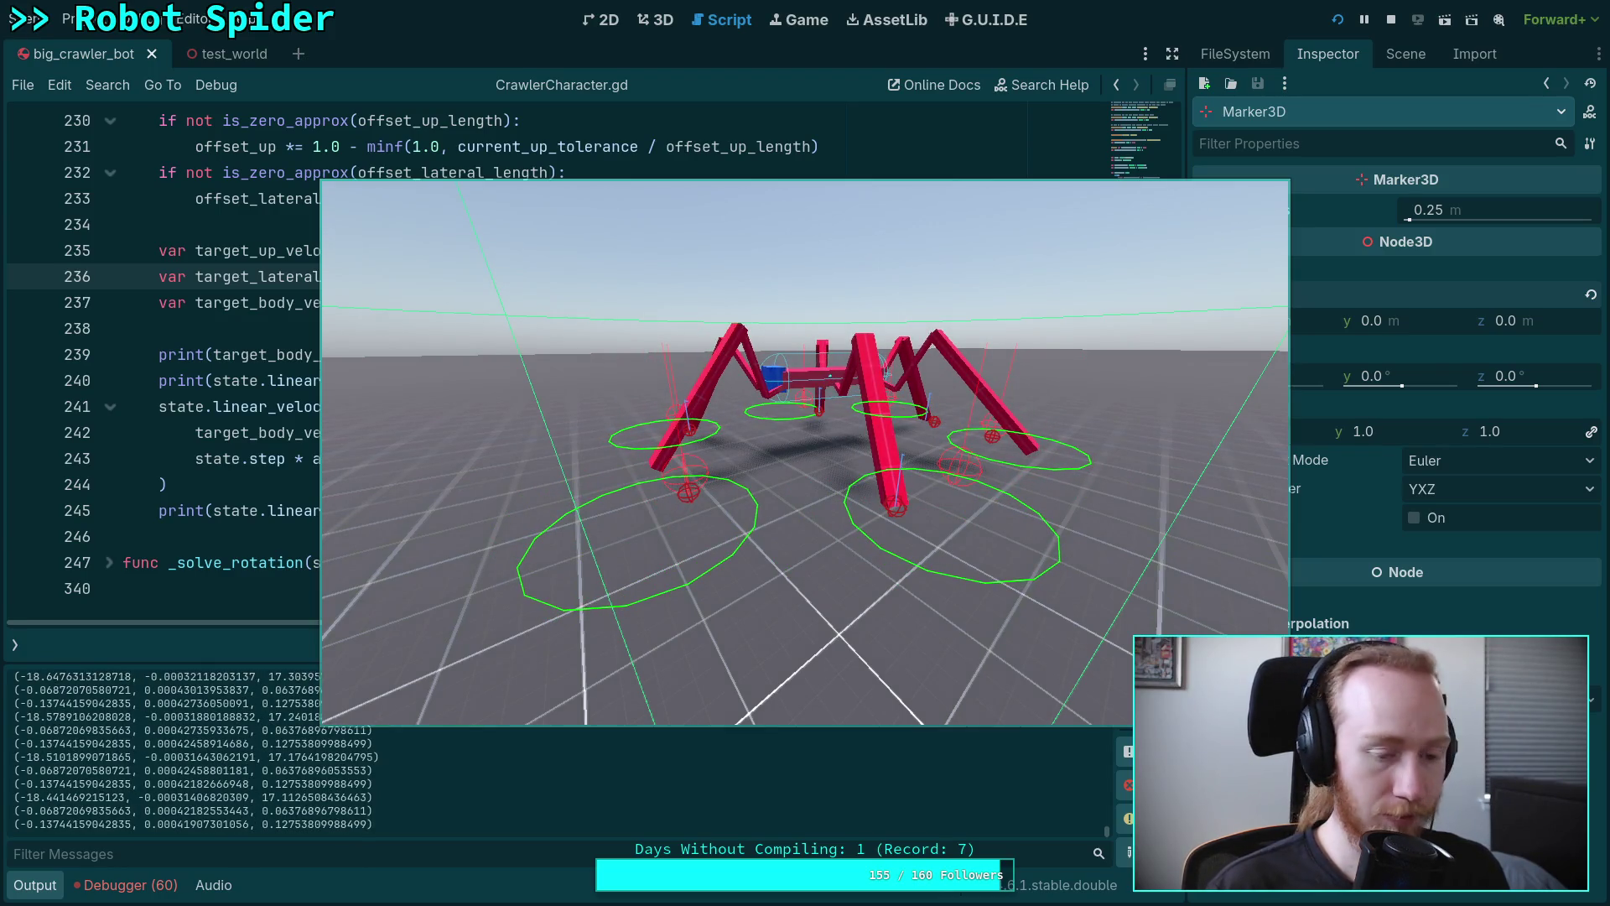
{"action": "key", "text": "space"}
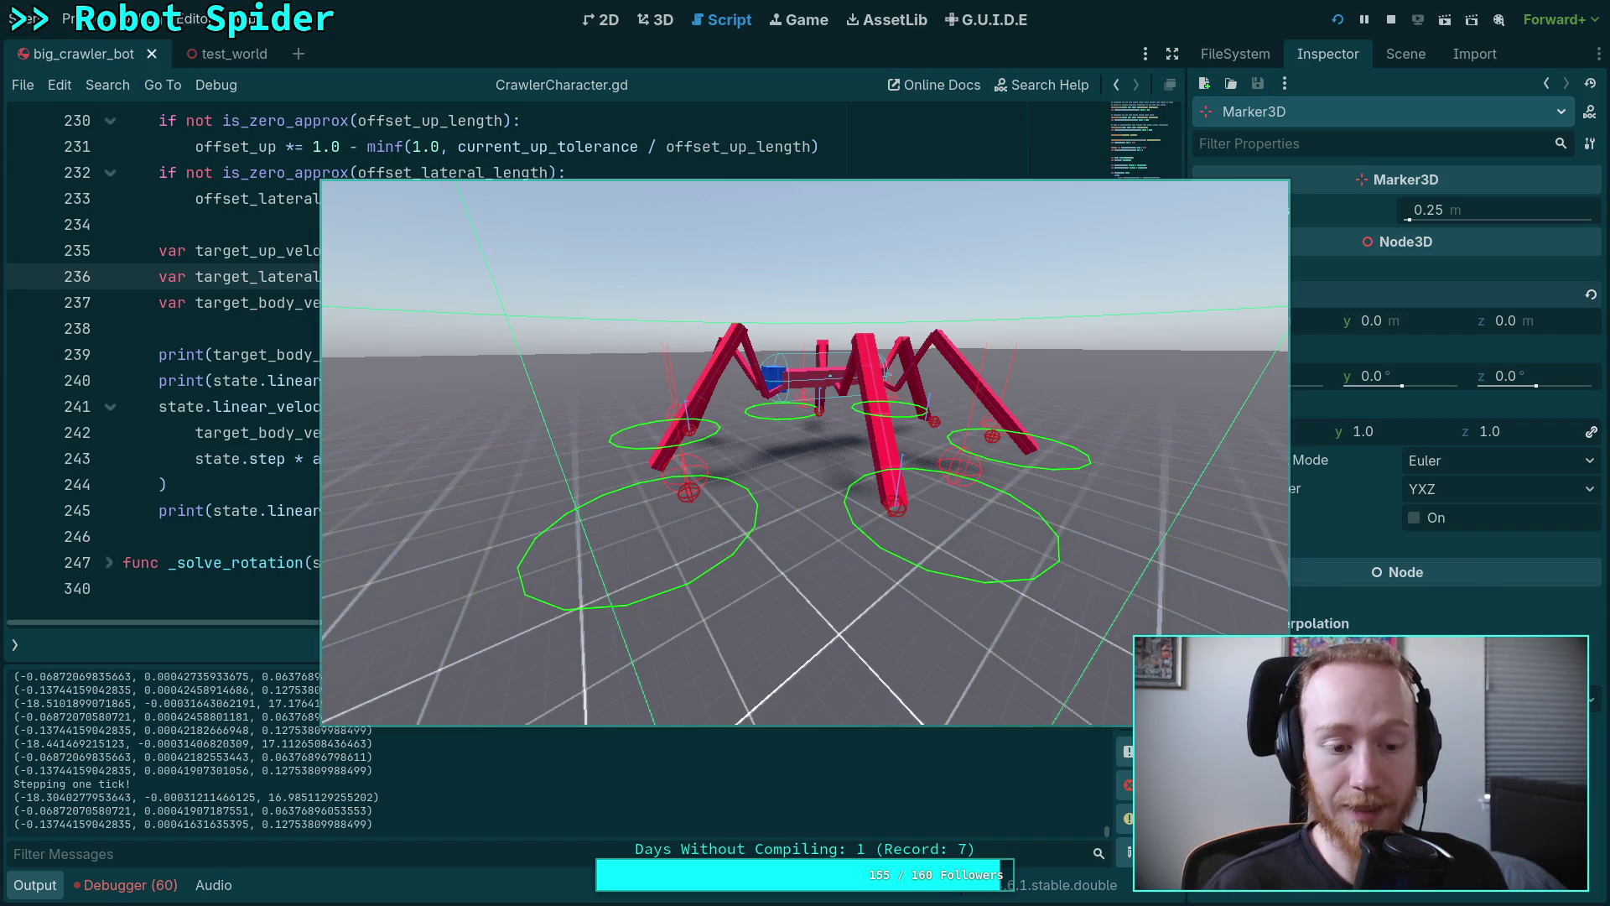
{"action": "key", "text": "space"}
{"action": "key", "text": "space"}
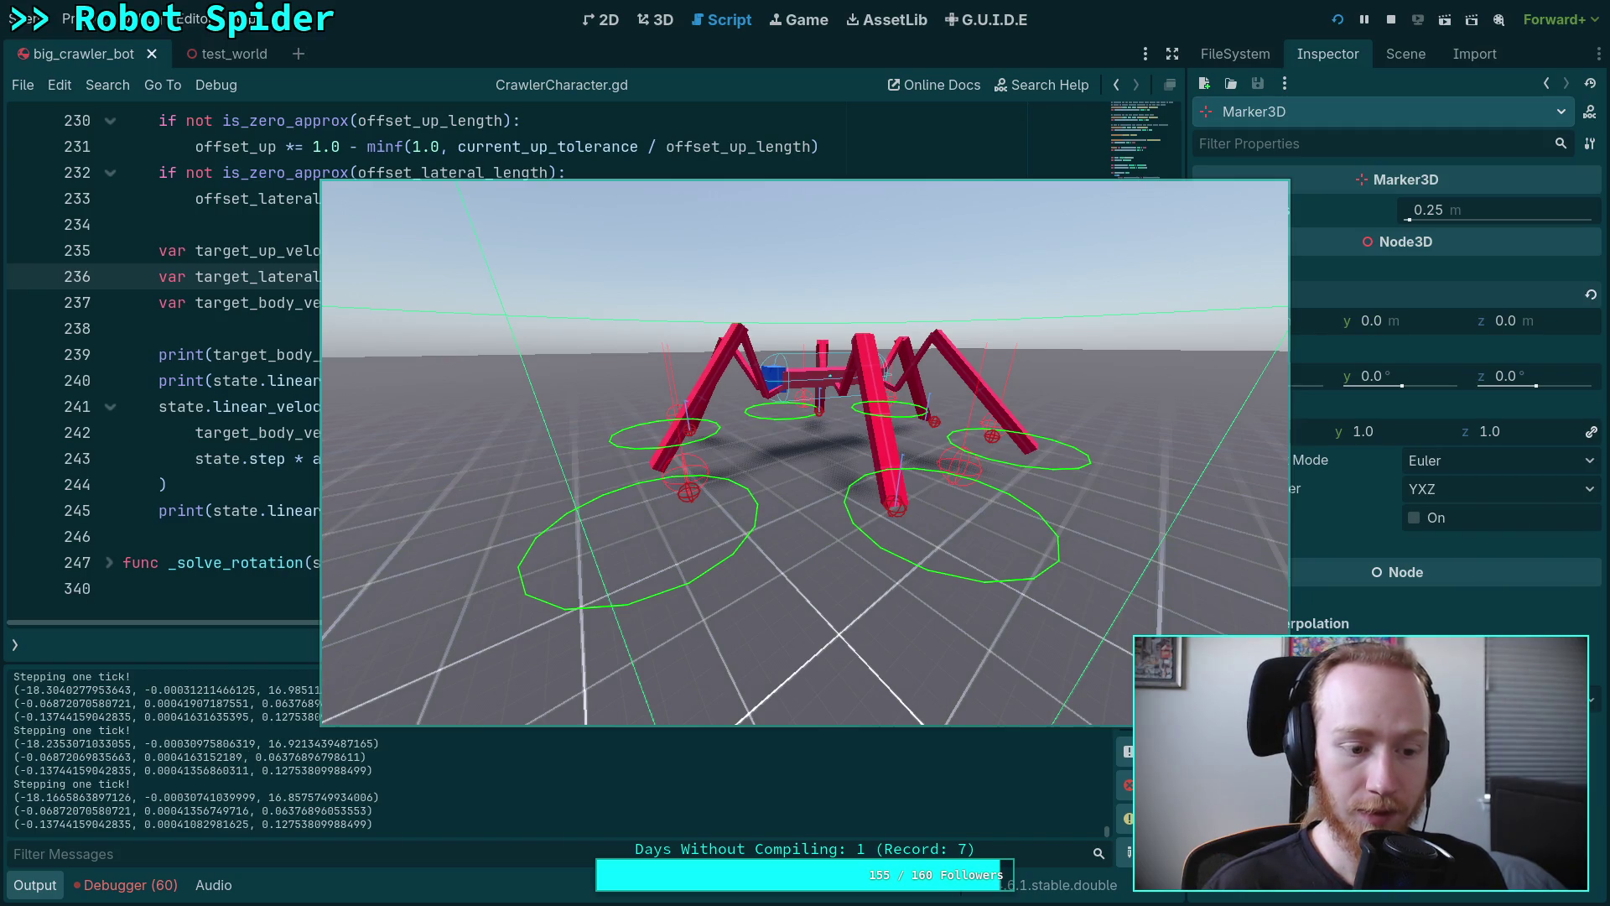
{"action": "key", "text": "space"}
{"action": "key", "text": "space"}
{"action": "key", "text": "space"}
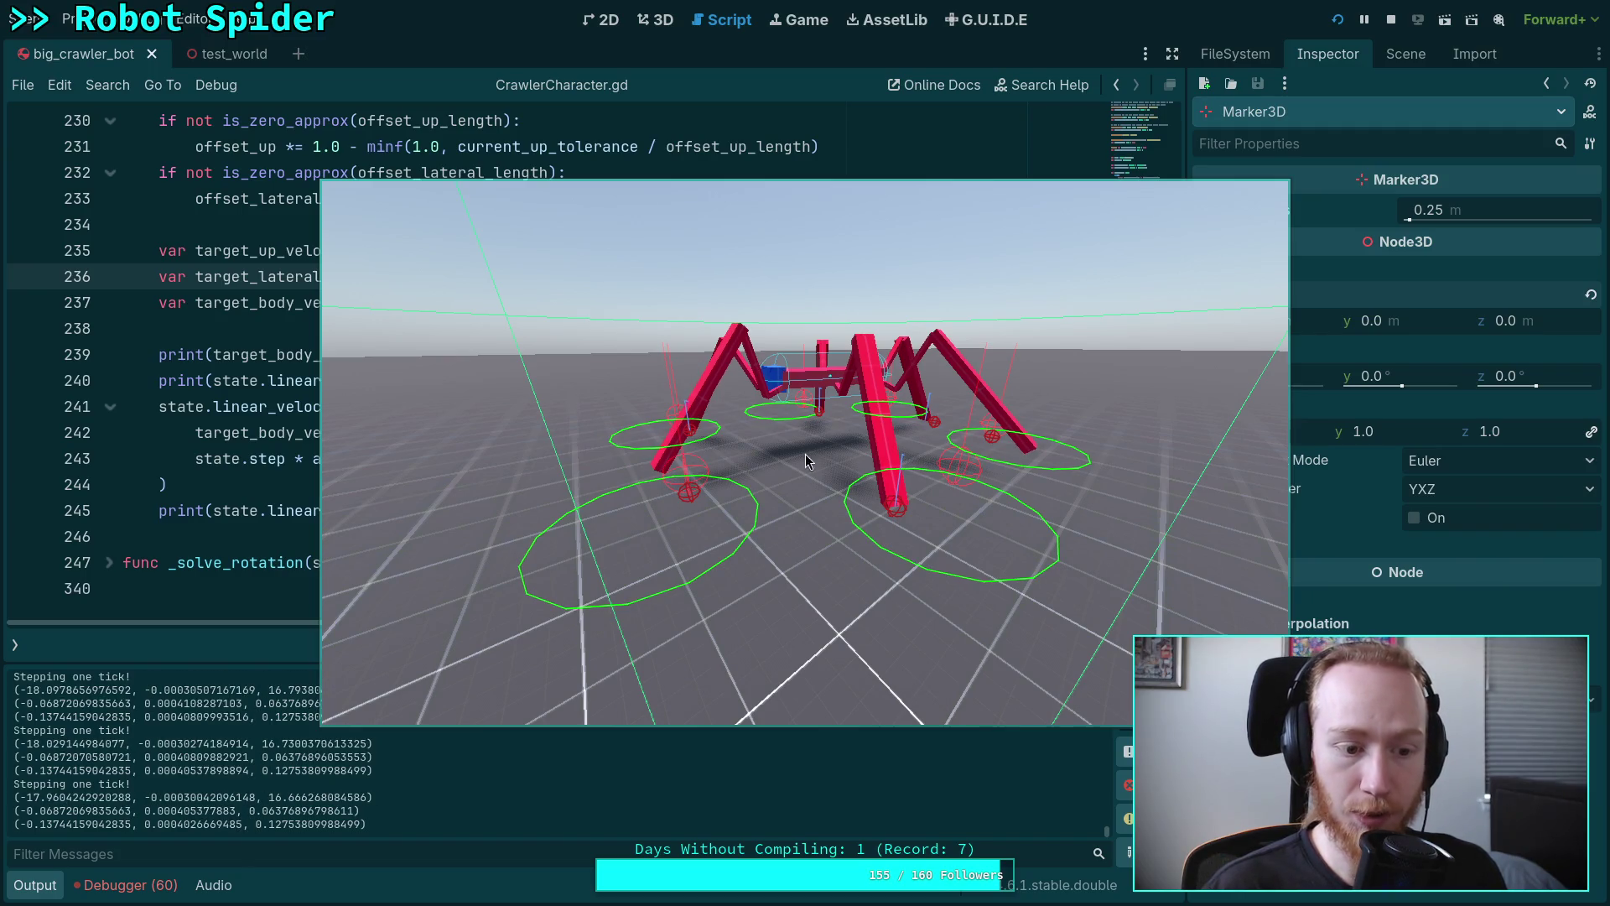
{"action": "key", "text": "space"}
{"action": "key", "text": "space"}
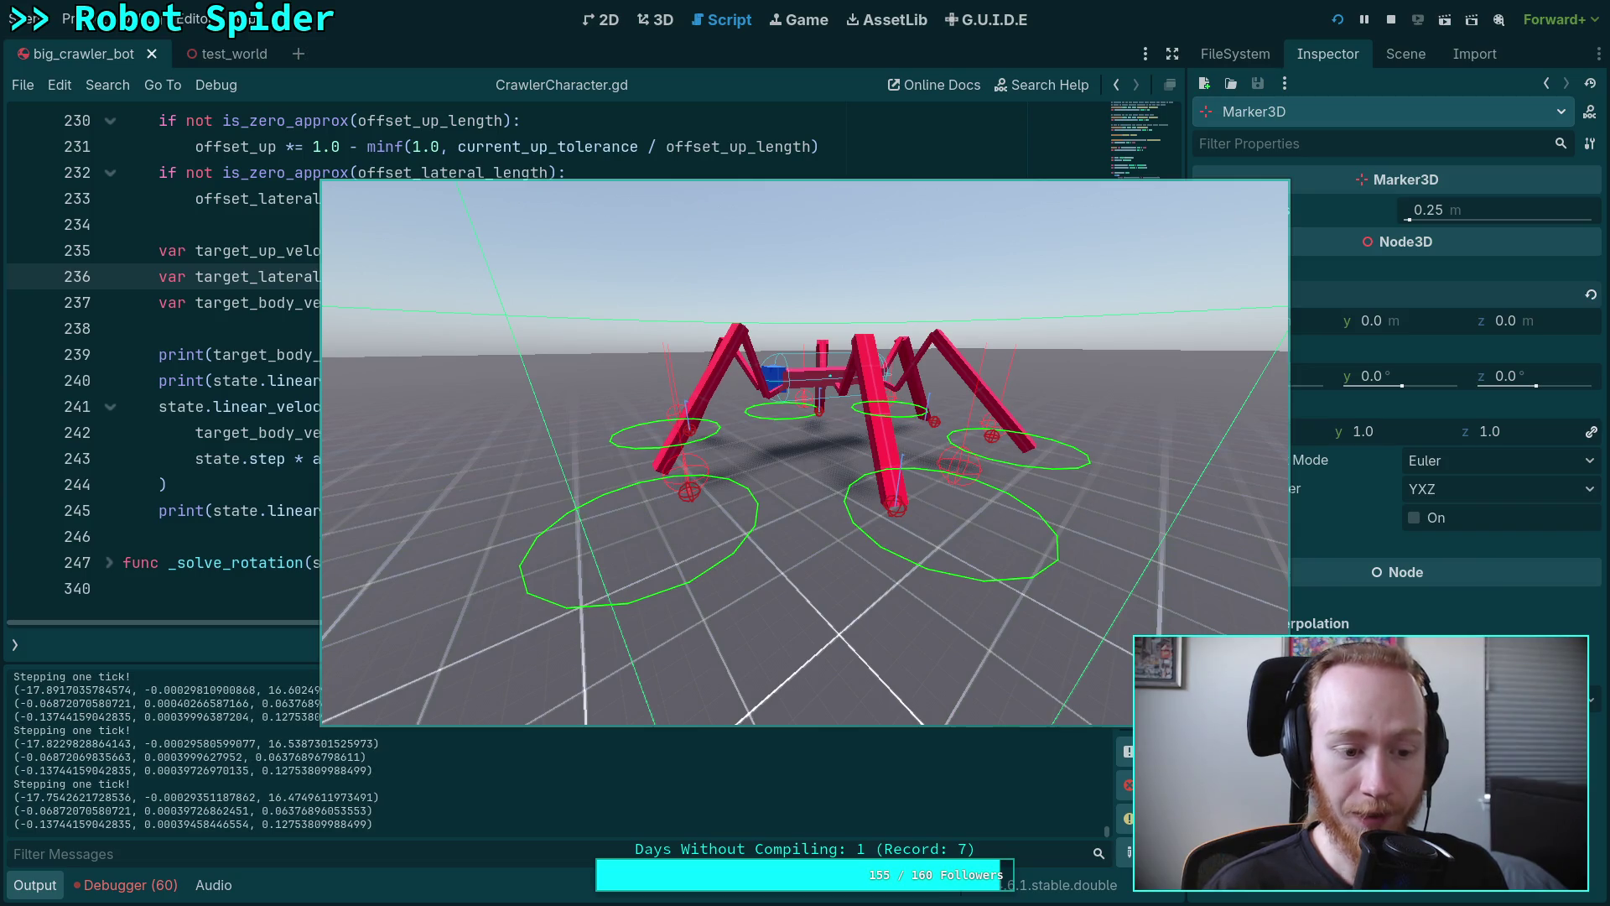
{"action": "key", "text": "space"}
{"action": "key", "text": "space"}
{"action": "key", "text": "space"}
{"action": "key", "text": "space"}
{"action": "key", "text": "space"}
{"action": "key", "text": "space"}
{"action": "key", "text": "space"}
{"action": "key", "text": "space"}
{"action": "key", "text": "space"}
{"action": "key", "text": "space"}
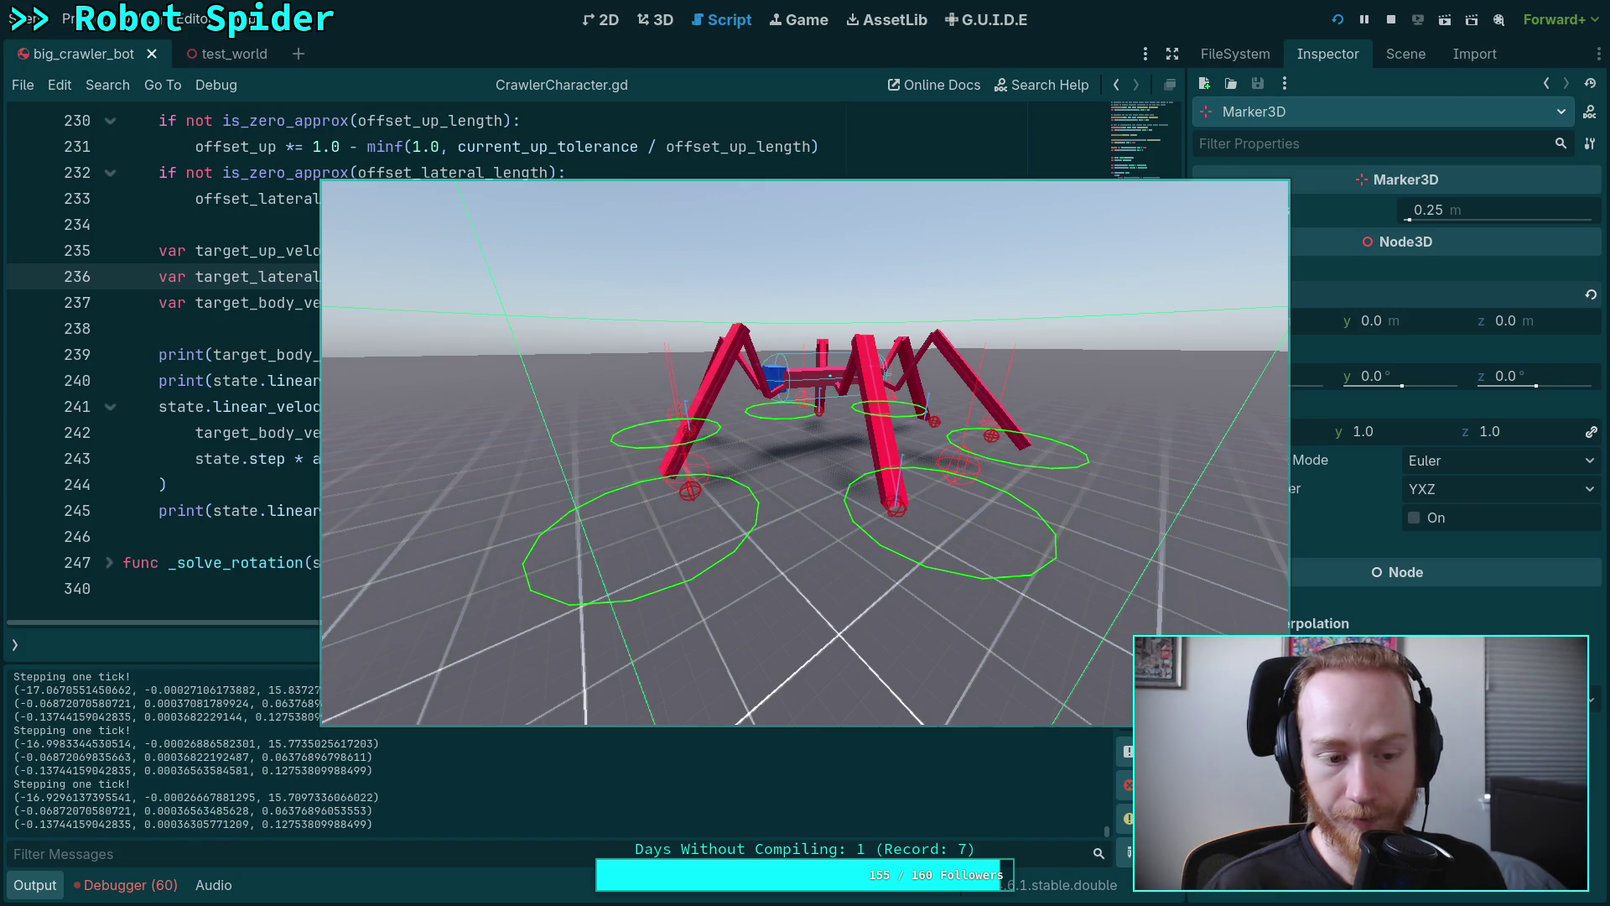
{"action": "key", "text": "space"}
{"action": "key", "text": "space"}
{"action": "key", "text": "space"}
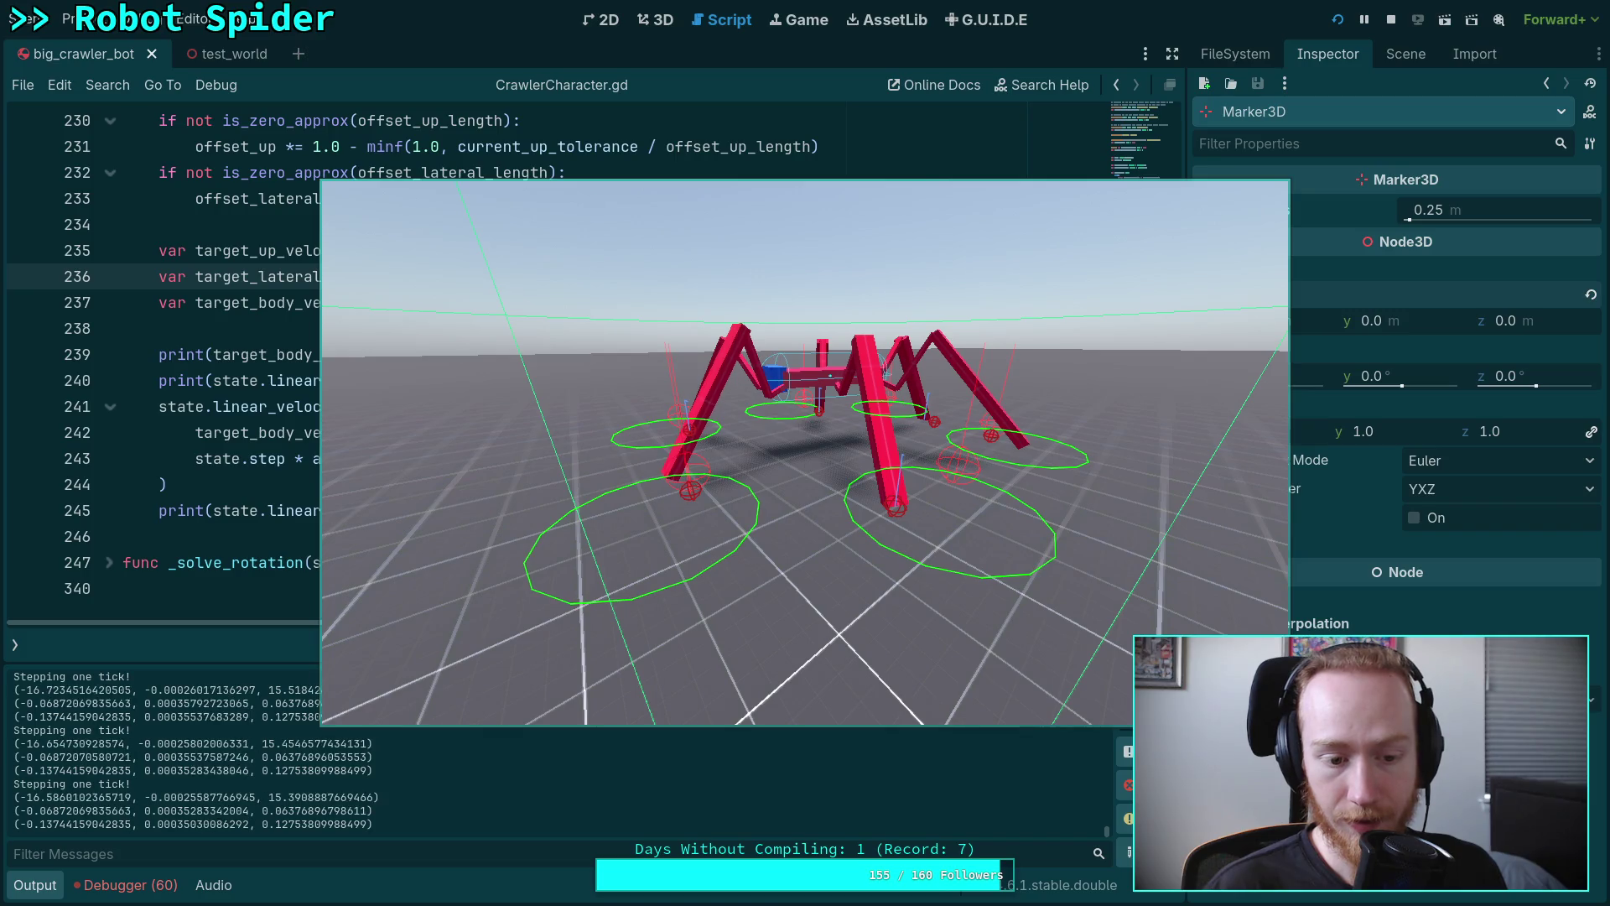
{"action": "key", "text": "space"}
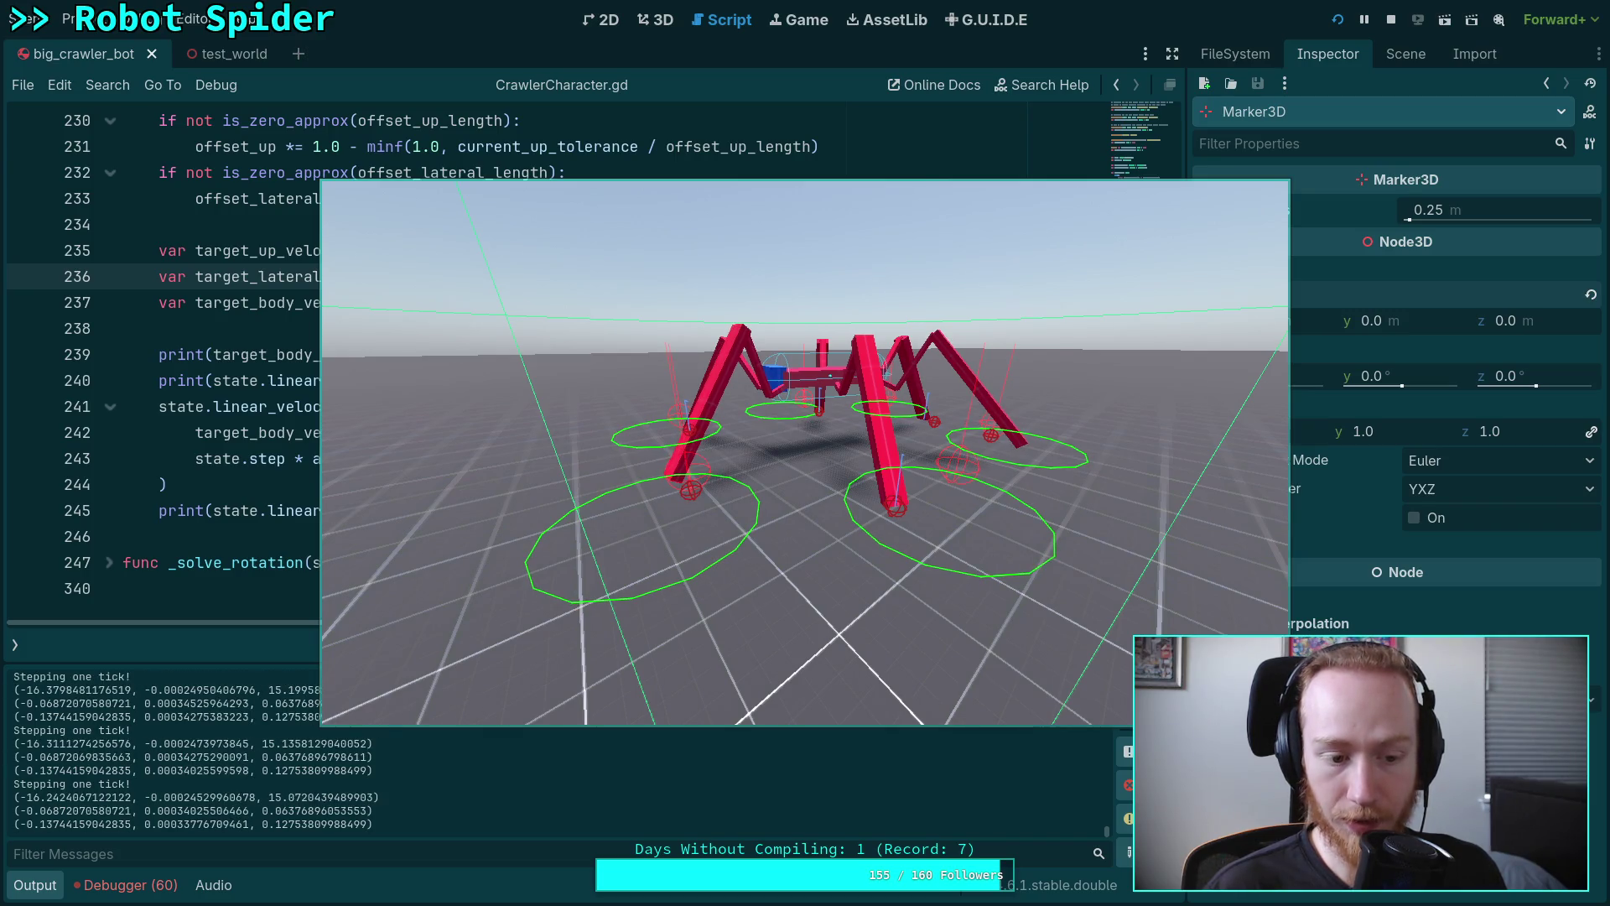
{"action": "key", "text": "space"}
{"action": "key", "text": "space"}
{"action": "key", "text": "space"}
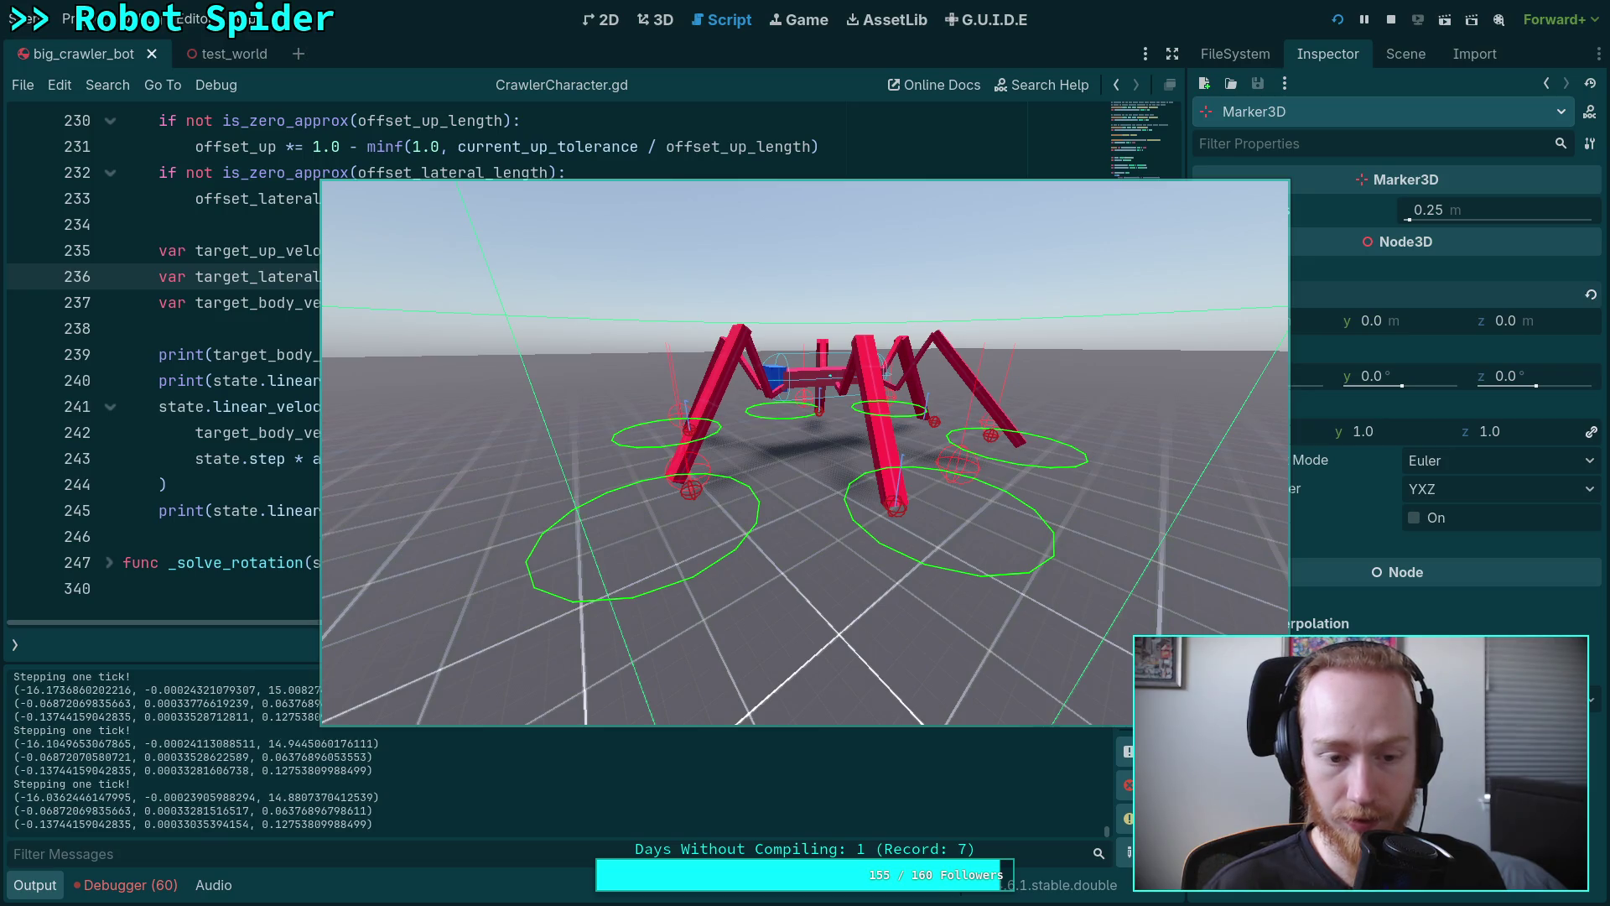
{"action": "key", "text": "space"}
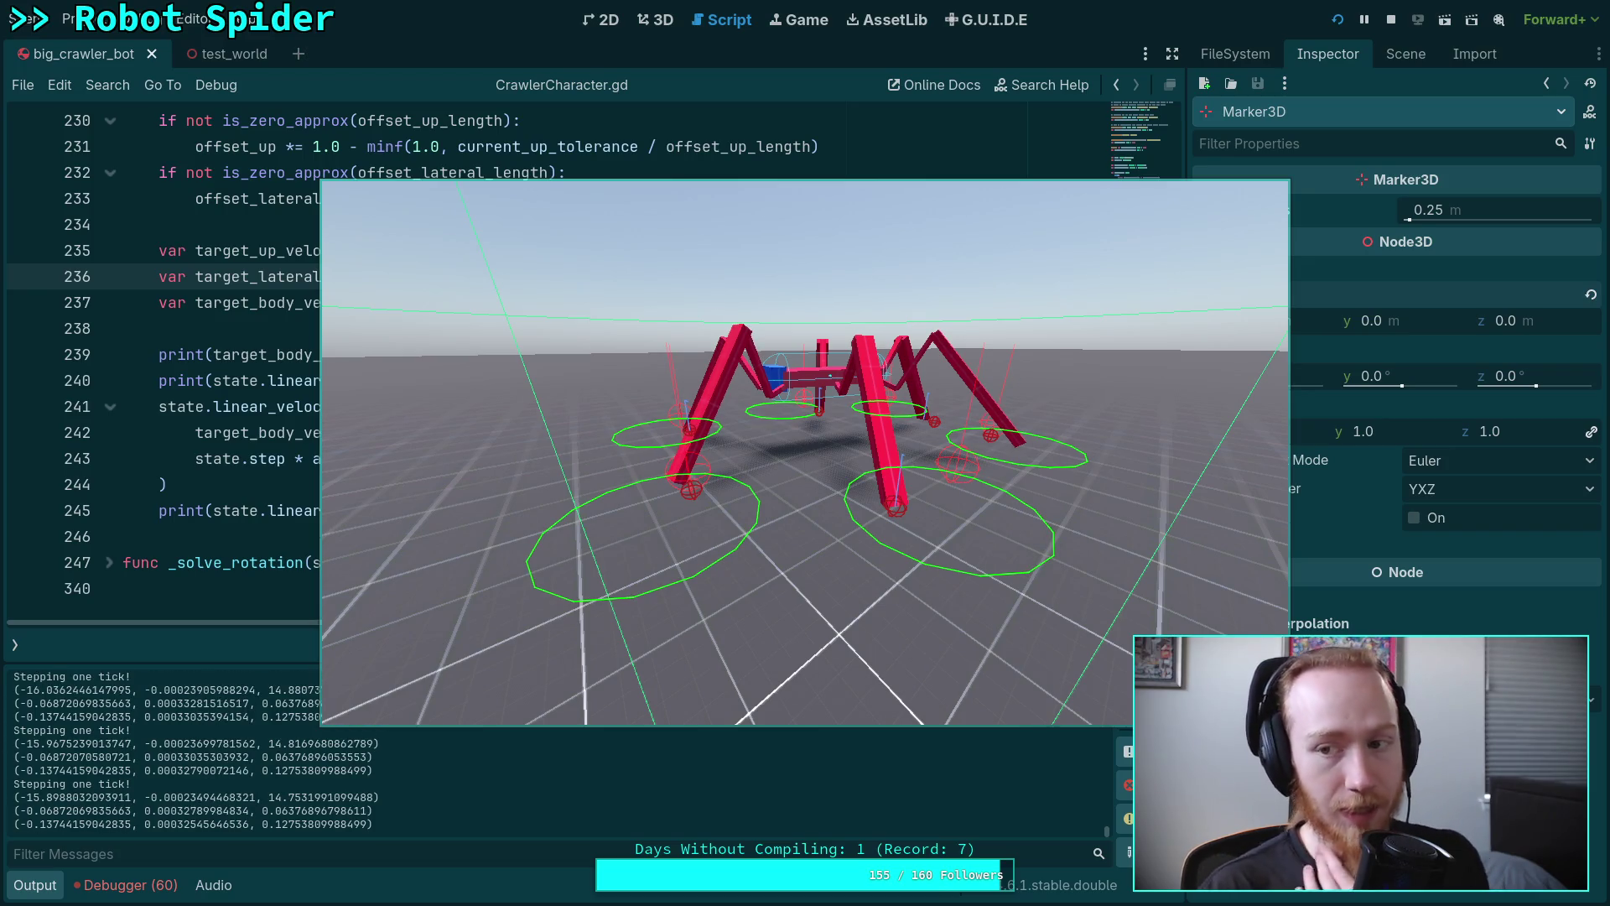
{"action": "left_click", "coordinate": [1399, 22]}
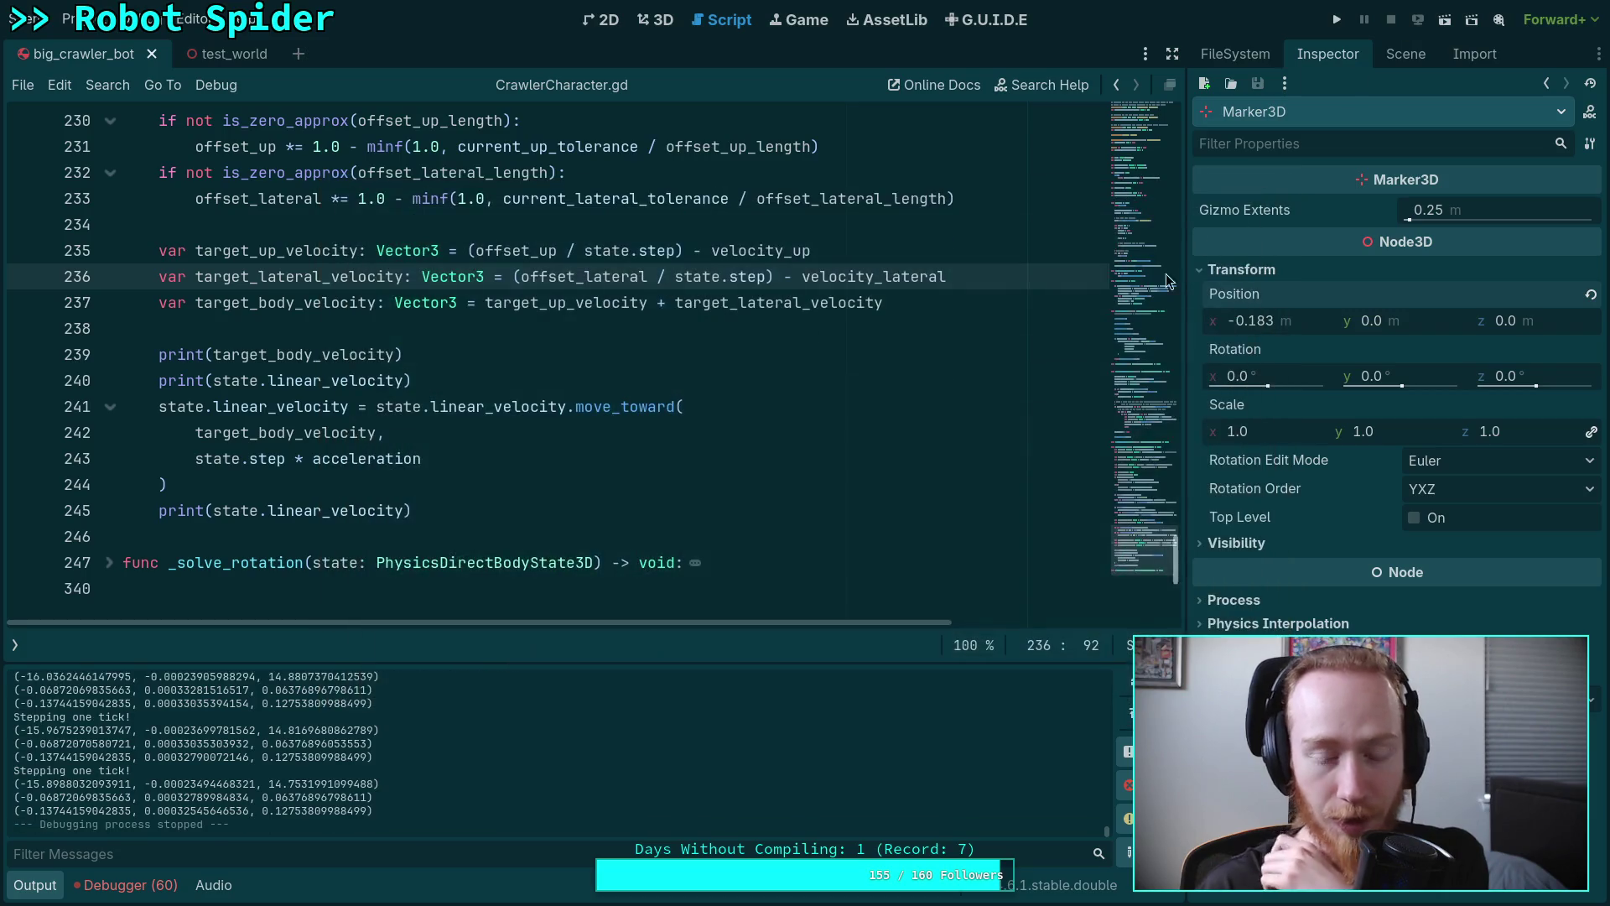
Review ground_velocity and ground_friction on lines 157–158 of CrawlerCharacter.gd.
{"action": "left_click", "coordinate": [496, 535]}
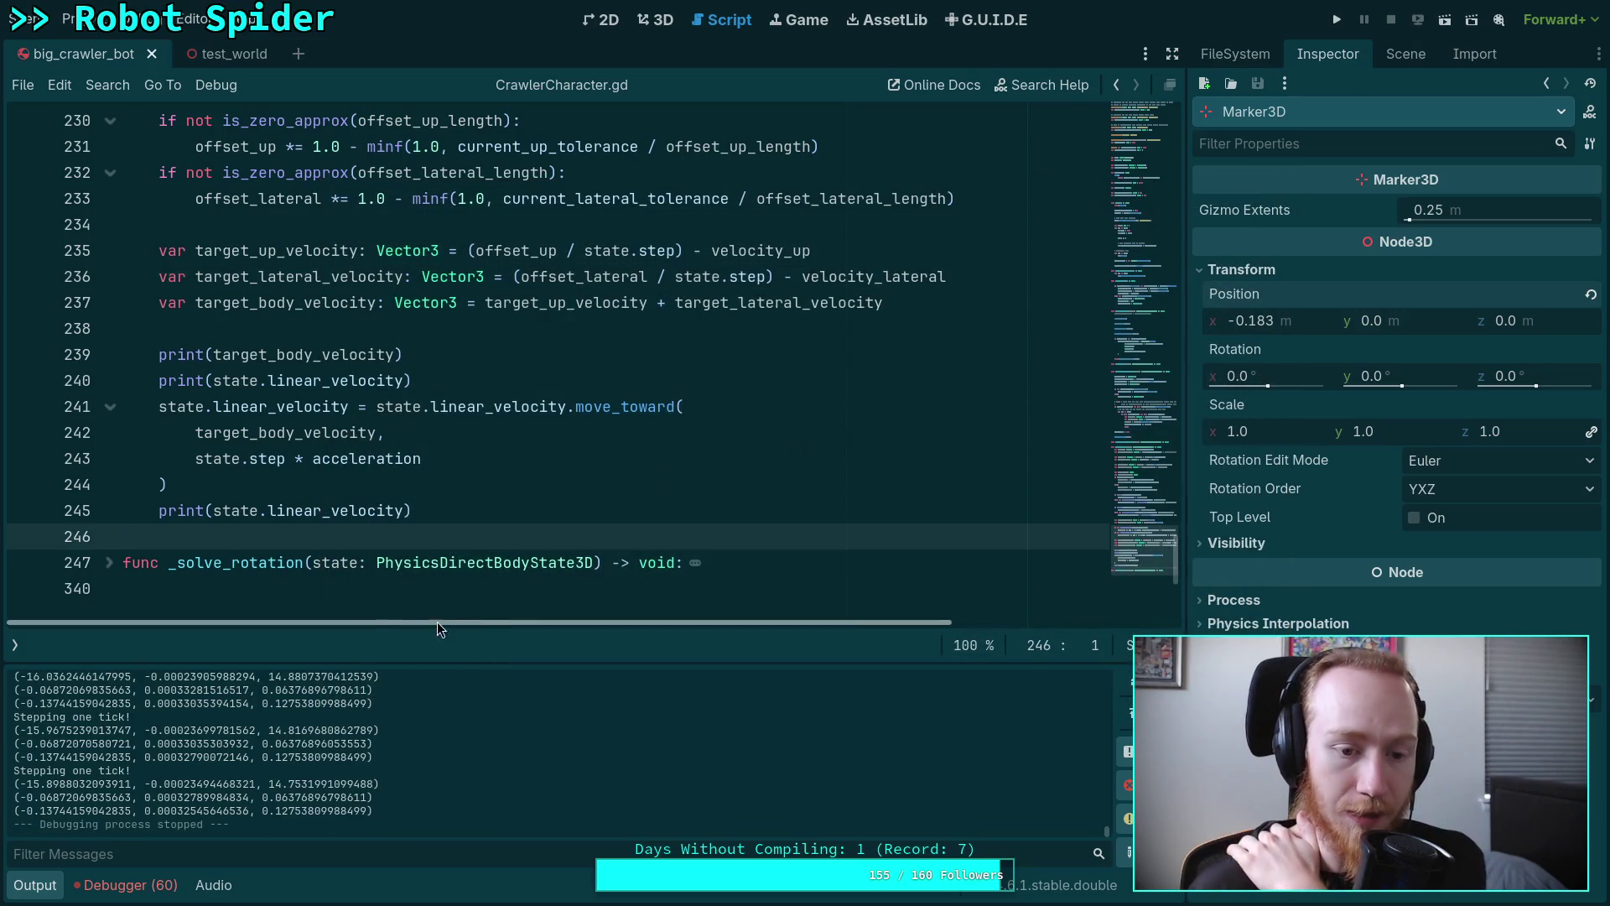
{"action": "scroll", "coordinate": [348, 522], "scroll_direction": "up", "scroll_amount": 15}
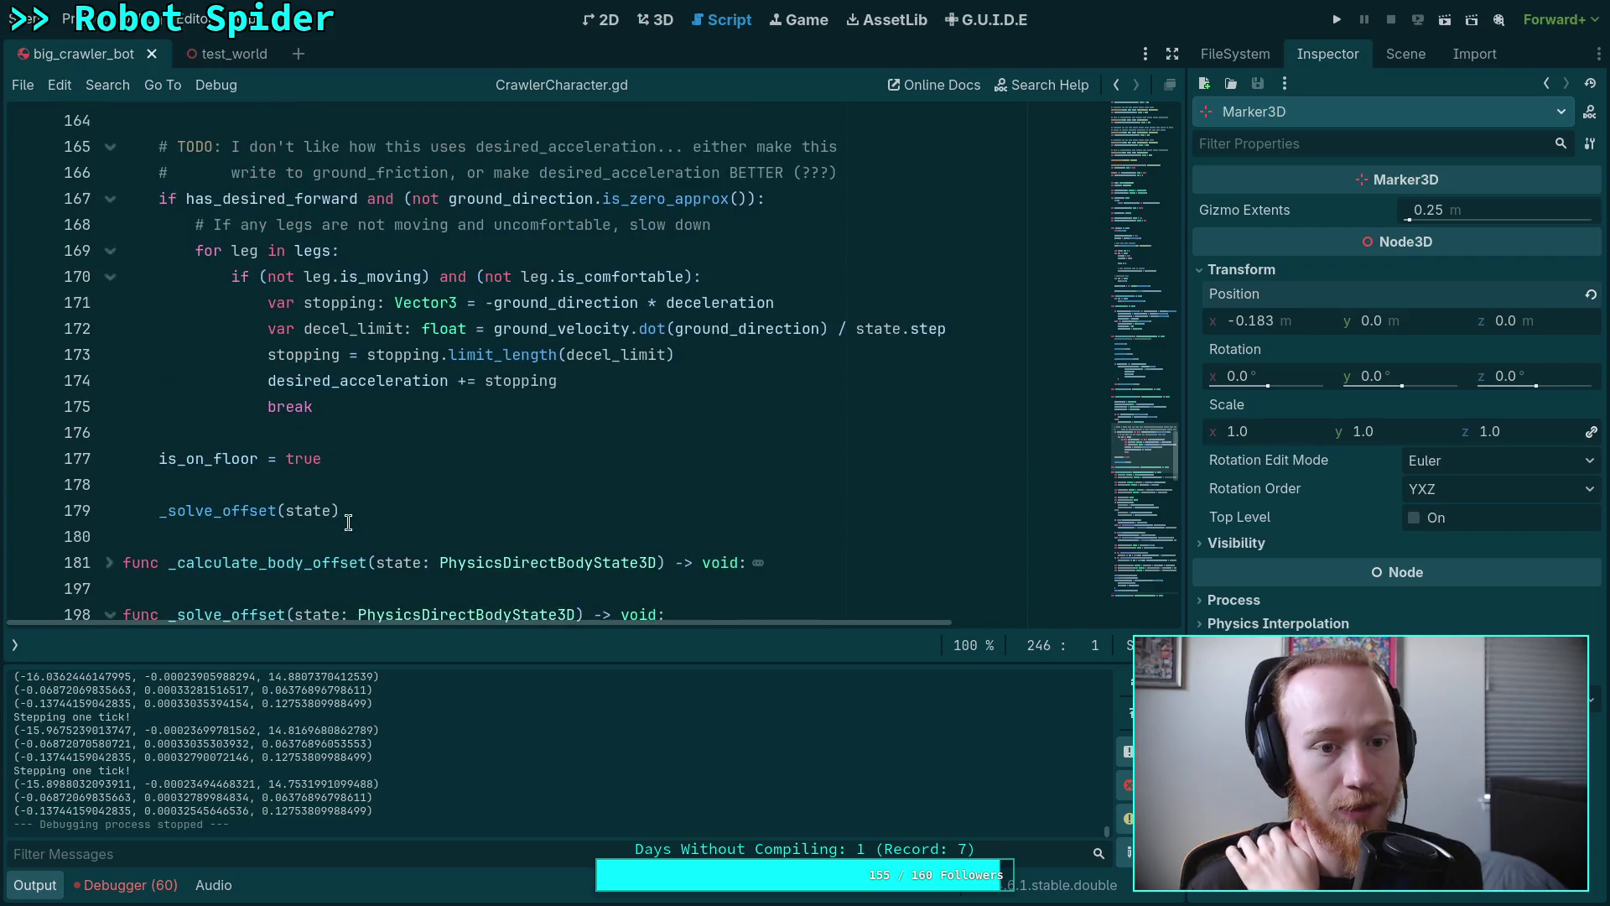
{"action": "scroll", "coordinate": [153, 372], "scroll_direction": "up", "scroll_amount": 1}
{"action": "scroll", "coordinate": [153, 372], "scroll_direction": "up", "scroll_amount": 2}
{"action": "double_click", "coordinate": [208, 250]}
{"action": "double_click", "coordinate": [213, 276]}
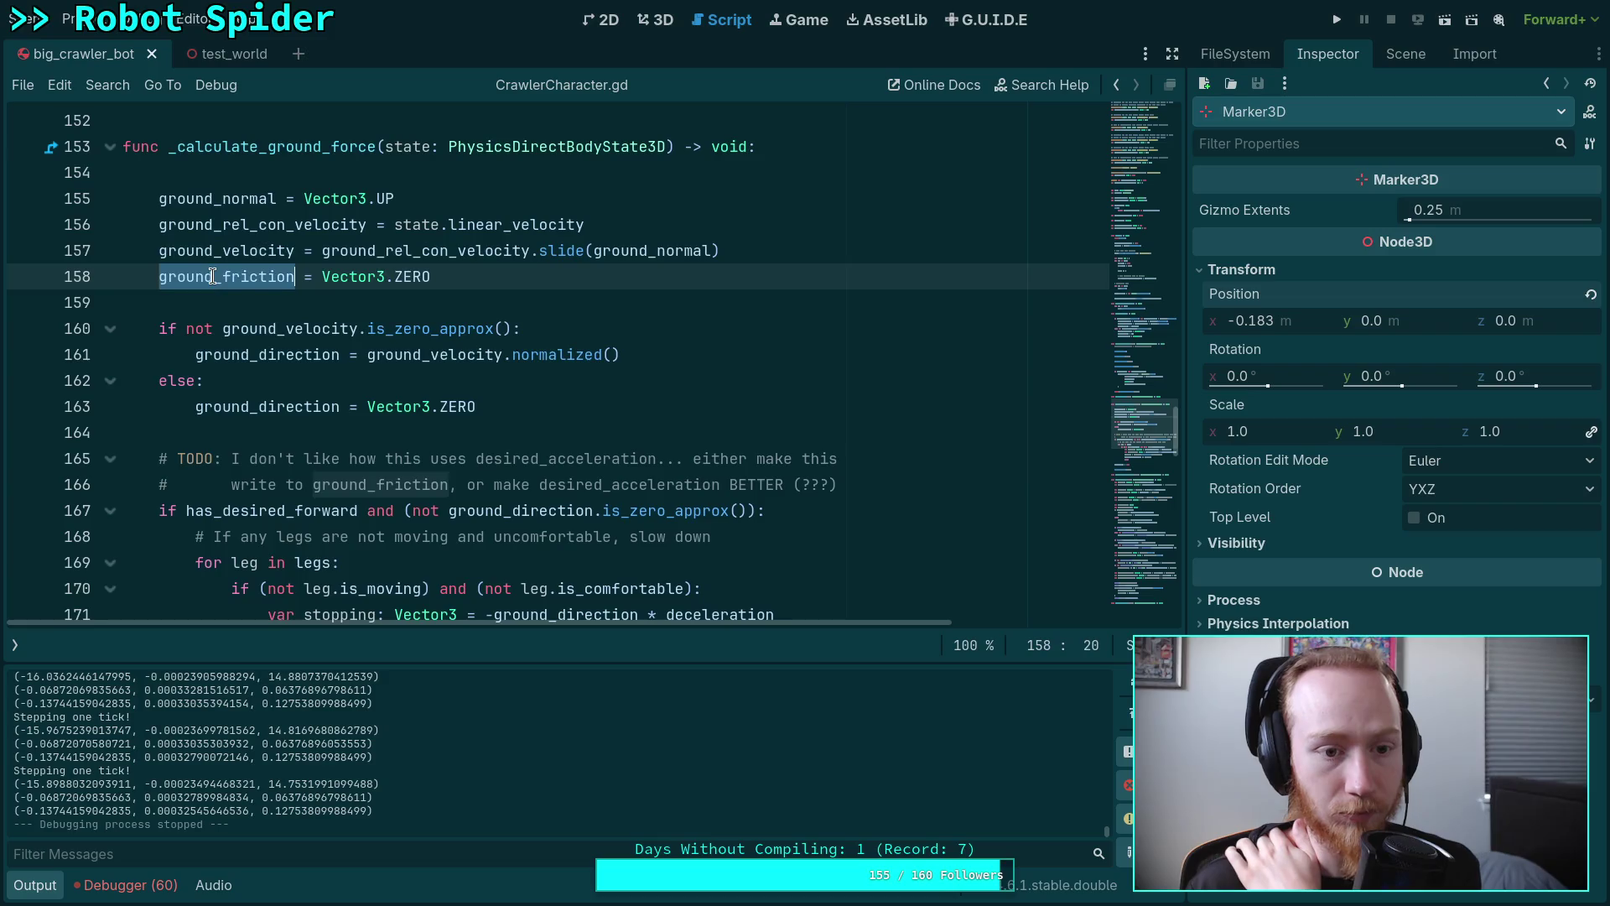
Check lines 174 and 167, then jump to CharacterController.gd's ground friction code at line 487.
{"action": "scroll", "coordinate": [353, 419], "scroll_direction": "down", "scroll_amount": 3}
{"action": "left_click", "coordinate": [270, 382]}
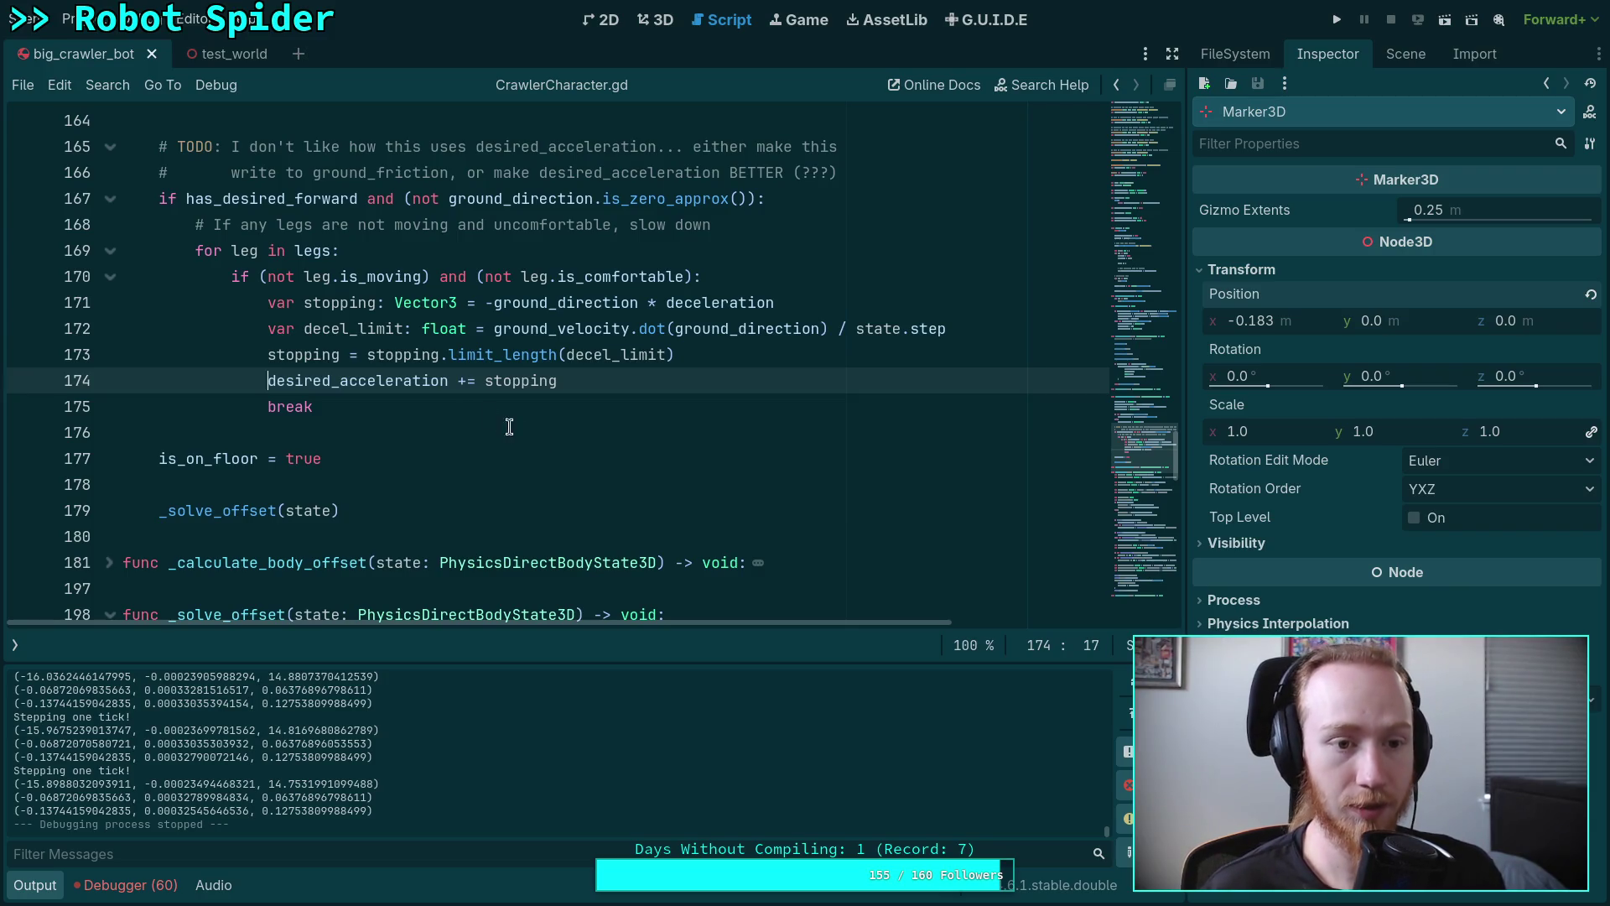
{"action": "scroll", "coordinate": [437, 391], "scroll_direction": "up", "scroll_amount": 1}
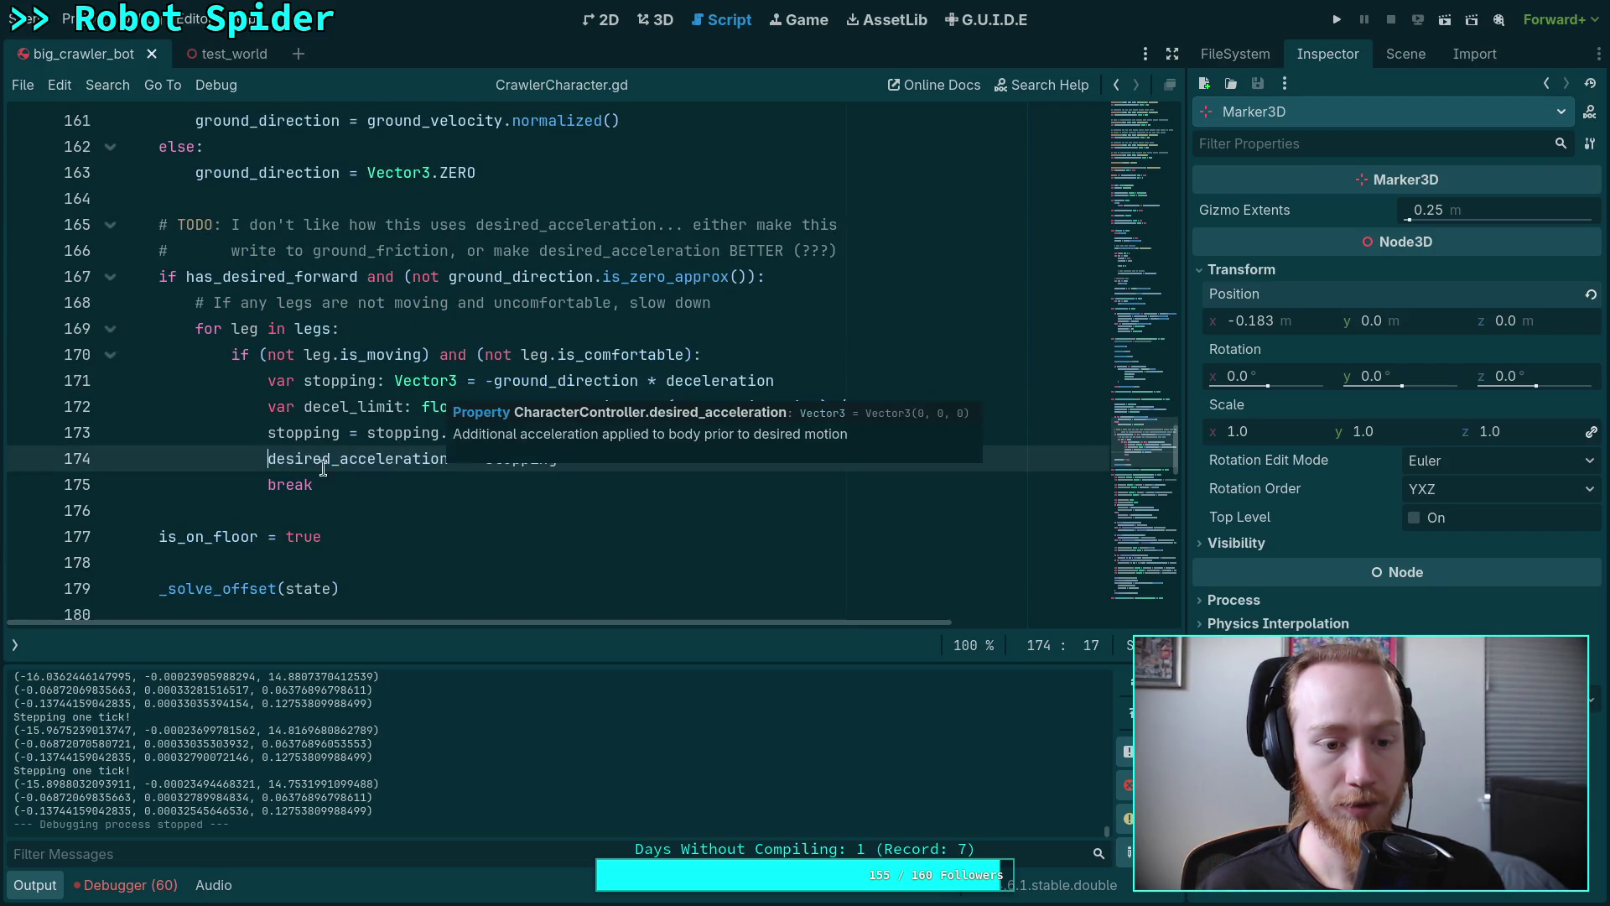
{"action": "left_click", "coordinate": [177, 276]}
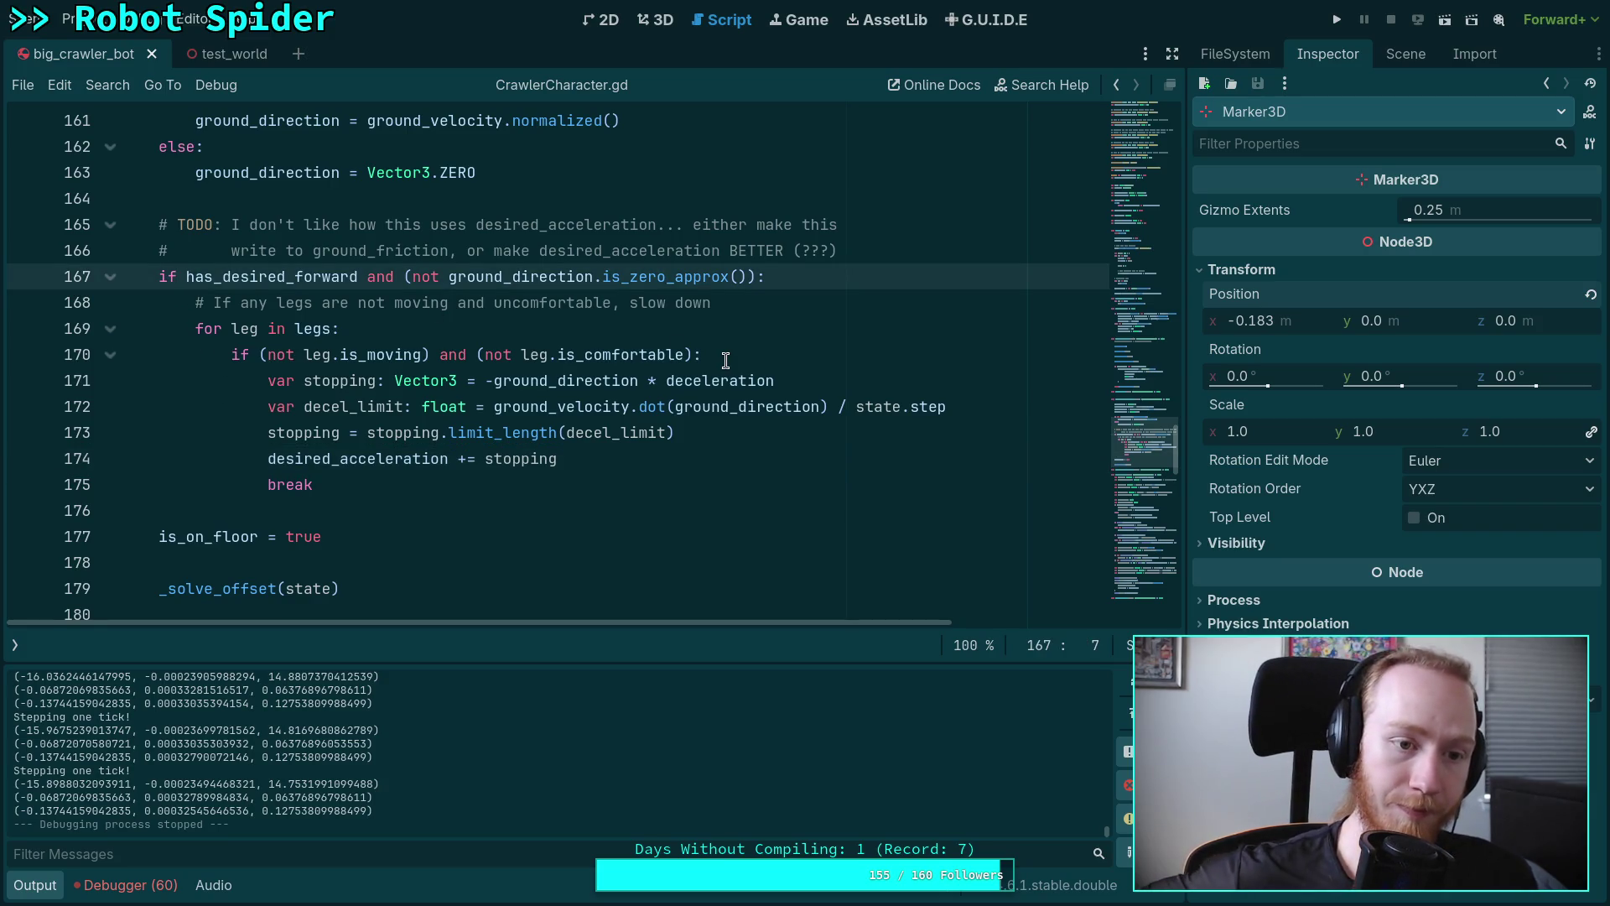
{"action": "key", "text": "alt+Left"}
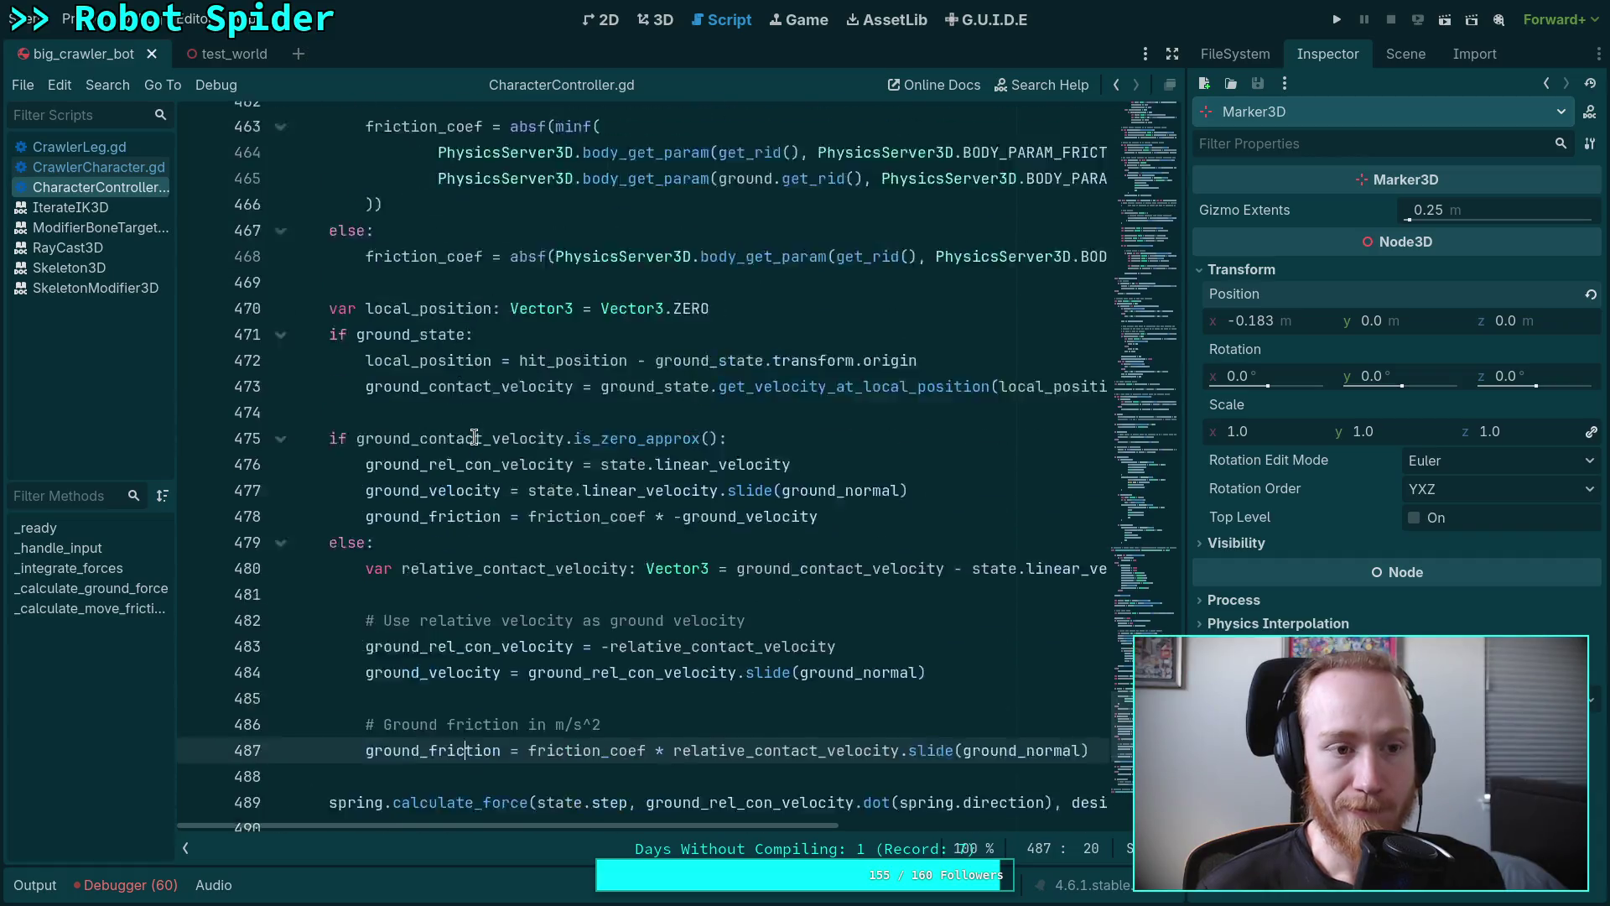
{"action": "scroll", "coordinate": [474, 437], "scroll_direction": "up", "scroll_amount": 20}
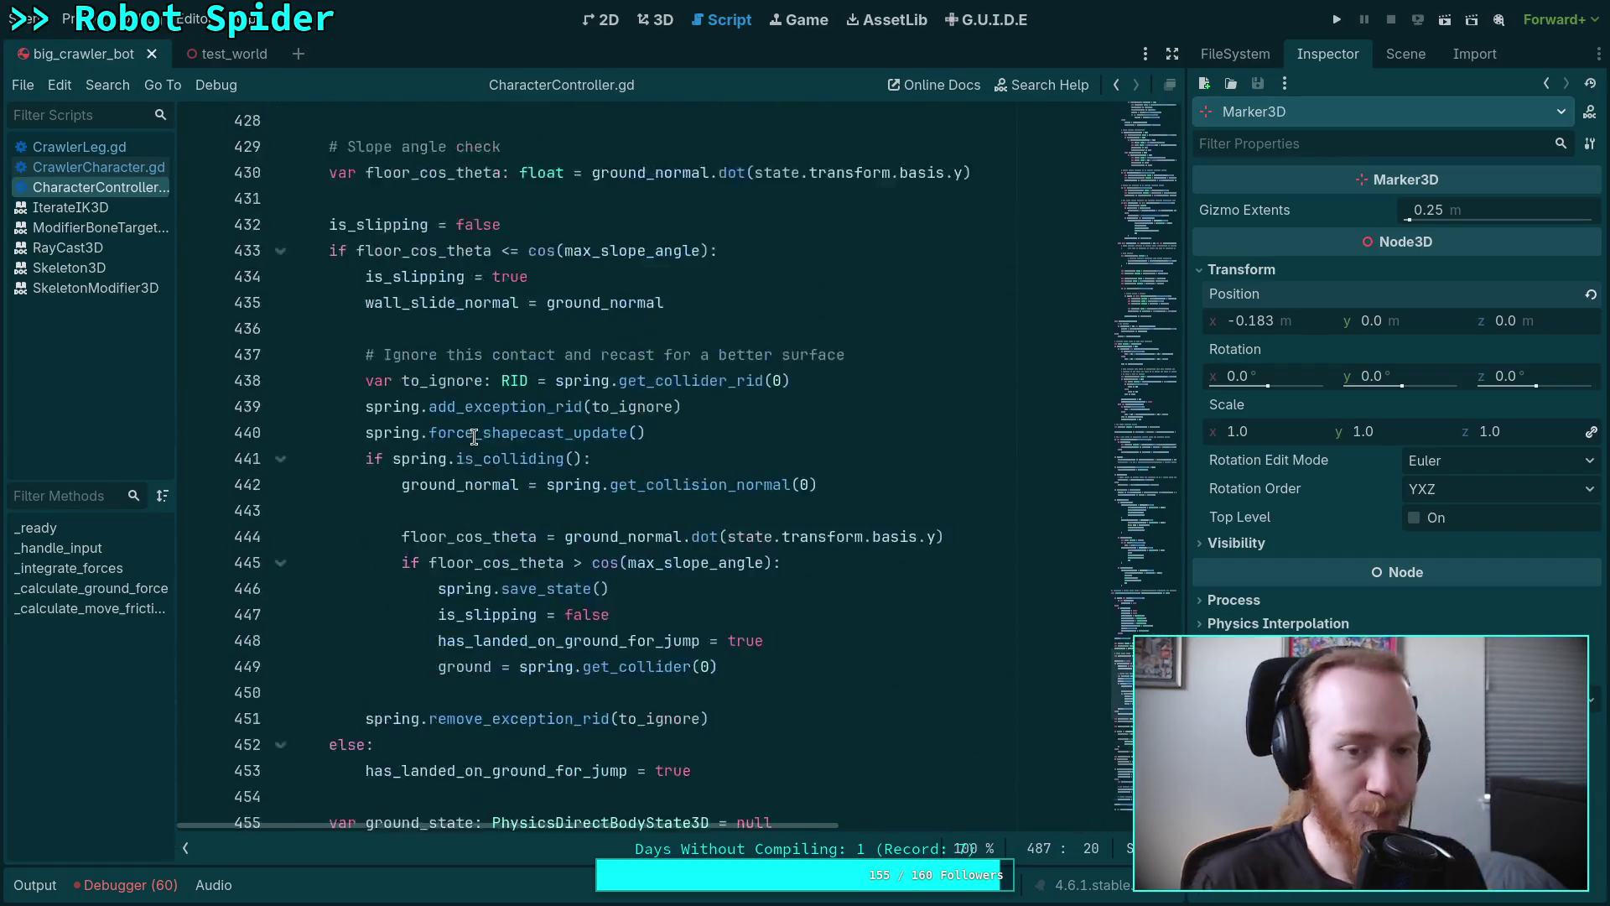
{"action": "scroll", "coordinate": [475, 437], "scroll_direction": "up", "scroll_amount": 20}
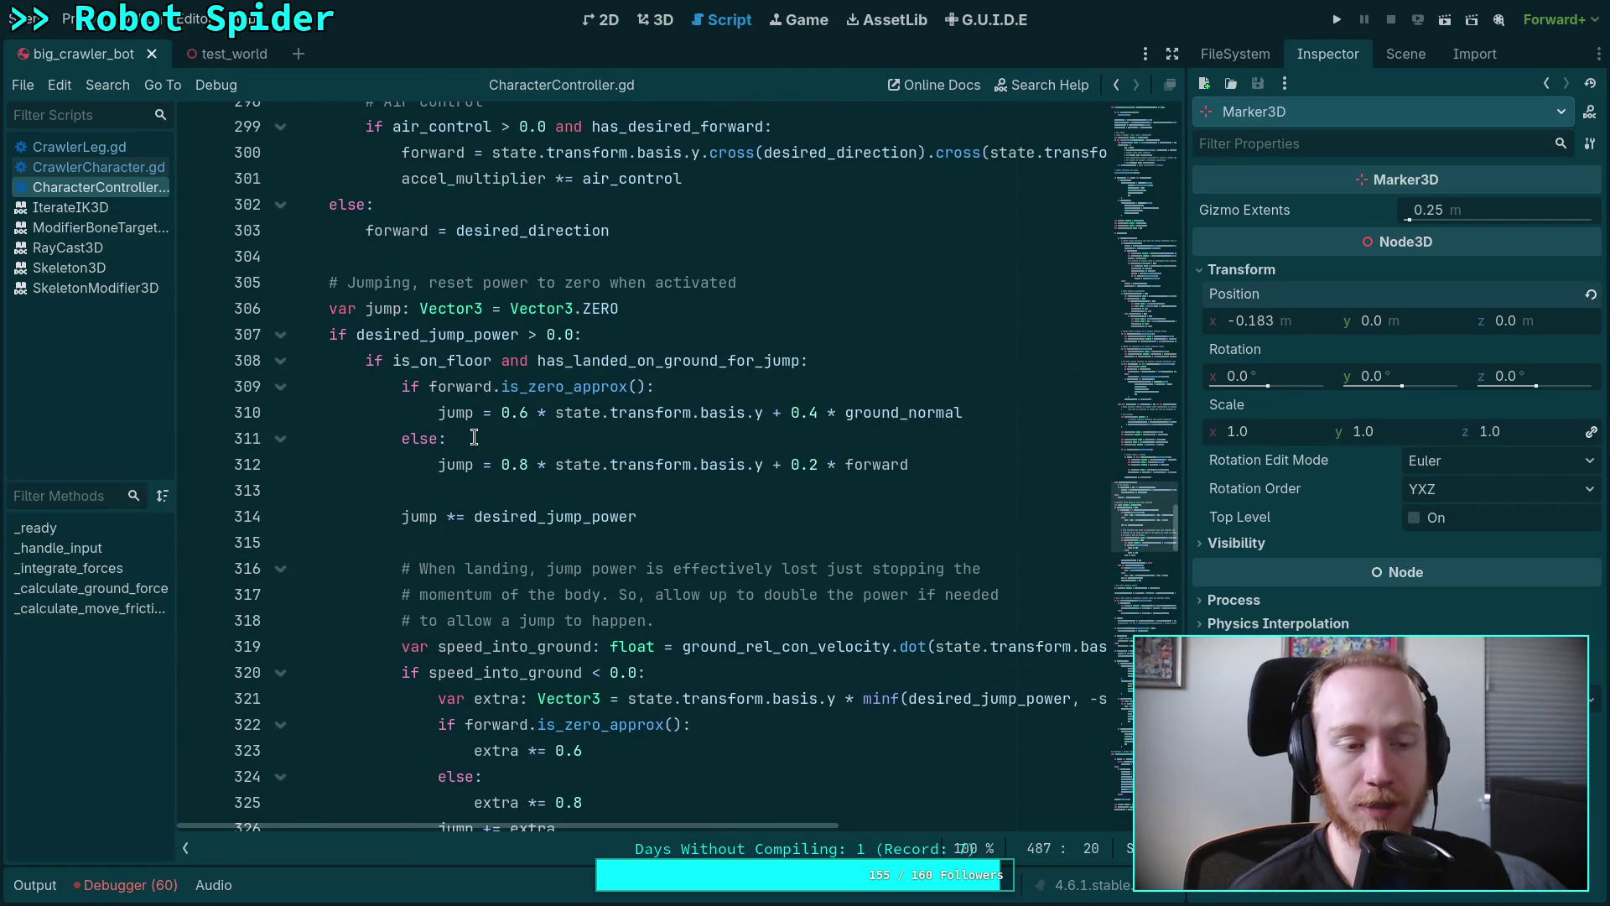
{"action": "scroll", "coordinate": [475, 437], "scroll_direction": "up", "scroll_amount": 9}
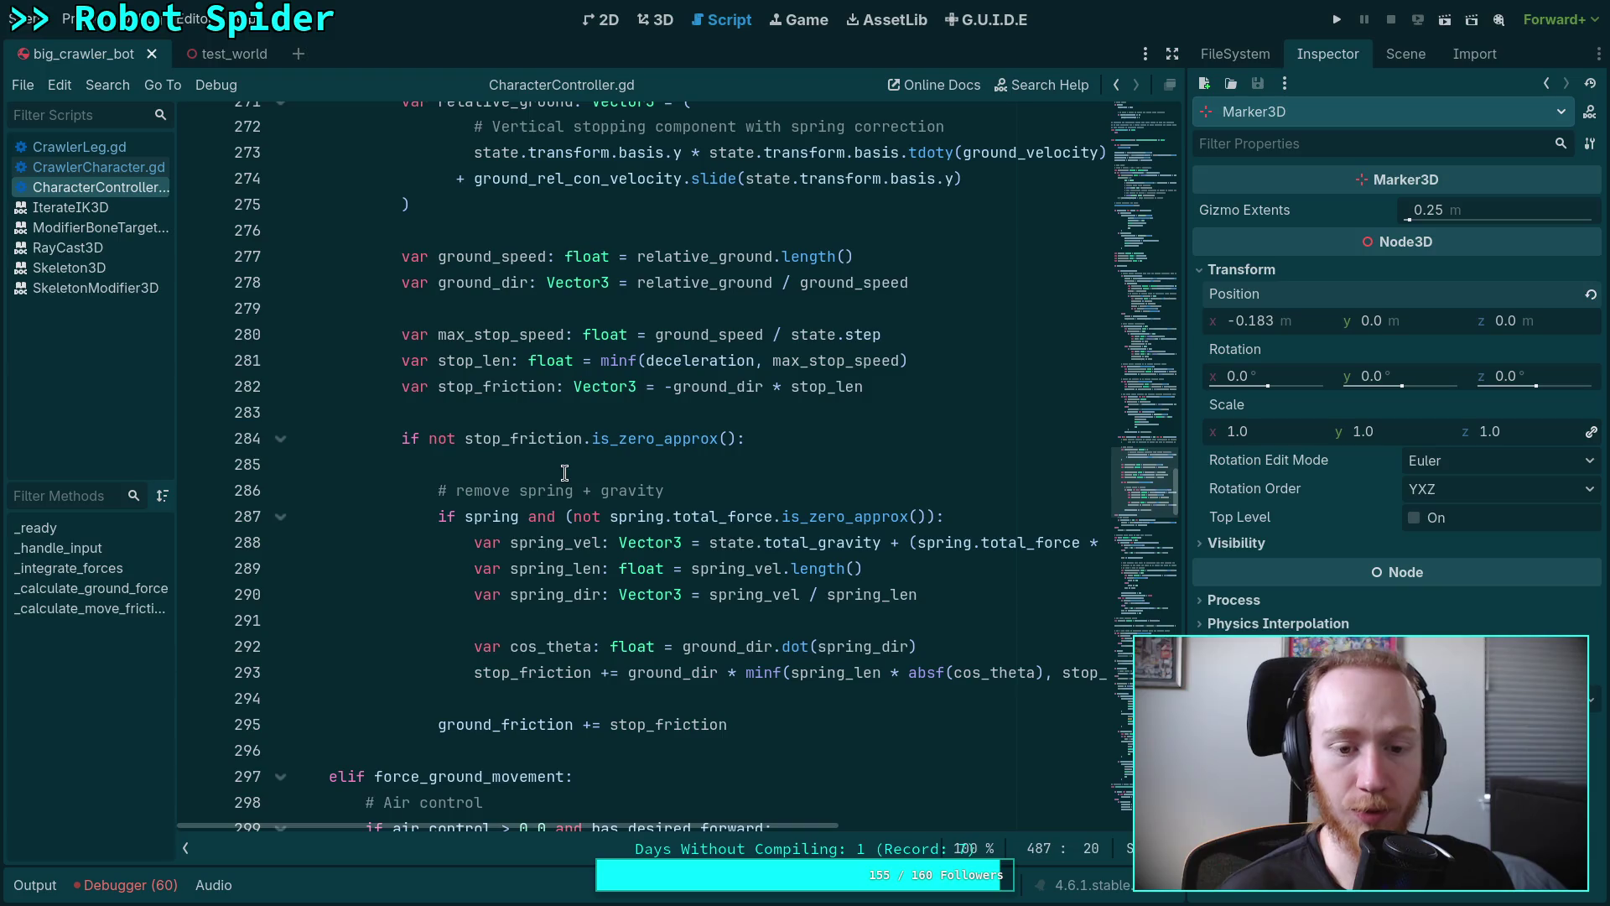
{"action": "left_click_drag", "start_coordinate": [693, 826], "coordinate": [712, 824]}
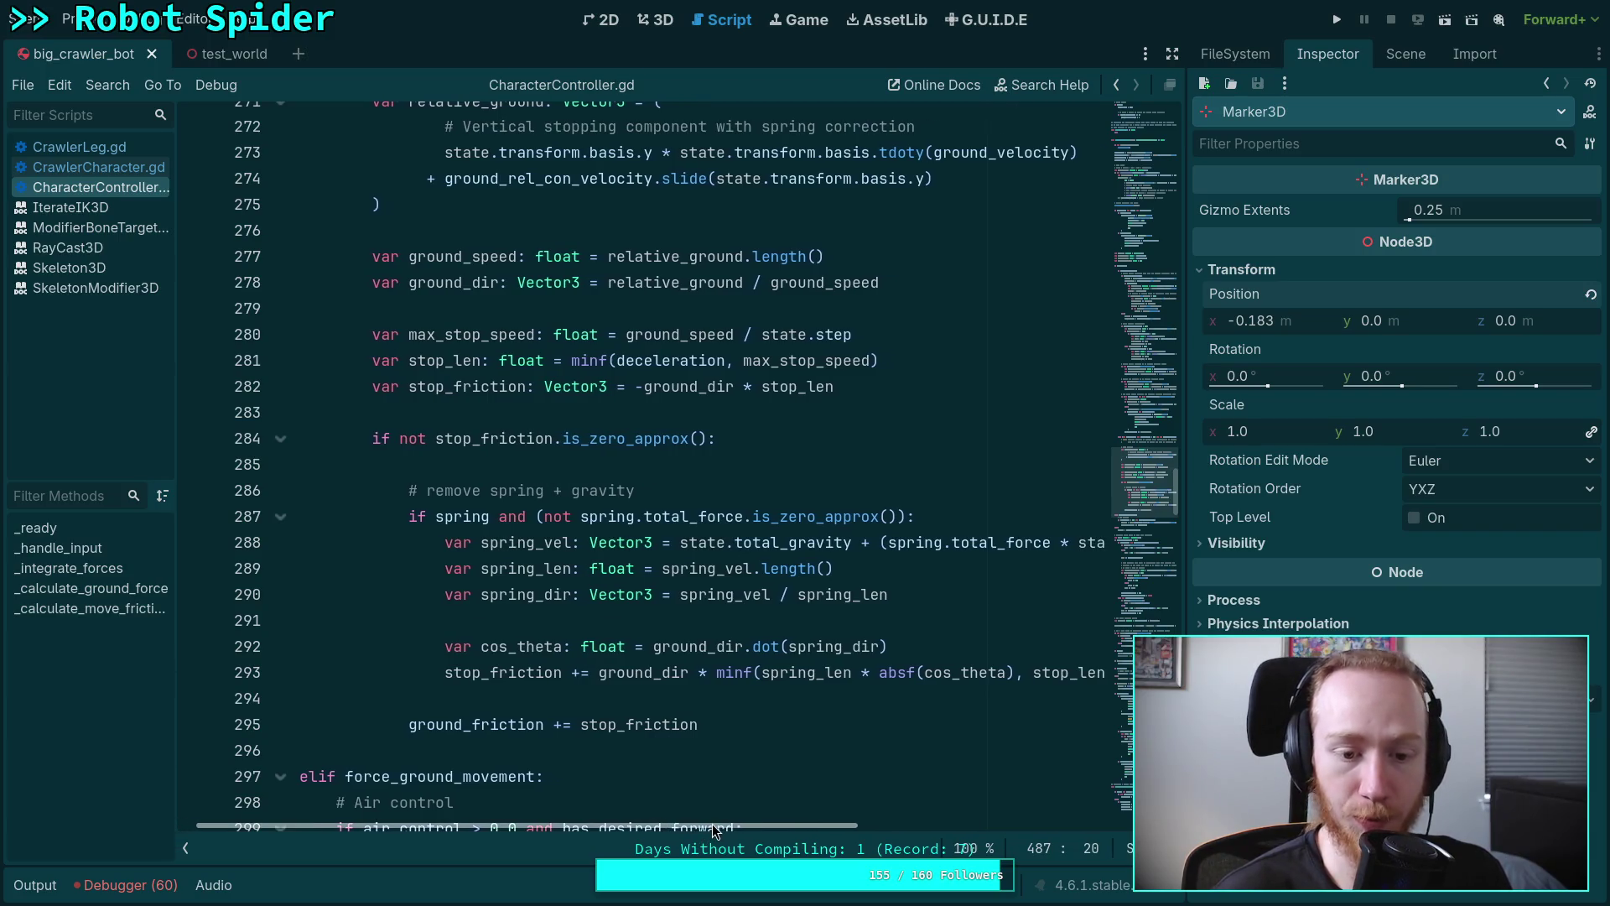
{"action": "double_click", "coordinate": [471, 724]}
{"action": "scroll", "coordinate": [471, 724], "scroll_direction": "up", "scroll_amount": 5}
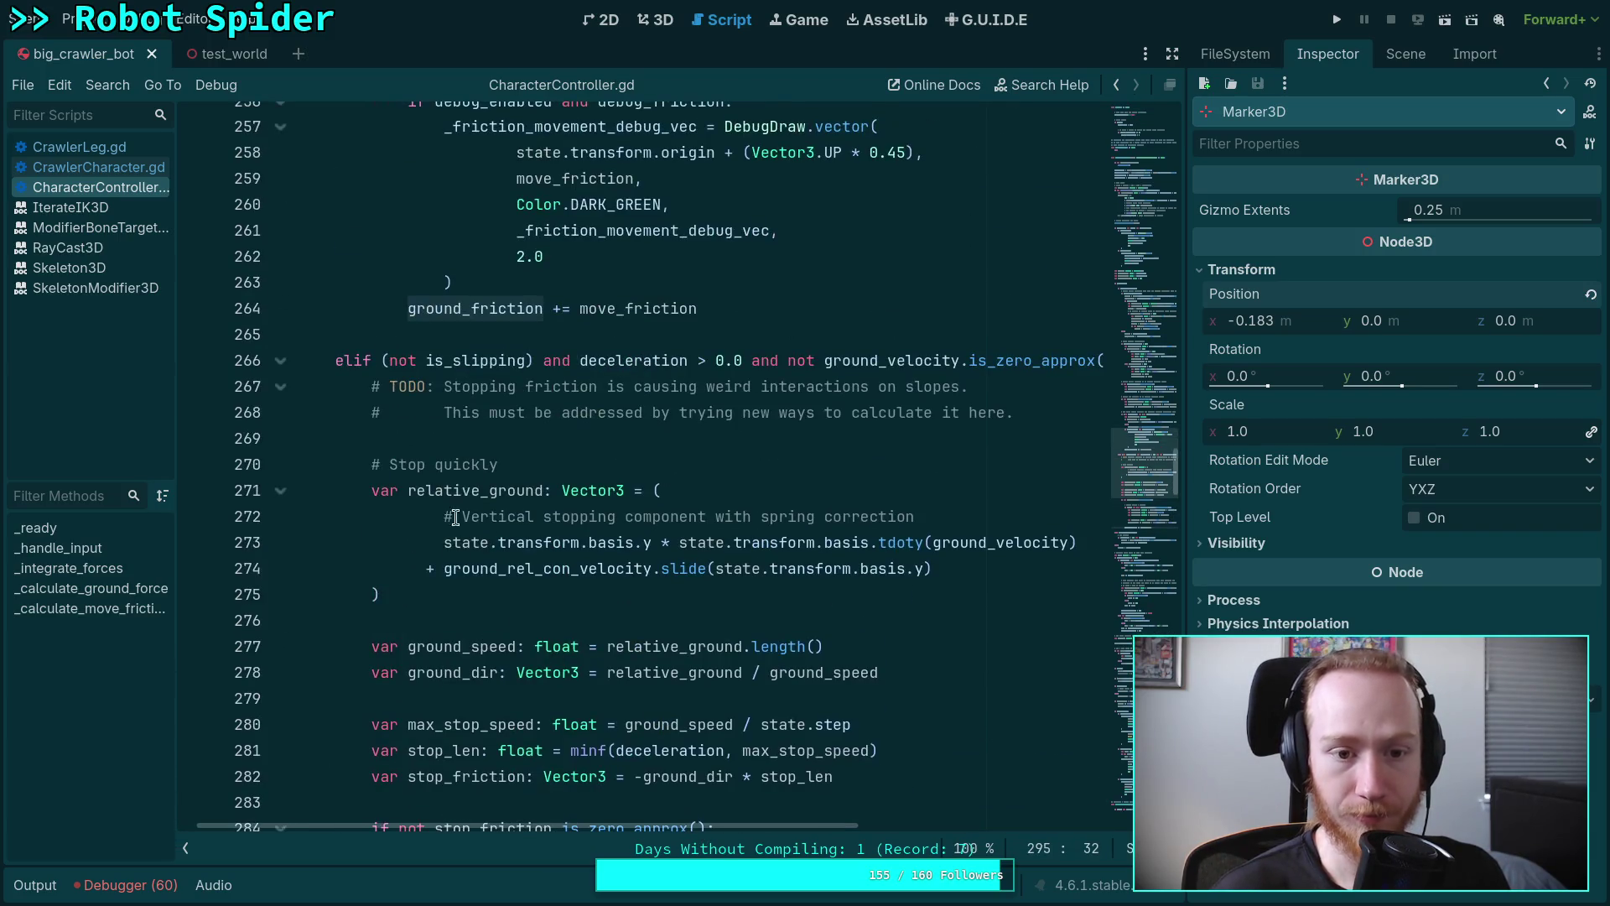
{"action": "left_click_drag", "start_coordinate": [692, 825], "coordinate": [727, 832]}
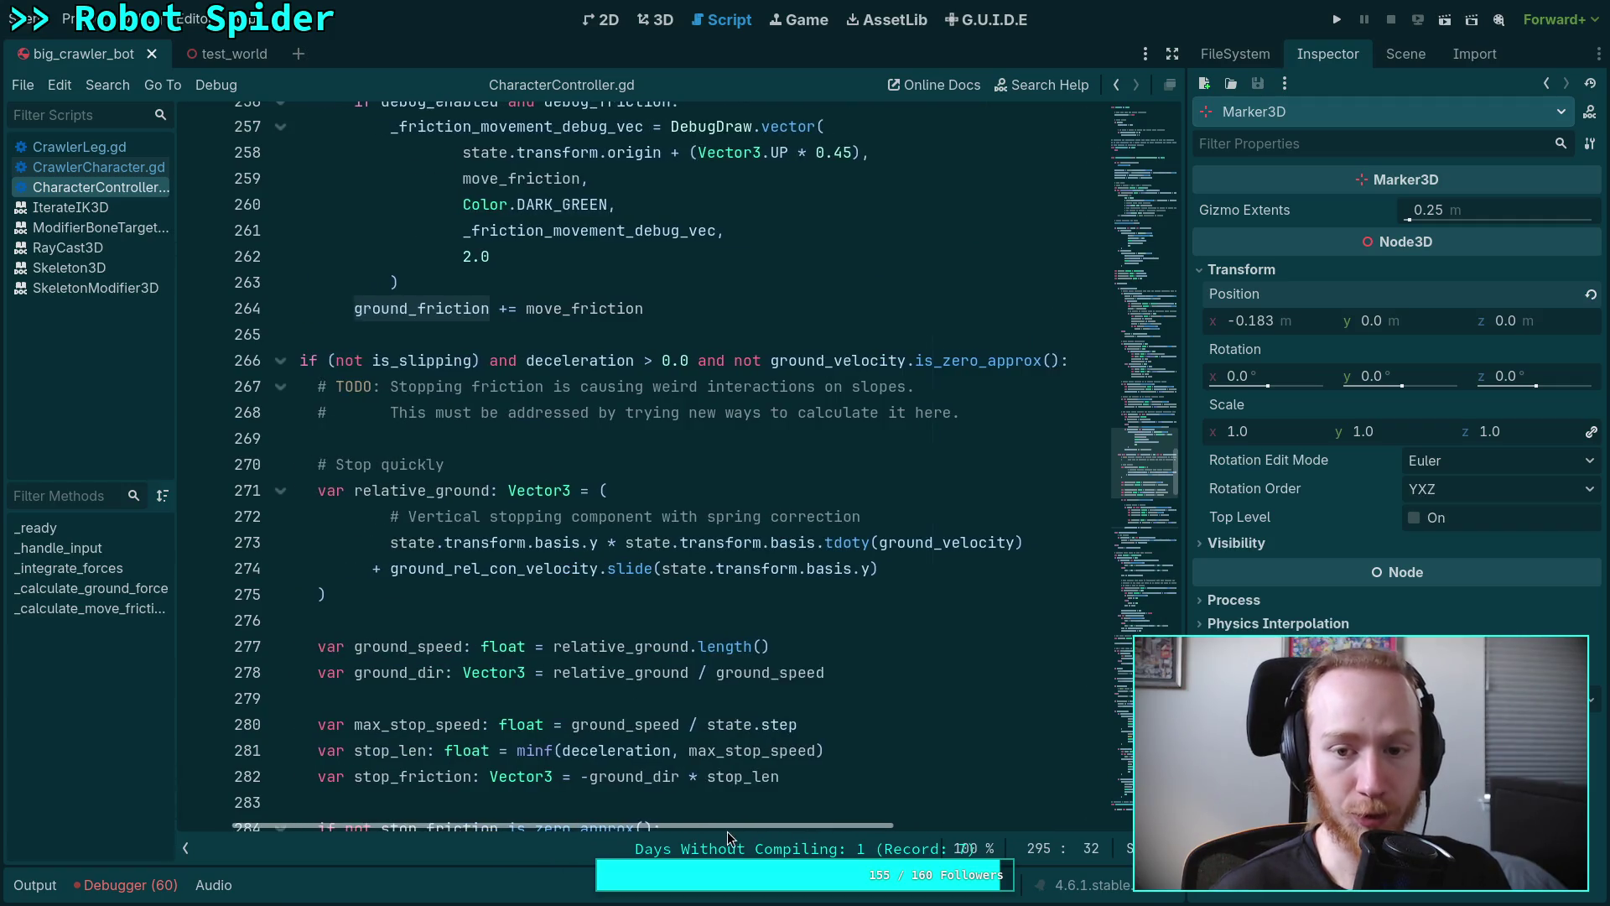
{"action": "double_click", "coordinate": [386, 360]}
{"action": "scroll", "coordinate": [632, 575], "scroll_direction": "up", "scroll_amount": 2}
{"action": "scroll", "coordinate": [654, 738], "scroll_direction": "up", "scroll_amount": 9}
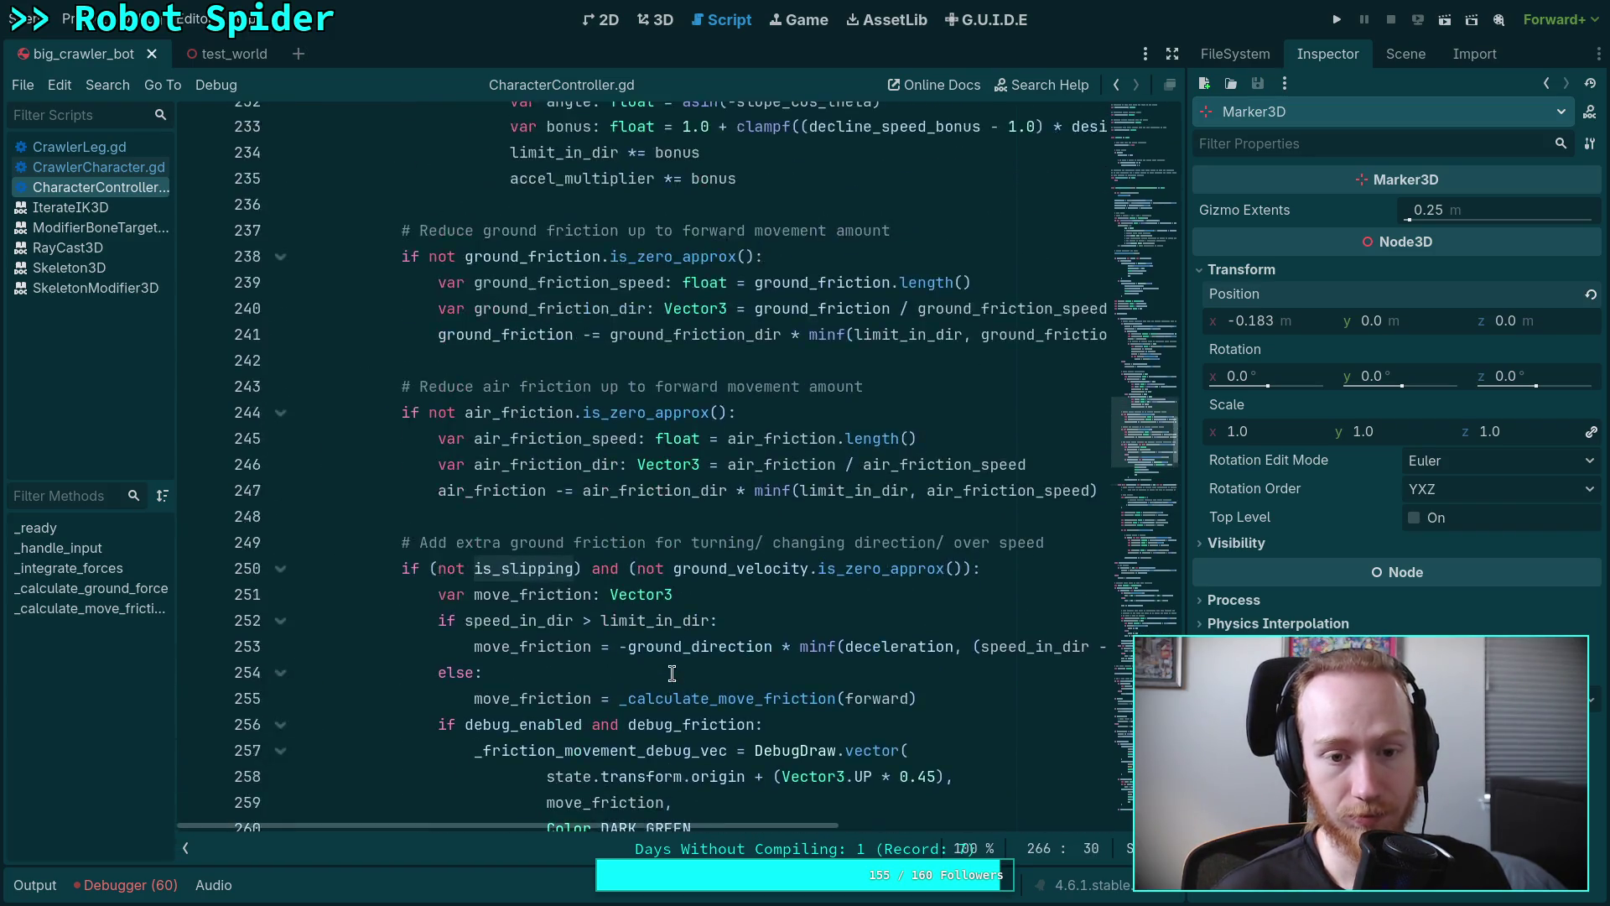
{"action": "scroll", "coordinate": [671, 674], "scroll_direction": "up", "scroll_amount": 10}
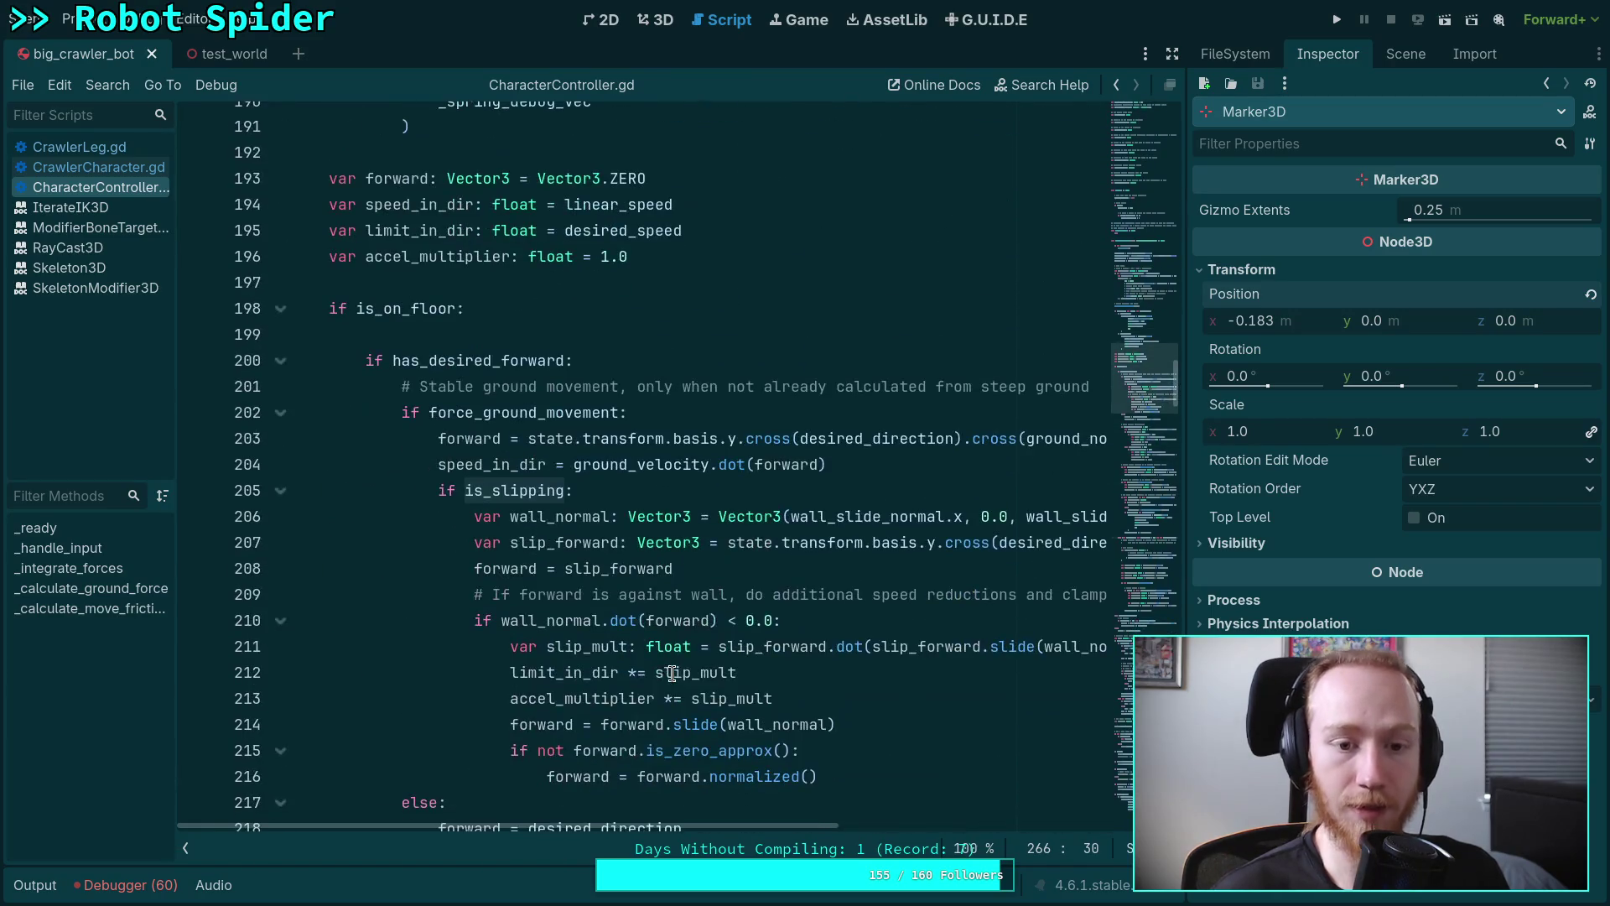
{"action": "mouse_move", "coordinate": [633, 575]}
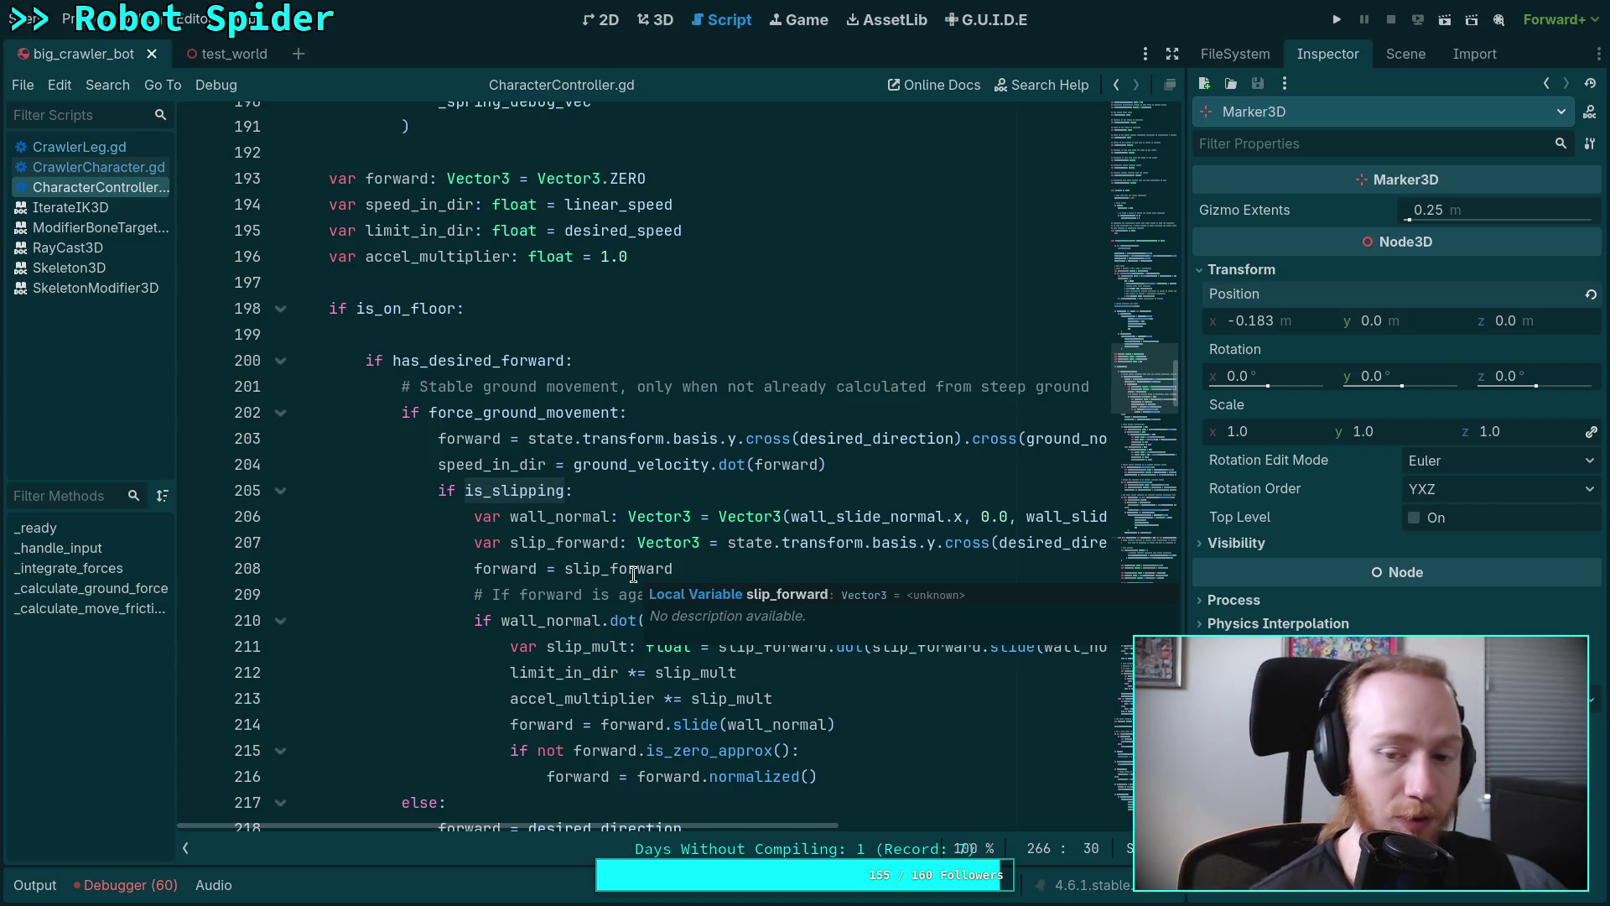
{"action": "scroll", "coordinate": [587, 529], "scroll_direction": "down", "scroll_amount": 5}
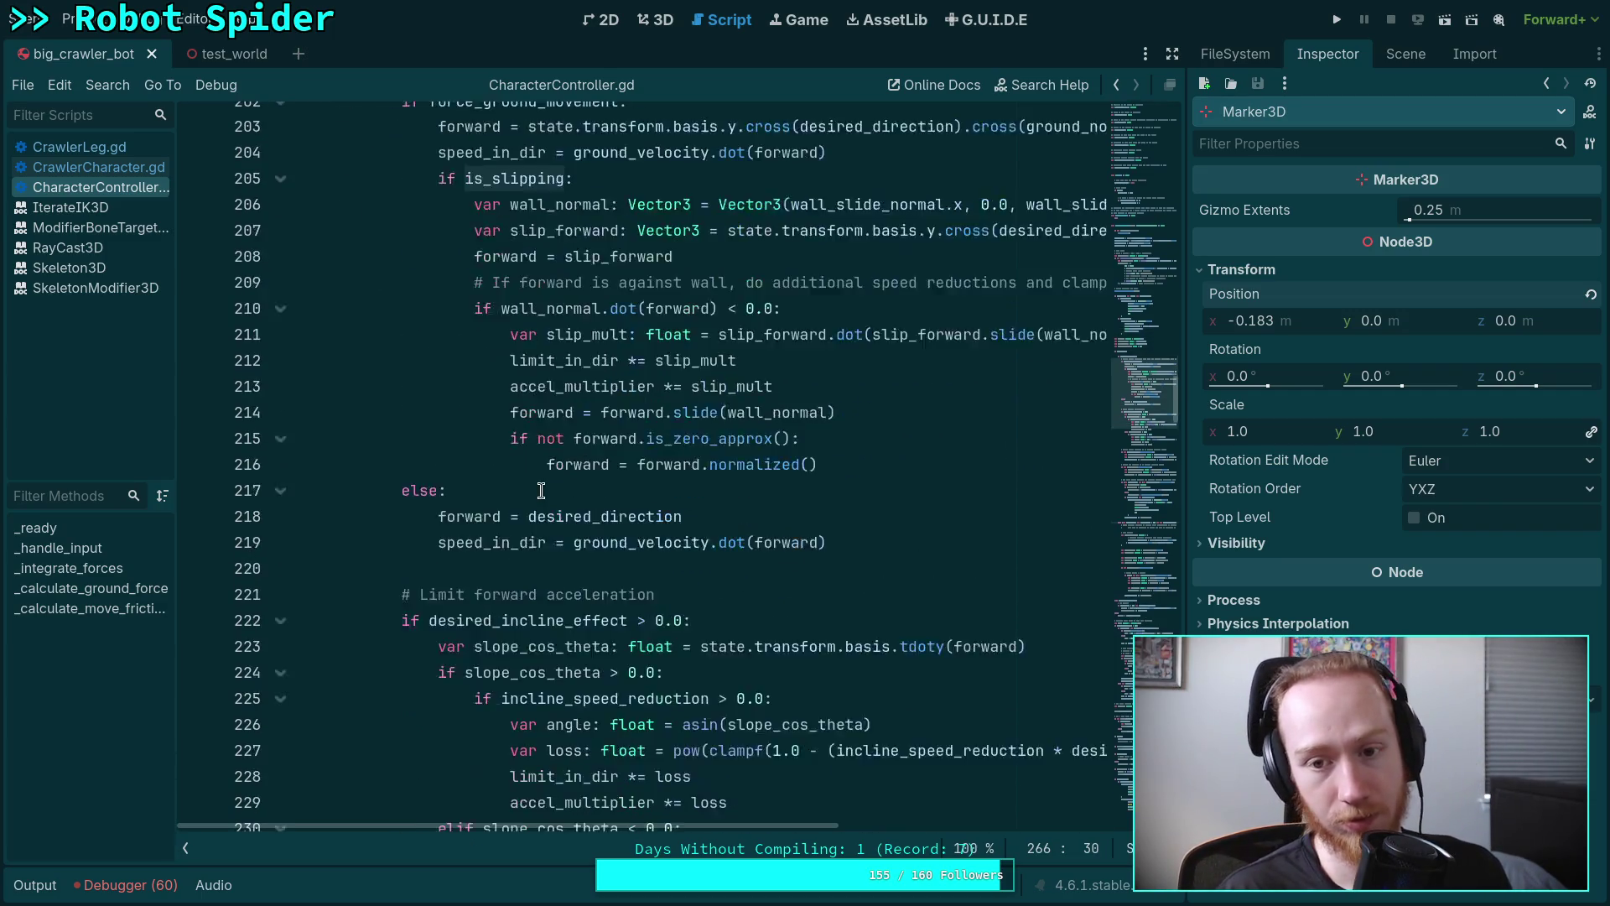
{"action": "scroll", "coordinate": [550, 489], "scroll_direction": "down", "scroll_amount": 12}
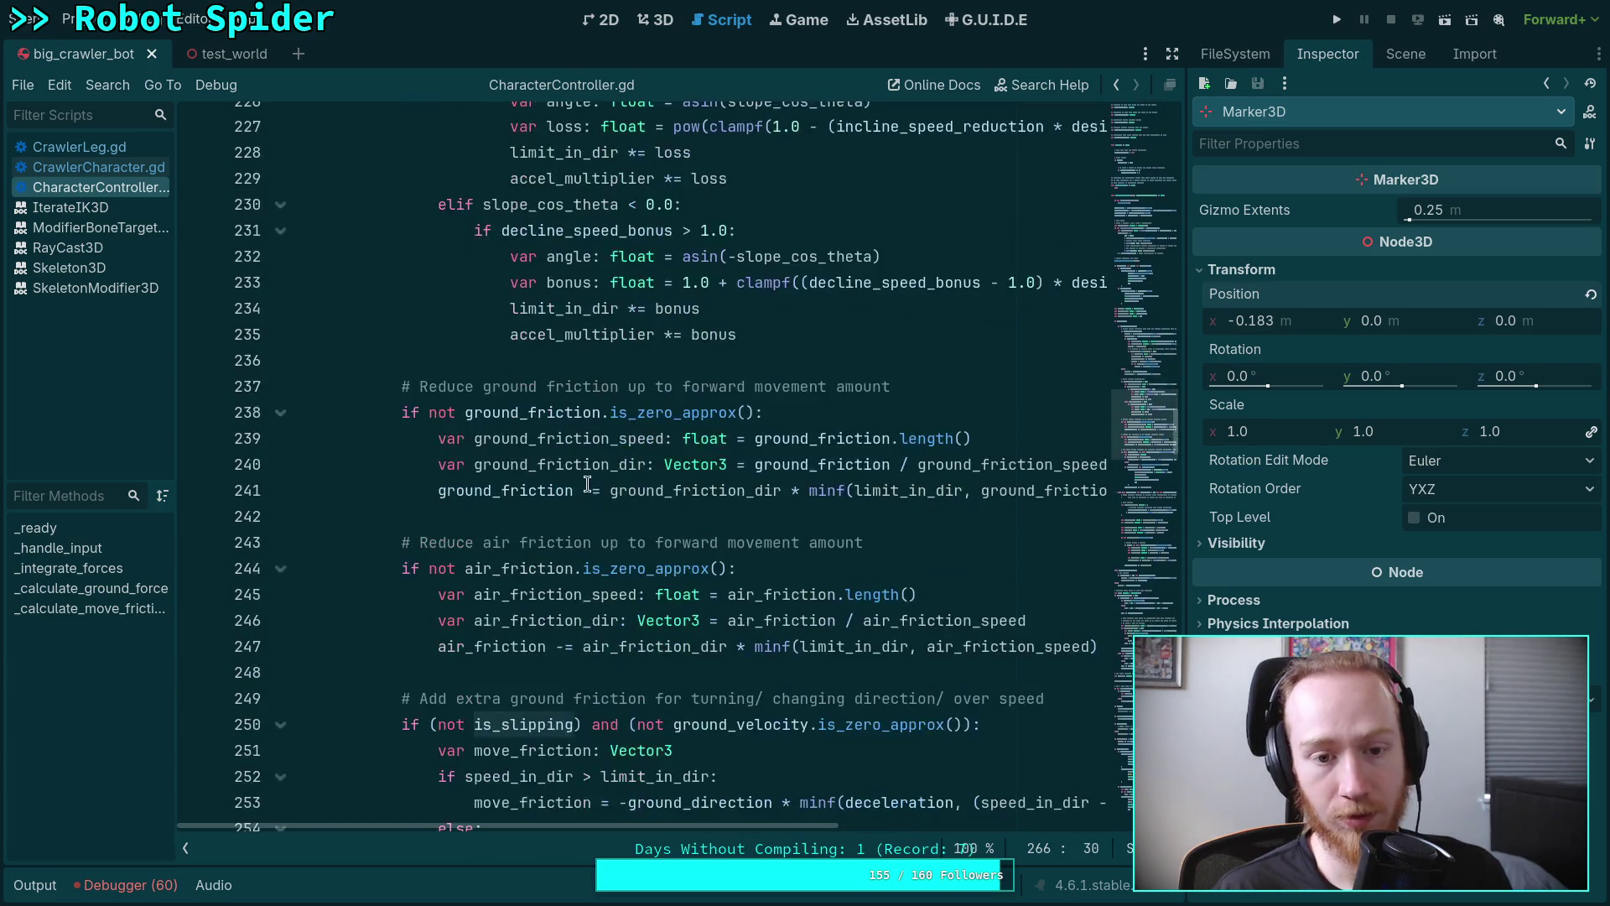
{"action": "scroll", "coordinate": [587, 485], "scroll_direction": "down", "scroll_amount": 7}
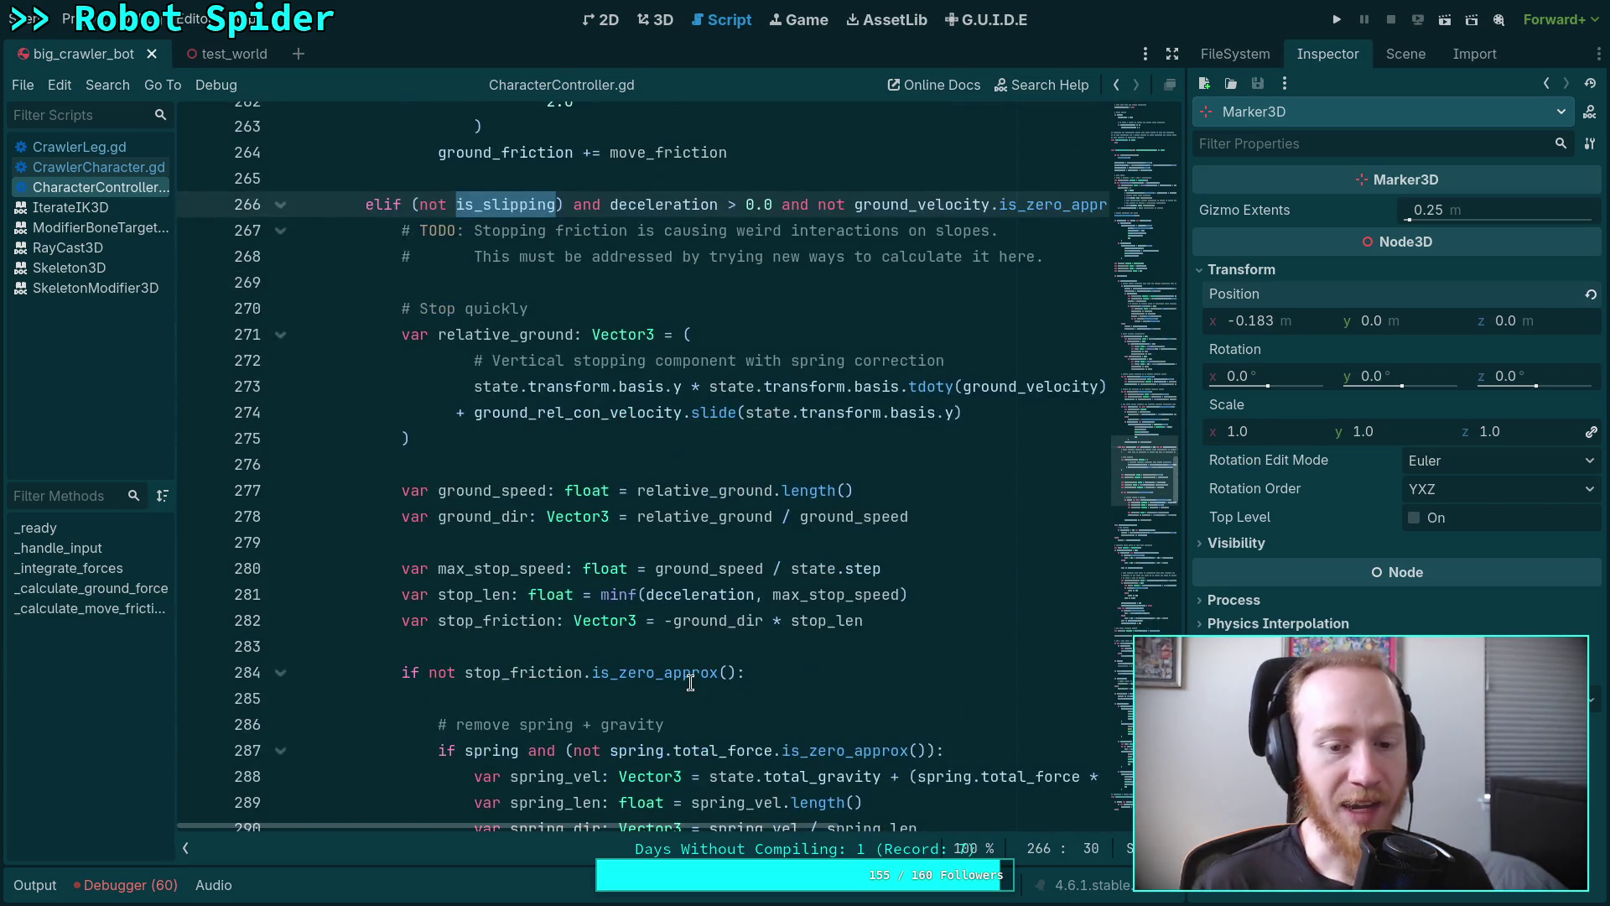
Highlight stop_friction on line 284 and fold the spring-removal if-block at line 287.
{"action": "mouse_move", "coordinate": [551, 829]}
{"action": "left_mouse_down"}
{"action": "mouse_move", "coordinate": [595, 829]}
{"action": "mouse_move", "coordinate": [559, 828]}
{"action": "left_mouse_up"}
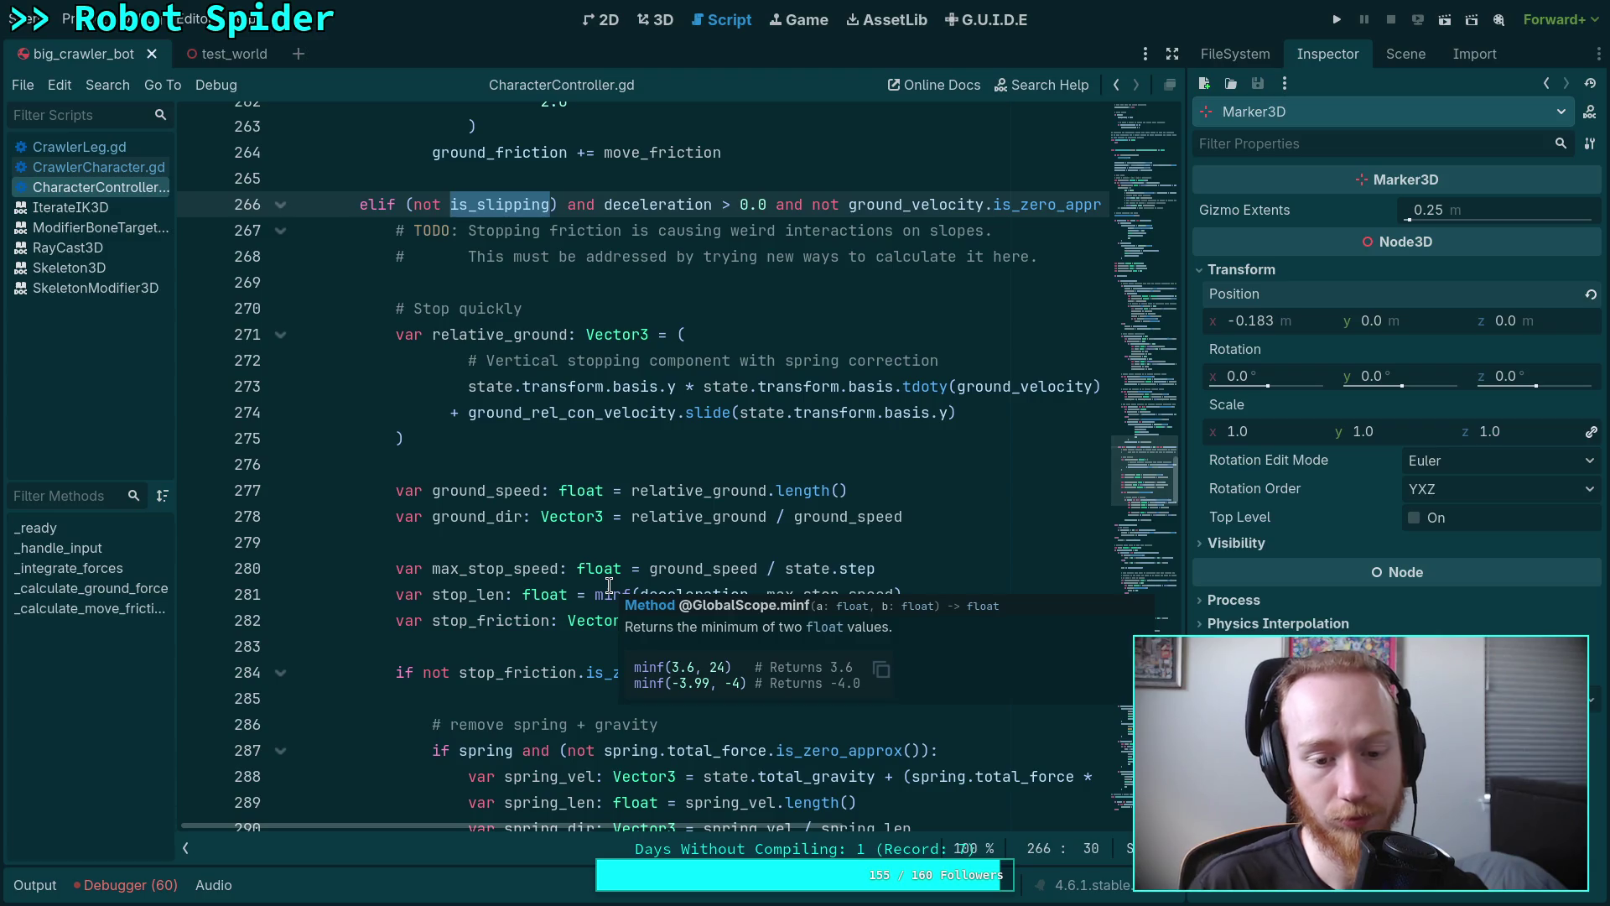
{"action": "scroll", "coordinate": [486, 449], "scroll_direction": "down", "scroll_amount": 1}
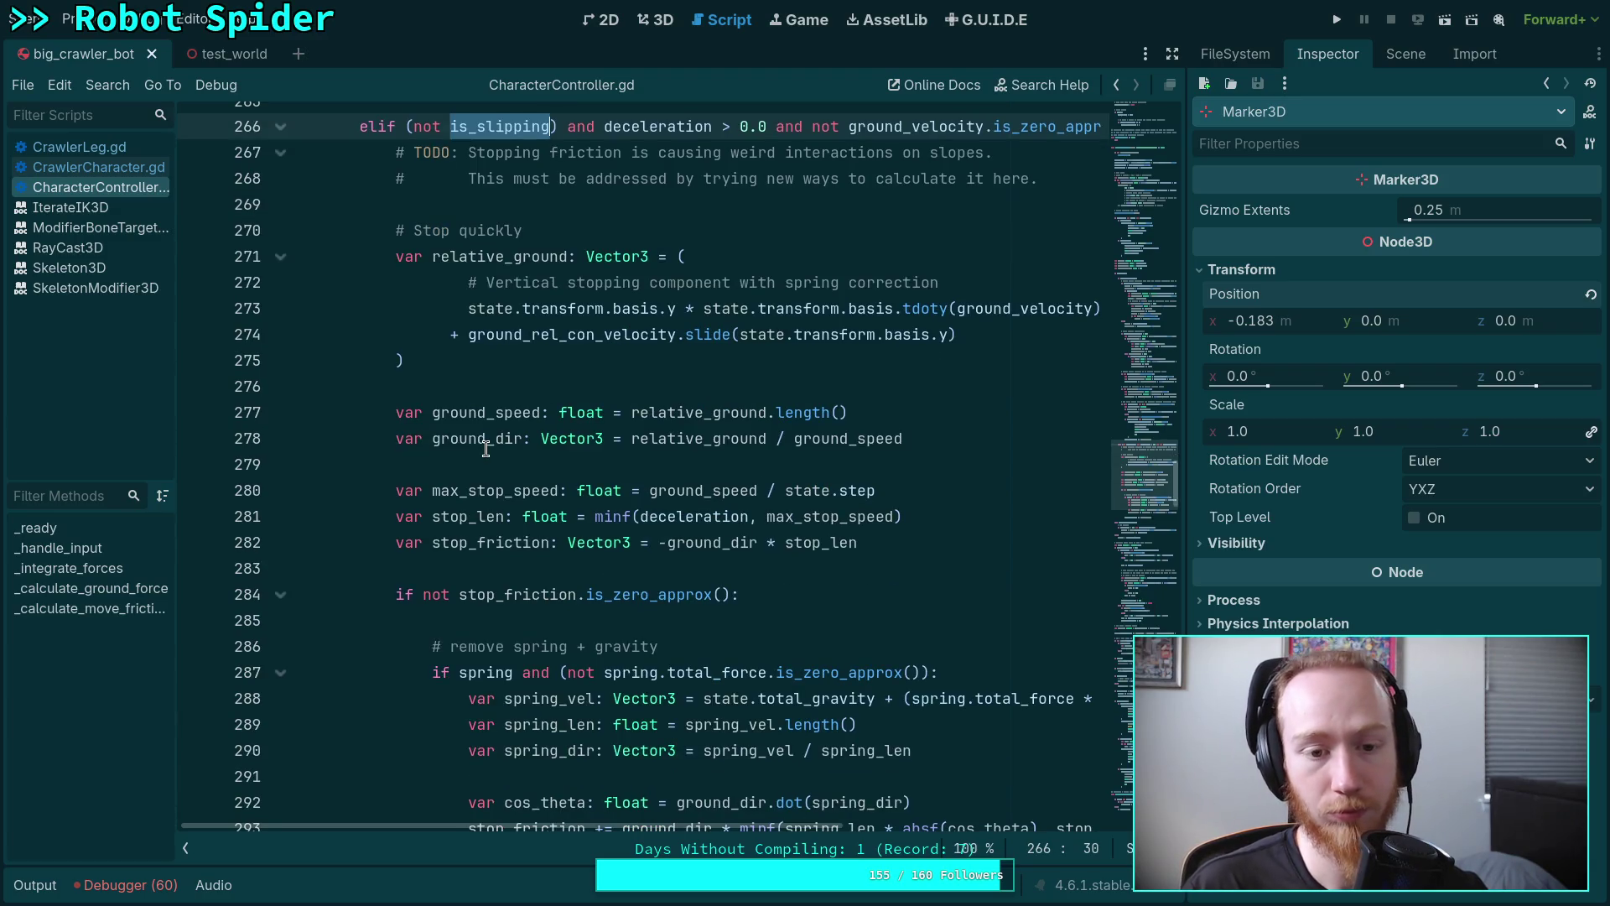
{"action": "double_click", "coordinate": [508, 592]}
{"action": "scroll", "coordinate": [490, 623], "scroll_direction": "down", "scroll_amount": 1}
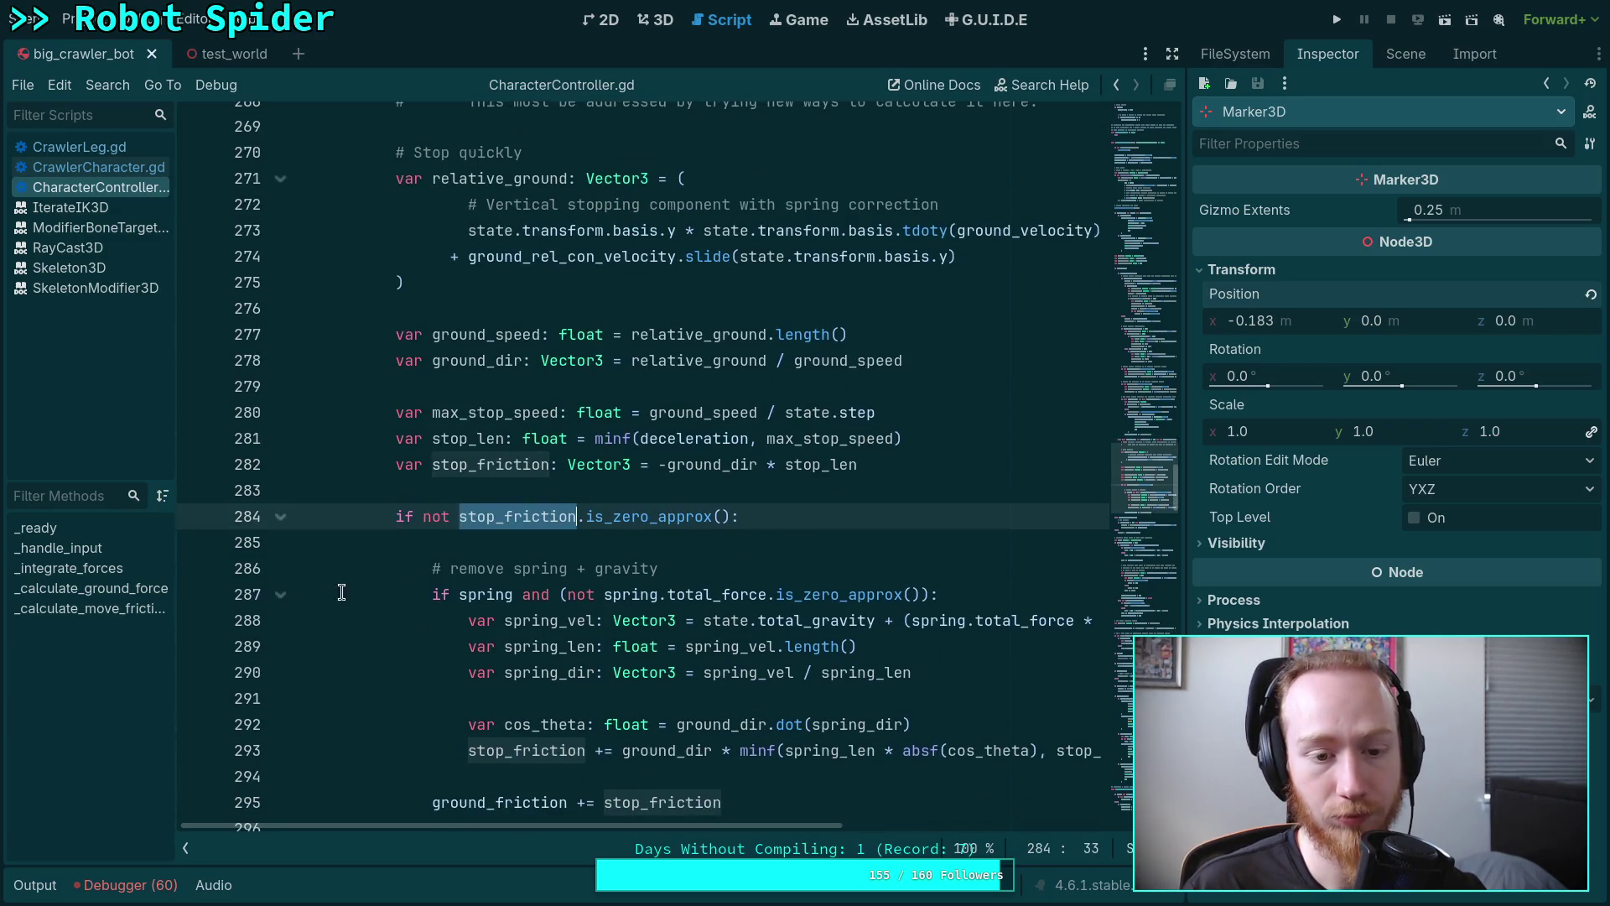
{"action": "left_click", "coordinate": [280, 594]}
{"action": "scroll", "coordinate": [795, 526], "scroll_direction": "up", "scroll_amount": 2}
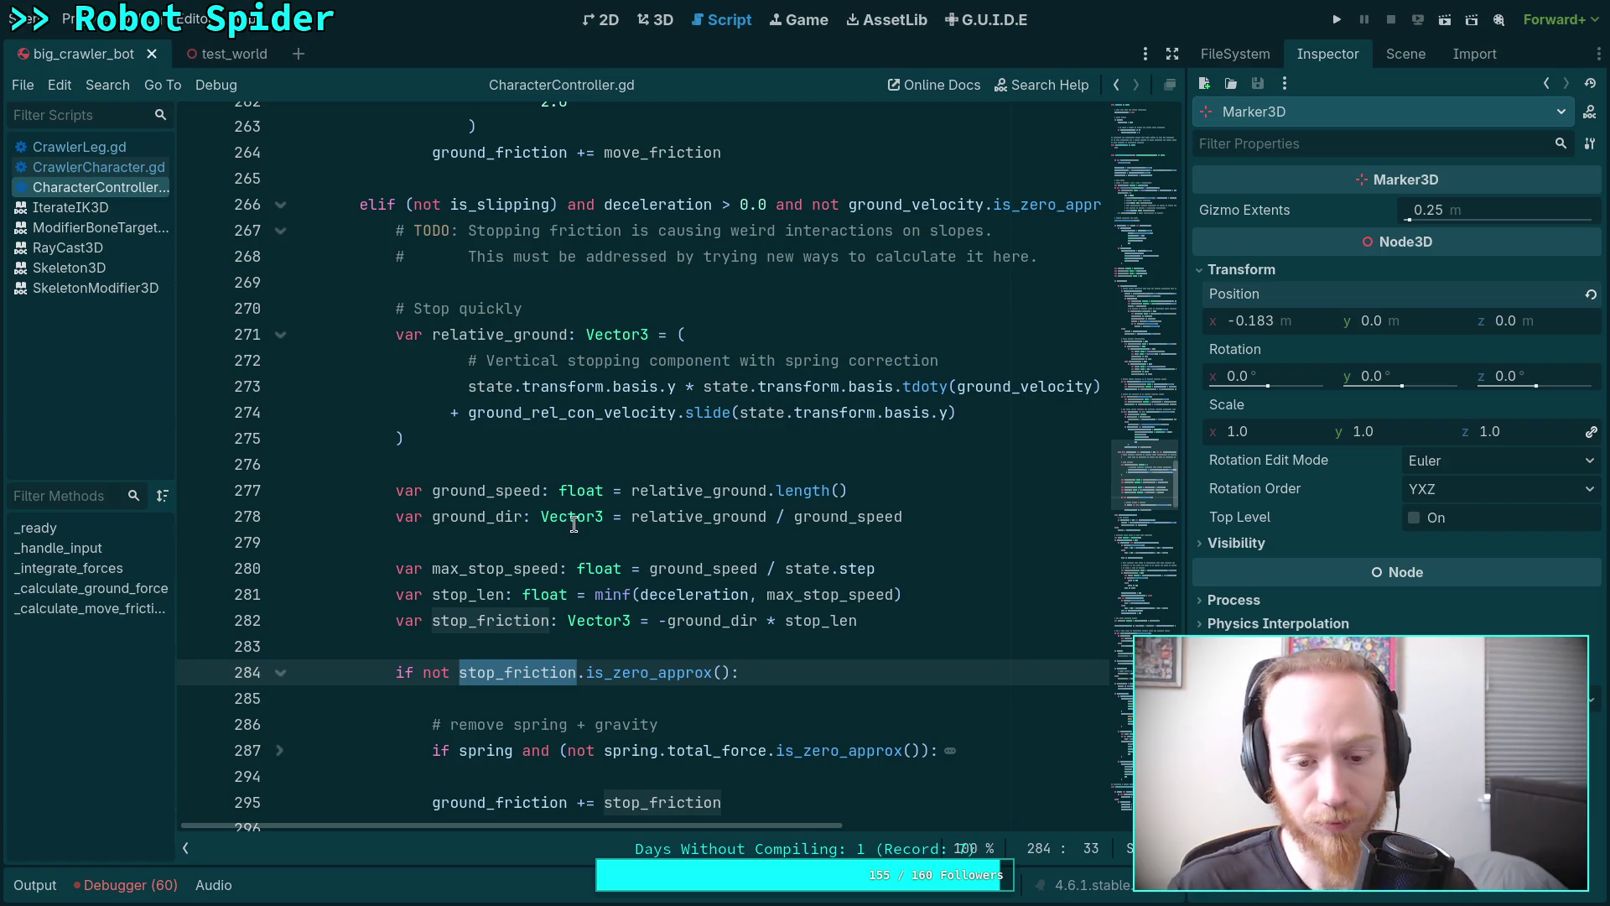
Highlight ground_speed on line 278 and show the Output log from the last run.
{"action": "scroll", "coordinate": [609, 511], "scroll_direction": "down", "scroll_amount": 1}
{"action": "scroll", "coordinate": [675, 546], "scroll_direction": "up", "scroll_amount": 1}
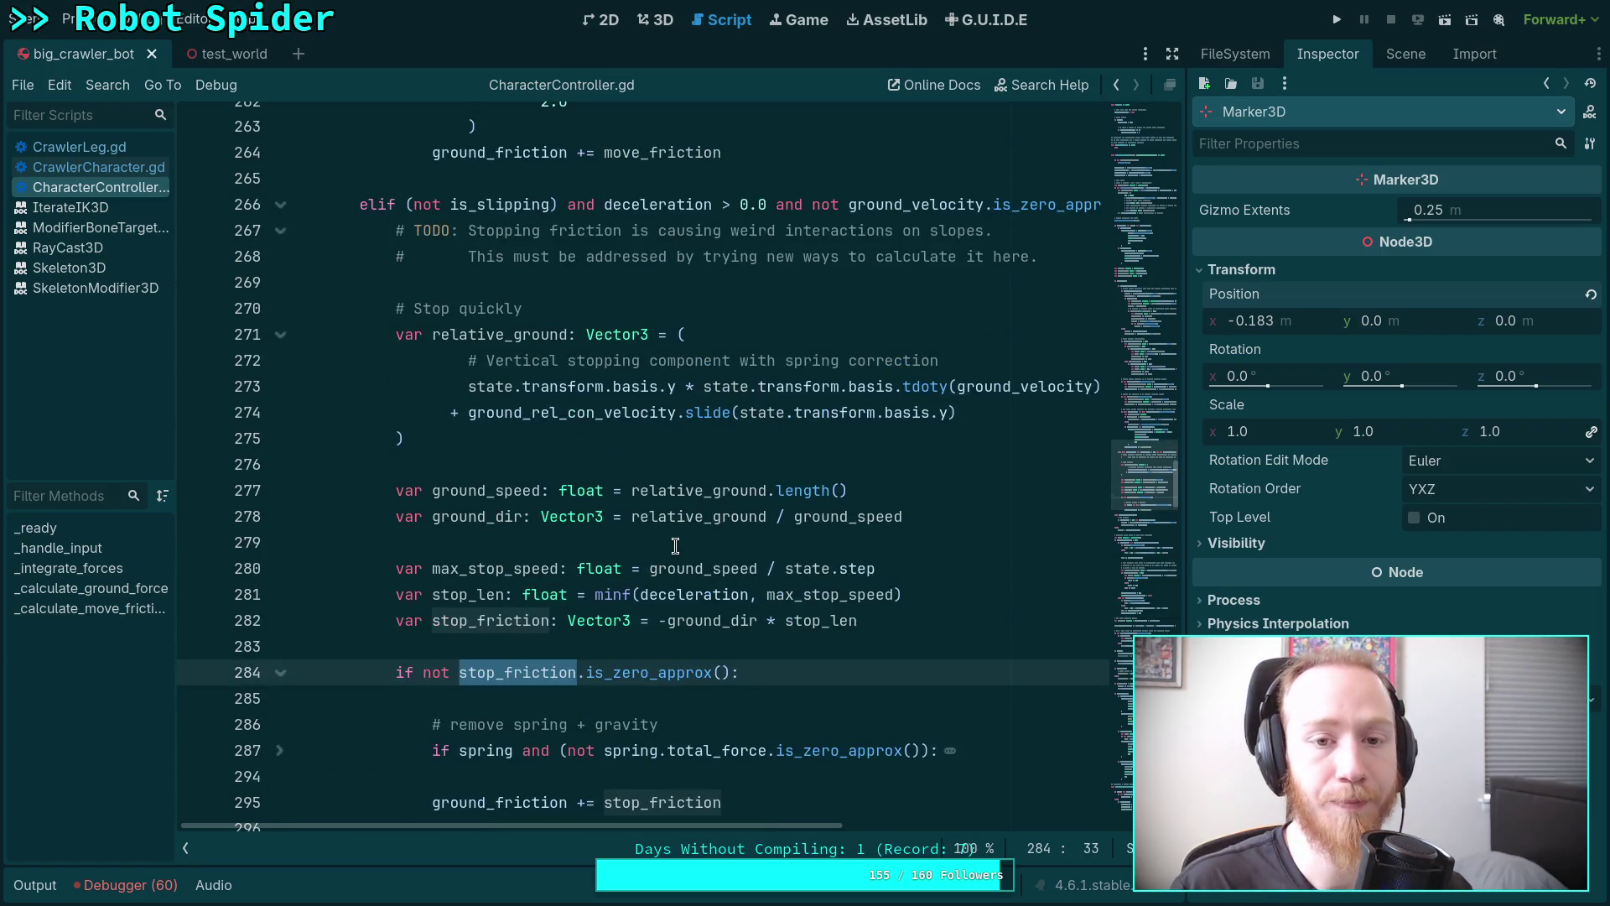
{"action": "scroll", "coordinate": [676, 546], "scroll_direction": "down", "scroll_amount": 1}
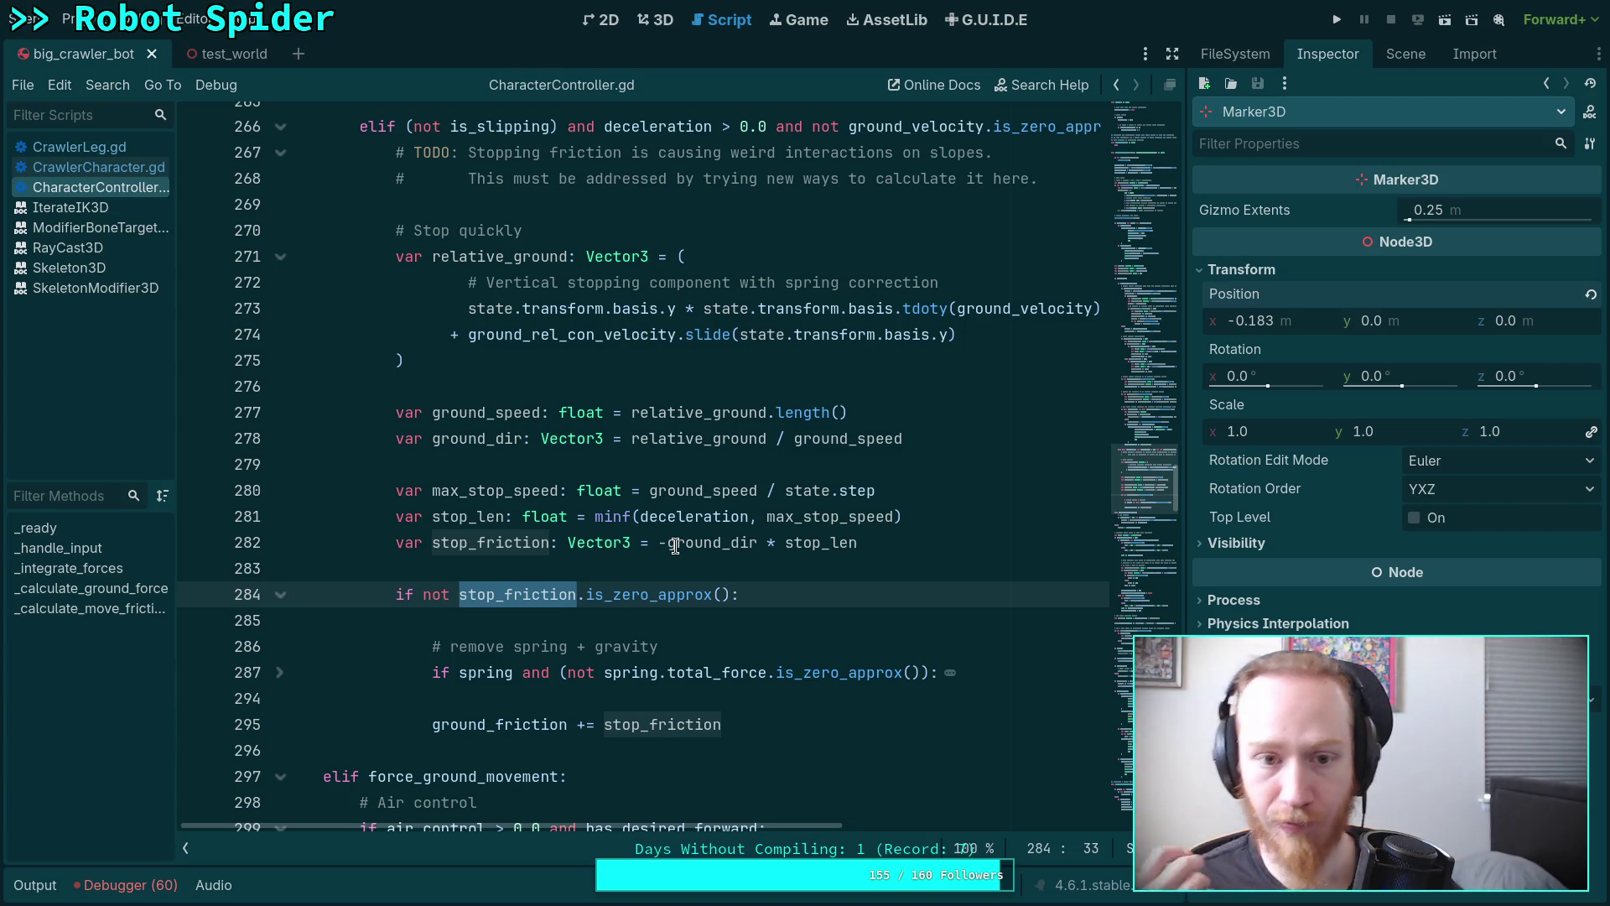
{"action": "double_click", "coordinate": [829, 439]}
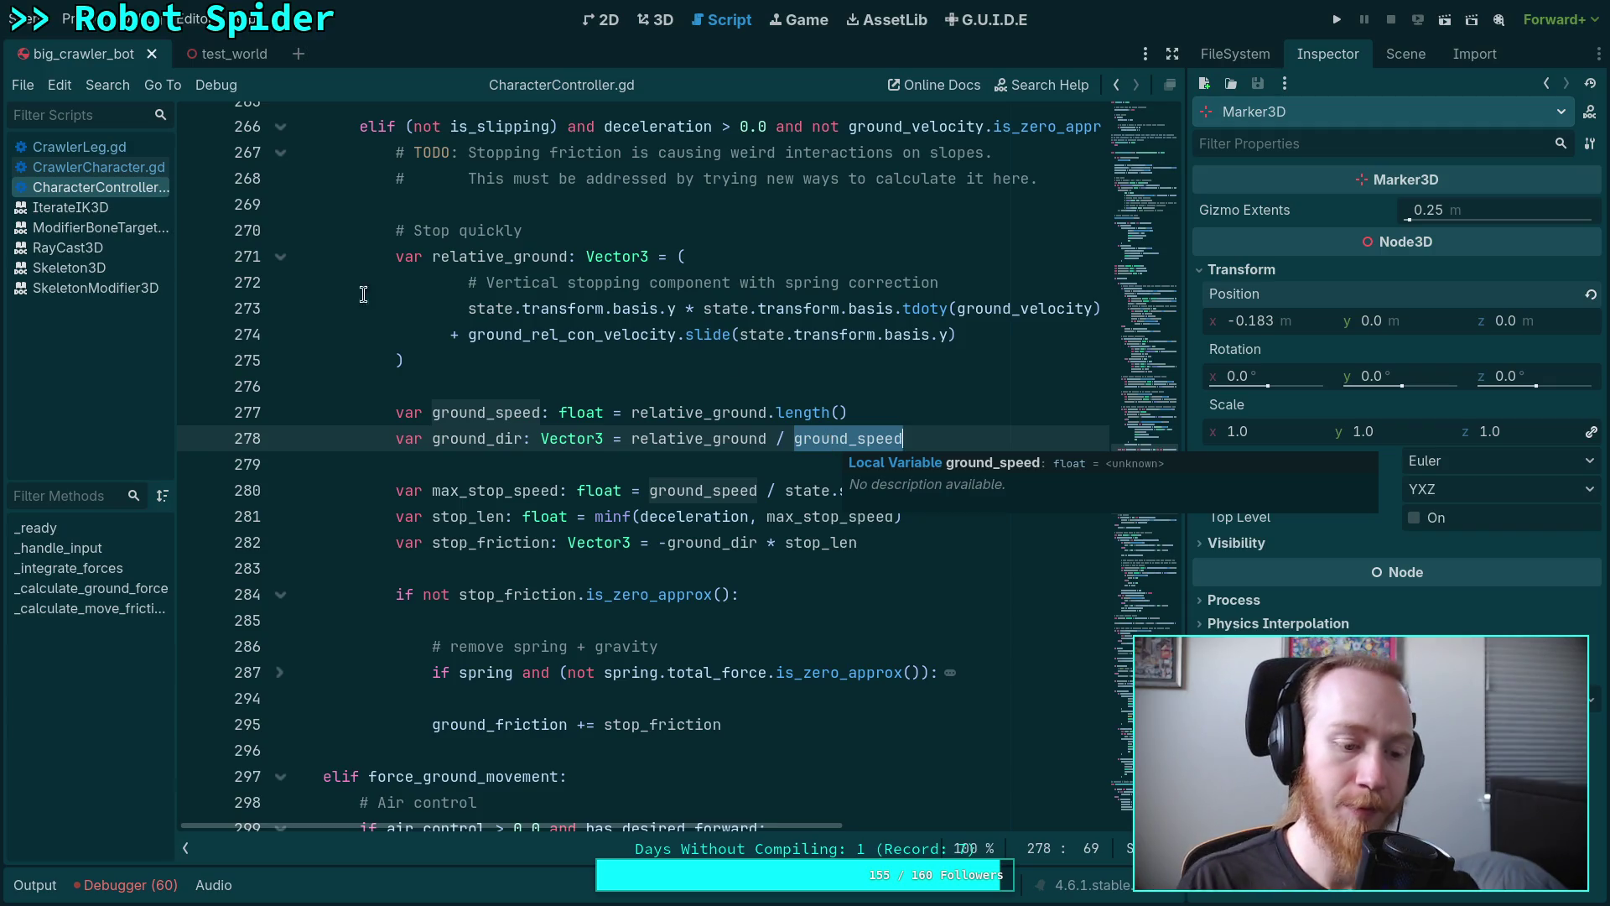
{"action": "left_click", "coordinate": [38, 886]}
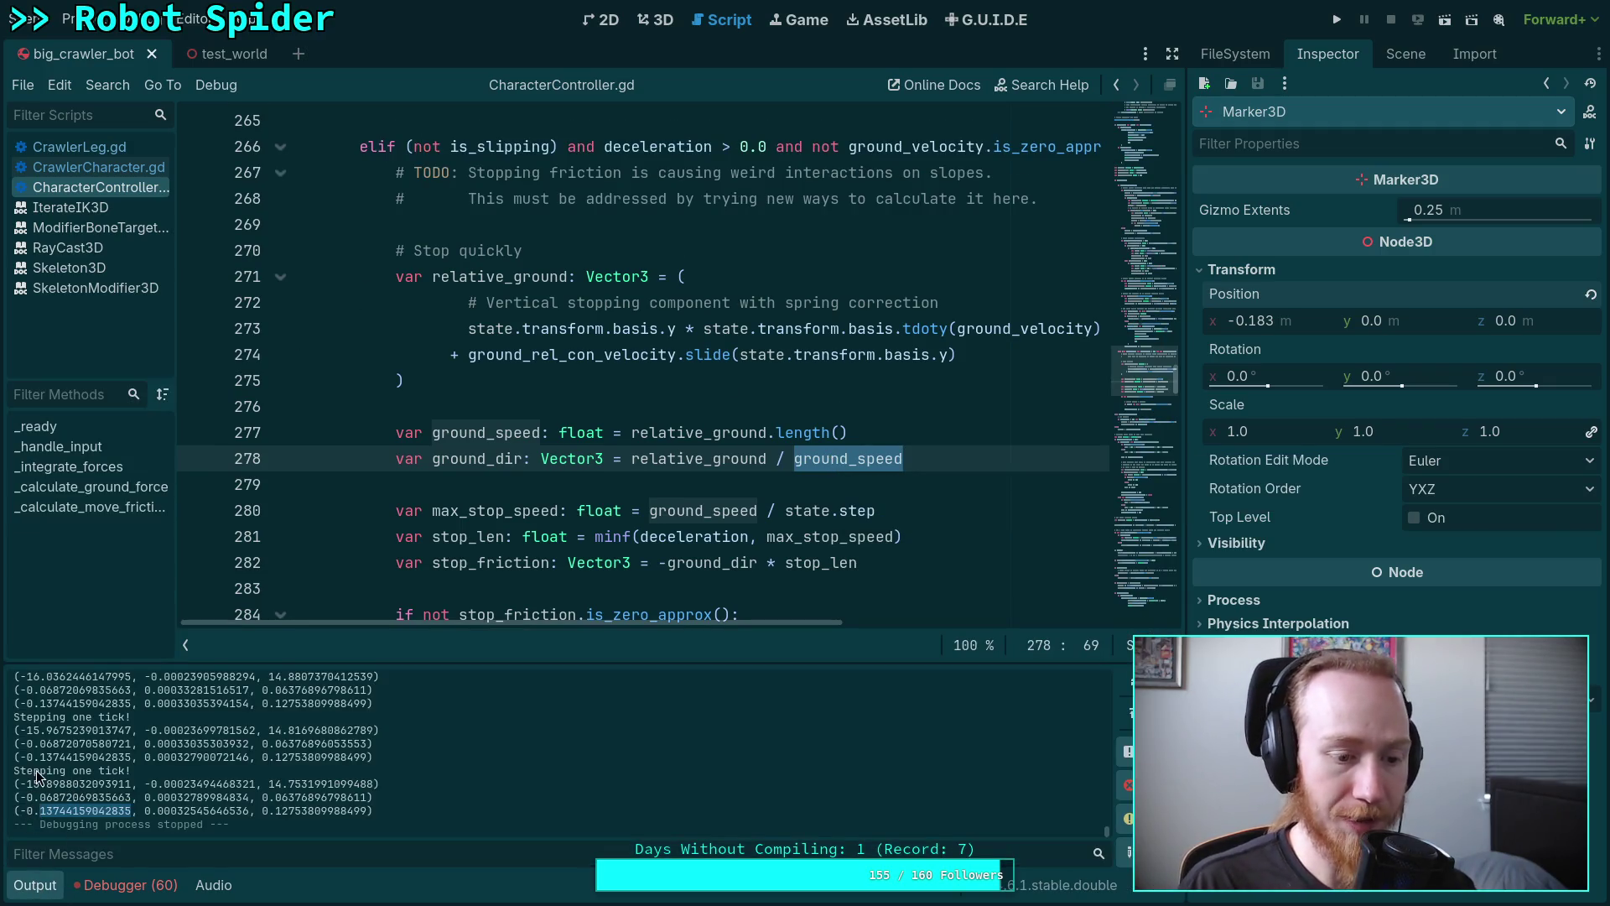
Compare logged values such as -0.06872 across ticks in Output, then collapse the panel.
{"action": "left_click_drag", "start_coordinate": [34, 756], "coordinate": [132, 757]}
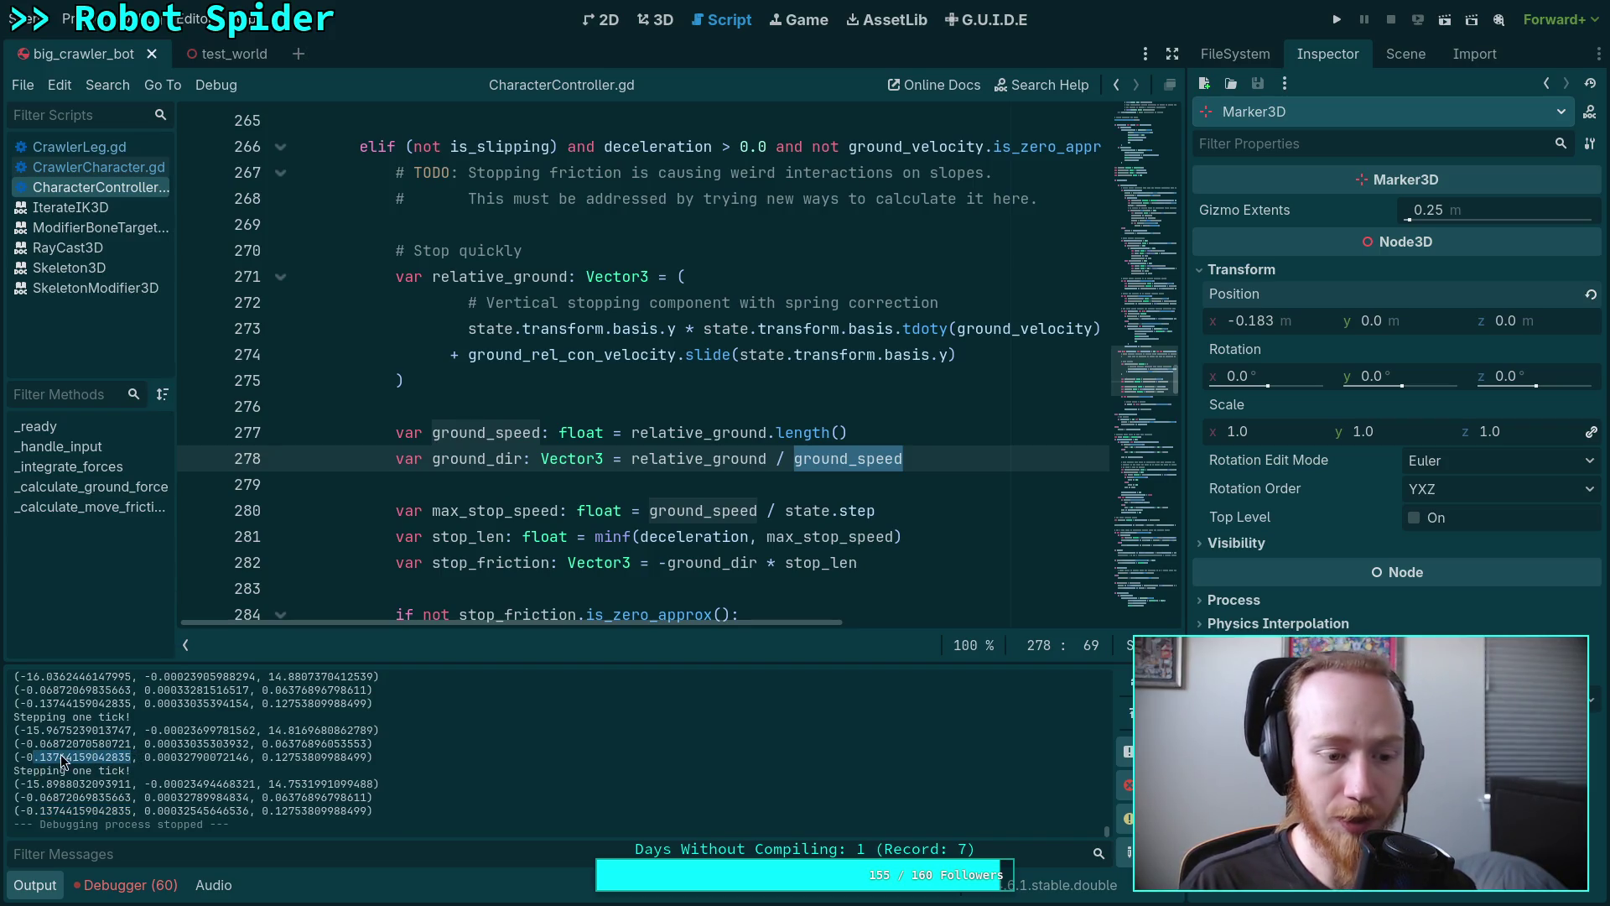
{"action": "left_click", "coordinate": [37, 807]}
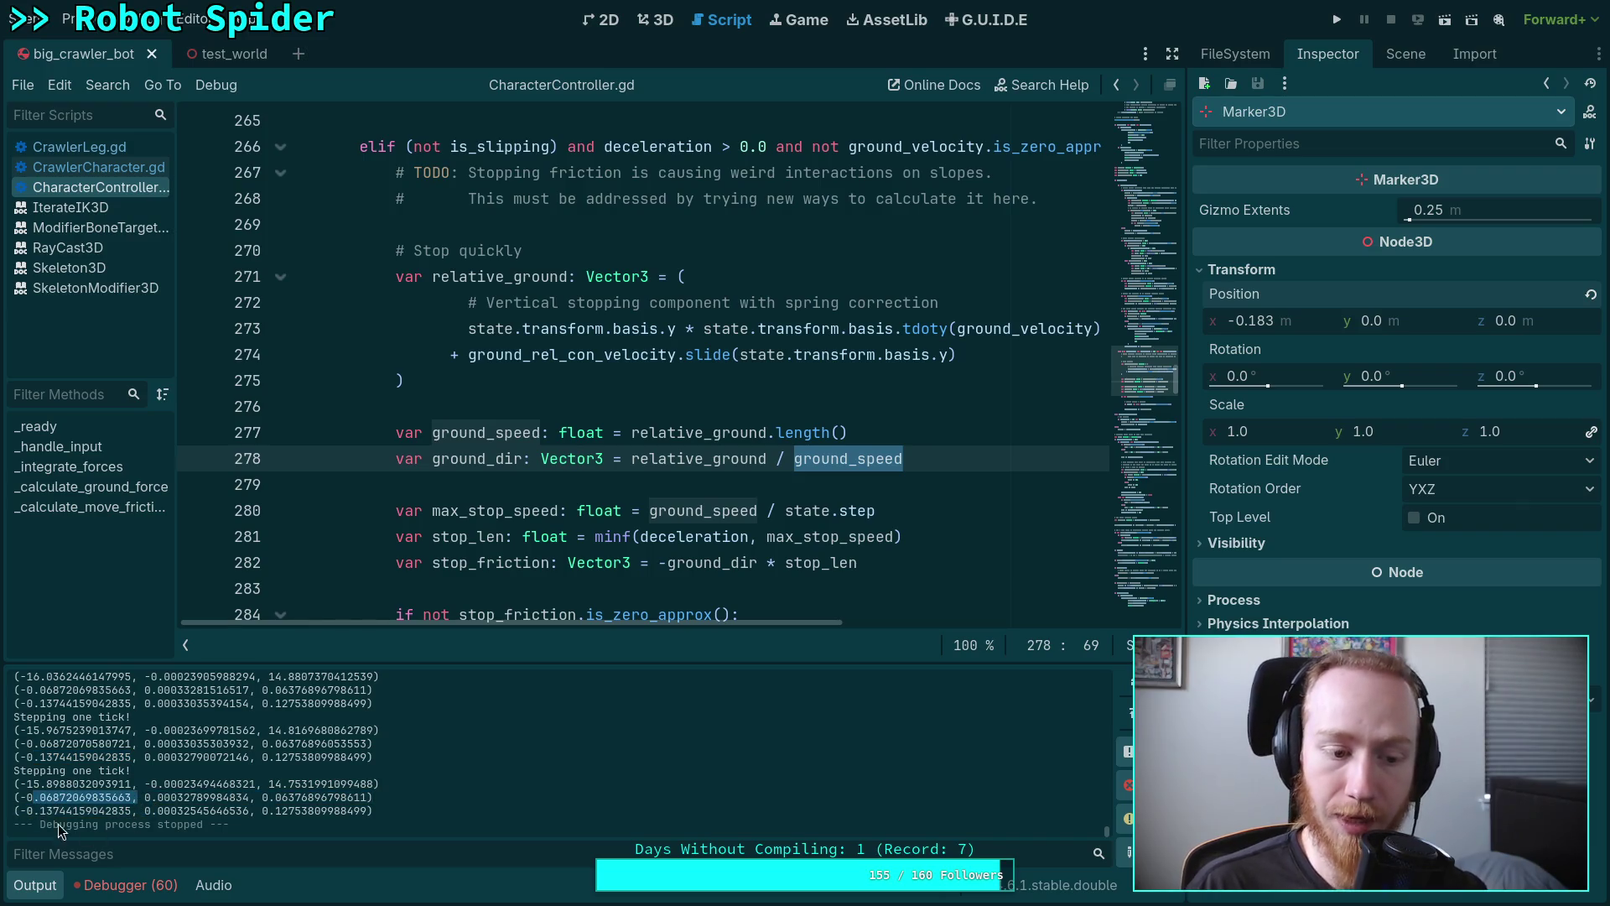
{"action": "left_click_drag", "start_coordinate": [34, 797], "coordinate": [53, 797]}
{"action": "left_click_drag", "start_coordinate": [132, 744], "coordinate": [105, 744]}
{"action": "left_click", "coordinate": [38, 886]}
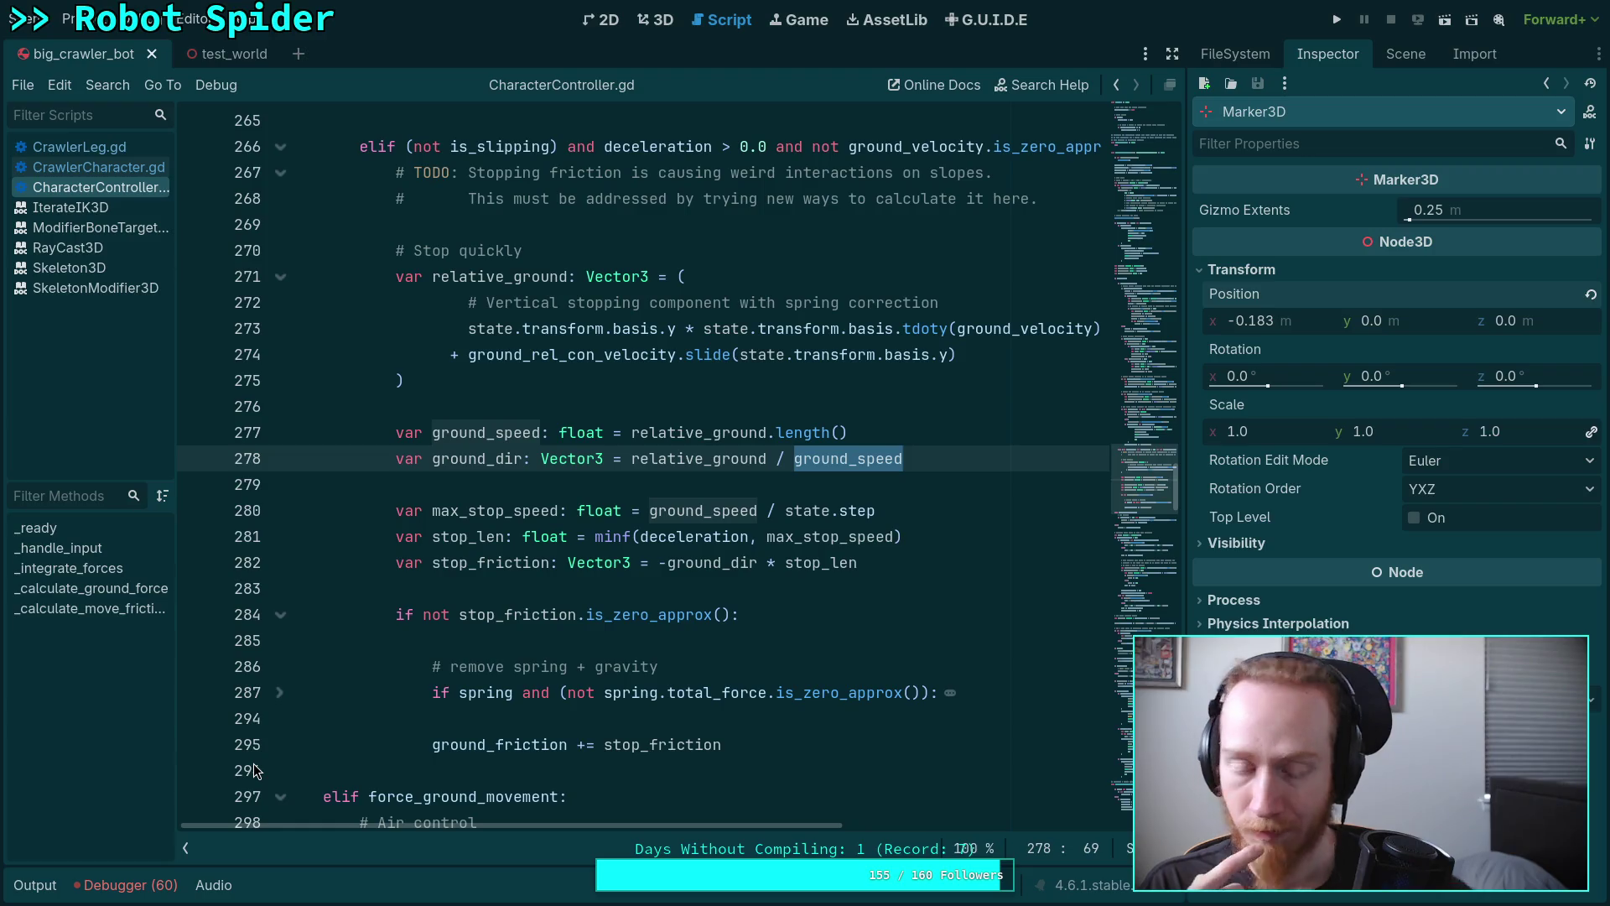
{"action": "scroll", "coordinate": [290, 789], "scroll_direction": "up", "scroll_amount": 1}
{"action": "scroll", "coordinate": [291, 793], "scroll_direction": "up", "scroll_amount": 4}
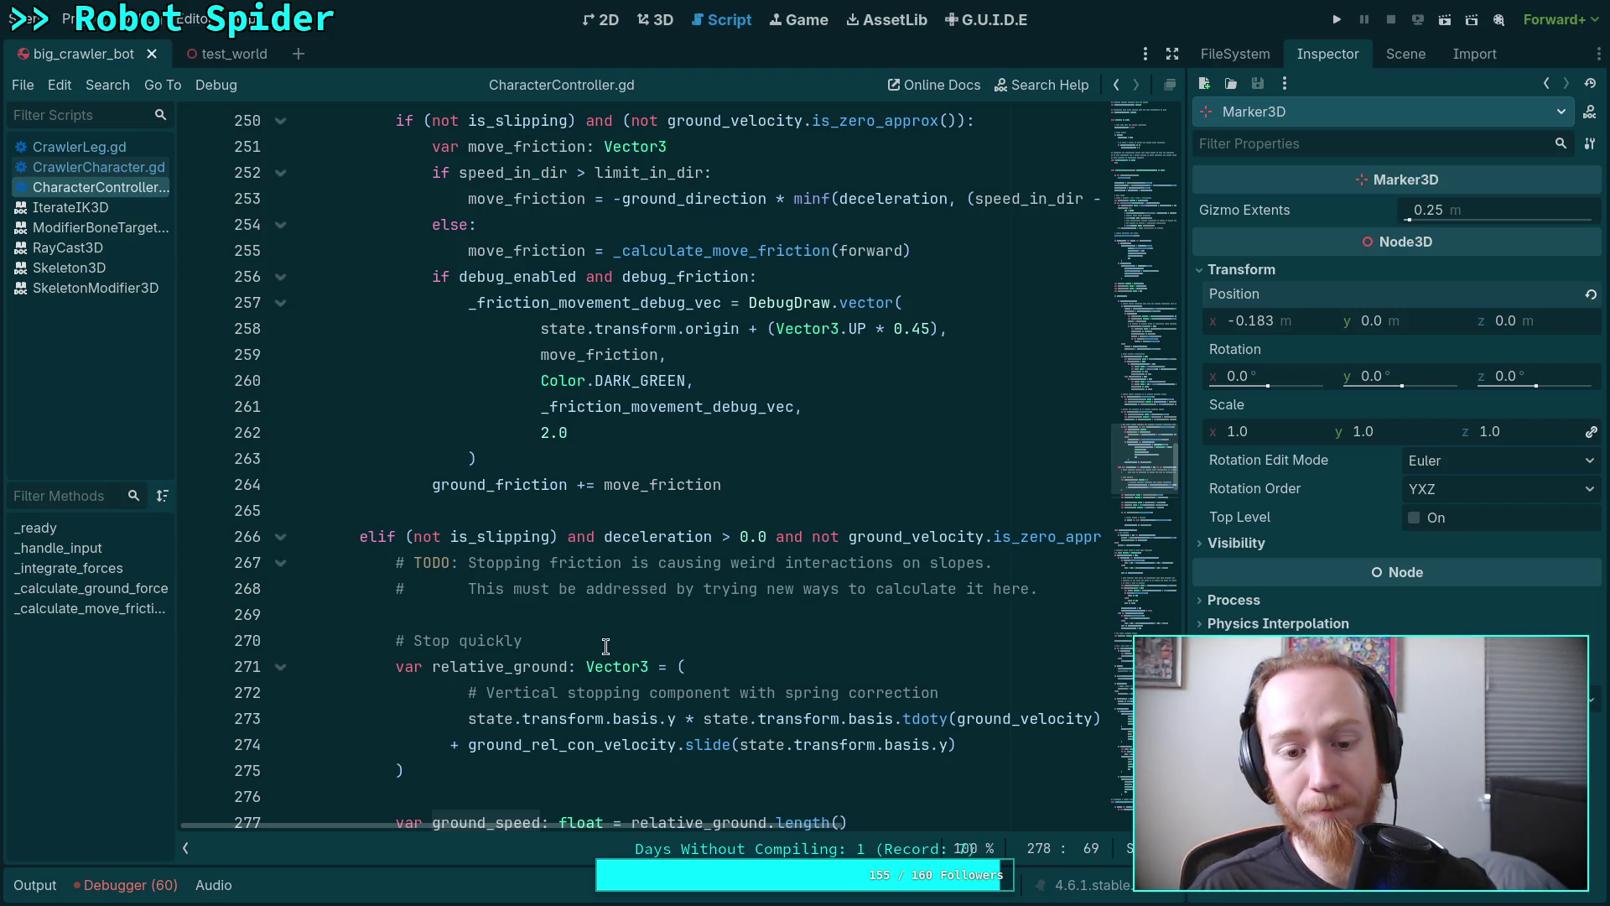
{"action": "double_click", "coordinate": [864, 536]}
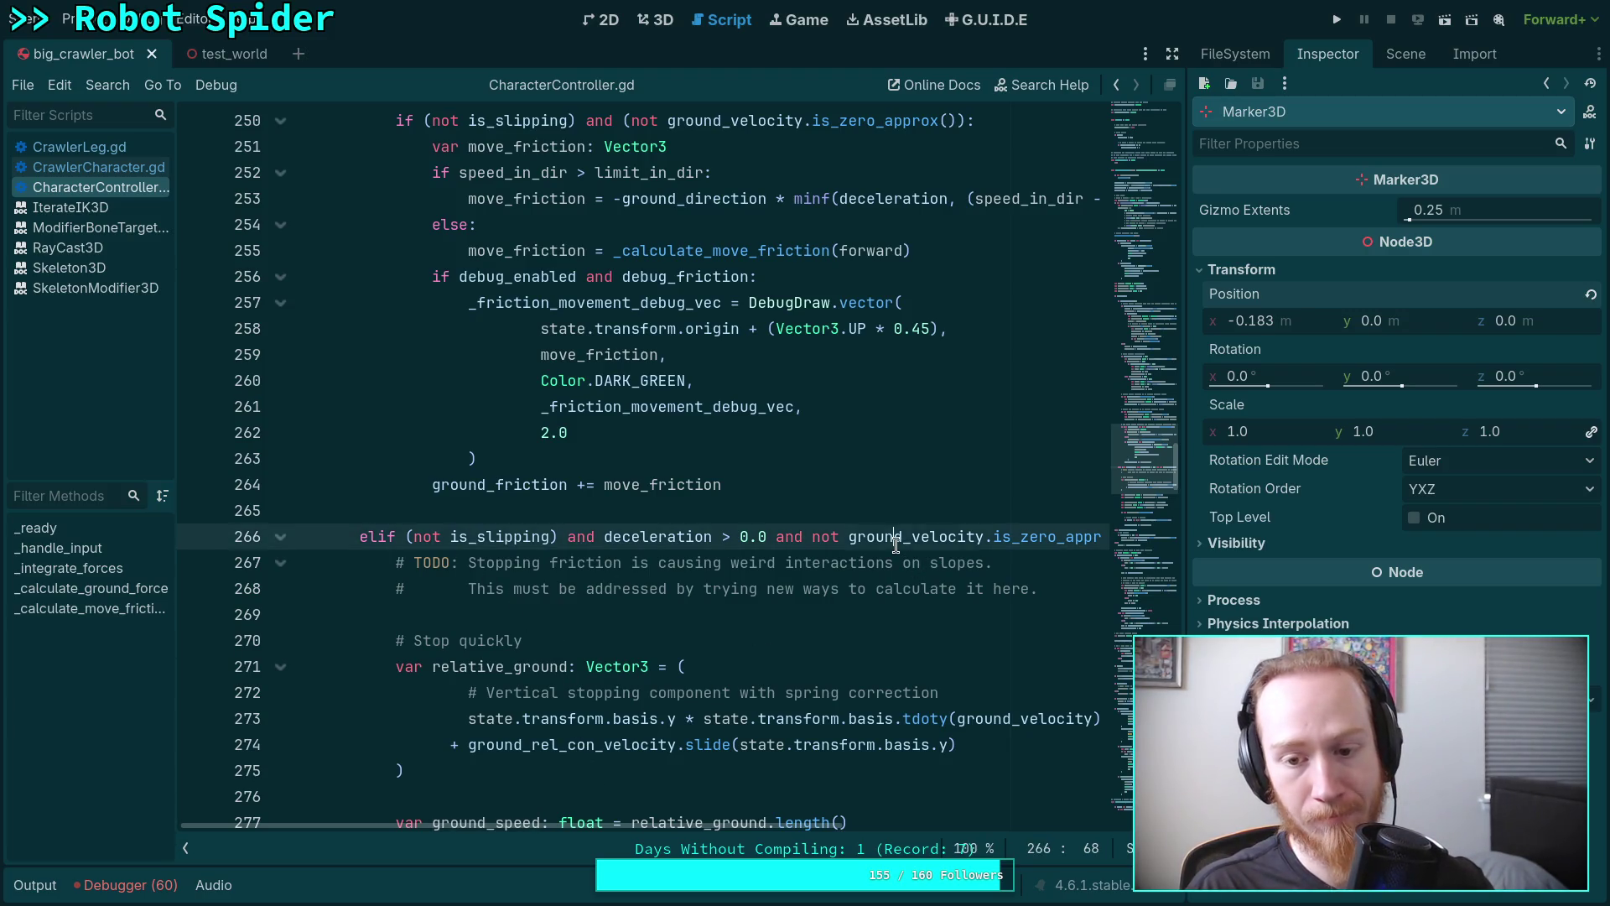
{"action": "scroll", "coordinate": [660, 646], "scroll_direction": "down", "scroll_amount": 5}
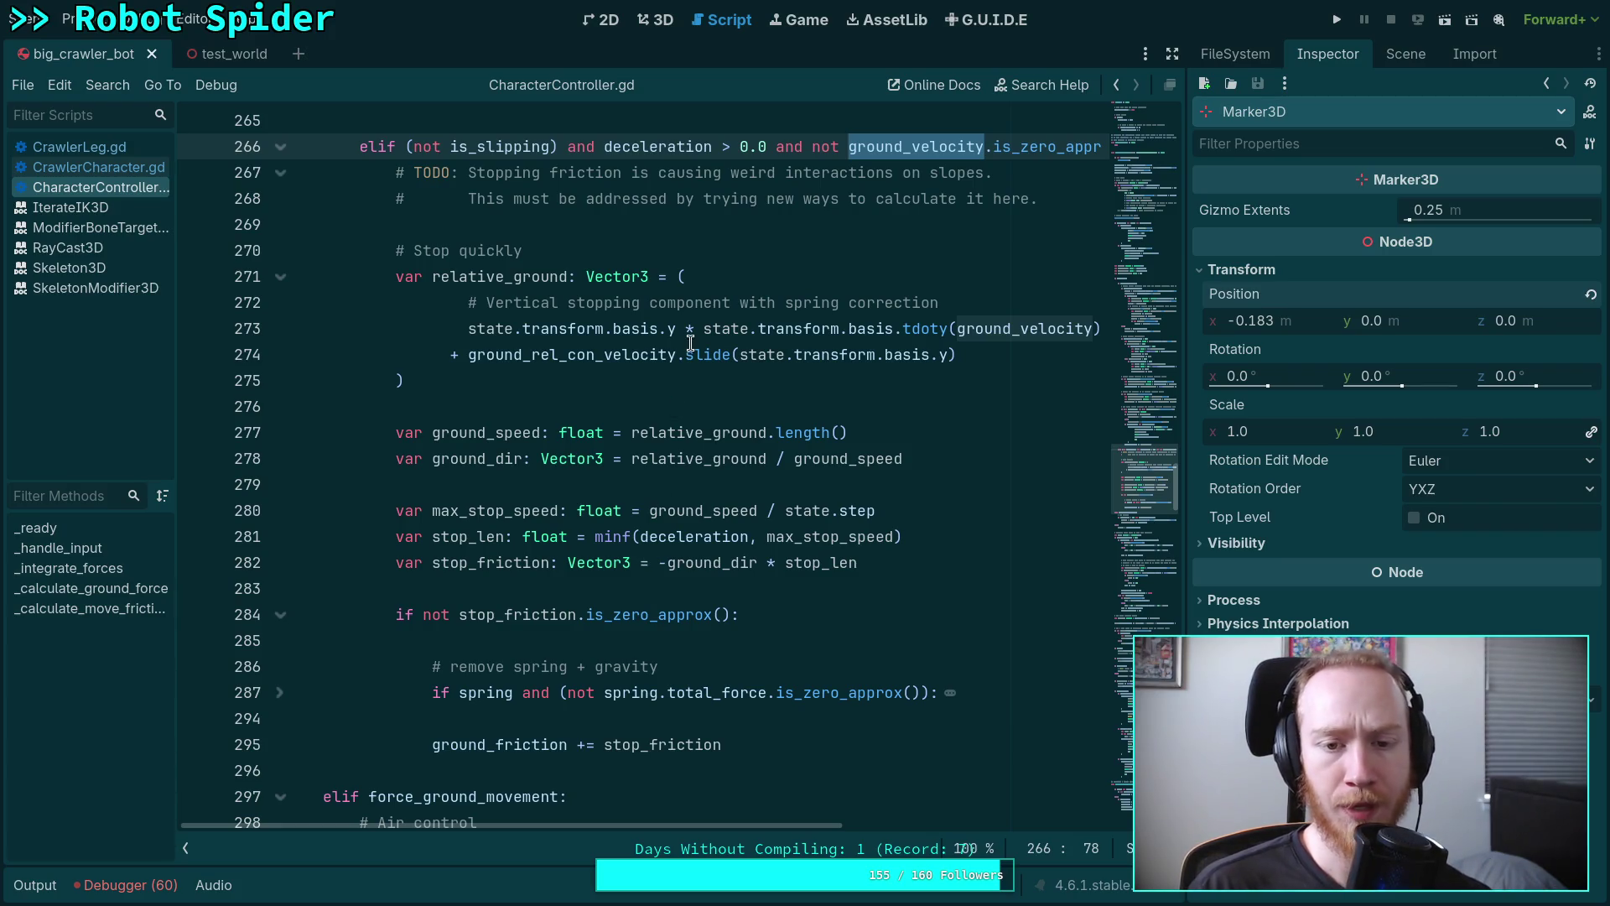
{"action": "mouse_move", "coordinate": [691, 345]}
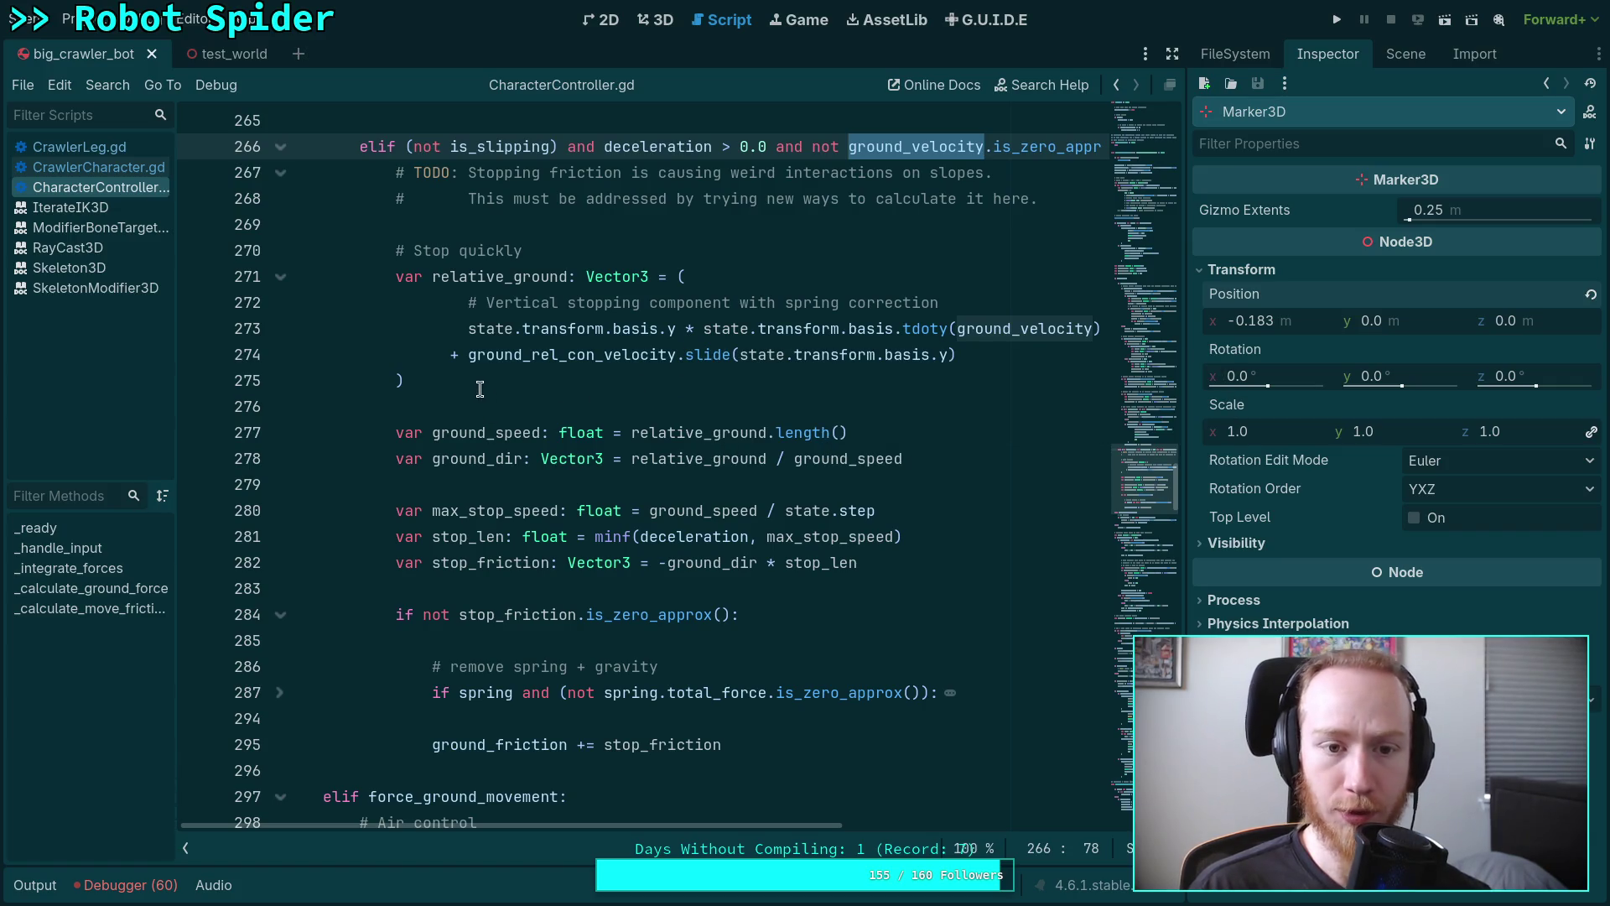
{"action": "double_click", "coordinate": [512, 282]}
{"action": "mouse_move", "coordinate": [460, 388]}
{"action": "left_mouse_down"}
{"action": "mouse_move", "coordinate": [458, 411]}
{"action": "mouse_move", "coordinate": [352, 277]}
{"action": "mouse_move", "coordinate": [472, 340]}
{"action": "mouse_move", "coordinate": [326, 217]}
{"action": "mouse_move", "coordinate": [477, 396]}
{"action": "mouse_move", "coordinate": [345, 182]}
{"action": "mouse_move", "coordinate": [508, 489]}
{"action": "left_mouse_up"}
{"action": "left_click_drag", "start_coordinate": [646, 693], "coordinate": [426, 249]}
{"action": "left_click", "coordinate": [798, 510]}
{"action": "left_click_drag", "start_coordinate": [790, 713], "coordinate": [424, 250]}
{"action": "left_click", "coordinate": [807, 503]}
{"action": "left_click", "coordinate": [572, 410]}
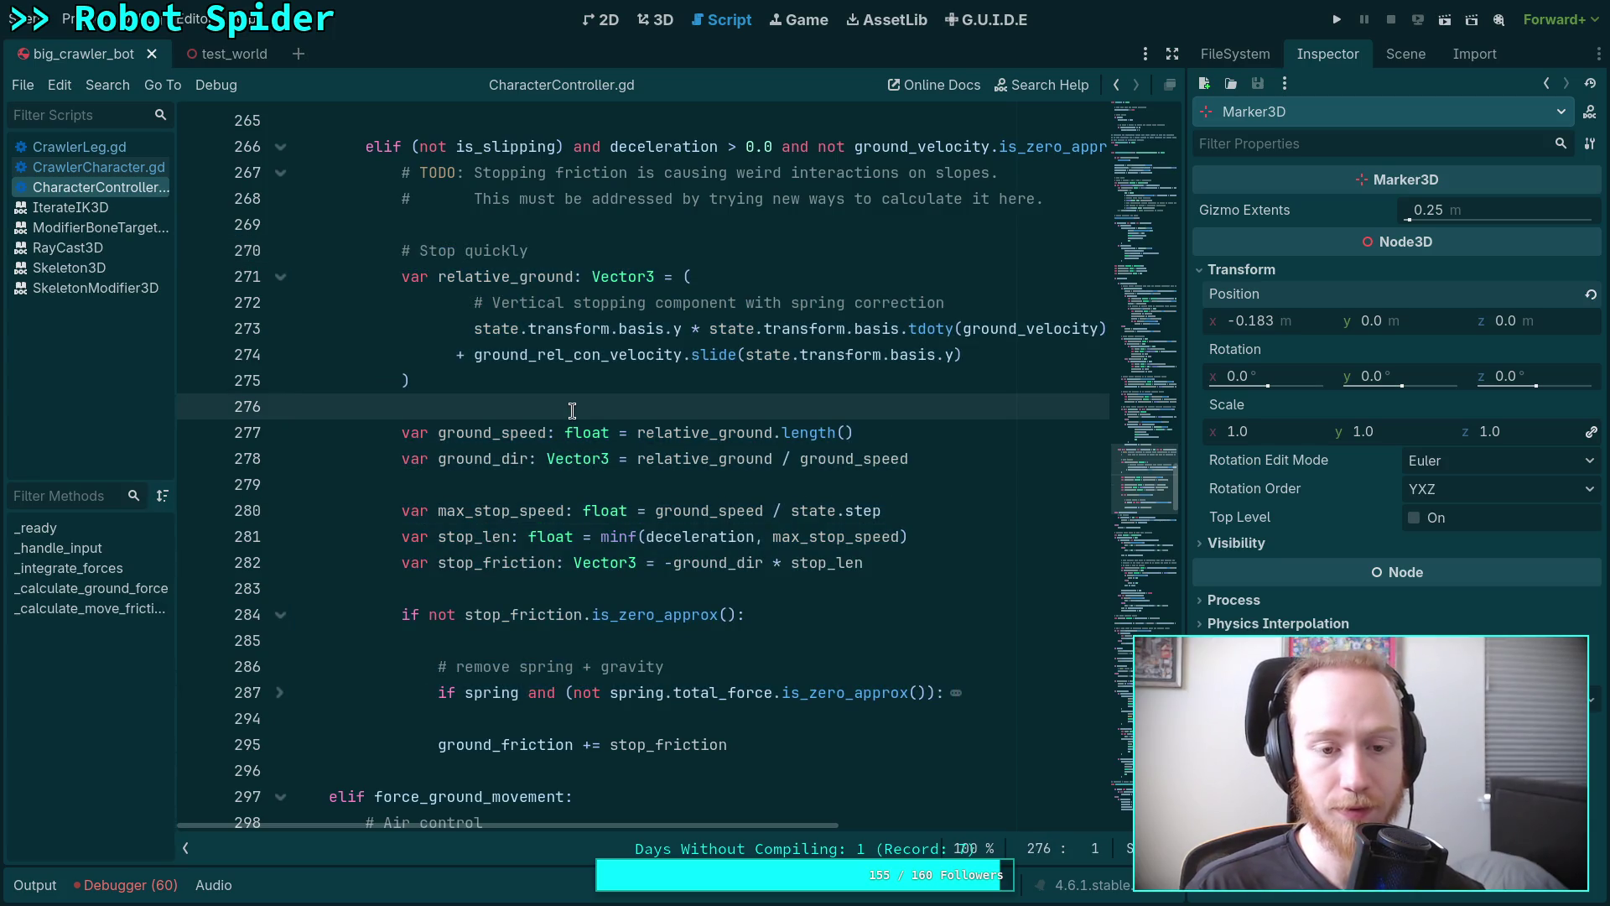
{"action": "mouse_move", "coordinate": [821, 753]}
{"action": "left_mouse_down"}
{"action": "mouse_move", "coordinate": [402, 458]}
{"action": "mouse_move", "coordinate": [400, 276]}
{"action": "left_mouse_up"}
{"action": "left_click", "coordinate": [825, 430]}
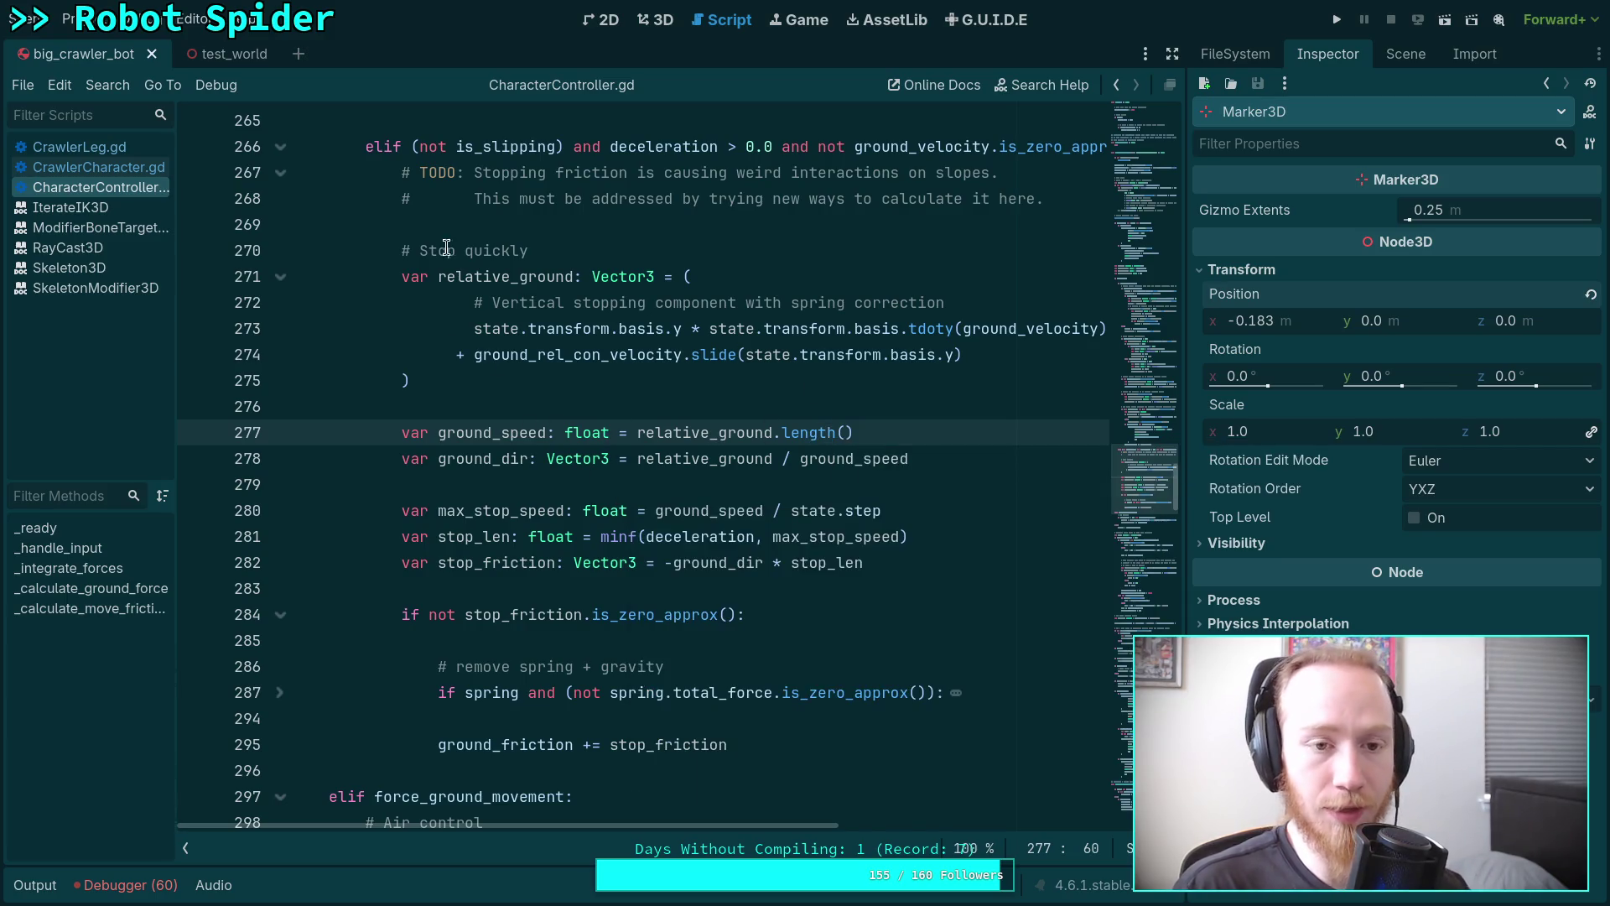
{"action": "left_click_drag", "start_coordinate": [402, 172], "coordinate": [777, 745]}
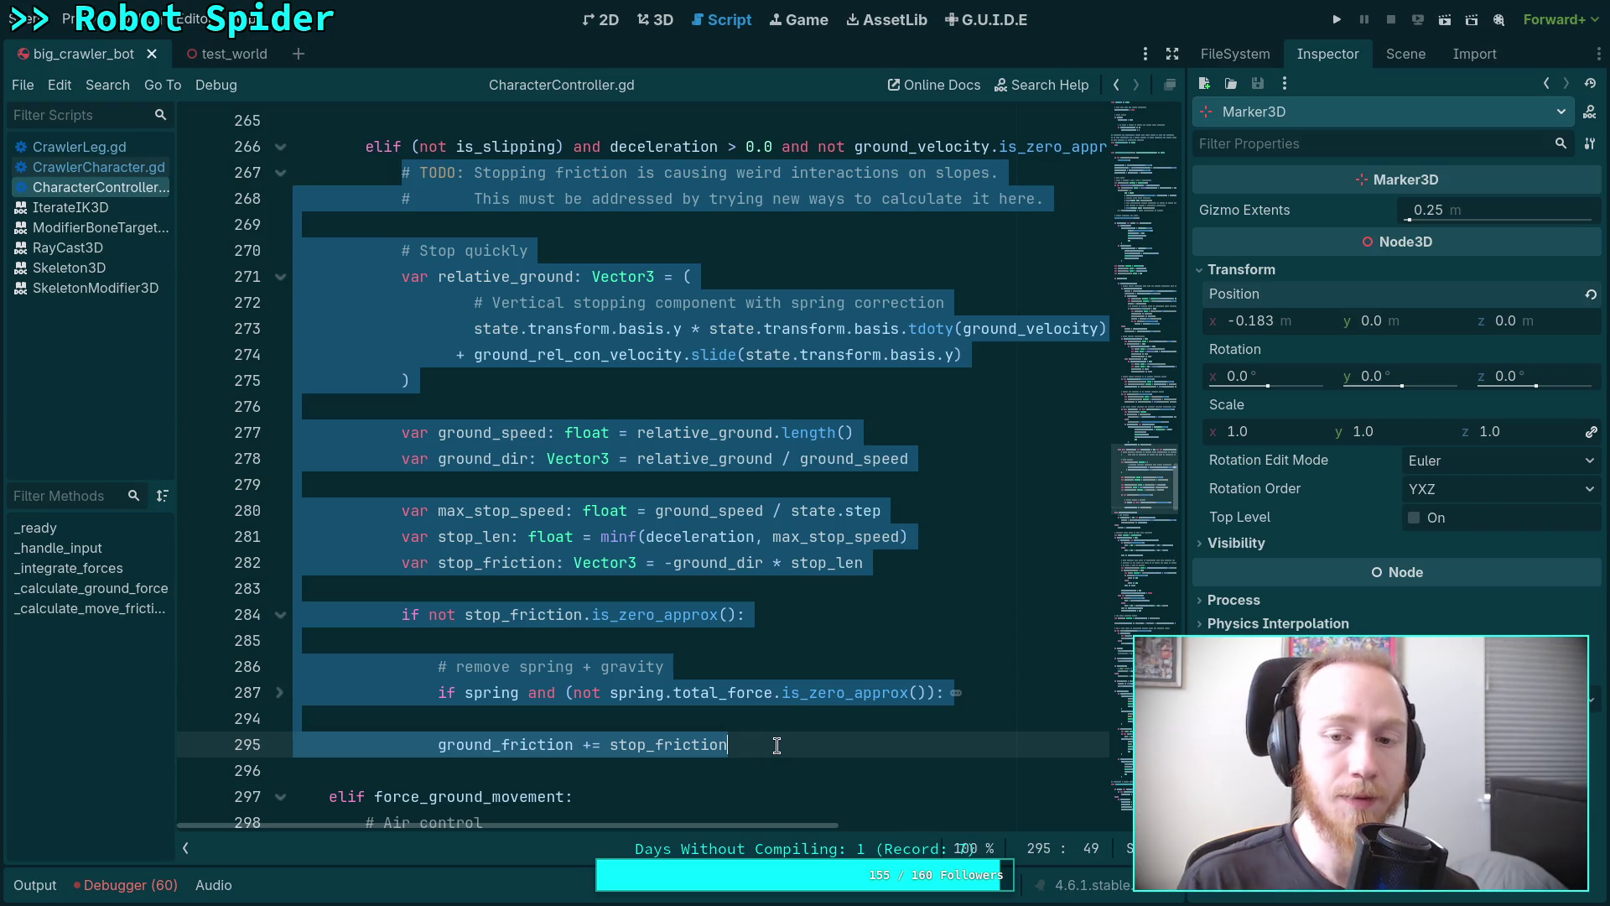
{"action": "left_click", "coordinate": [546, 327]}
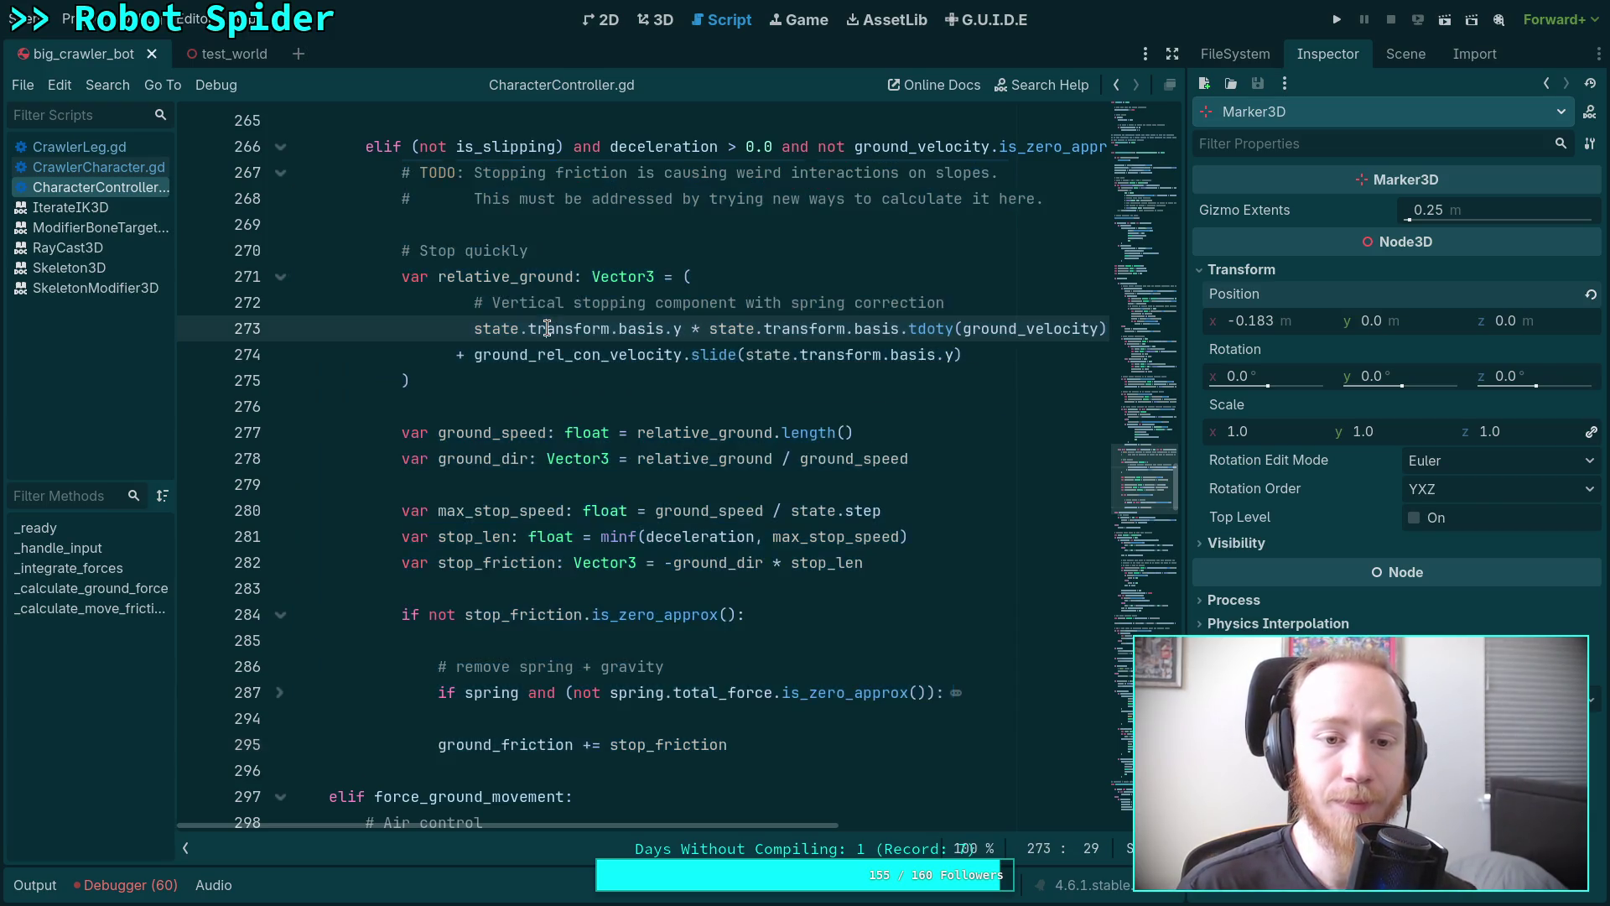
{"action": "left_click_drag", "start_coordinate": [473, 328], "coordinate": [926, 329]}
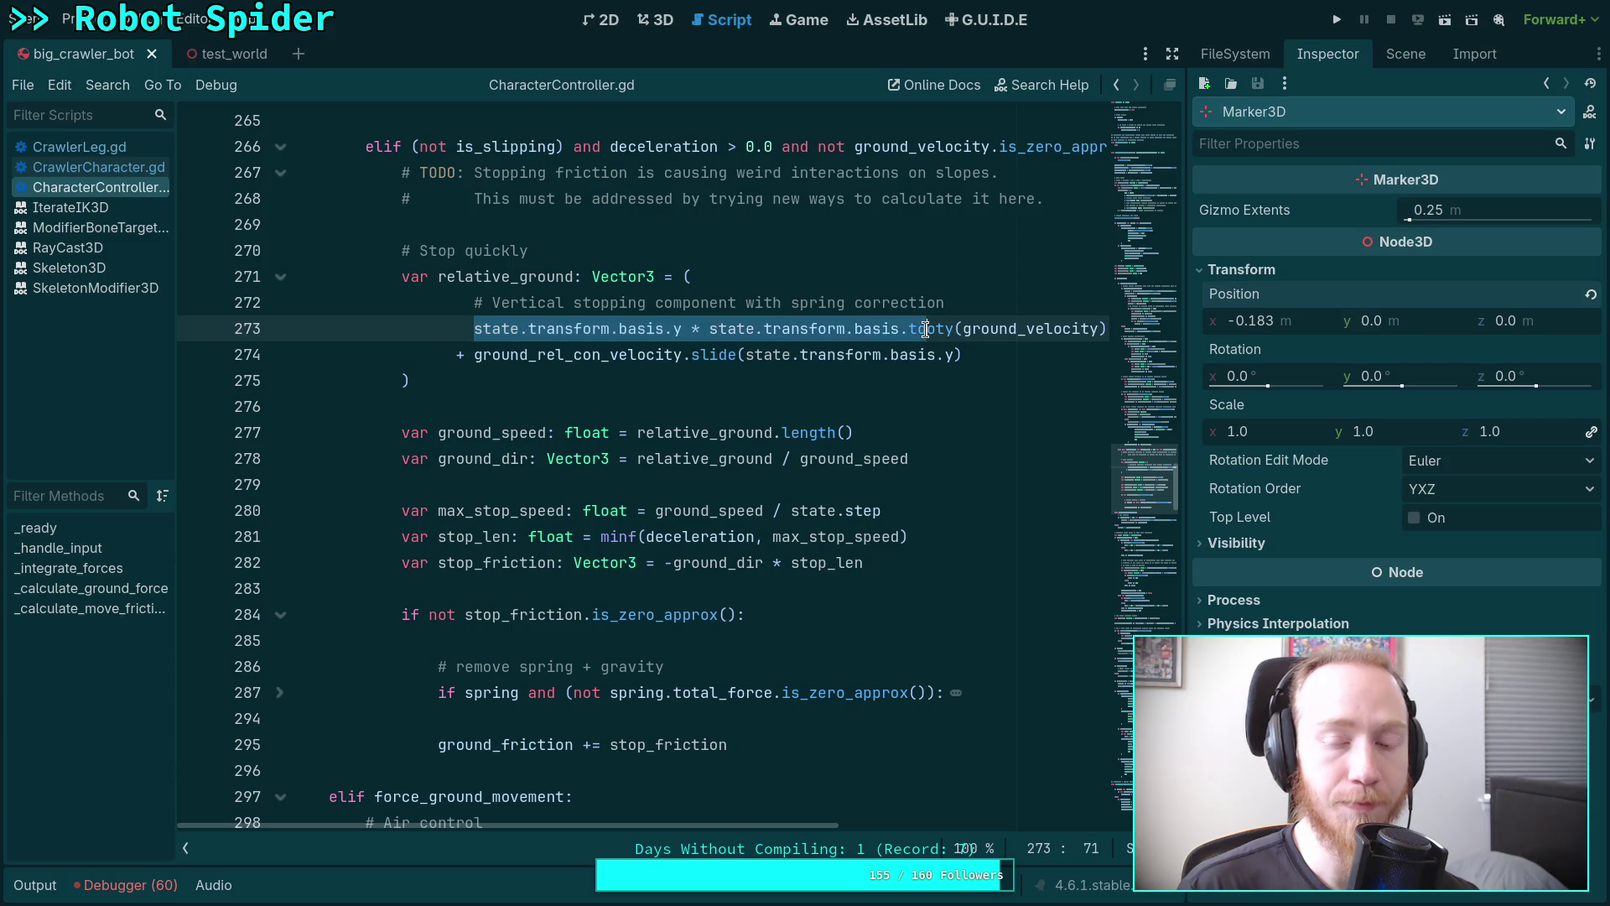
{"action": "left_click", "coordinate": [735, 408]}
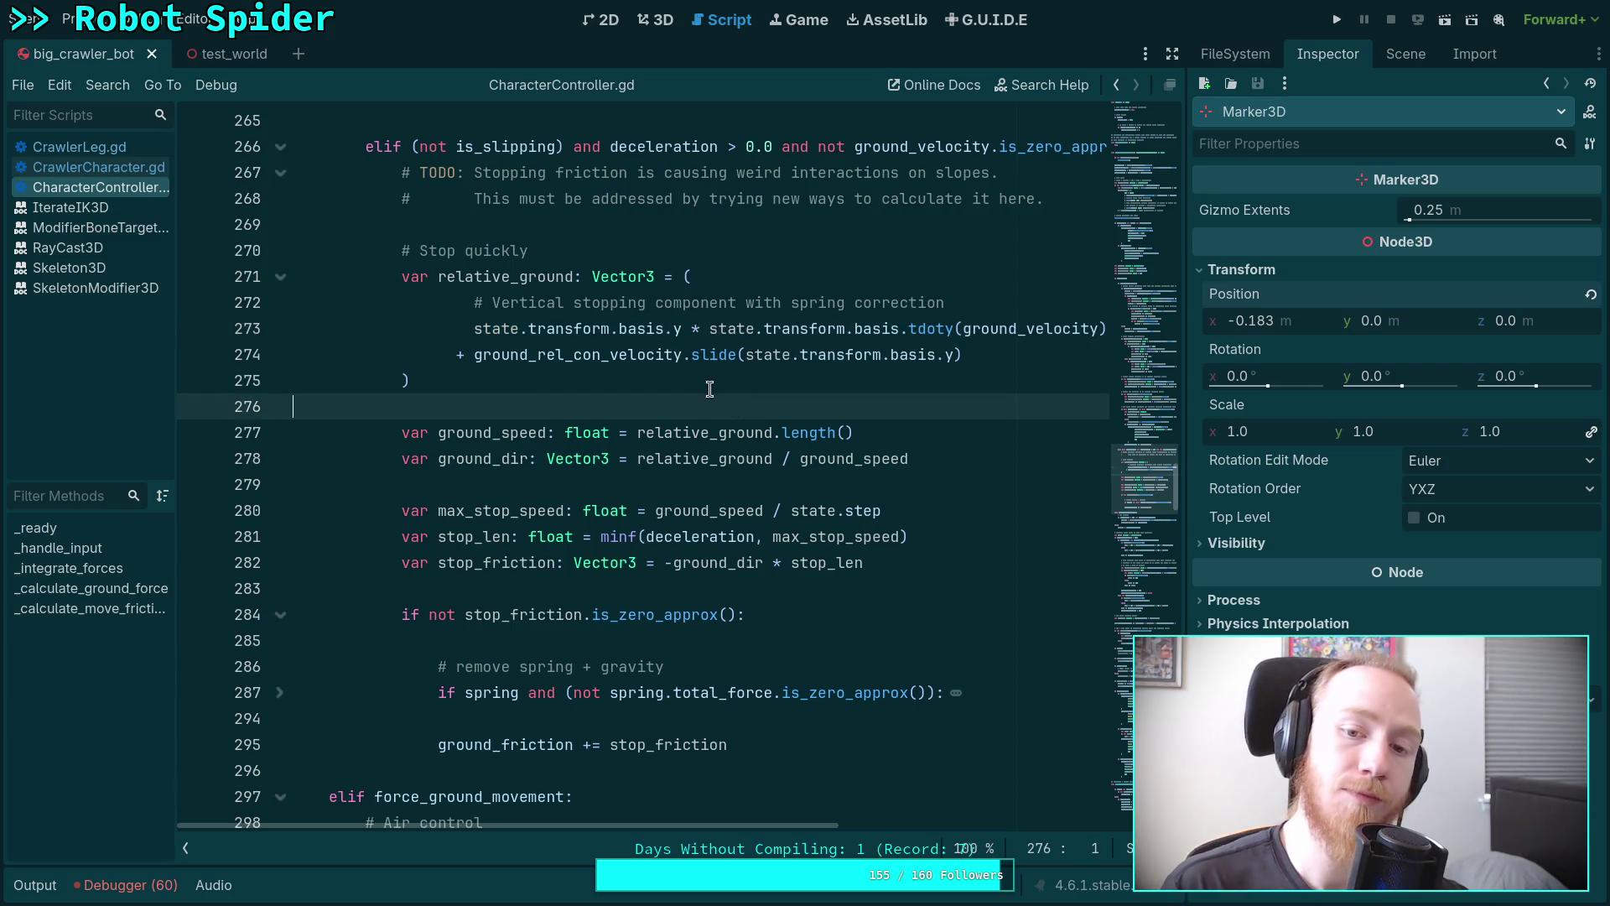
{"action": "left_click_drag", "start_coordinate": [402, 250], "coordinate": [670, 722]}
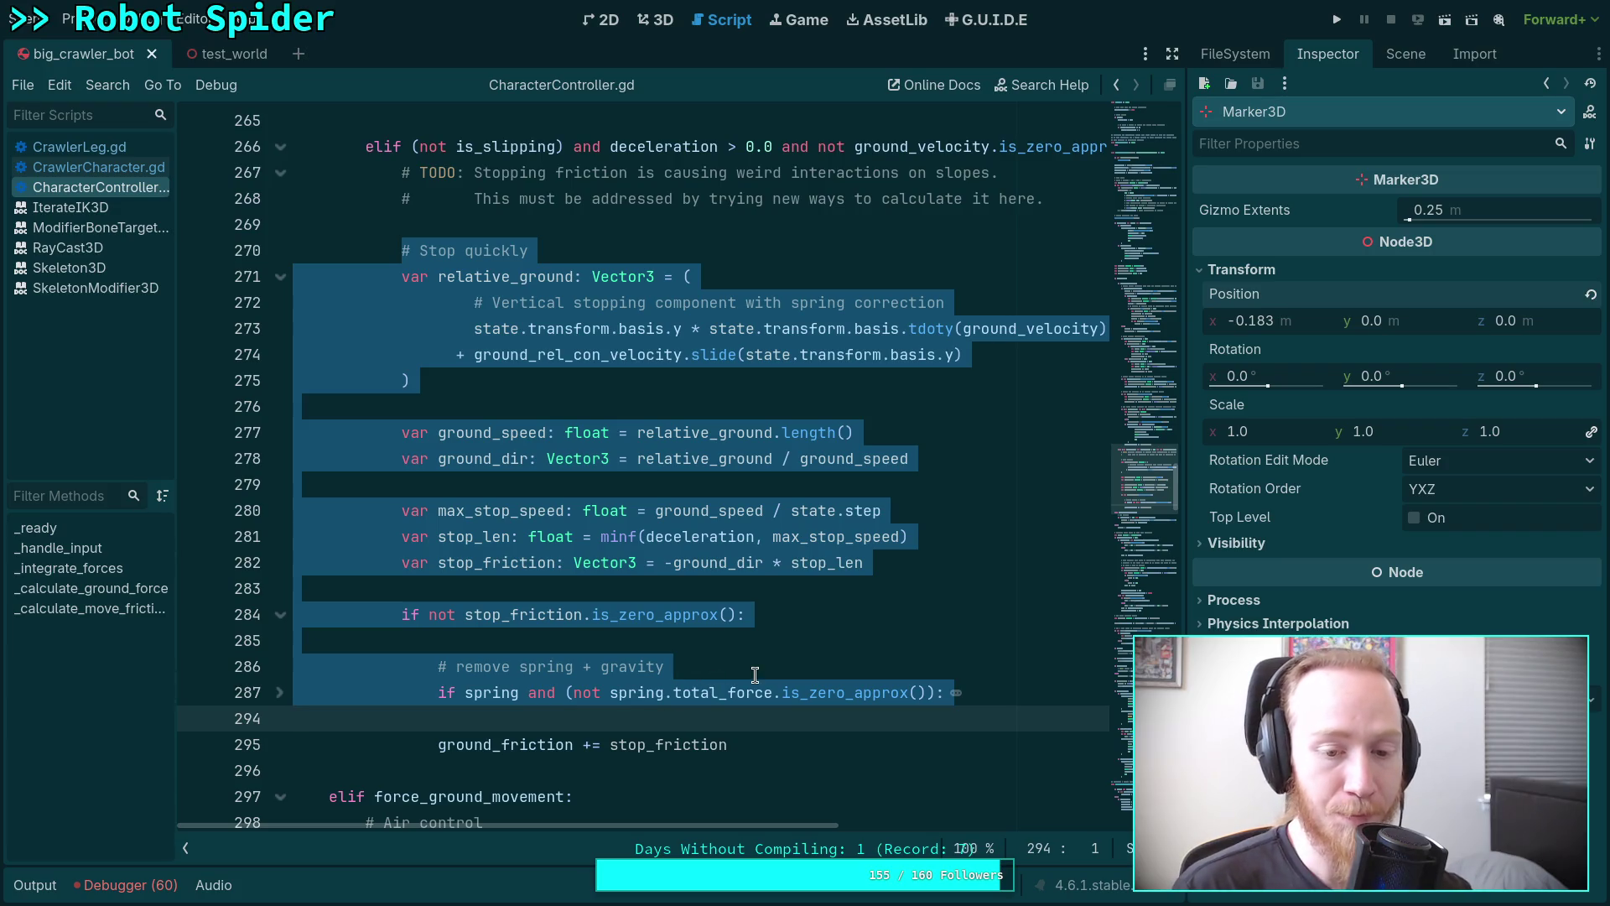
{"action": "left_click", "coordinate": [536, 292]}
{"action": "left_click_drag", "start_coordinate": [474, 328], "coordinate": [1091, 323]}
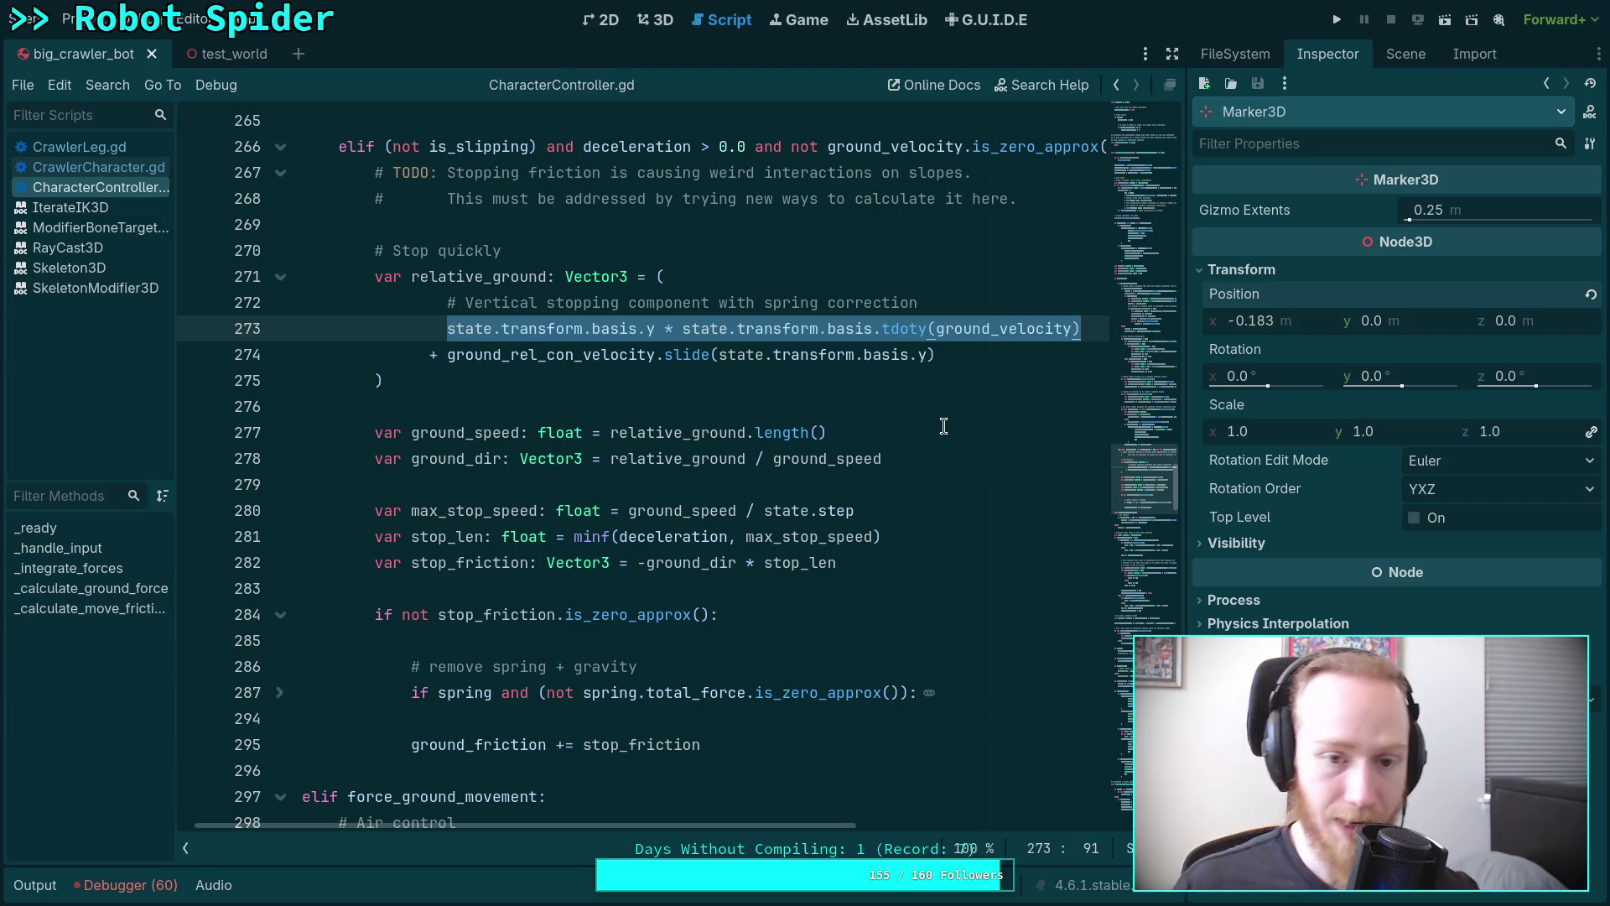
{"action": "double_click", "coordinate": [581, 356]}
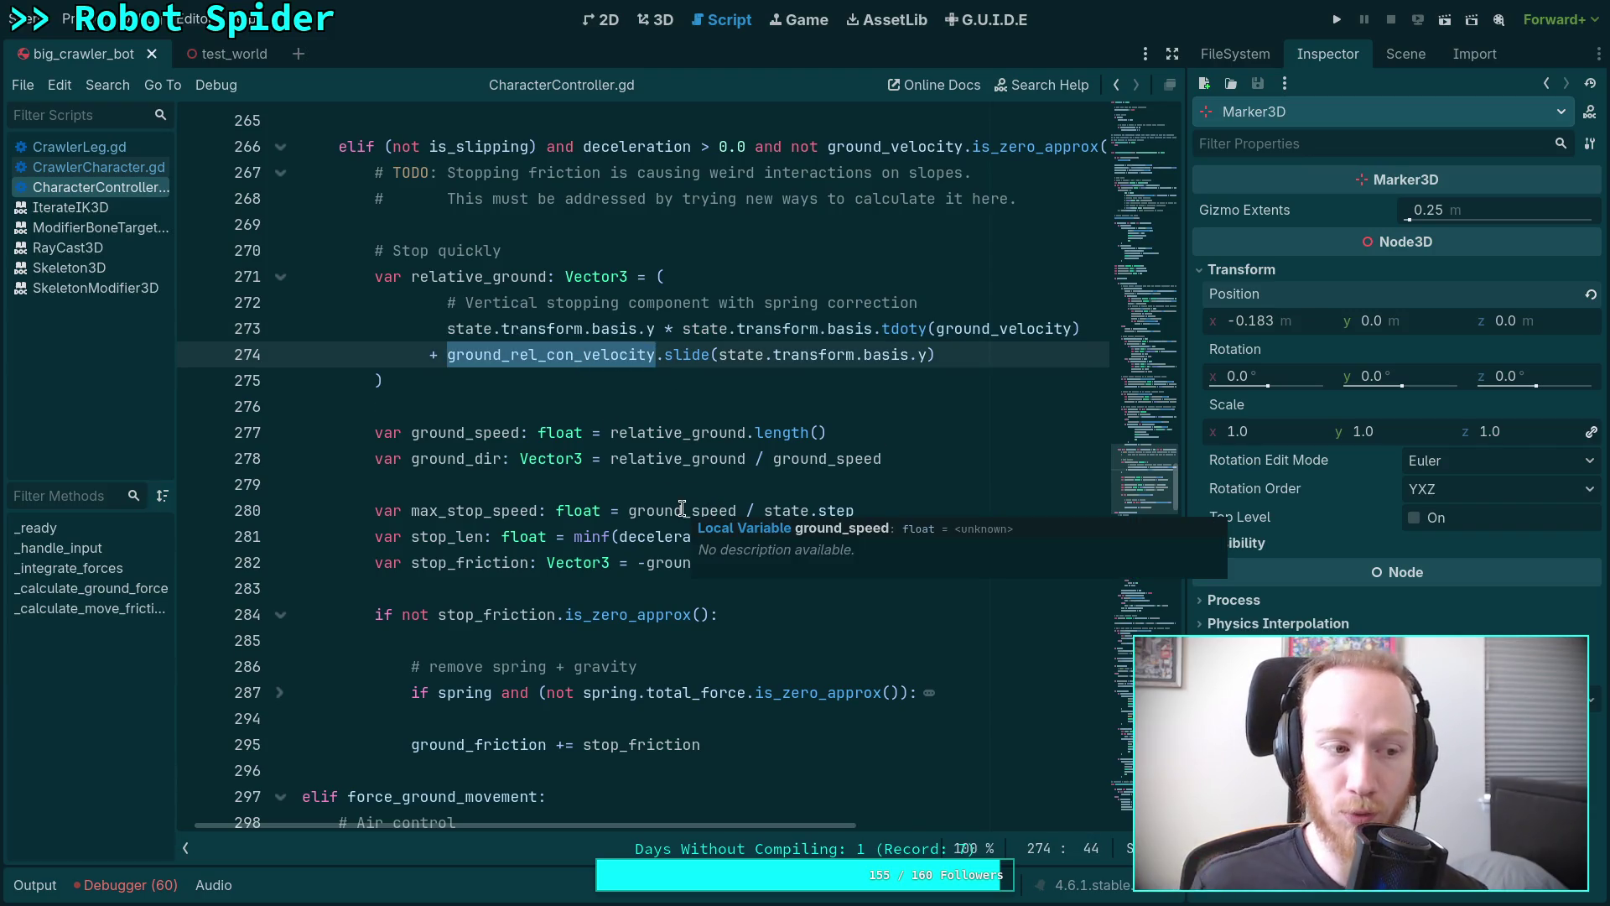
{"action": "left_click", "coordinate": [440, 277]}
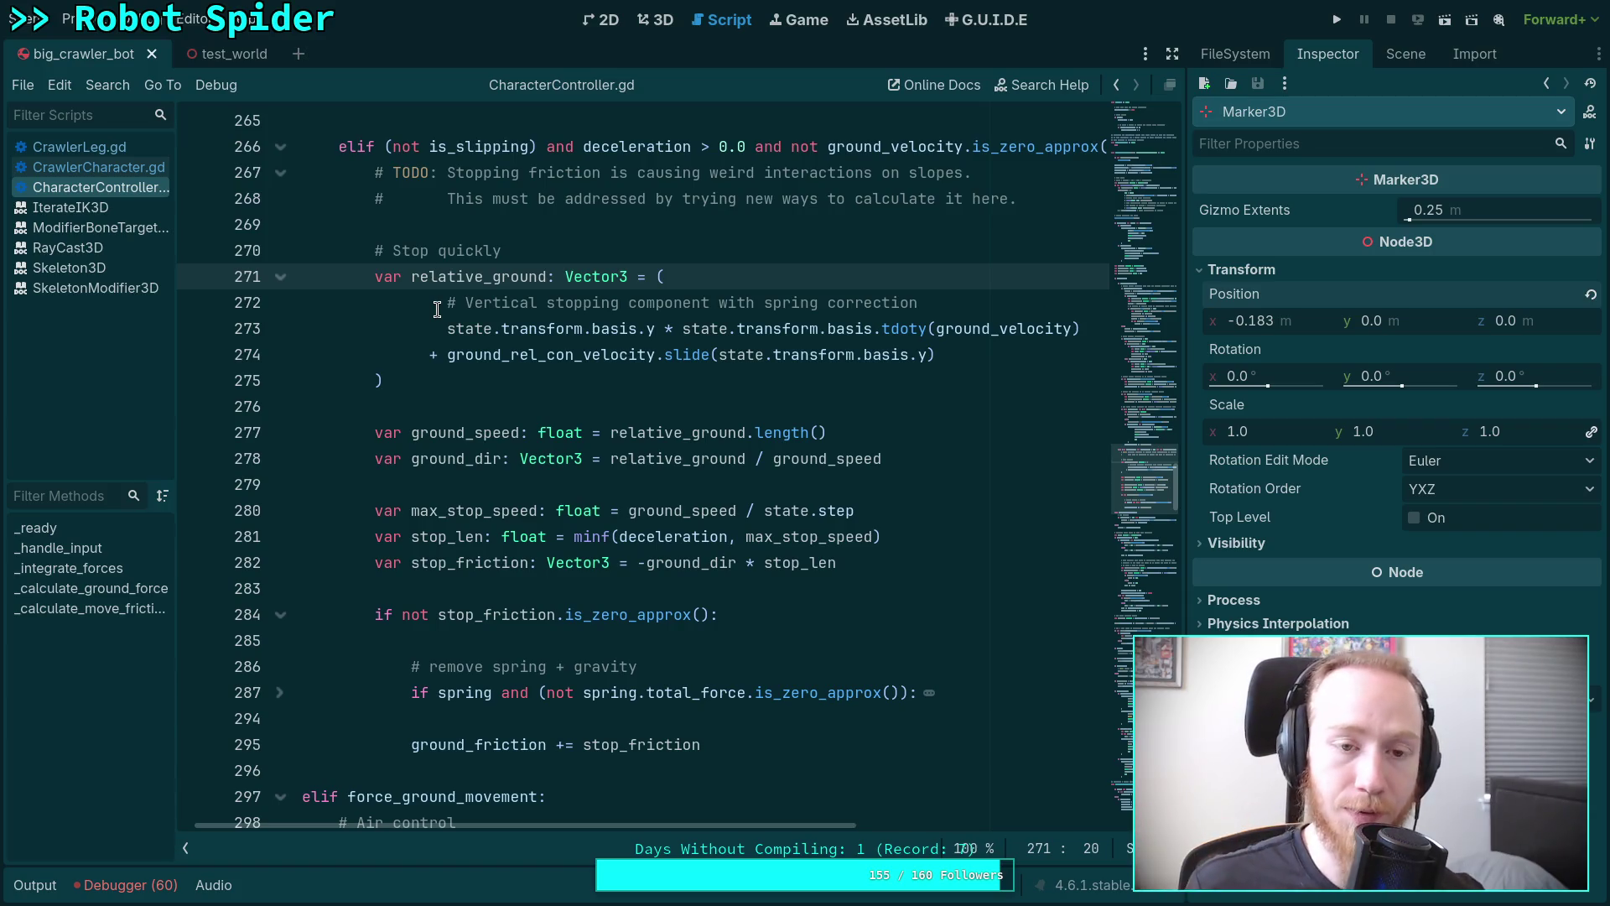
{"action": "mouse_move", "coordinate": [432, 386]}
{"action": "left_mouse_down"}
{"action": "mouse_move", "coordinate": [369, 256]}
{"action": "mouse_move", "coordinate": [677, 643]}
{"action": "left_mouse_up"}
{"action": "left_click", "coordinate": [383, 241]}
{"action": "left_click", "coordinate": [818, 721]}
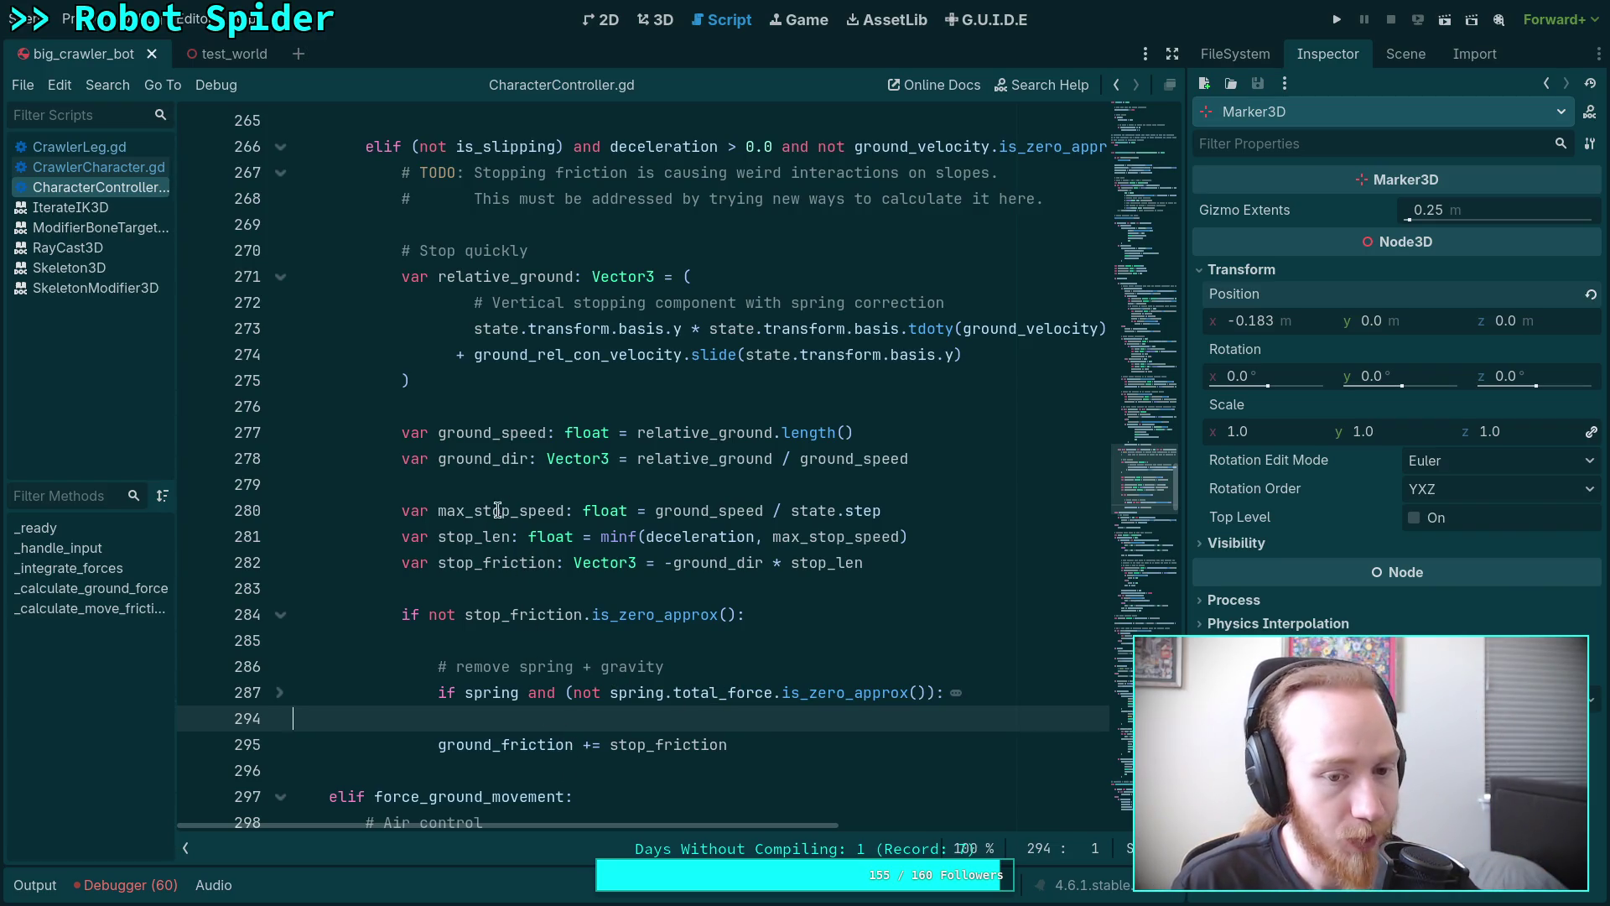
{"action": "left_click", "coordinate": [527, 490]}
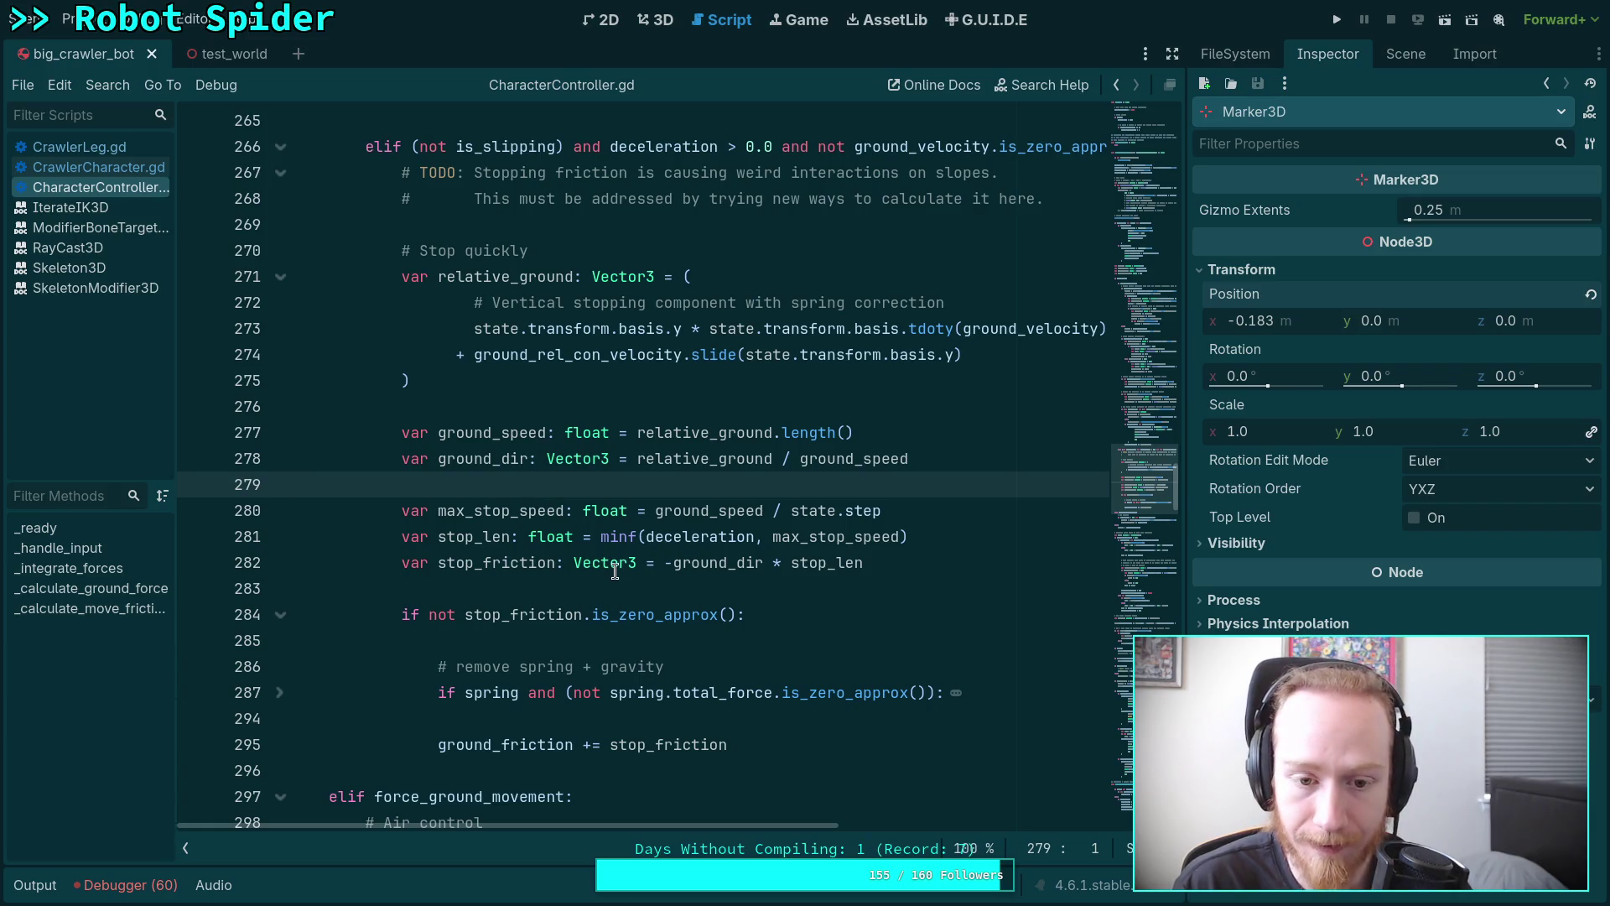
{"action": "scroll", "coordinate": [612, 589], "scroll_direction": "down", "scroll_amount": 2}
{"action": "scroll", "coordinate": [612, 604], "scroll_direction": "down", "scroll_amount": 1}
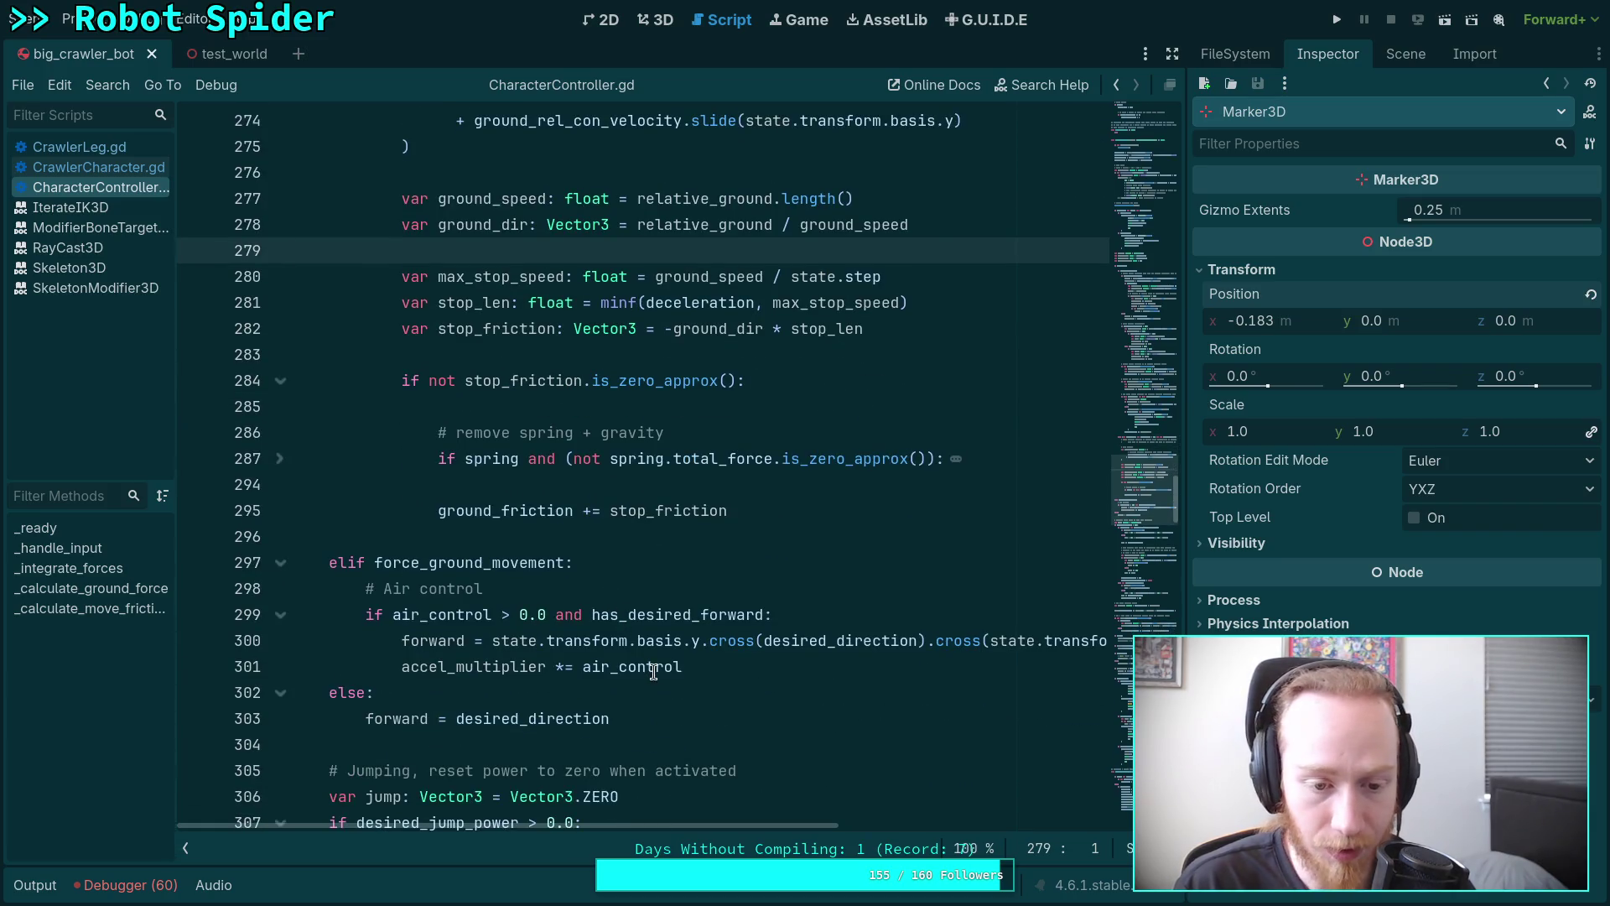
{"action": "scroll", "coordinate": [672, 679], "scroll_direction": "down", "scroll_amount": 3}
{"action": "scroll", "coordinate": [672, 680], "scroll_direction": "down", "scroll_amount": 3}
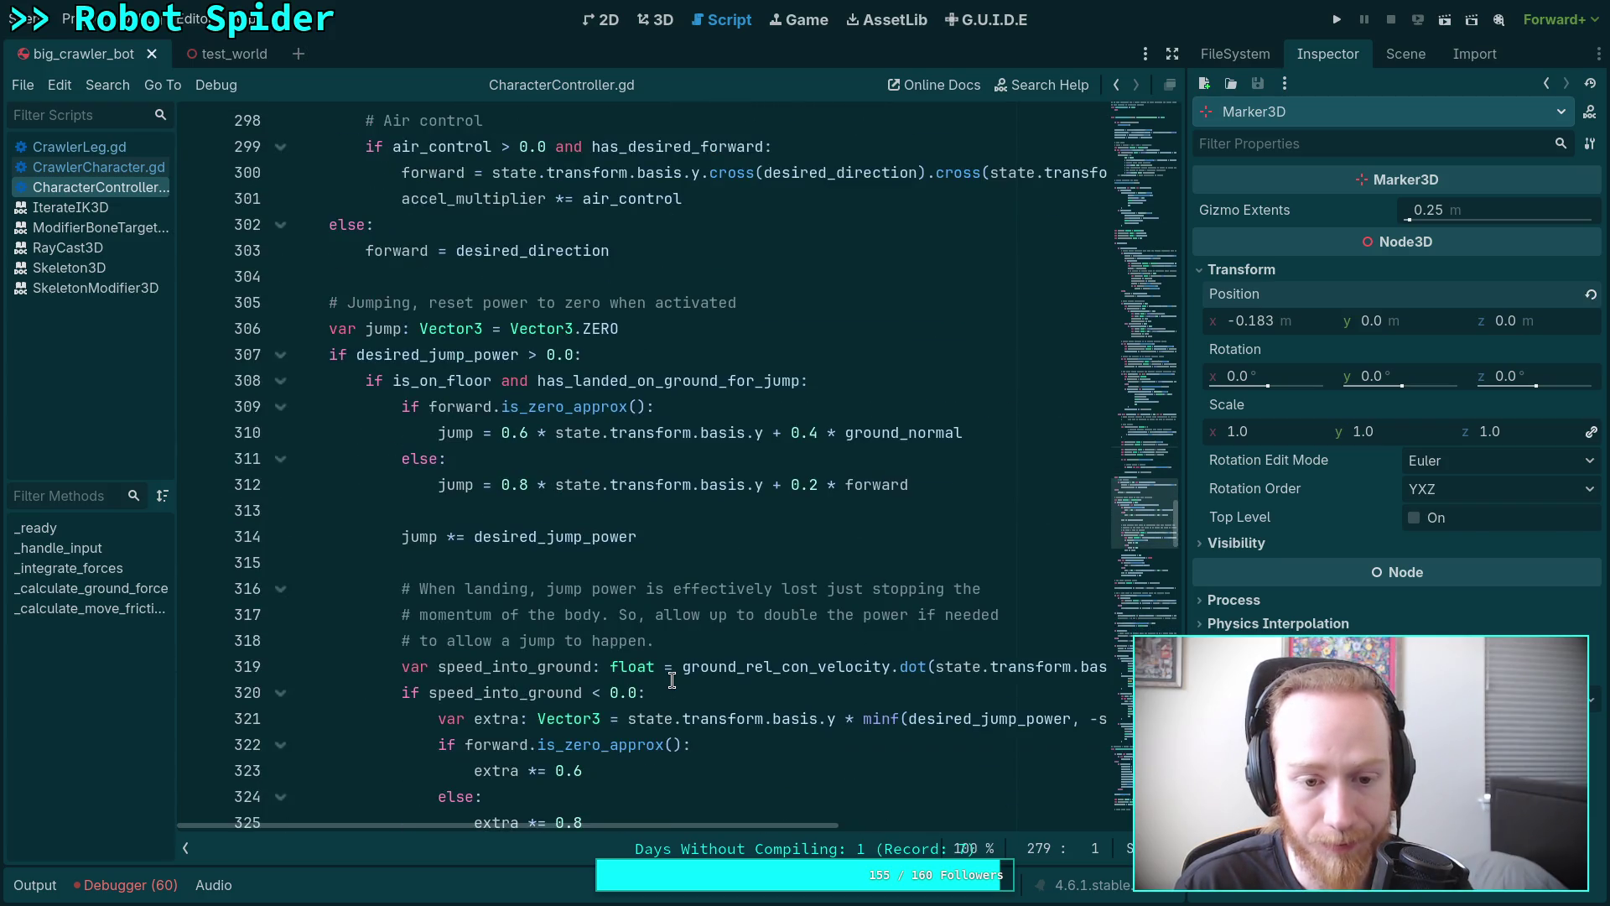
{"action": "left_click", "coordinate": [657, 594]}
{"action": "left_click", "coordinate": [673, 556]}
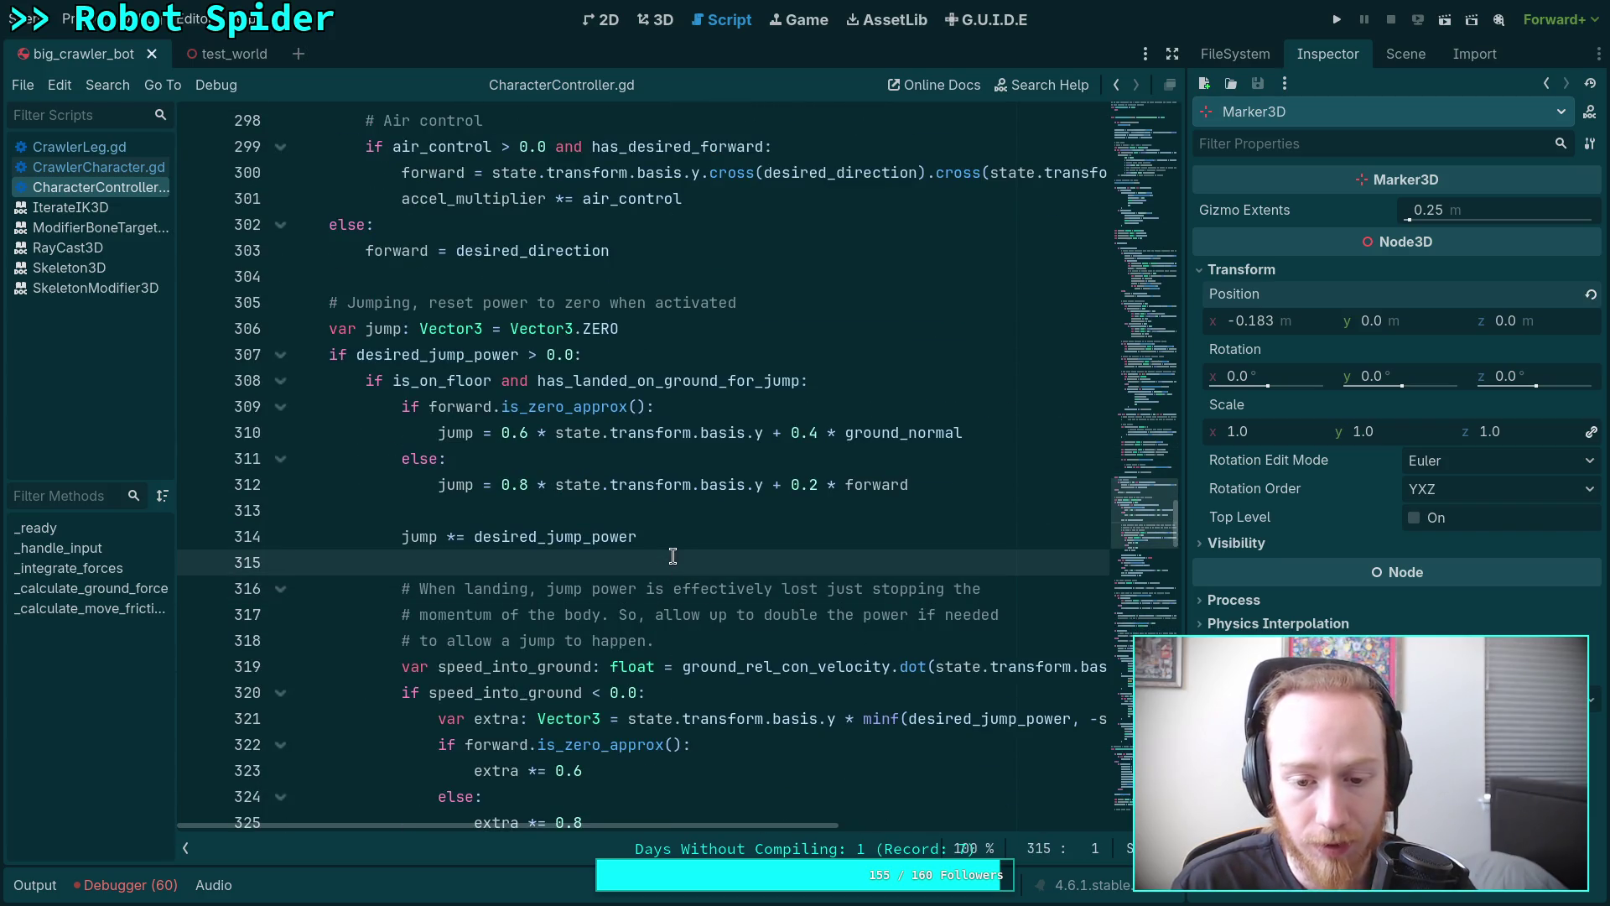
{"action": "left_click", "coordinate": [98, 167]}
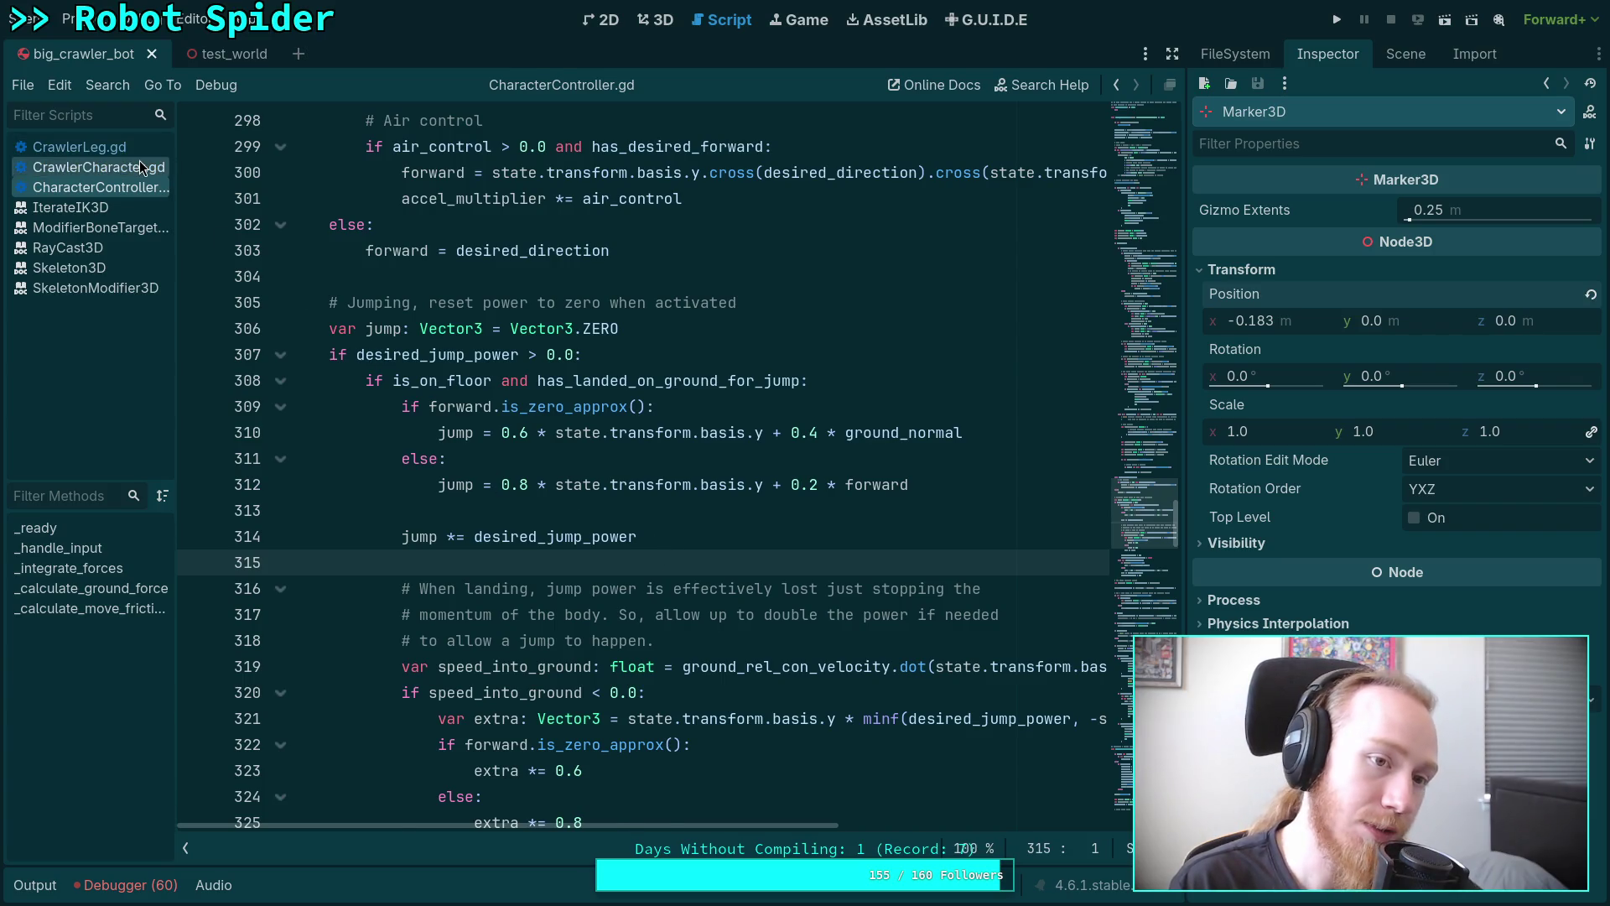
{"action": "scroll", "coordinate": [496, 469], "scroll_direction": "down", "scroll_amount": 13}
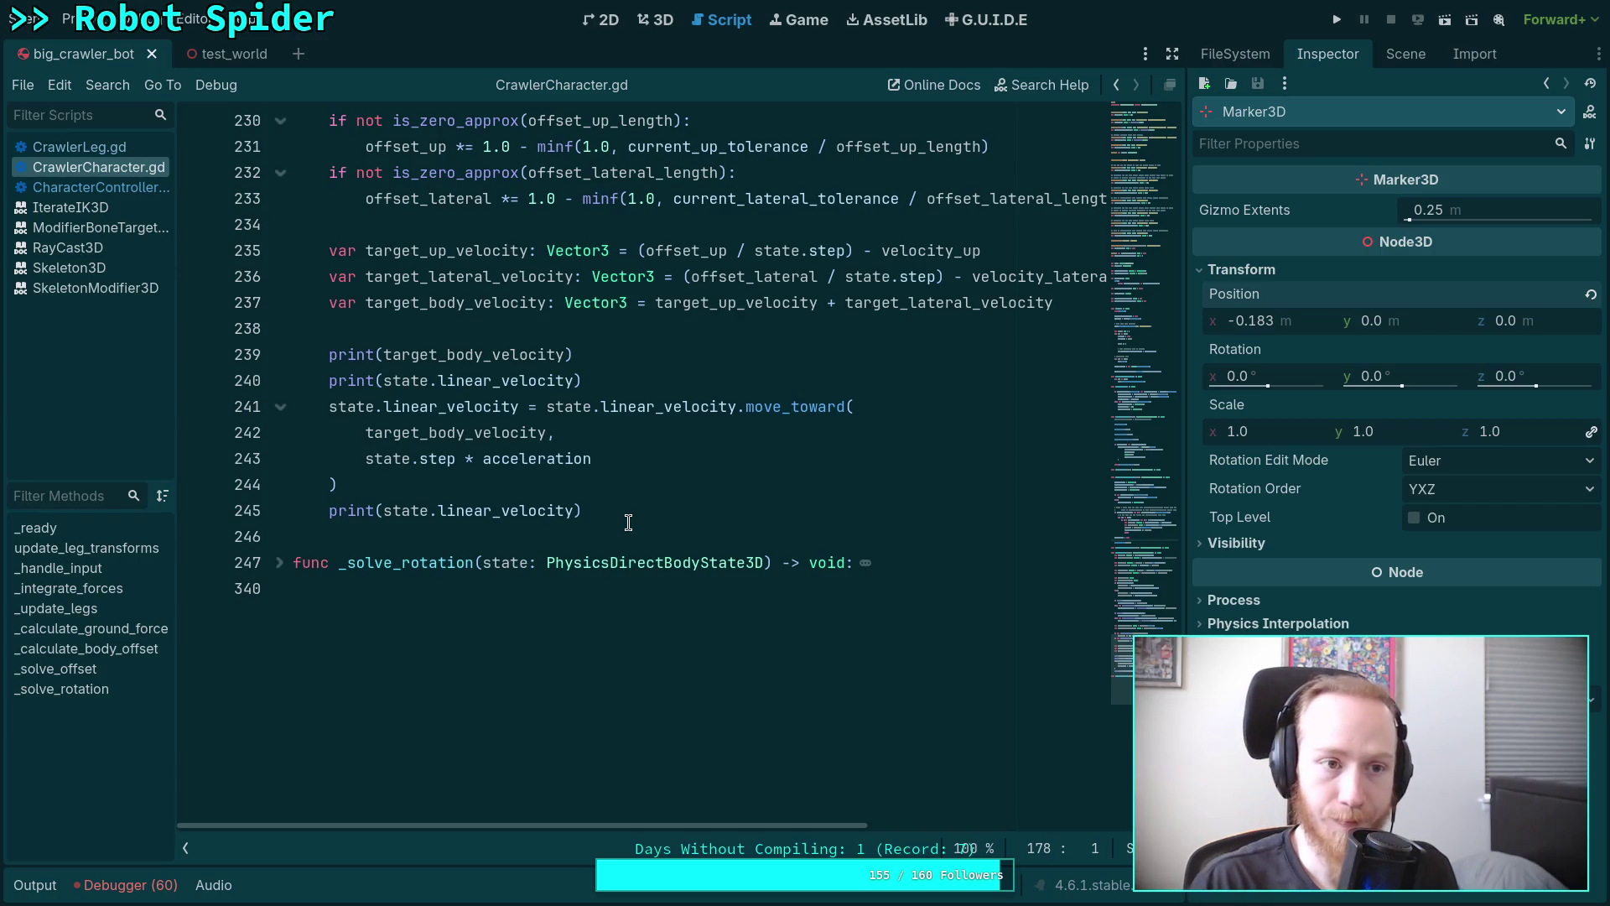
In the 3D top view of the spider robot, delete the stray Marker3D node.
{"action": "left_click", "coordinate": [658, 20]}
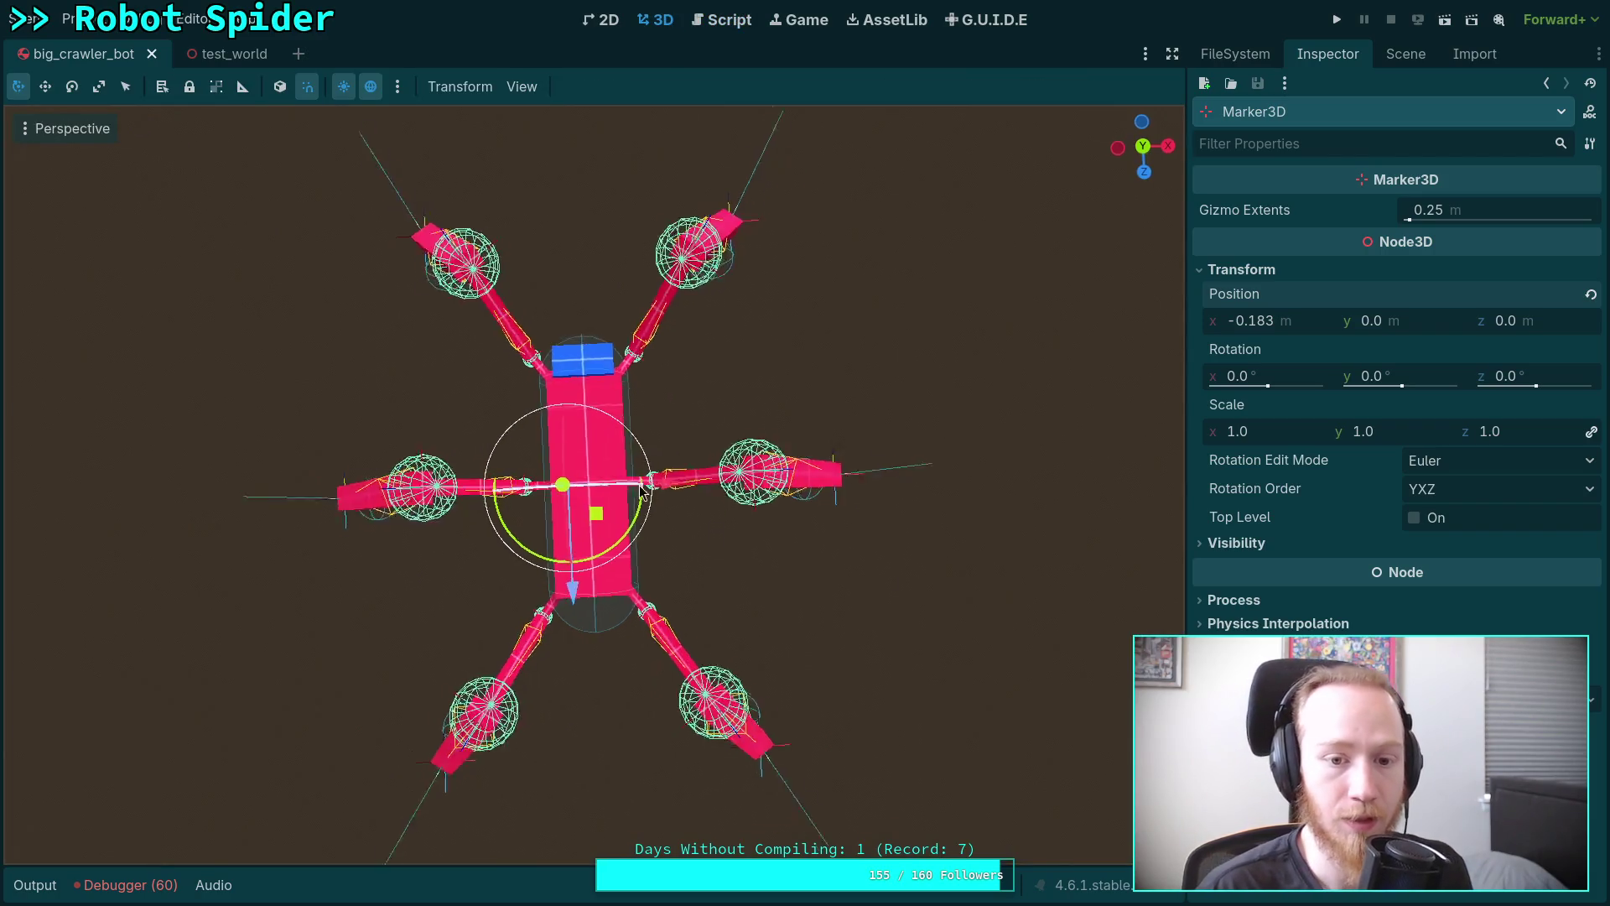
{"action": "key", "text": "KP_7"}
{"action": "scroll", "coordinate": [646, 390], "scroll_direction": "up", "scroll_amount": 3}
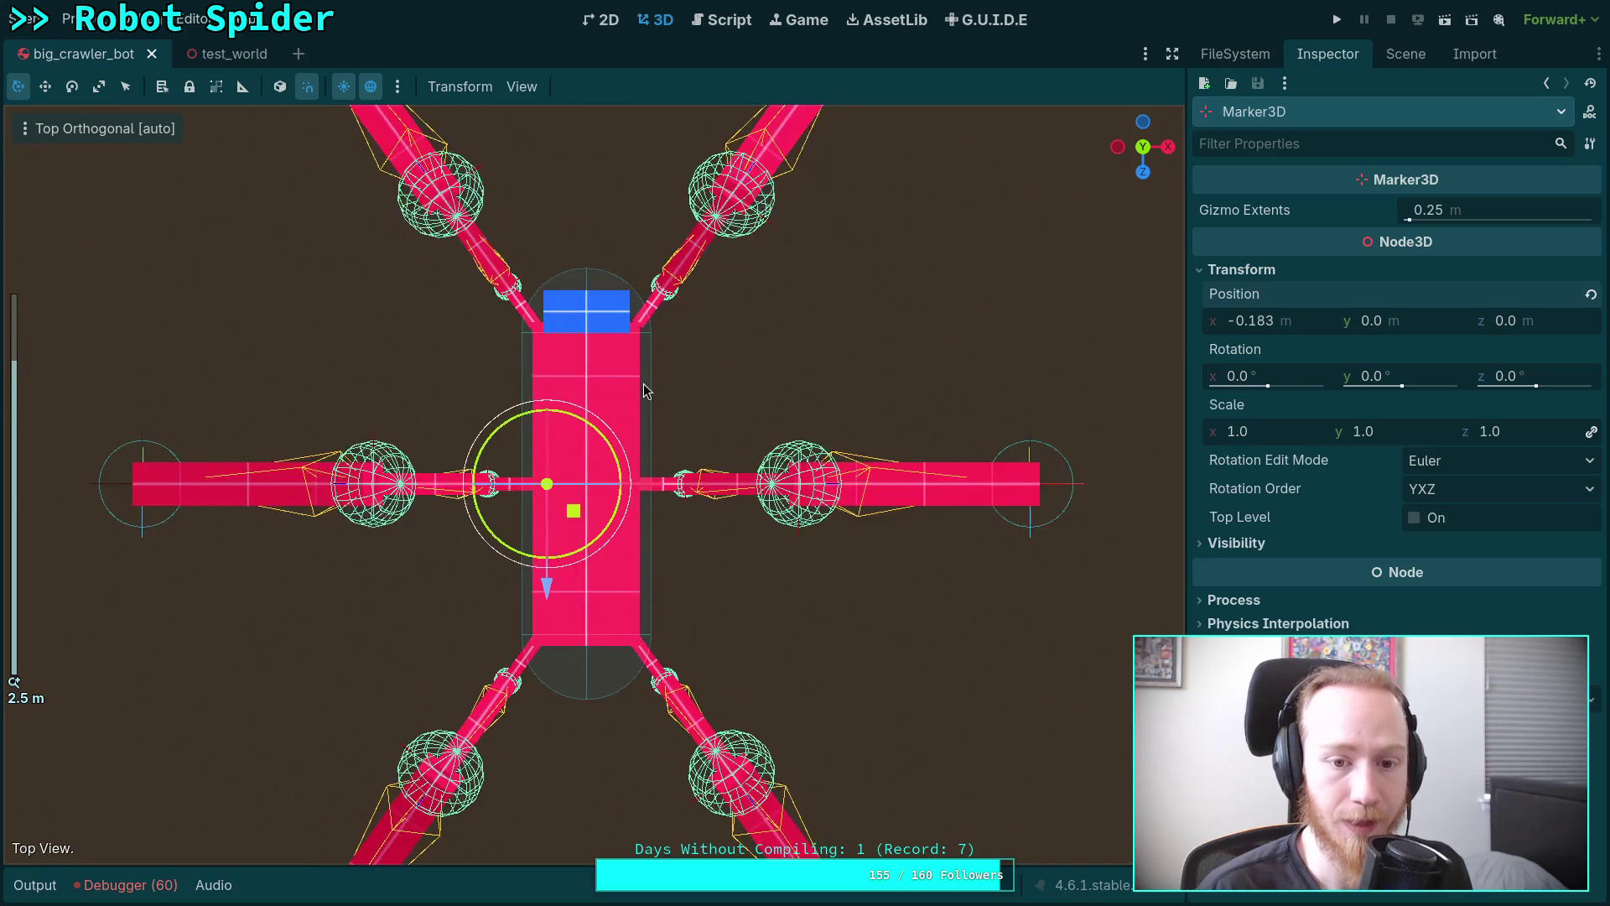
{"action": "scroll", "coordinate": [645, 390], "scroll_direction": "up", "scroll_amount": 3}
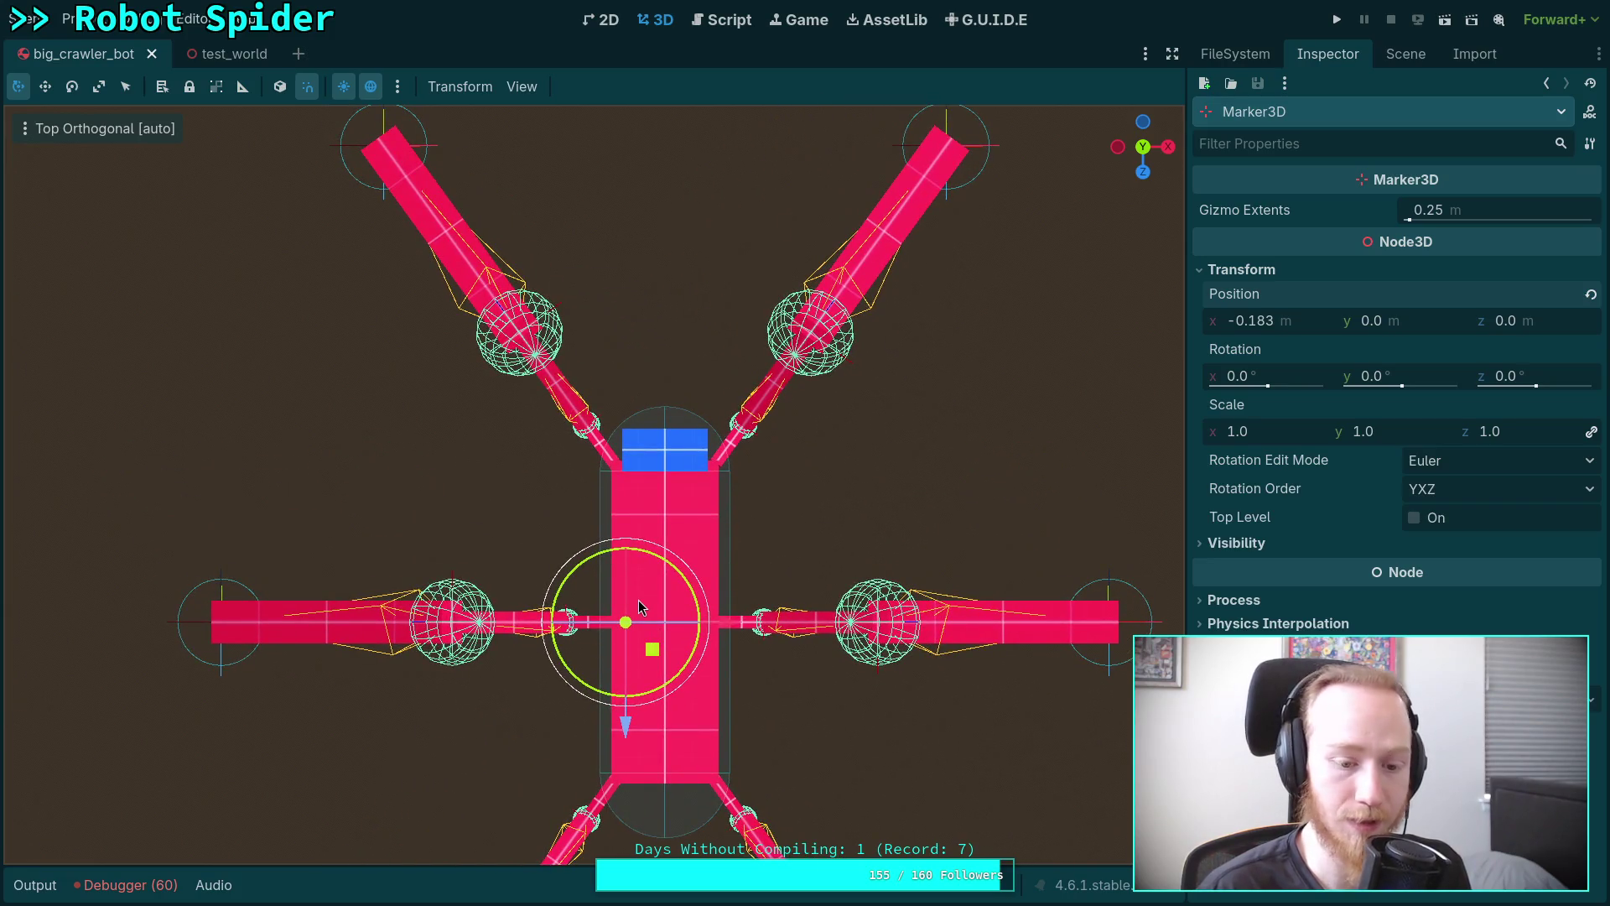
{"action": "key", "text": "Delete"}
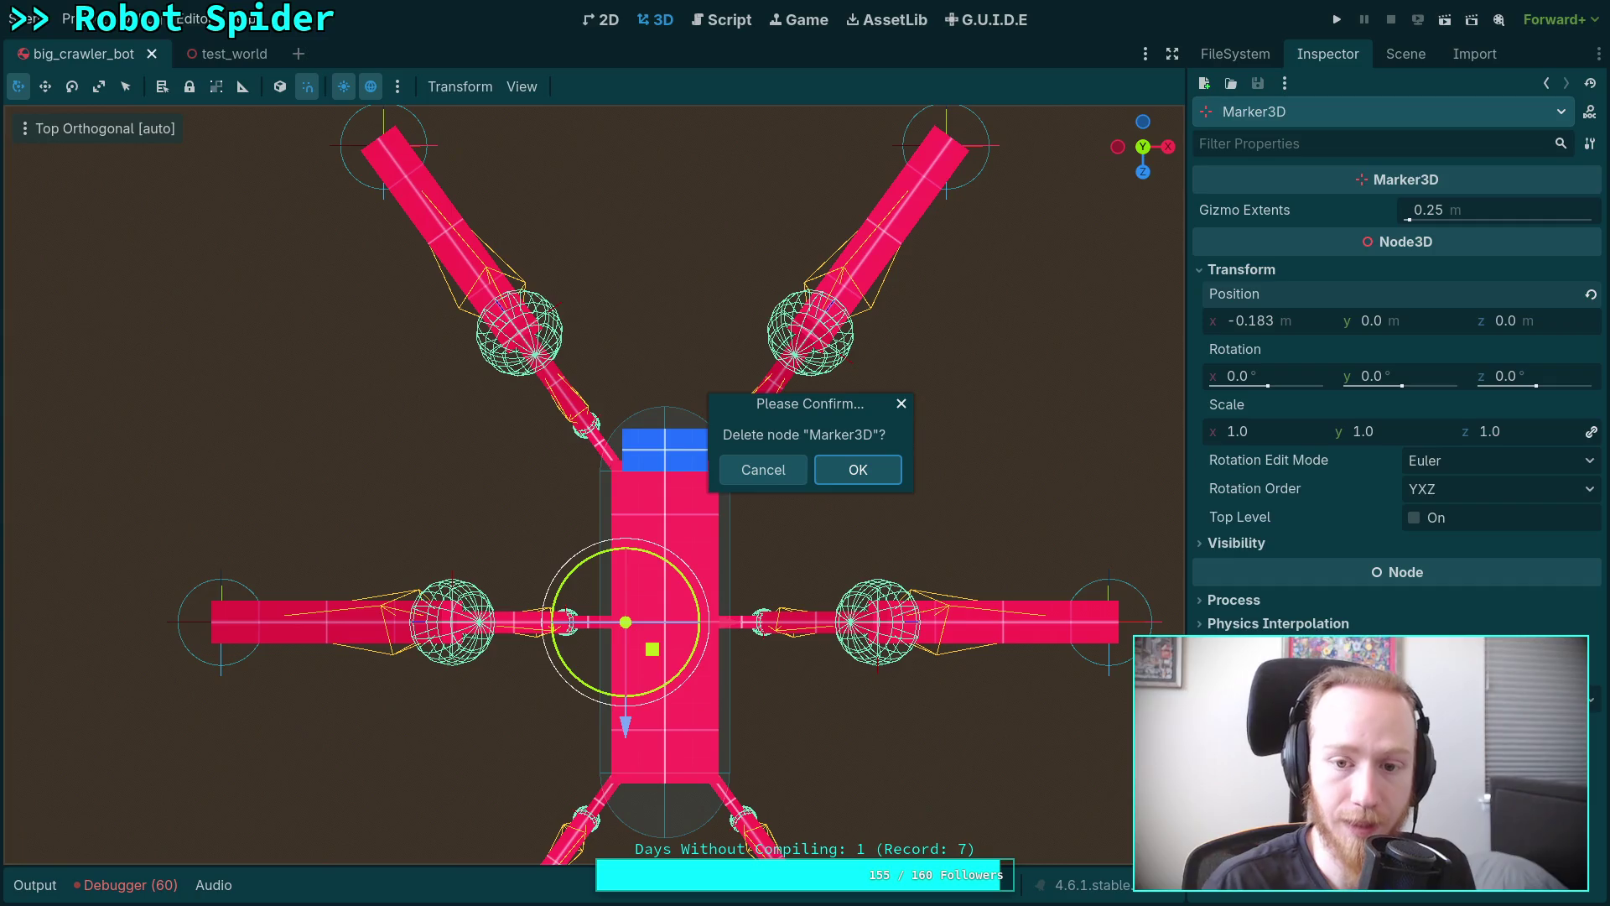
{"action": "key", "text": "Return"}
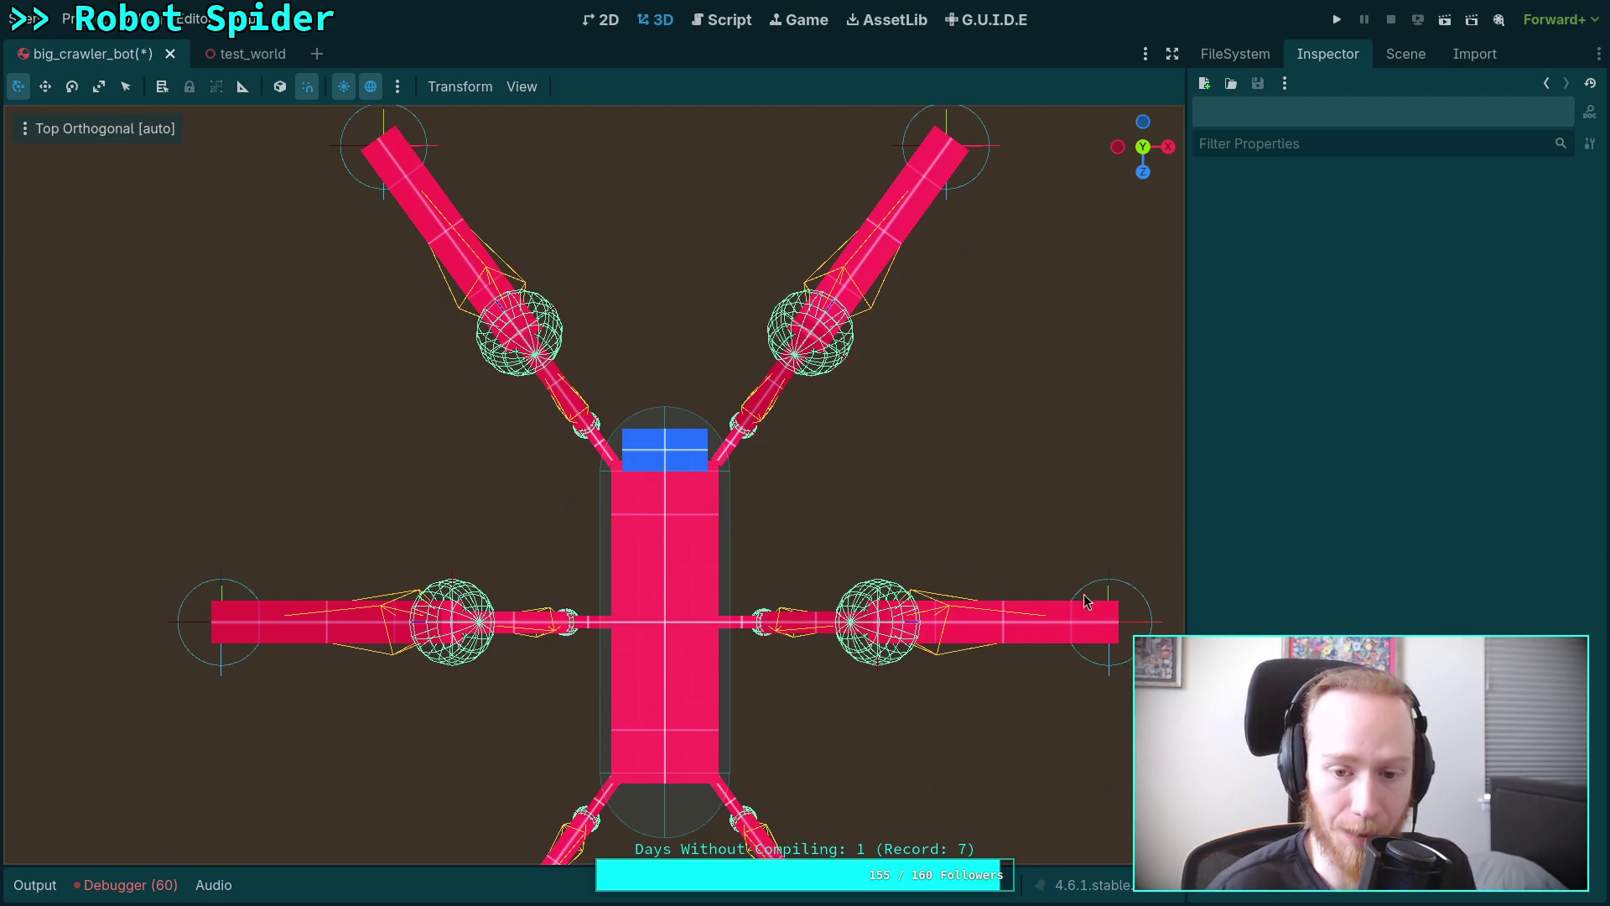
Pan across the robot to check the result, then bring up the Crawler Bot note.
{"action": "scroll", "coordinate": [1085, 618], "scroll_direction": "down", "scroll_amount": 2}
{"action": "mouse_move", "coordinate": [889, 636]}
{"action": "left_mouse_down"}
{"action": "mouse_move", "coordinate": [889, 514]}
{"action": "mouse_move", "coordinate": [914, 457]}
{"action": "mouse_move", "coordinate": [913, 536]}
{"action": "left_mouse_up"}
{"action": "scroll", "coordinate": [912, 537], "scroll_direction": "down", "scroll_amount": 2}
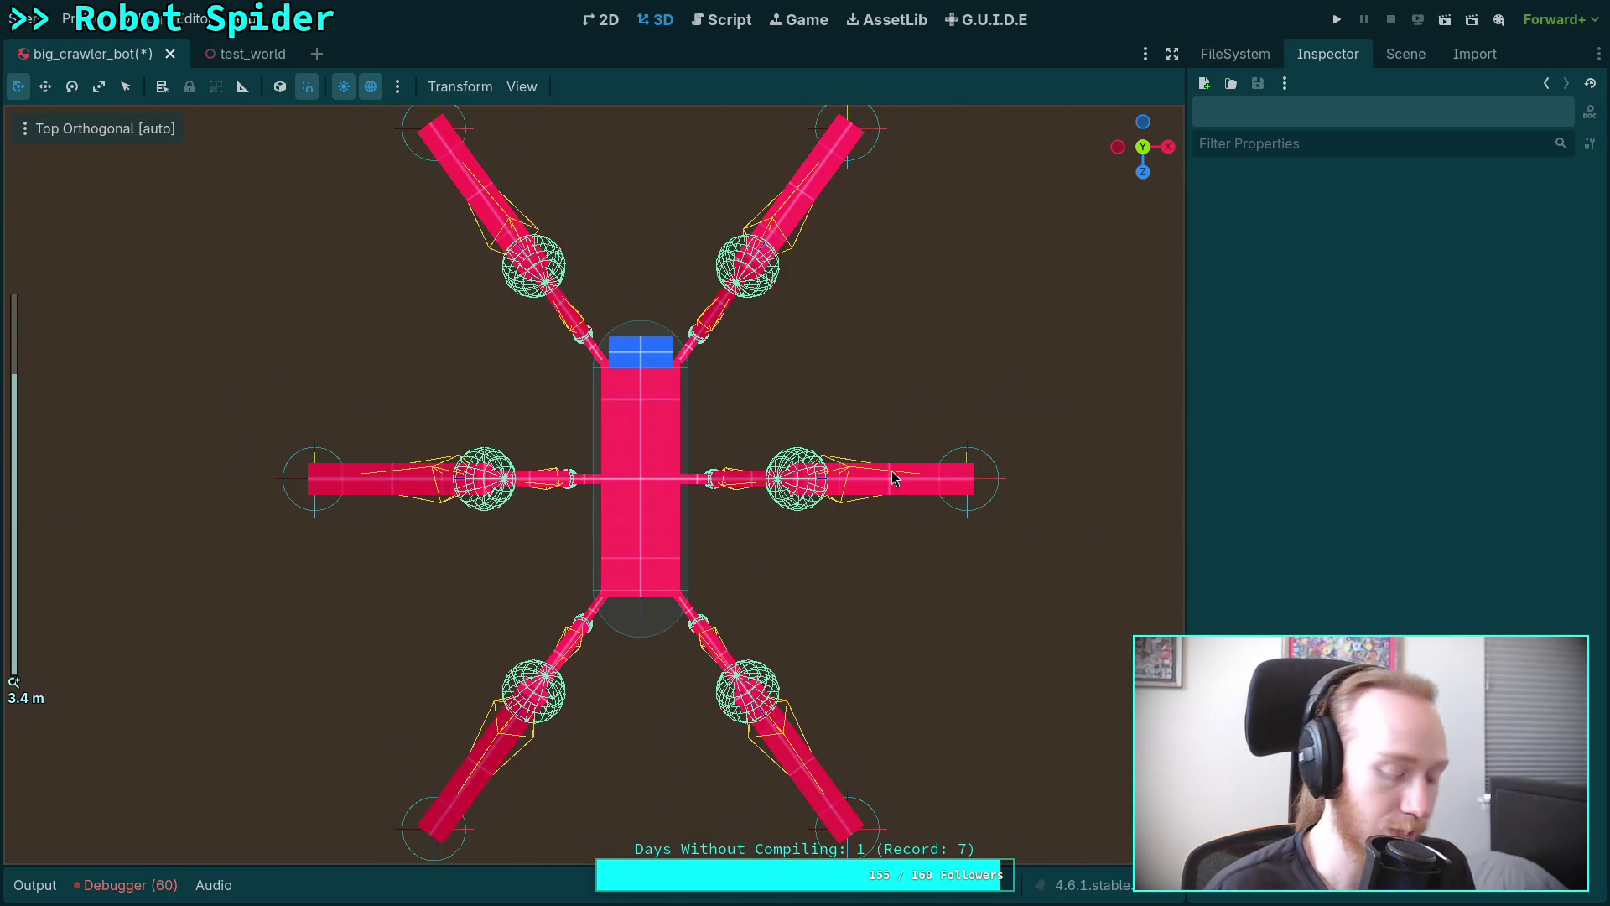
{"action": "key", "text": "super+3"}
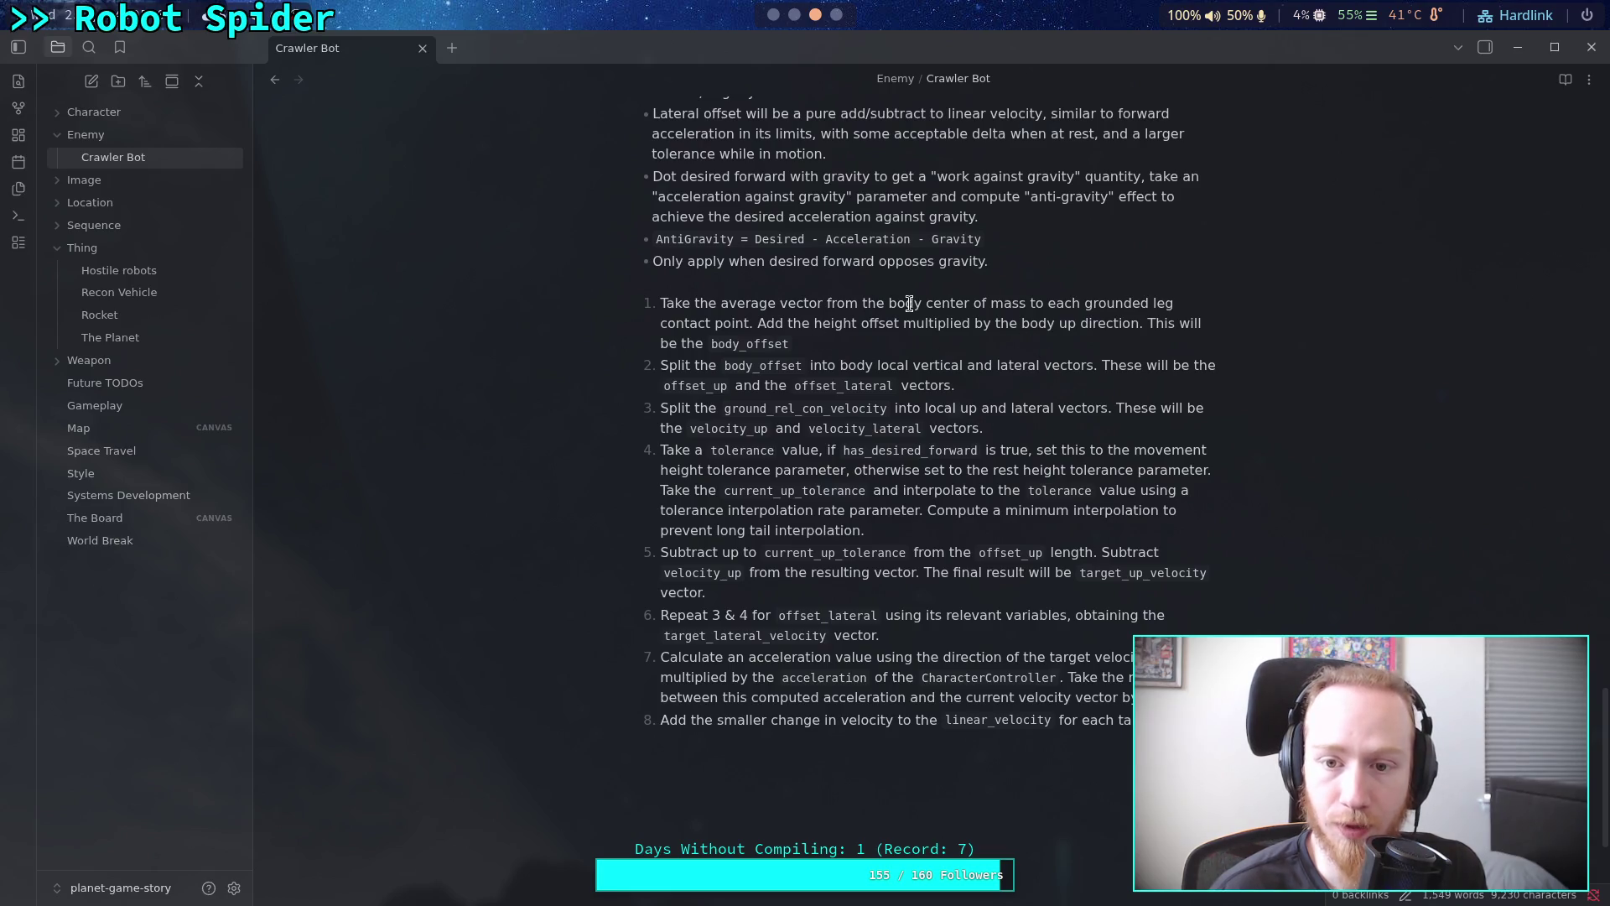
In step 1 of the Crawler Bot note, replace 'body center of mass' with 'body attachment point'.
{"action": "left_click_drag", "start_coordinate": [891, 304], "coordinate": [1026, 302]}
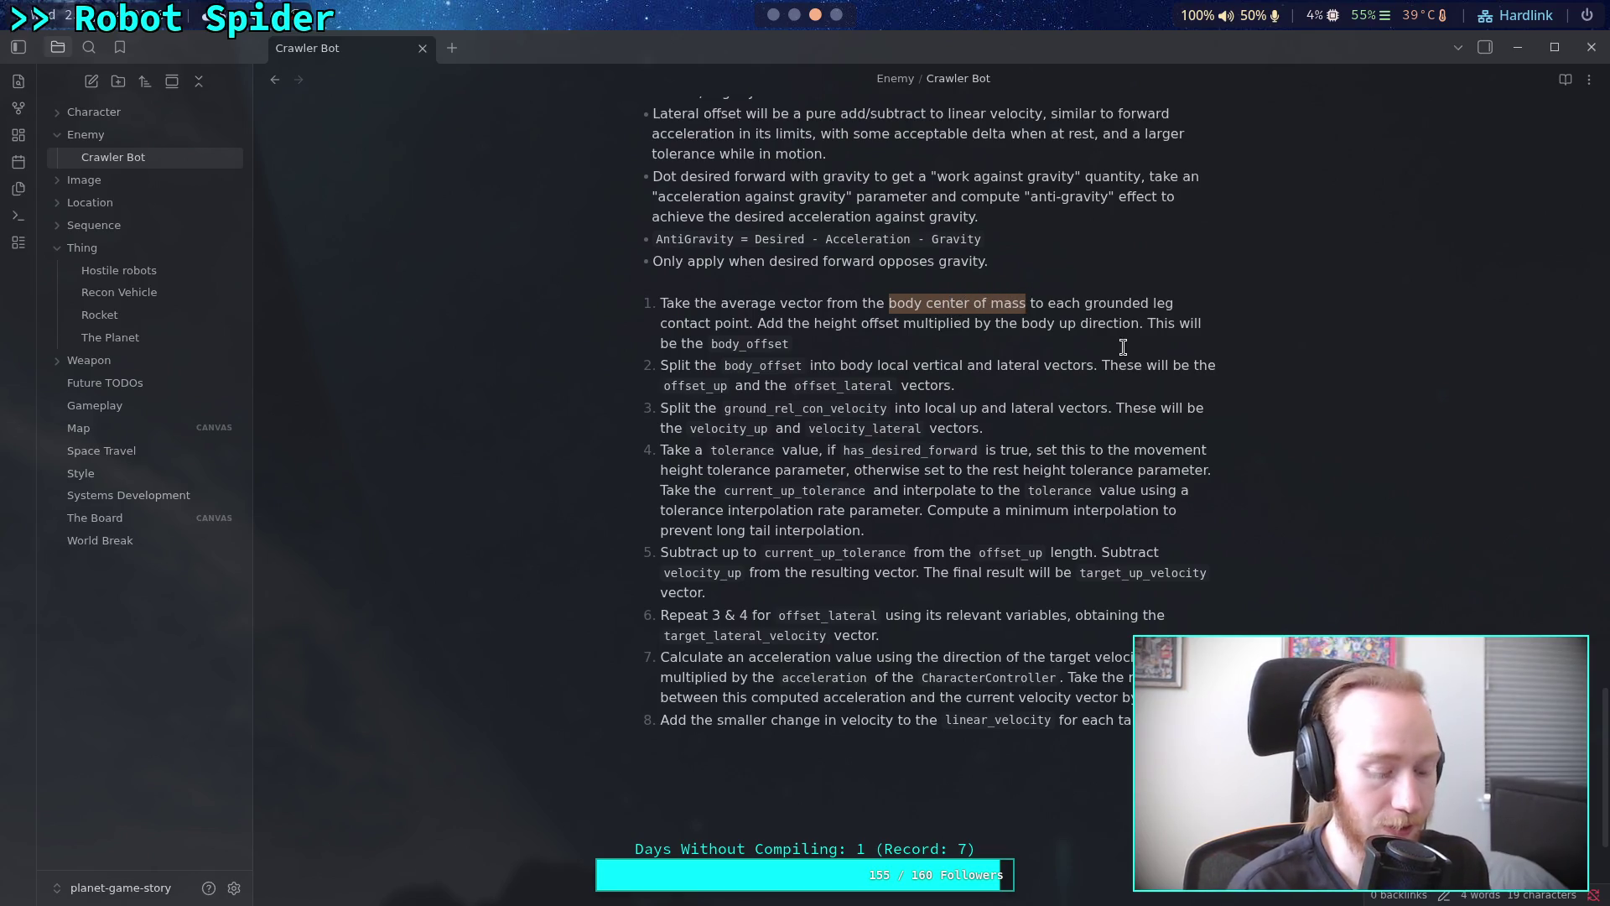
{"action": "type", "text": "body attachment point"}
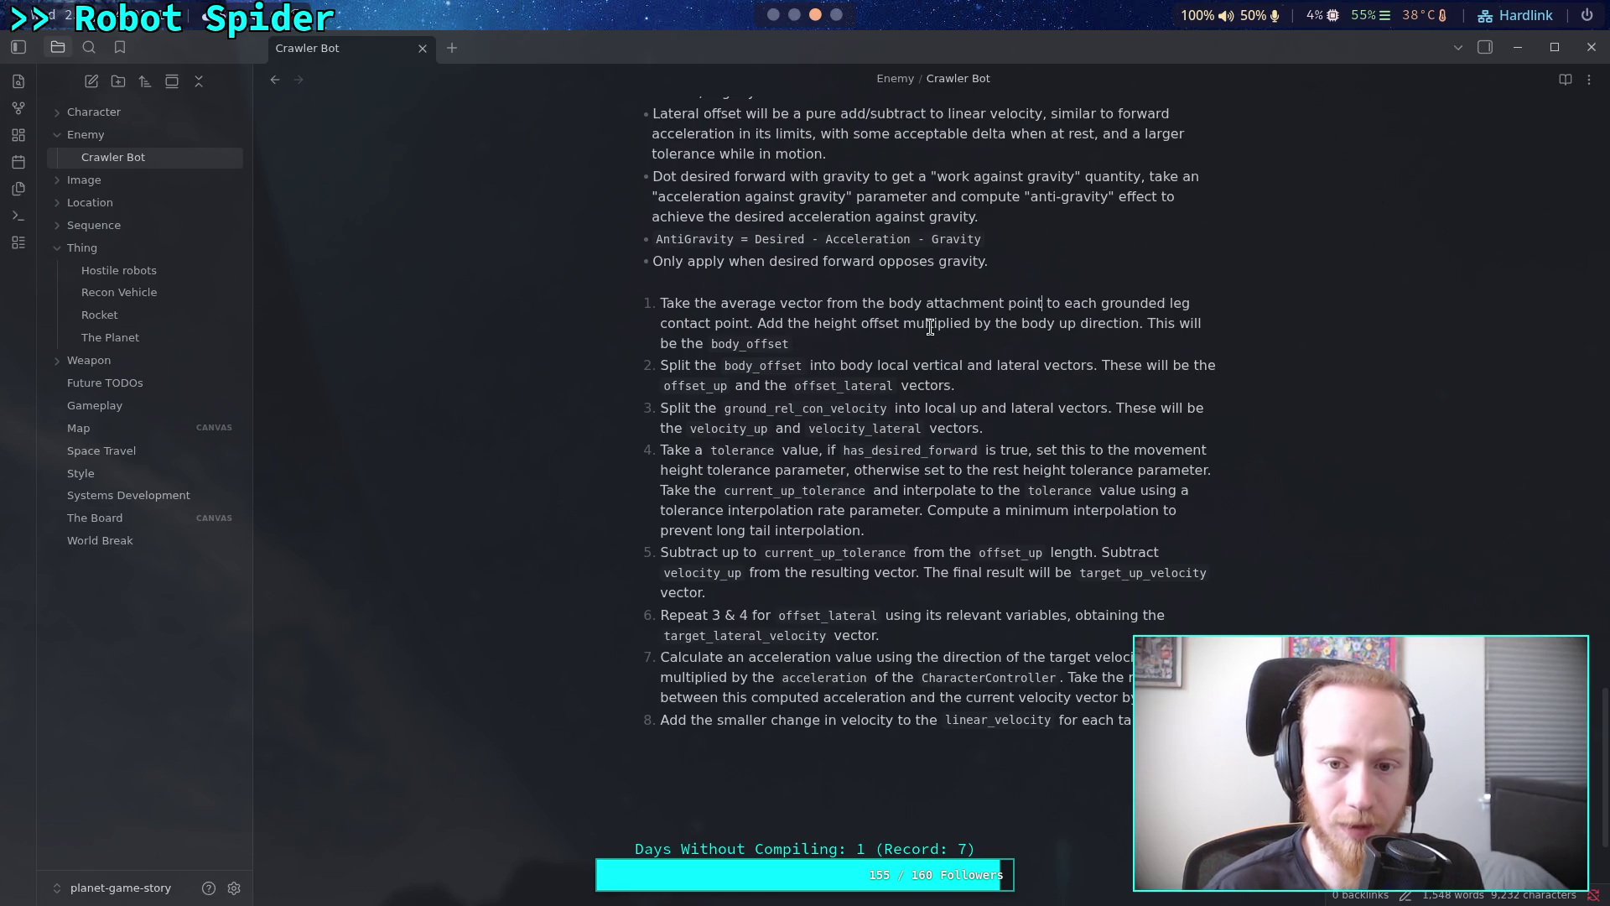